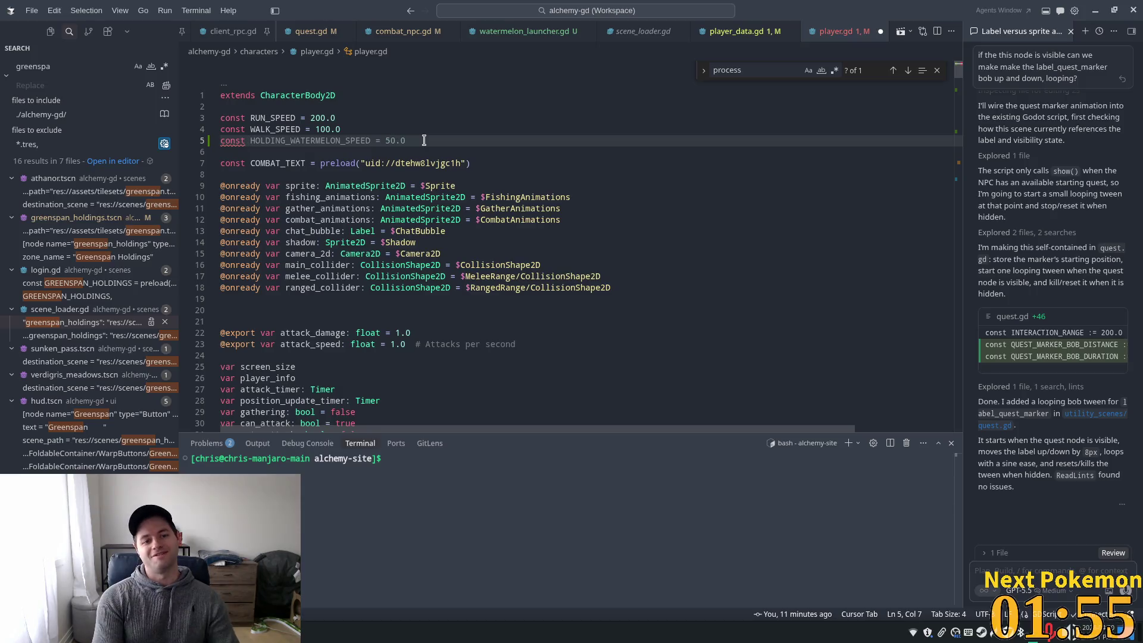
Accept the HOLDING_WATERMELON_SPEED constant, set its value to 20.0, and save player.gd
key(Tab)
key(Left)
key(Left)
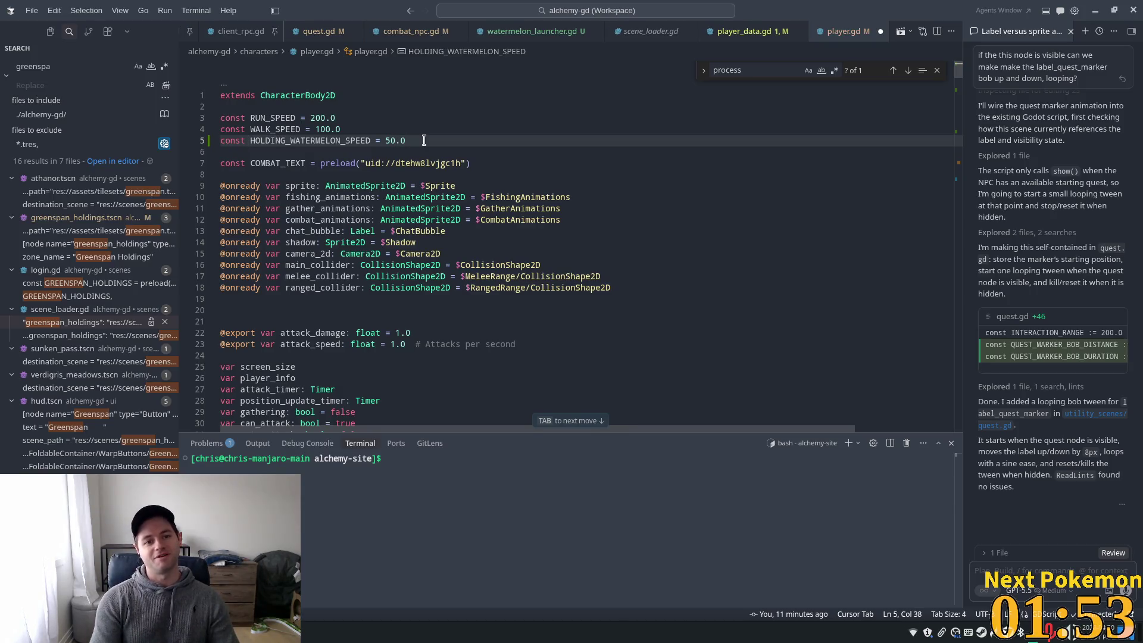
key(shift+Left)
text(20)
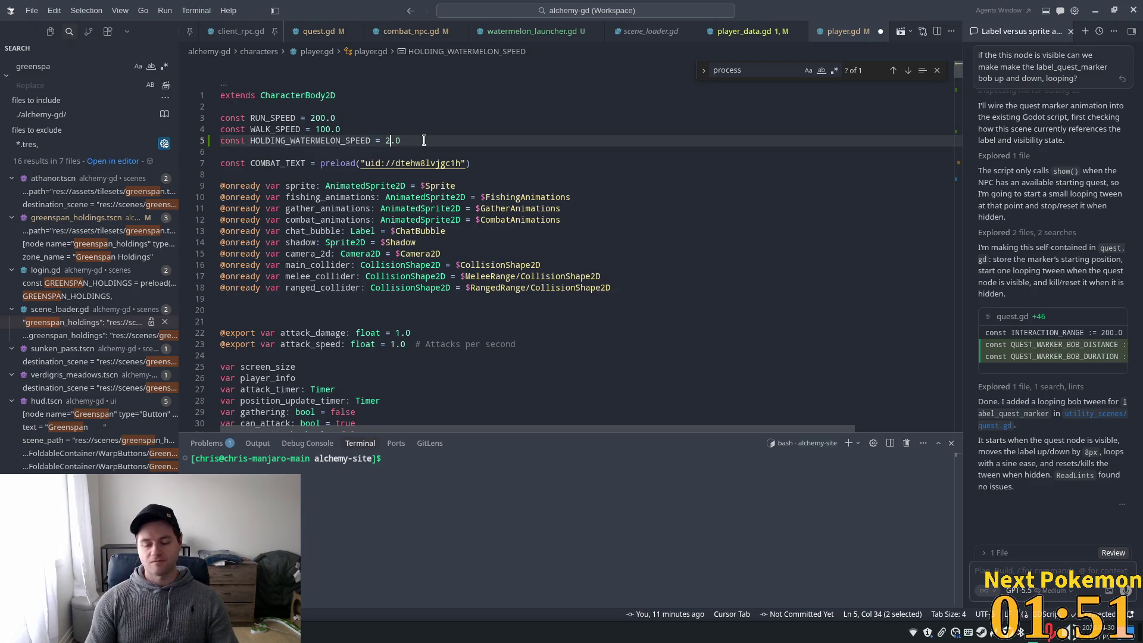
key(ctrl+s)
key(BackSpace)
text(0)
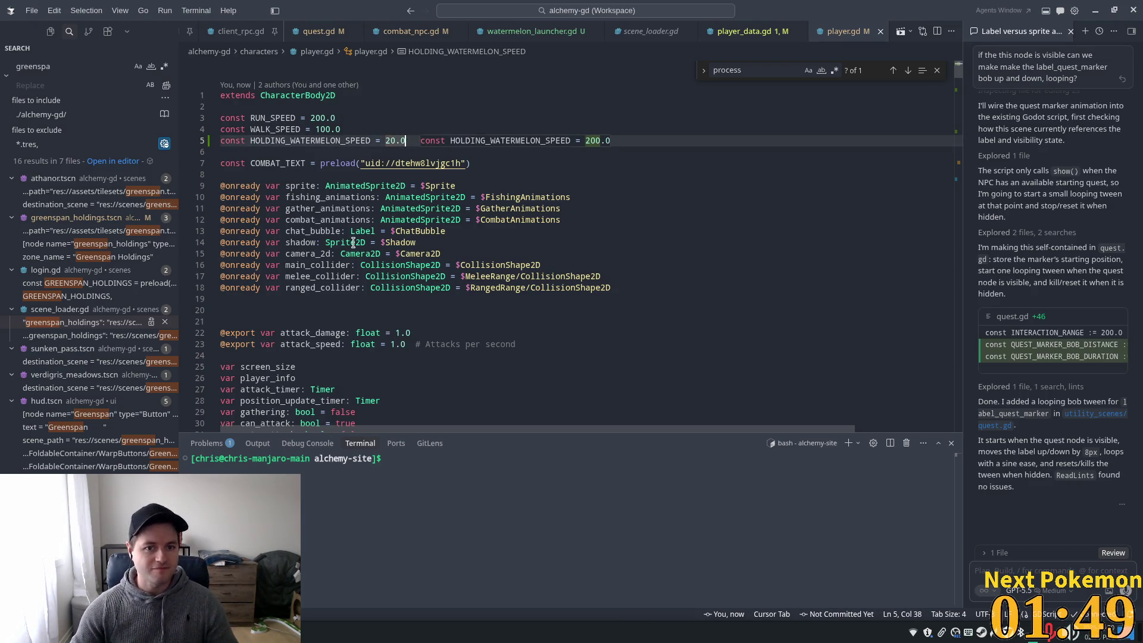
key(Tab)
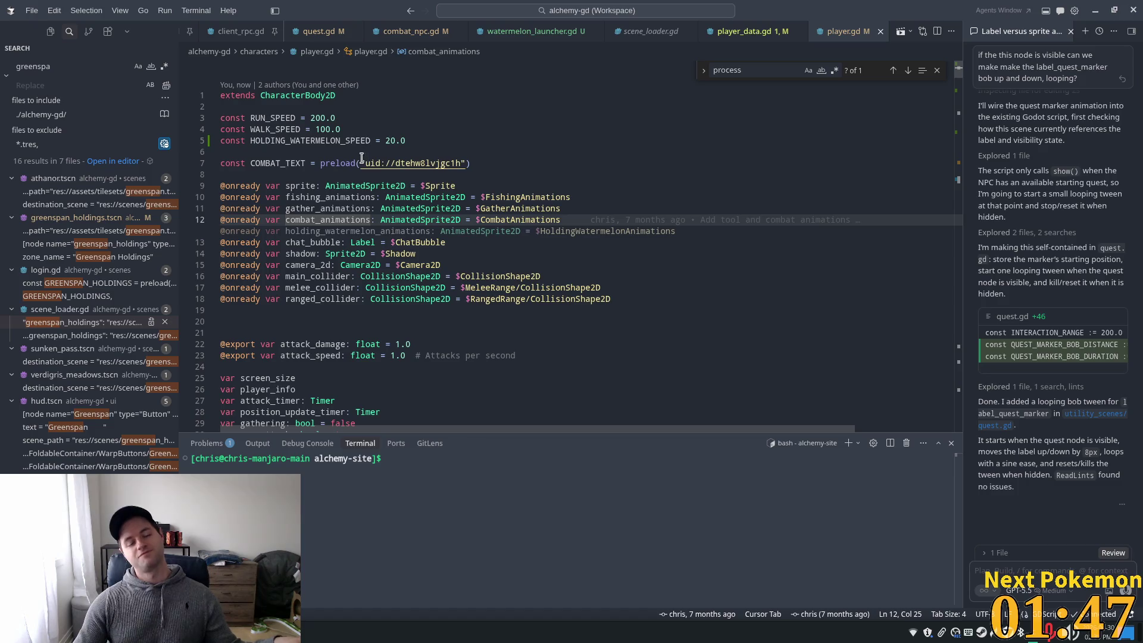
Search the script for 'process' to jump to the _physics_process function
scroll(369, 217, down, 3)
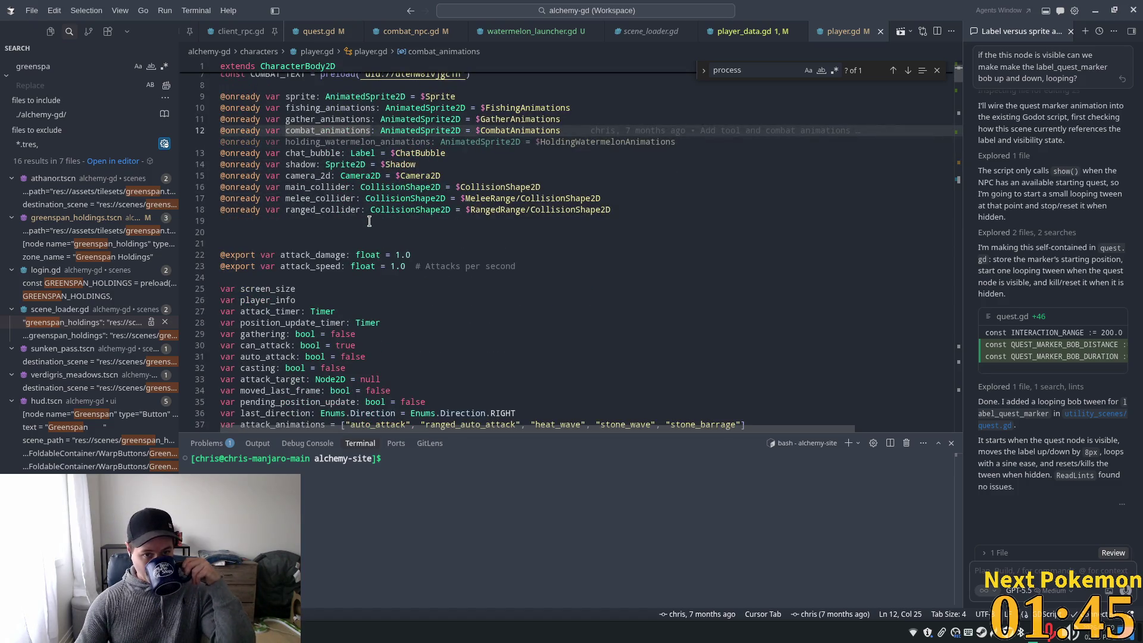
scroll(372, 223, down, 5)
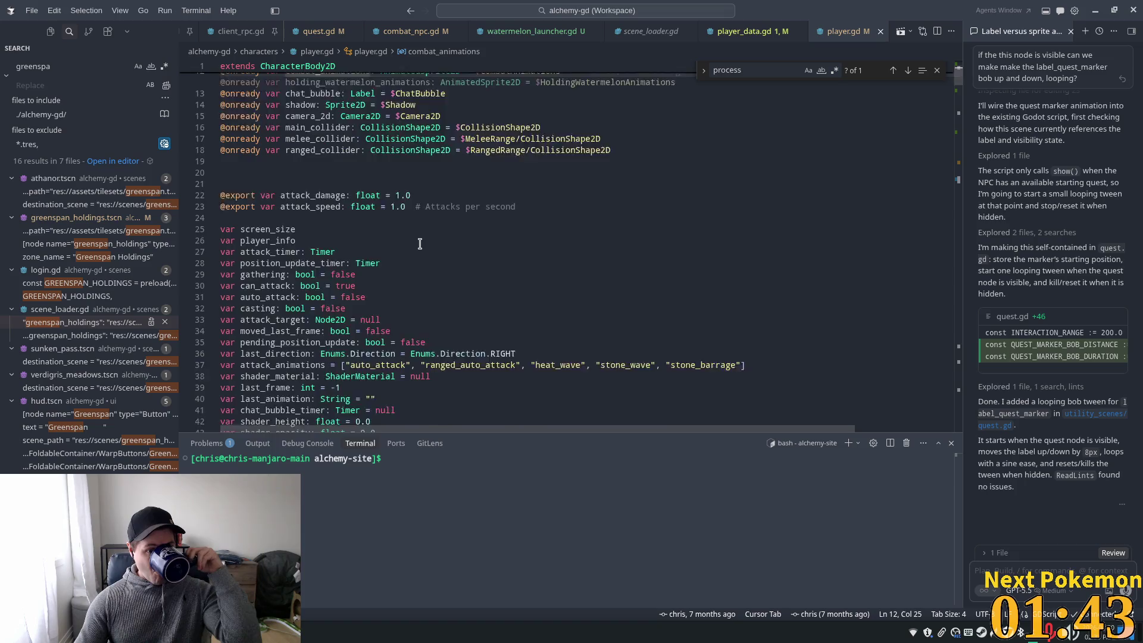
scroll(423, 245, down, 15)
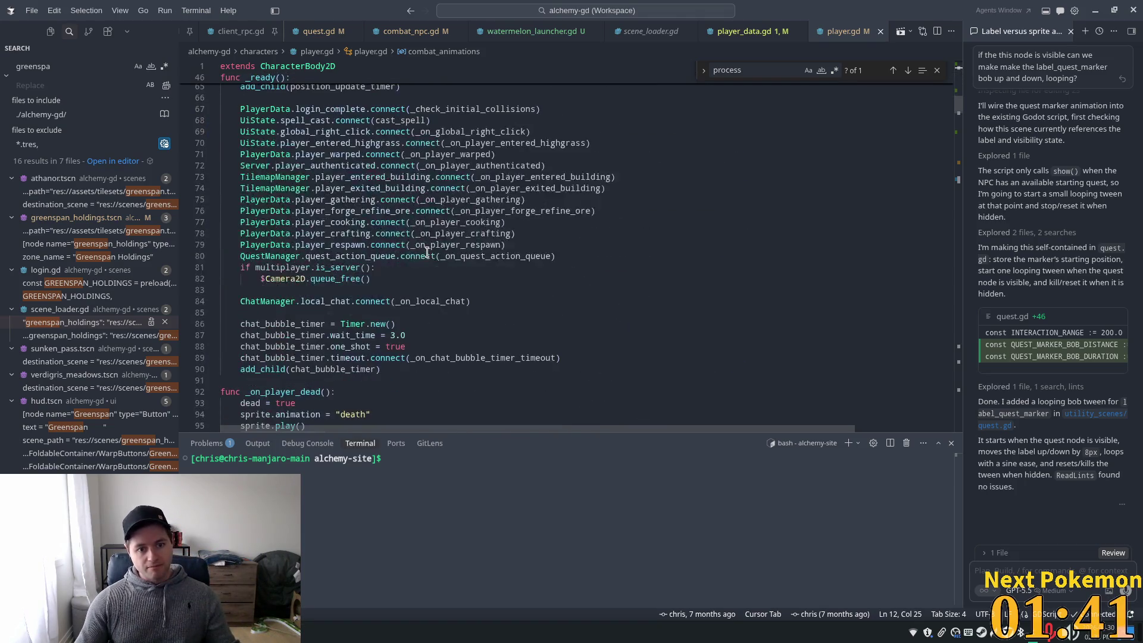
scroll(426, 254, down, 10)
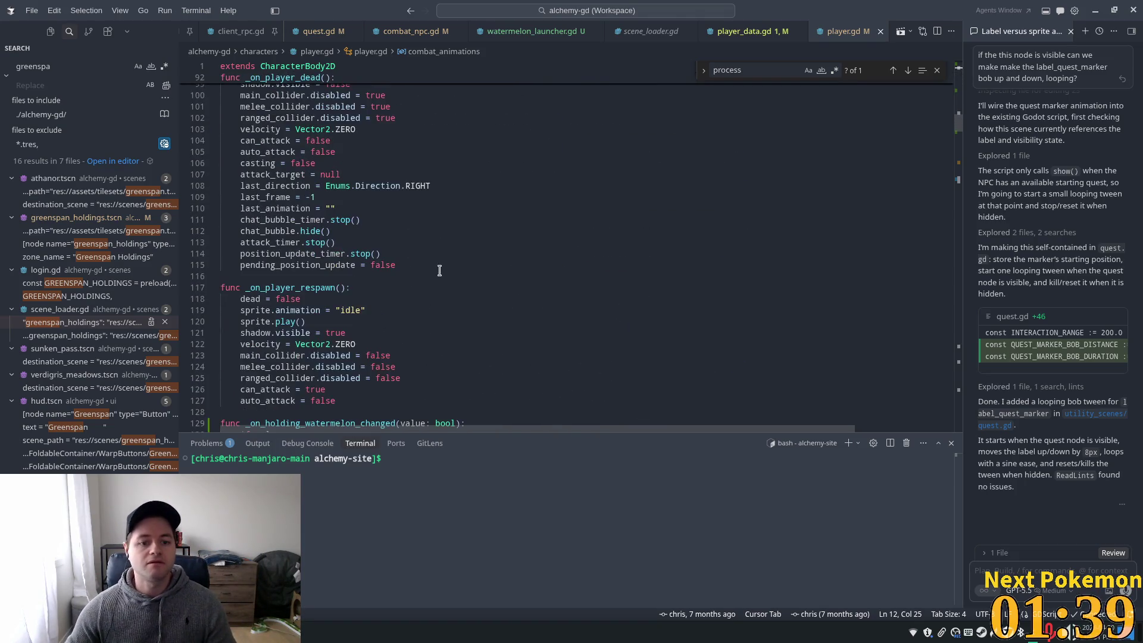
scroll(409, 264, down, 12)
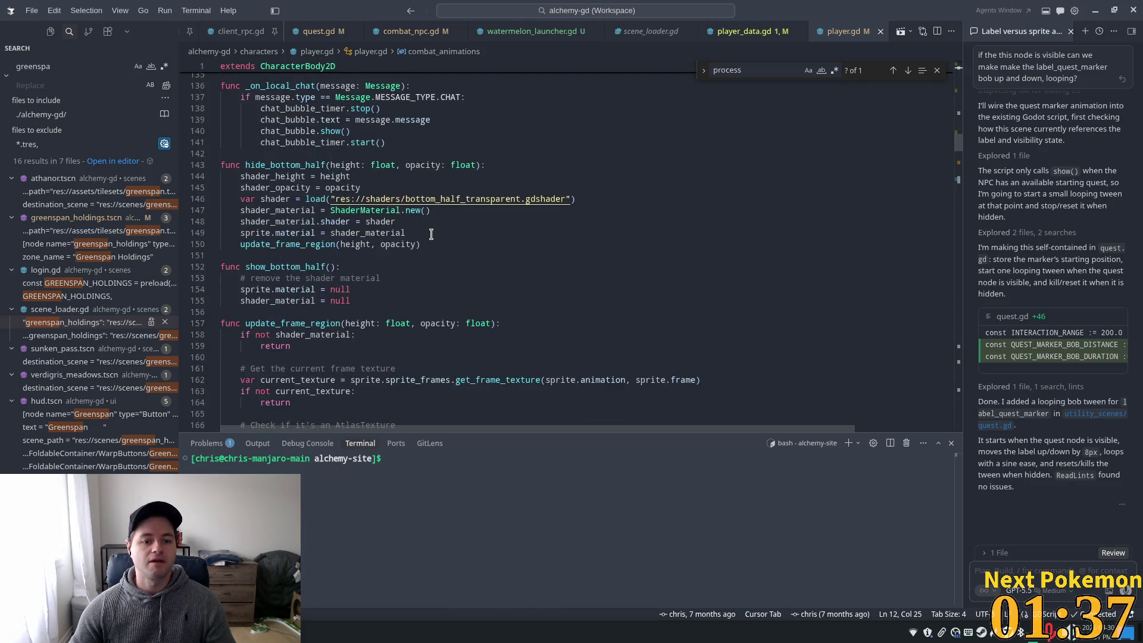
click(786, 225)
key(ctrl+f)
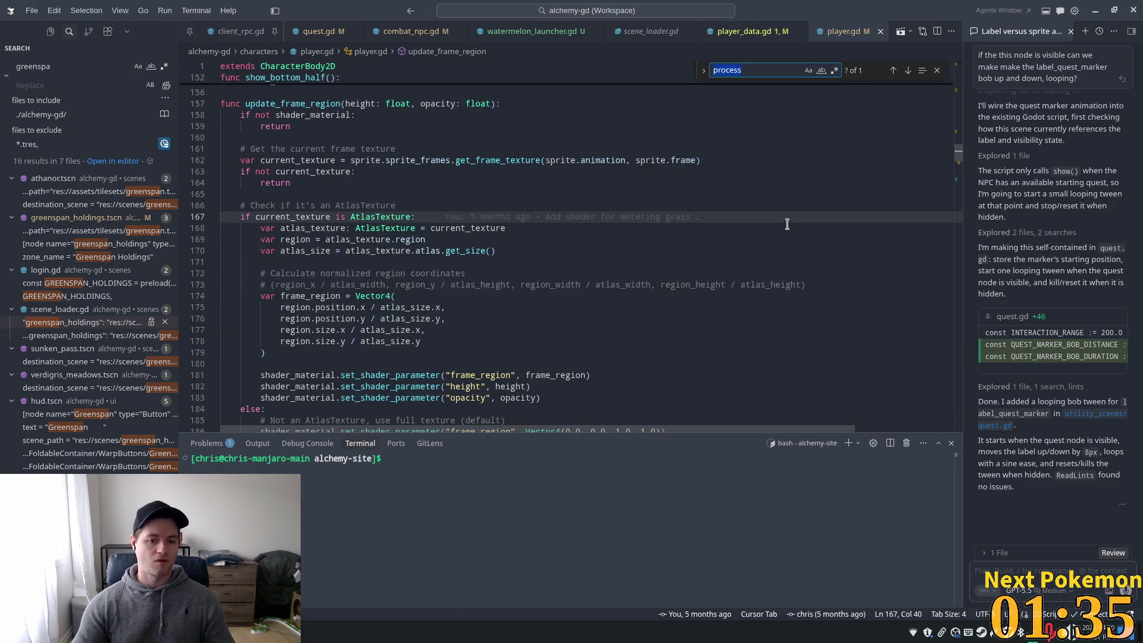
key(Return)
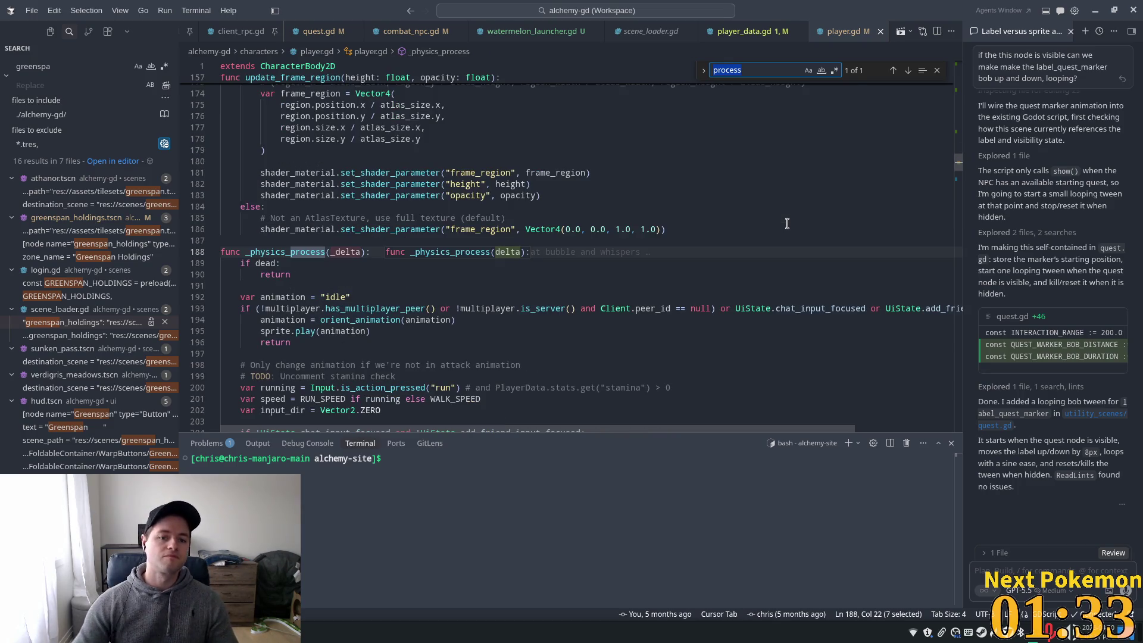
scroll(446, 262, down, 9)
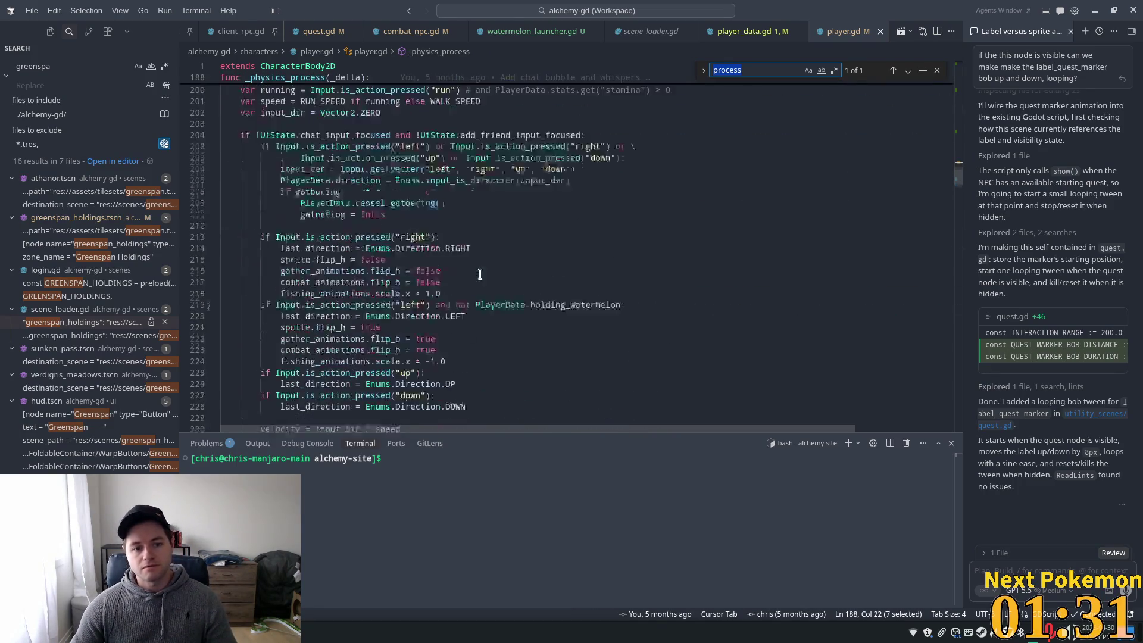
Inspect the flip_h facing code and the velocity-length and gathering animation checks
click(428, 193)
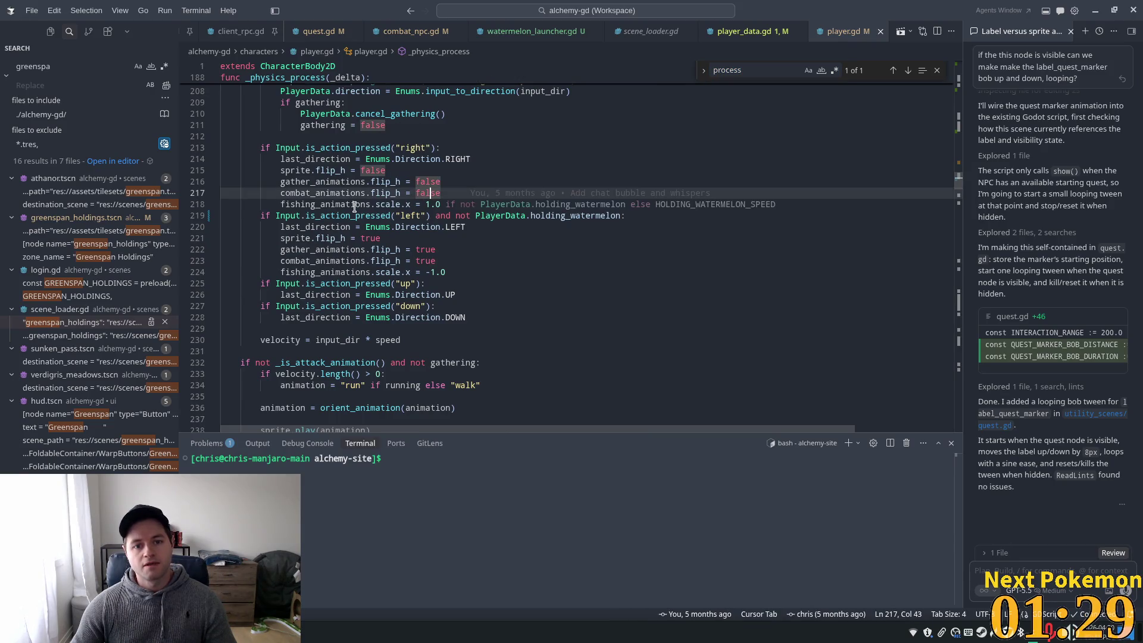
double_click(345, 238)
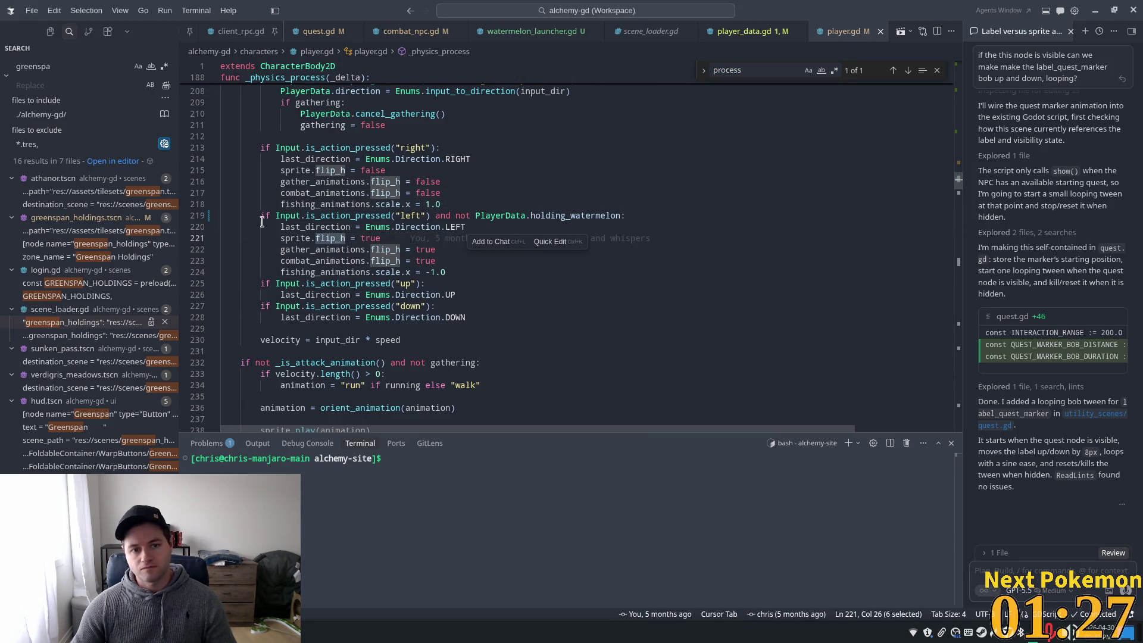
drag(303, 227, 400, 272)
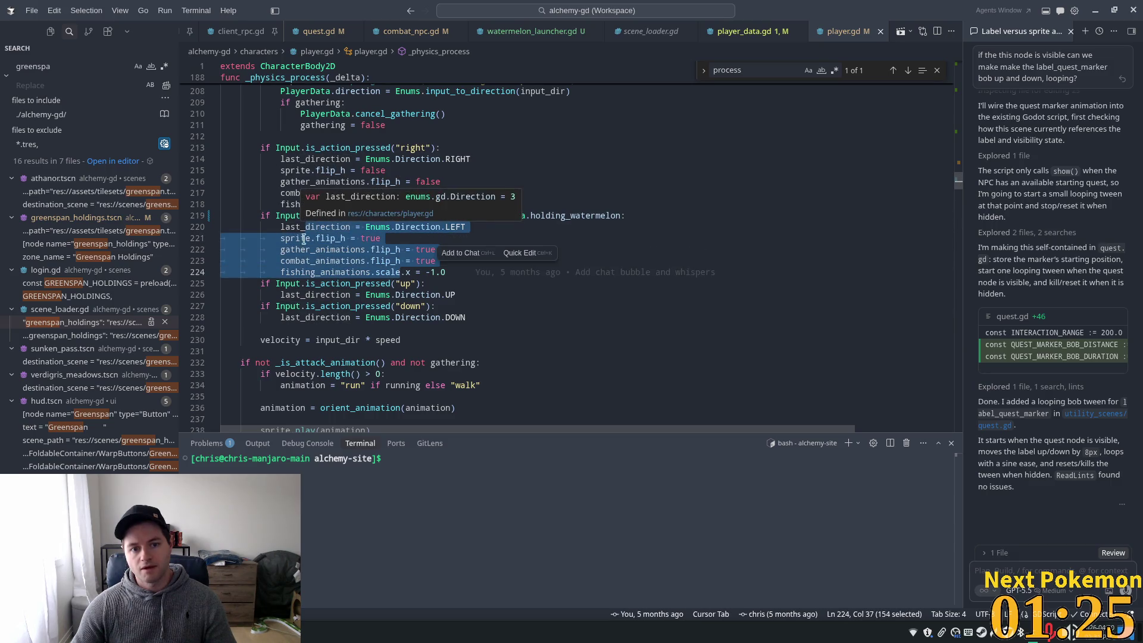
scroll(388, 272, down, 3)
scroll(388, 272, down, 1)
scroll(446, 331, down, 5)
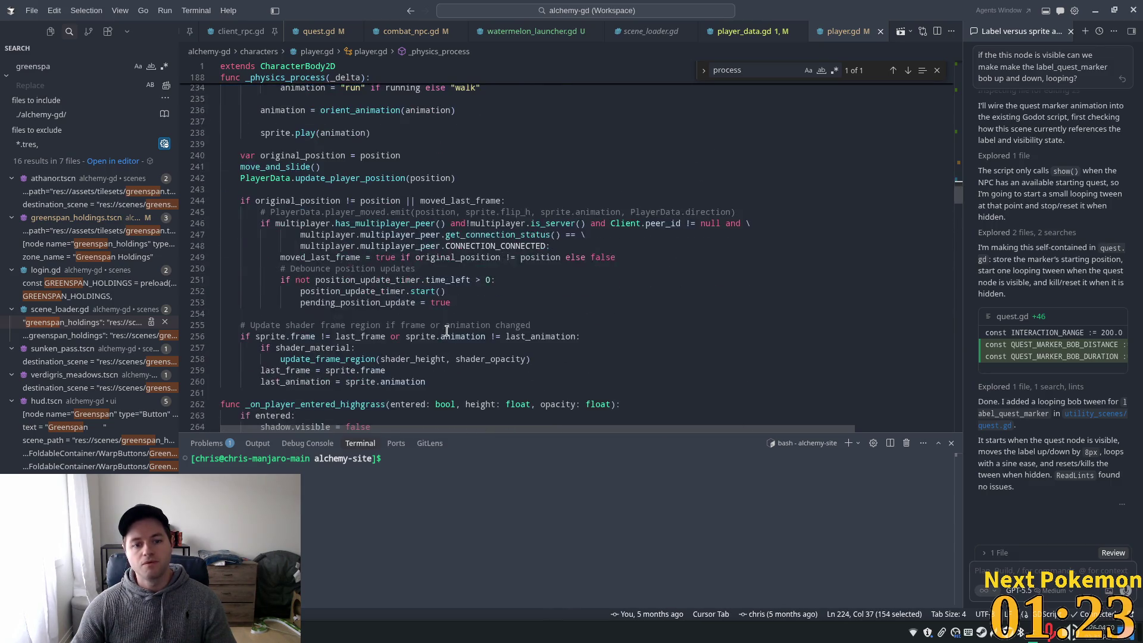
scroll(443, 326, up, 7)
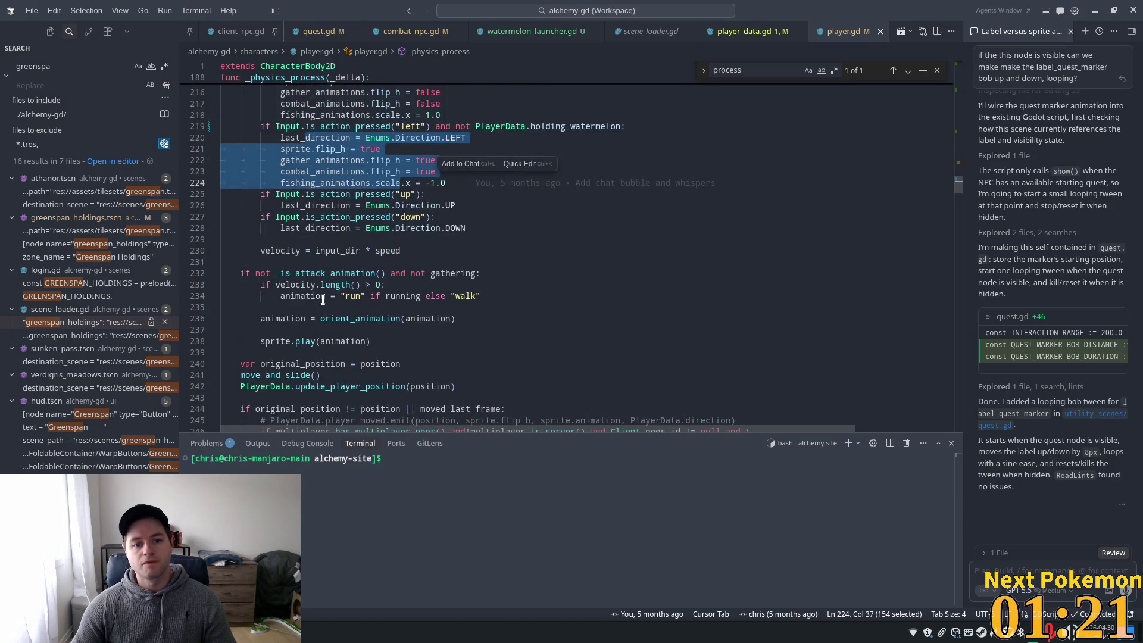
double_click(335, 285)
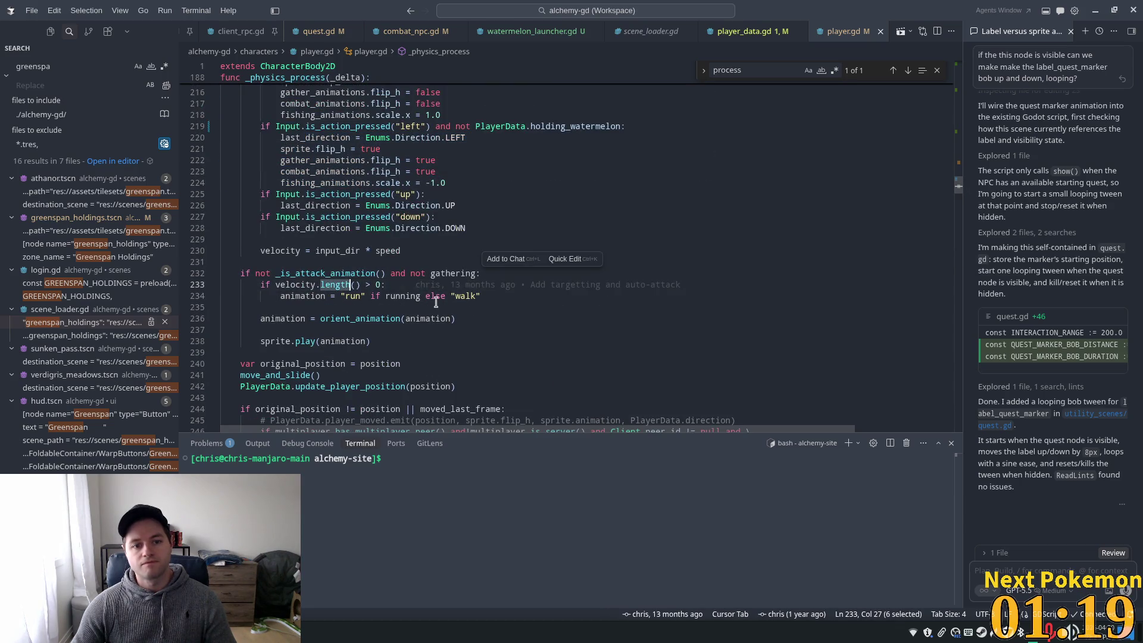
double_click(452, 273)
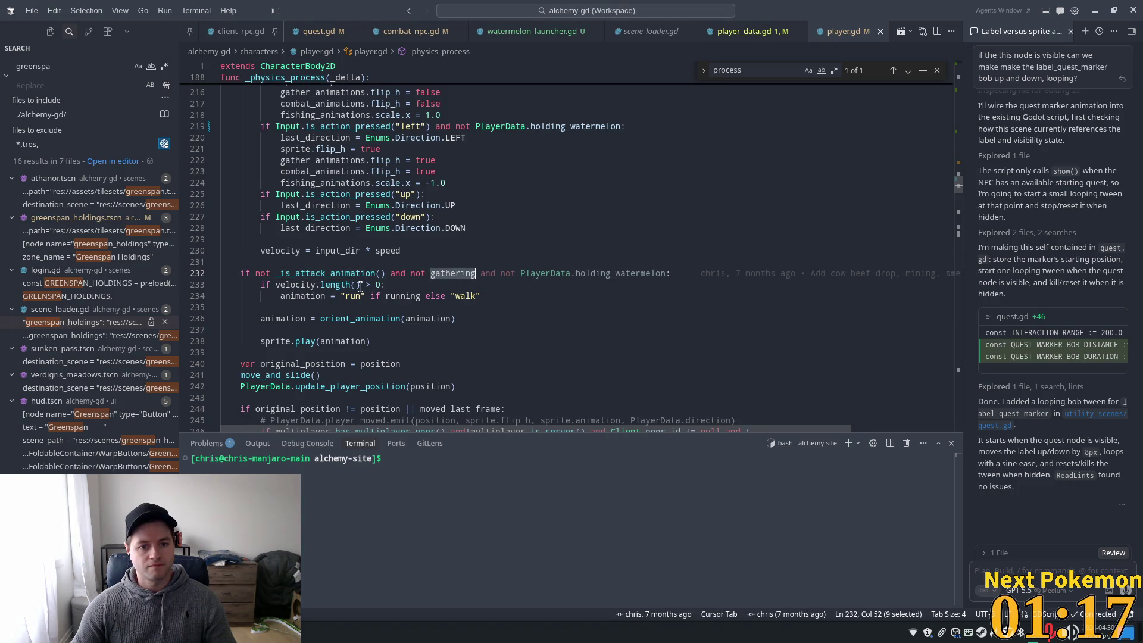
click(306, 285)
double_click(335, 285)
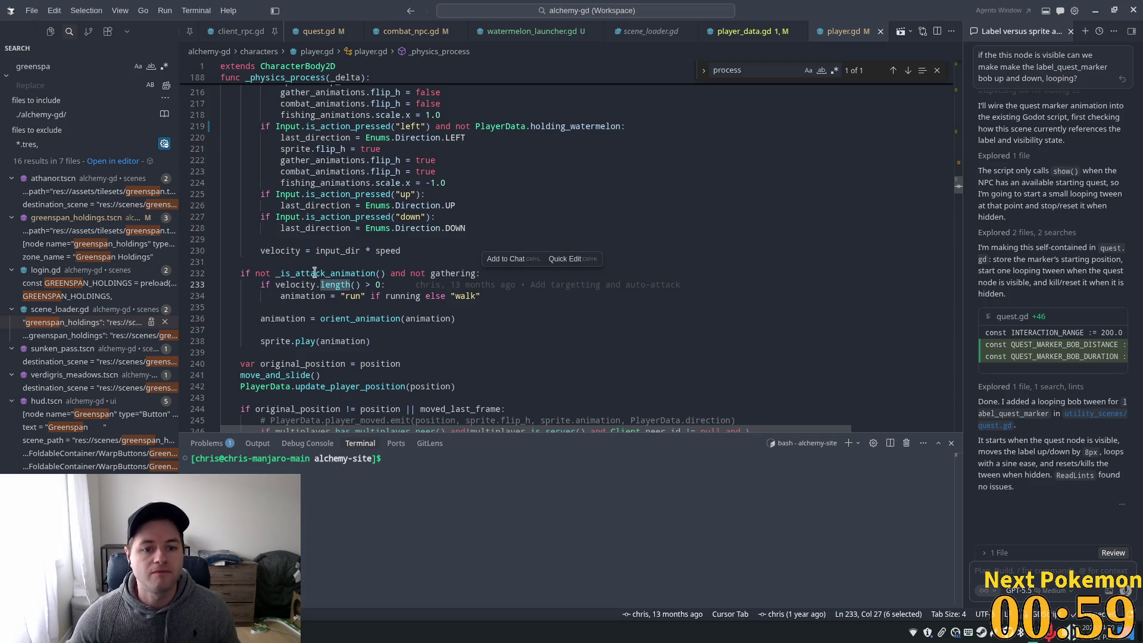
Review the velocity check and running condition around lines 232–233
double_click(452, 273)
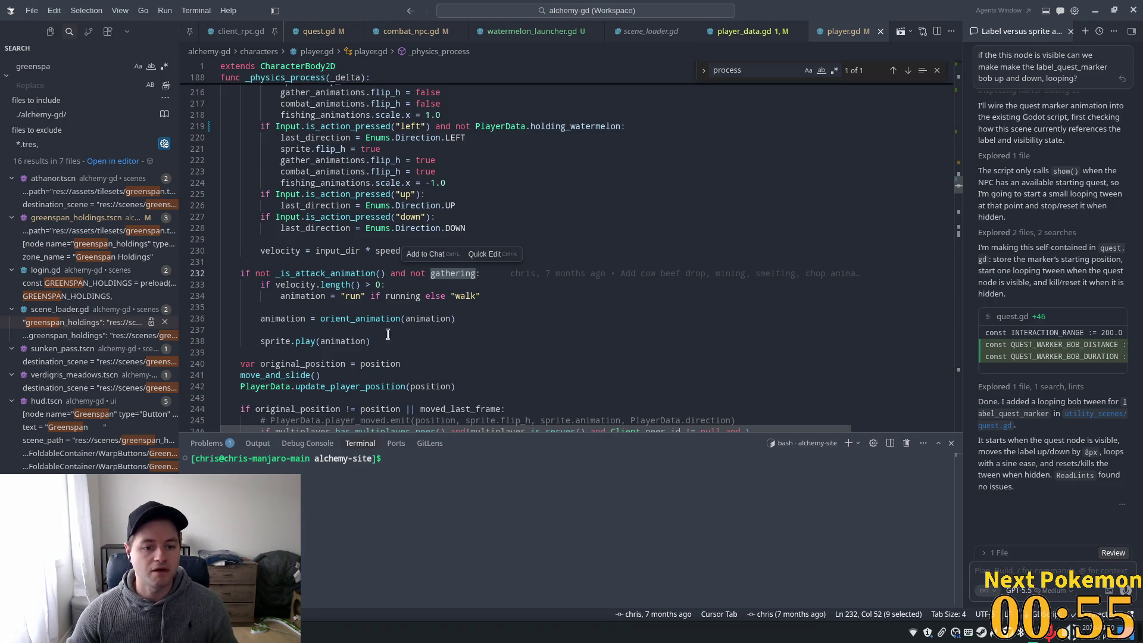
scroll(426, 306, up, 2)
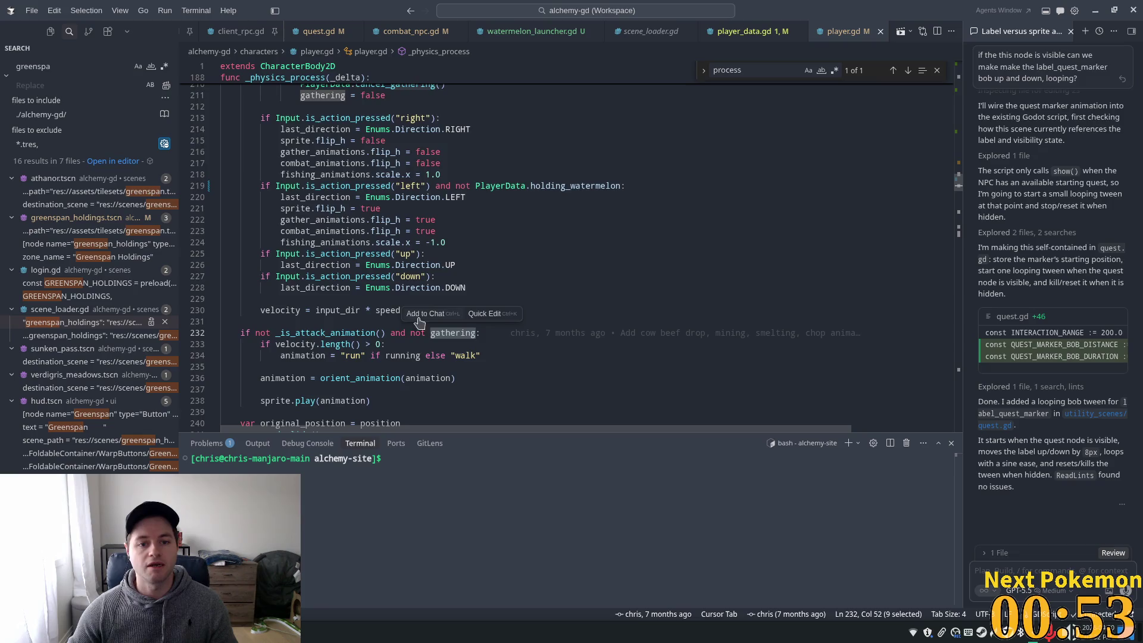
click(393, 344)
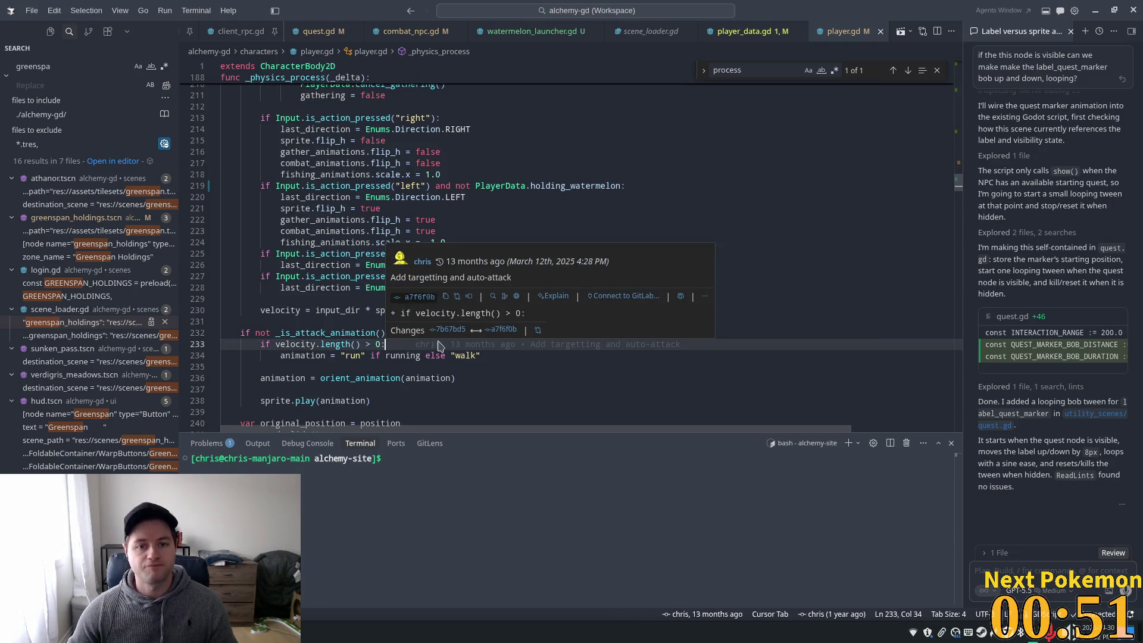
click(405, 356)
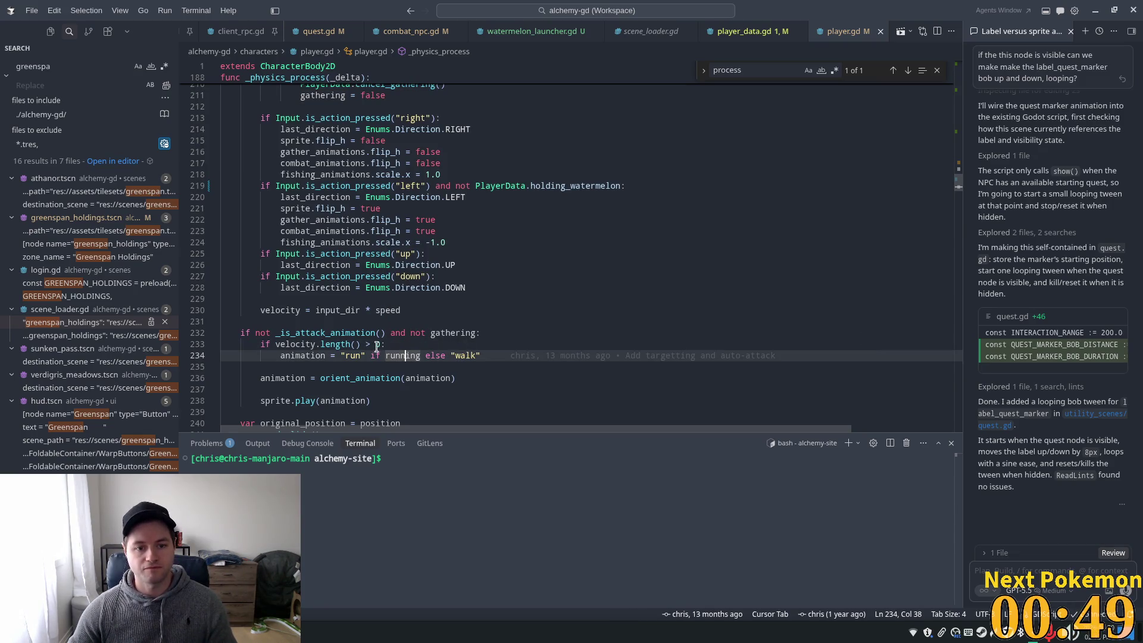
click(461, 340)
scroll(434, 323, down, 1)
scroll(434, 323, down, 3)
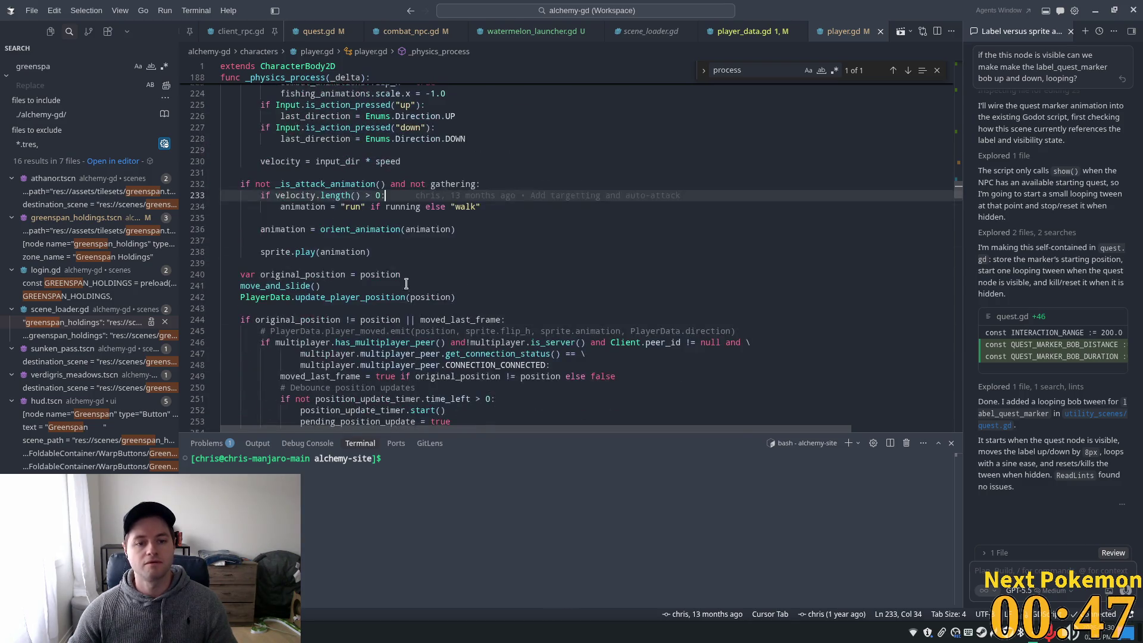
scroll(434, 322, up, 2)
Examine the run/walk animation choice on line 234, then switch to Godot's peer_player scene
mouse_move(665, 286)
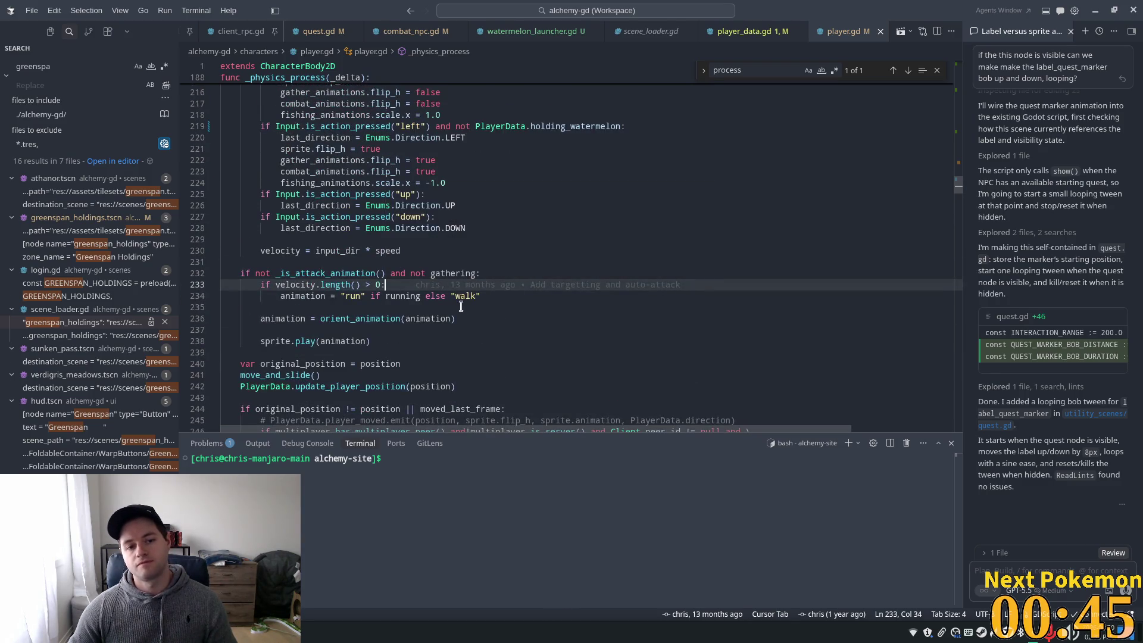
click(395, 296)
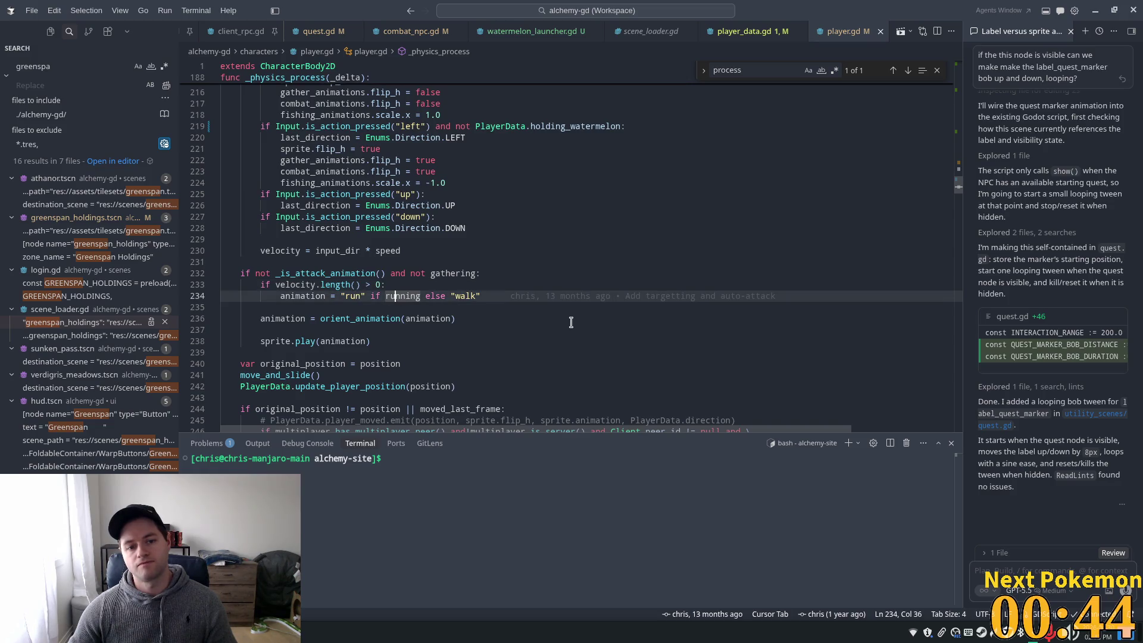
click(376, 296)
double_click(402, 295)
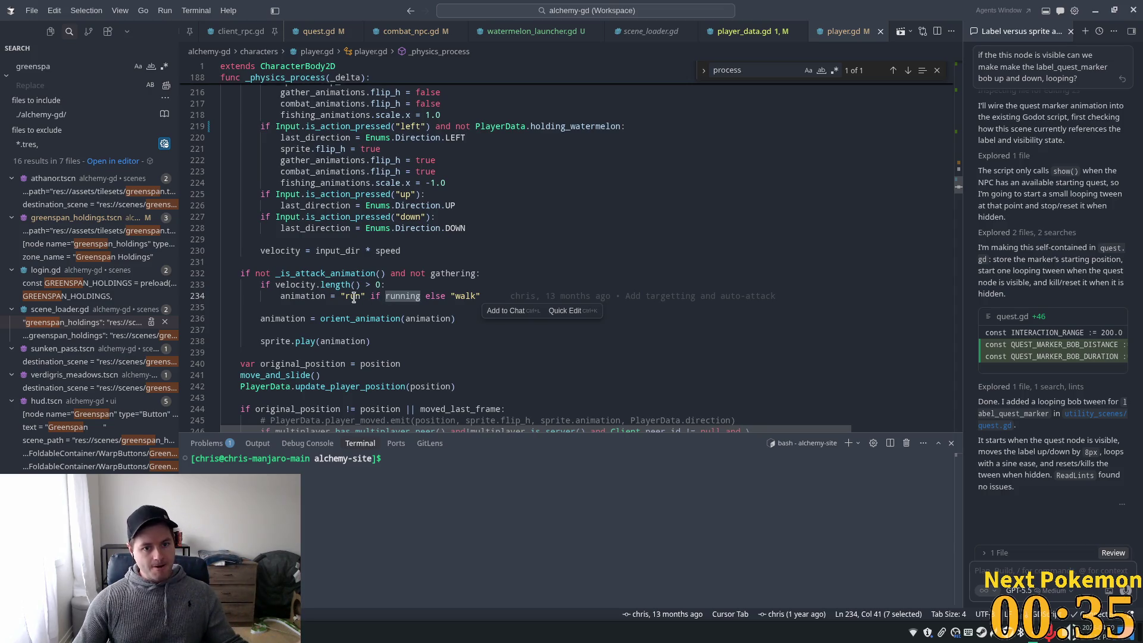
click(340, 296)
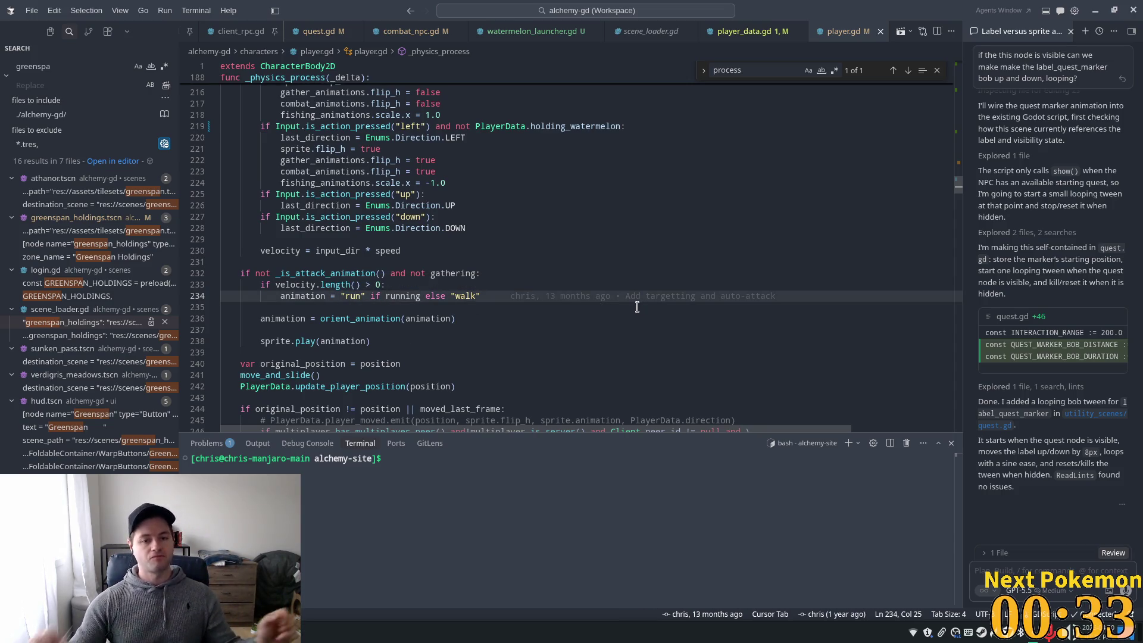
scroll(559, 265, up, 2)
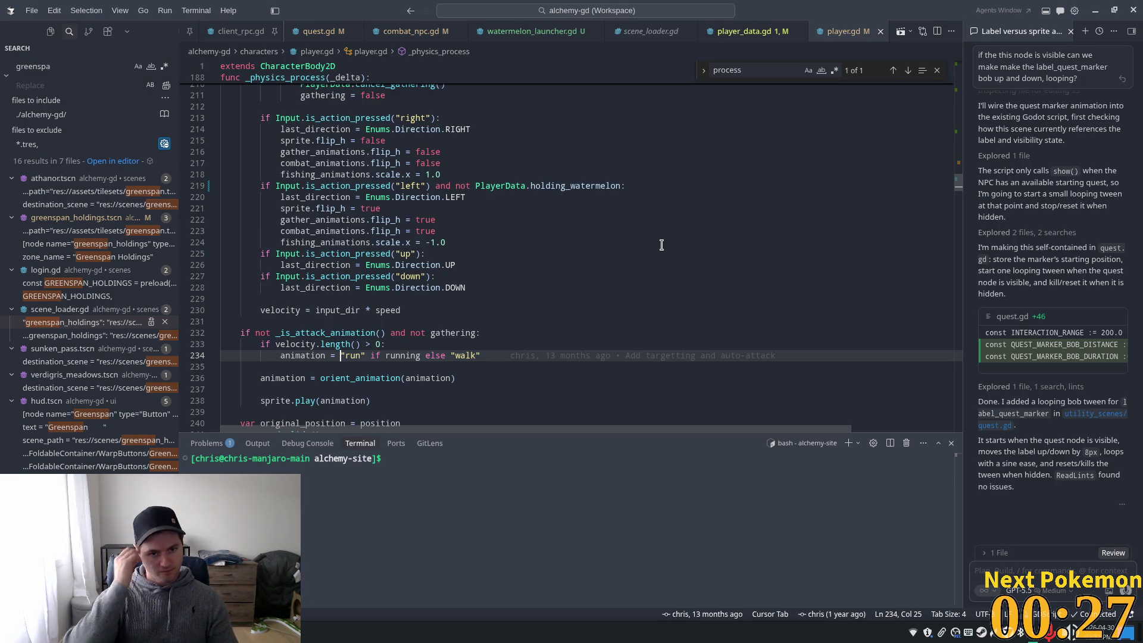
key(alt+Tab)
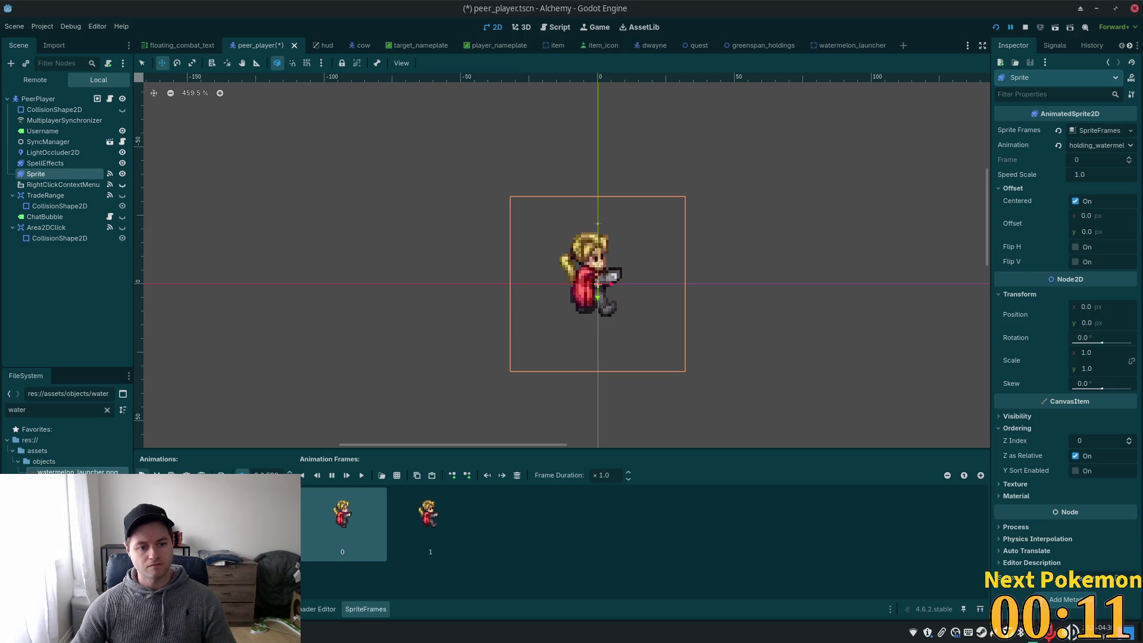
Add an empty holding-watermelon animation to the SpriteFrames and choose to add frames from a sprite sheet
click(142, 475)
click(179, 489)
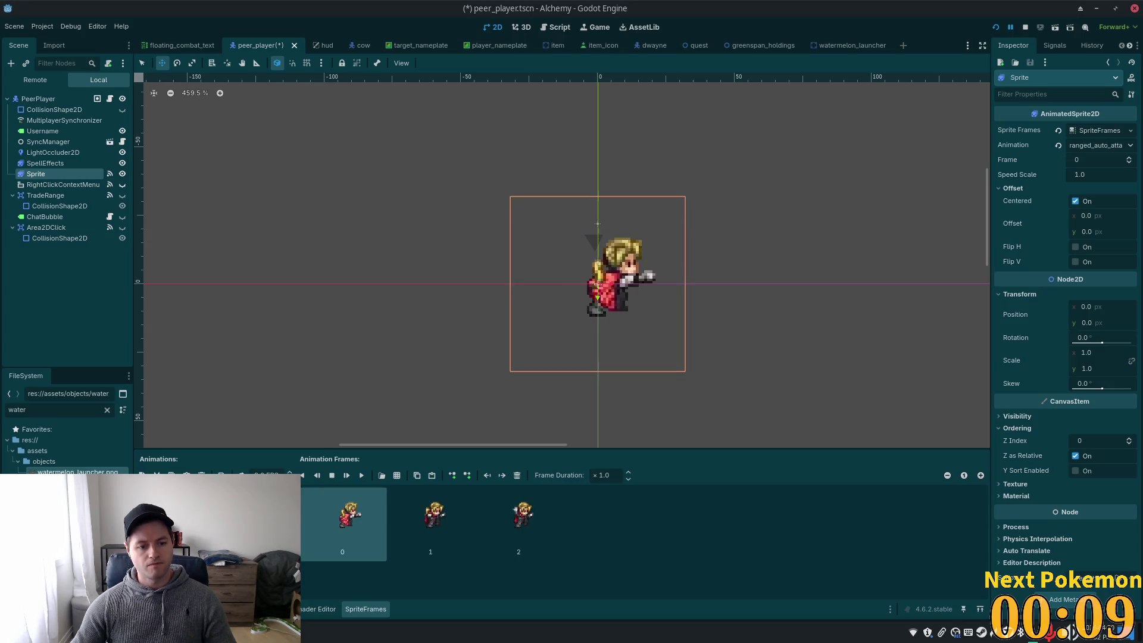
click(179, 500)
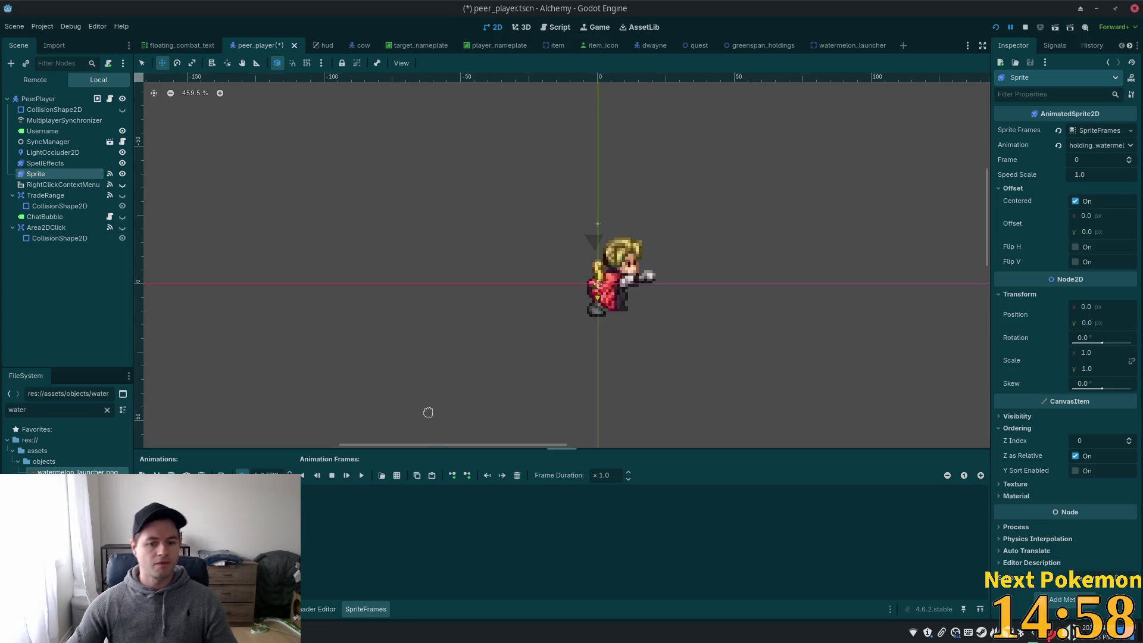
click(396, 476)
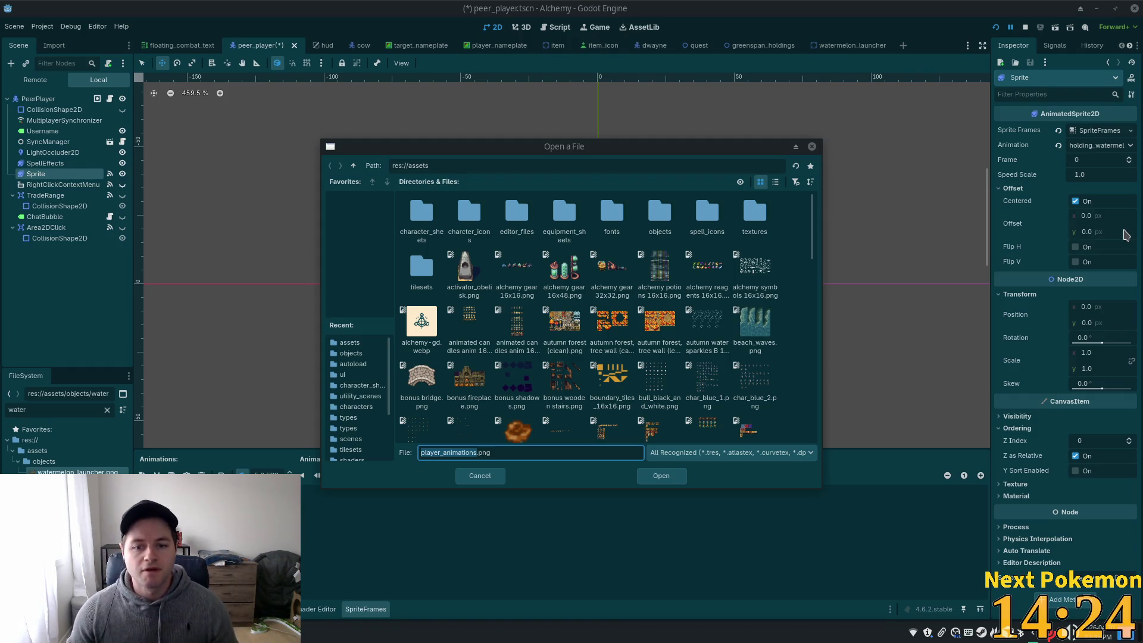
Add one frame from player_animations.png to the watermelon animation and save the player scene
scroll(667, 379, down, 1)
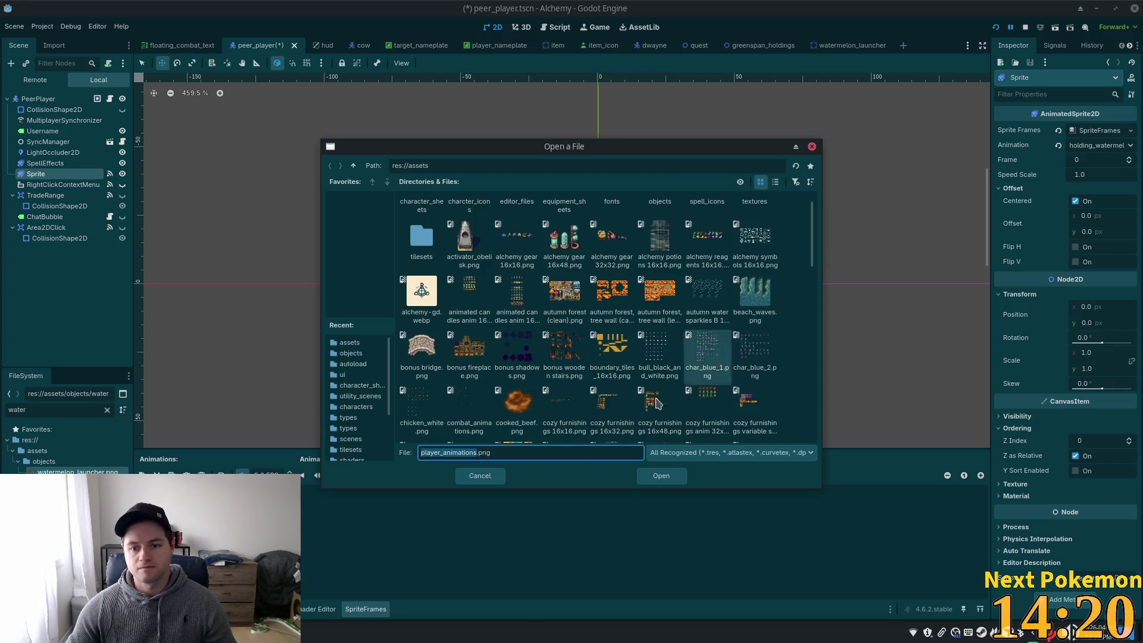
click(660, 476)
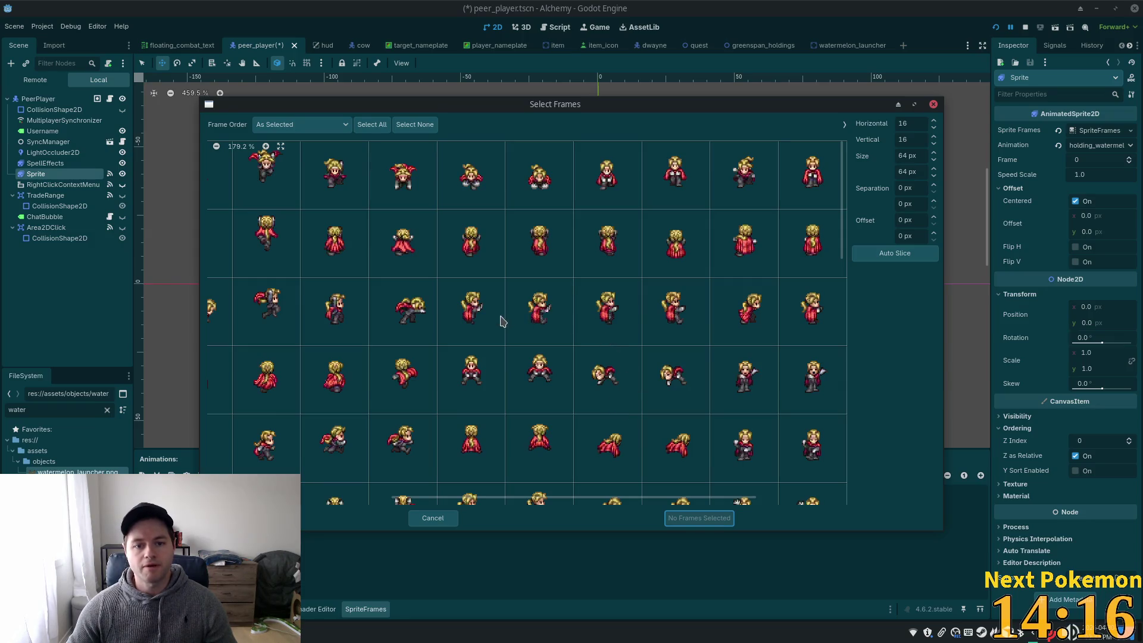
click(616, 314)
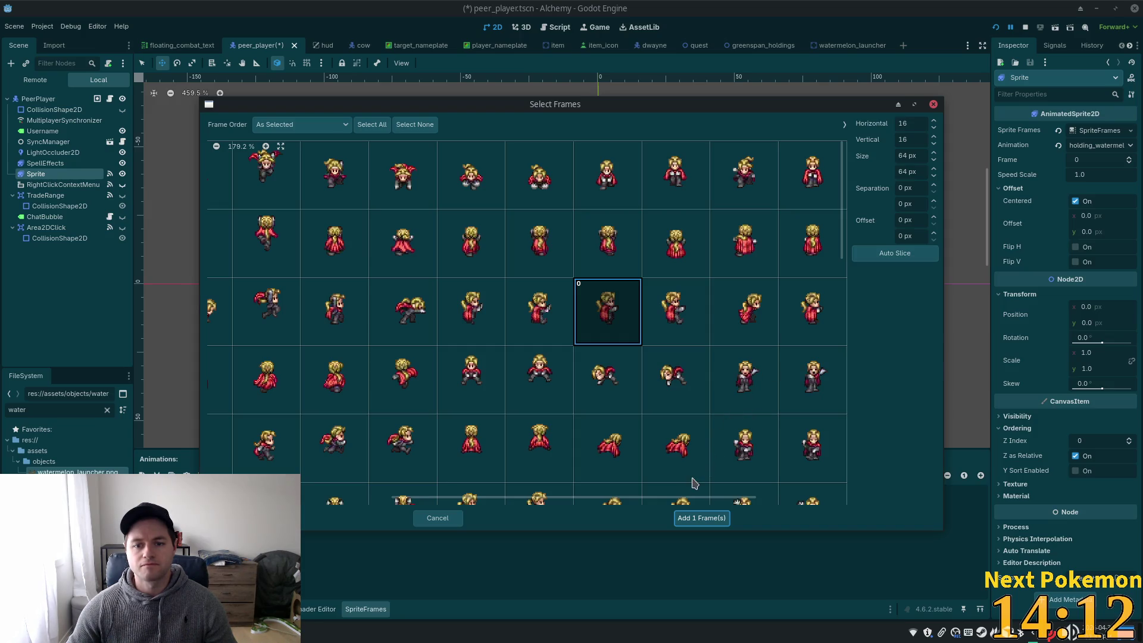
click(686, 518)
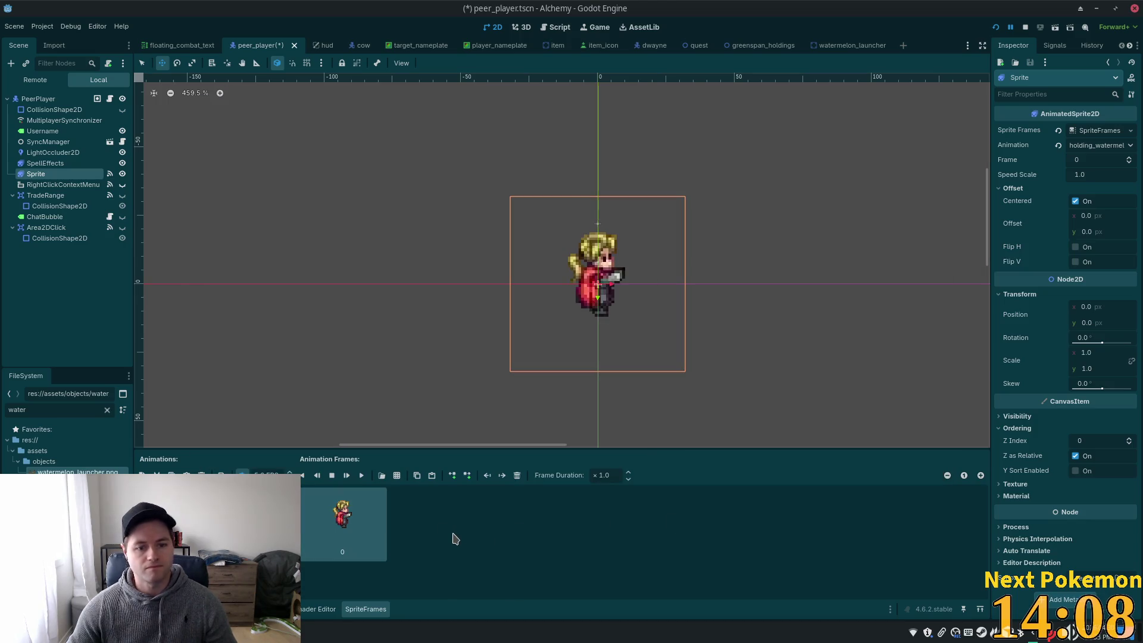
key(ctrl+s)
Accept Cursor's suggested holding_watermelon animation expression on line 234 of player.gd
key(alt+Tab)
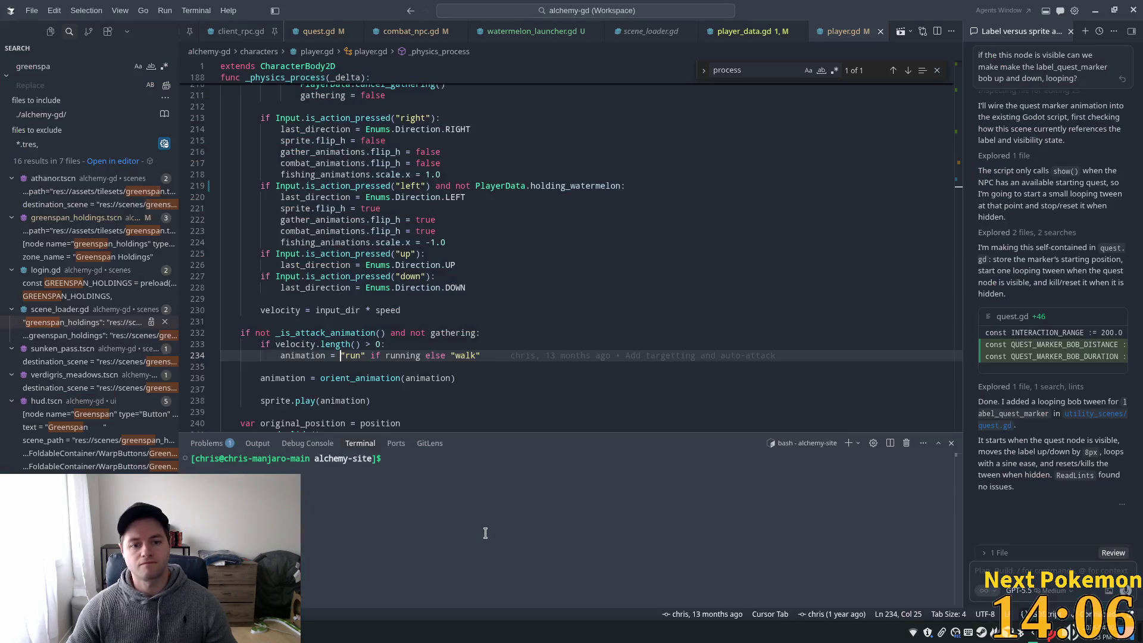
scroll(438, 357, down, 3)
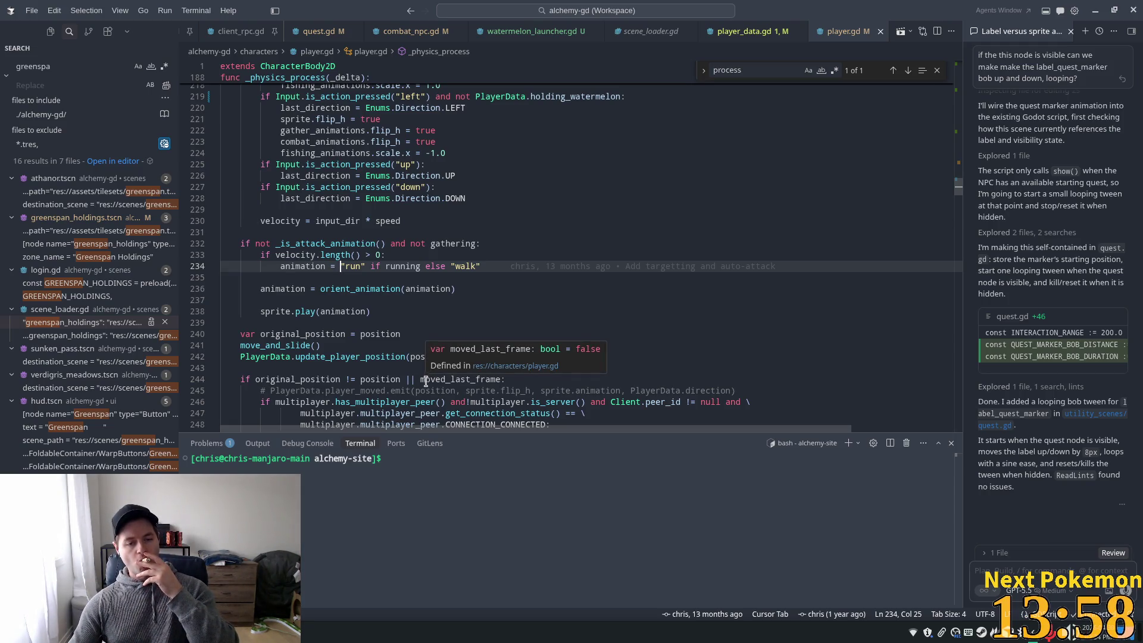
click(334, 269)
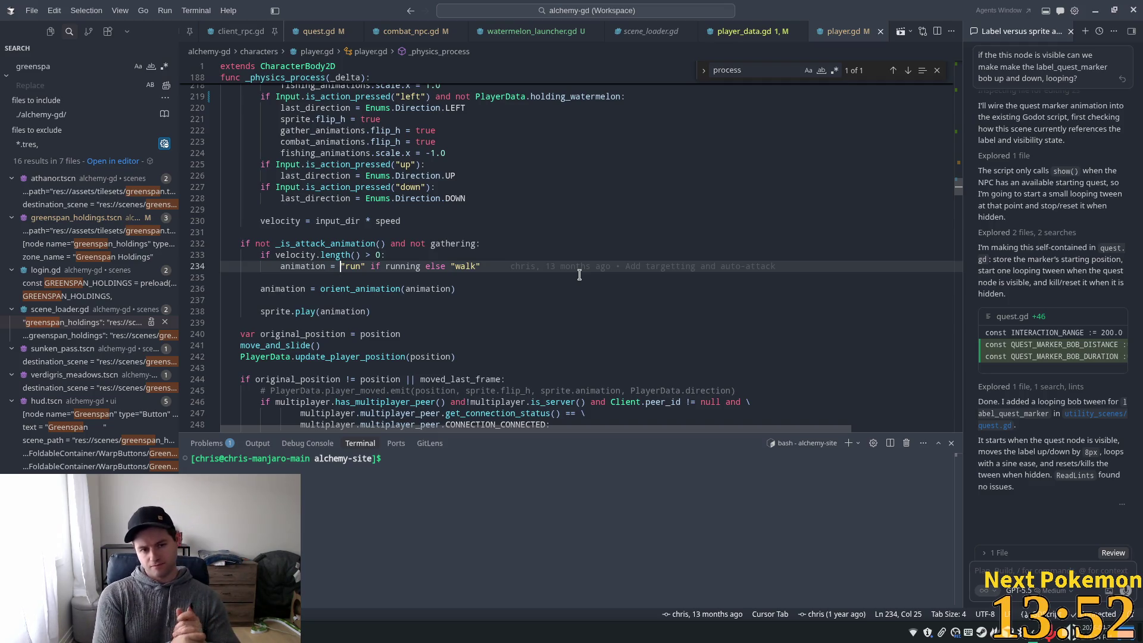
text("")
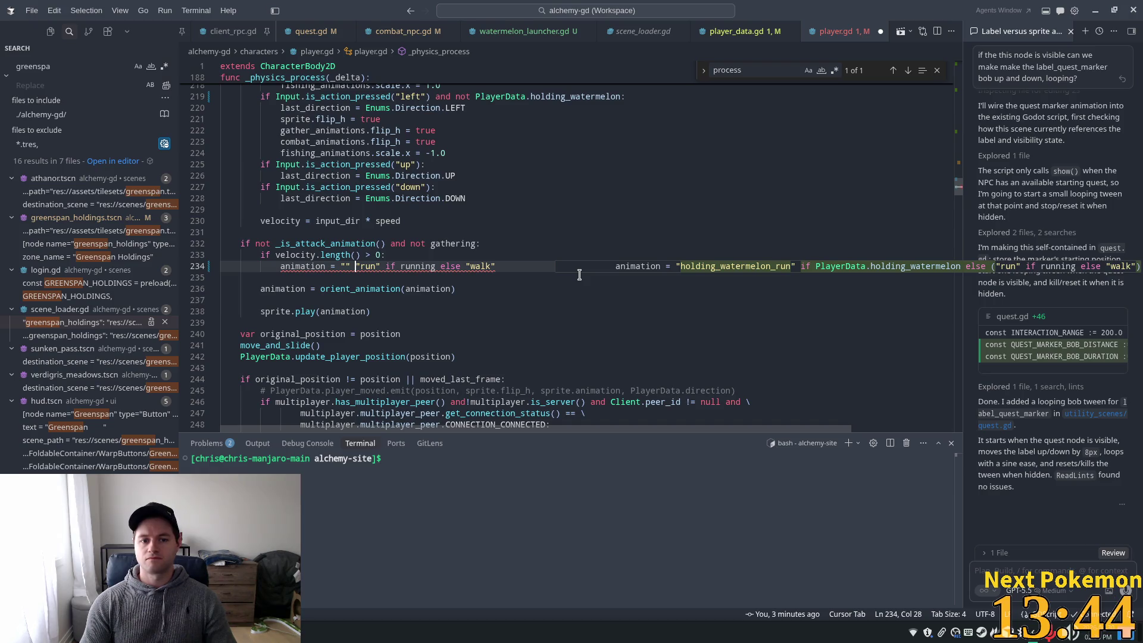
key(Tab)
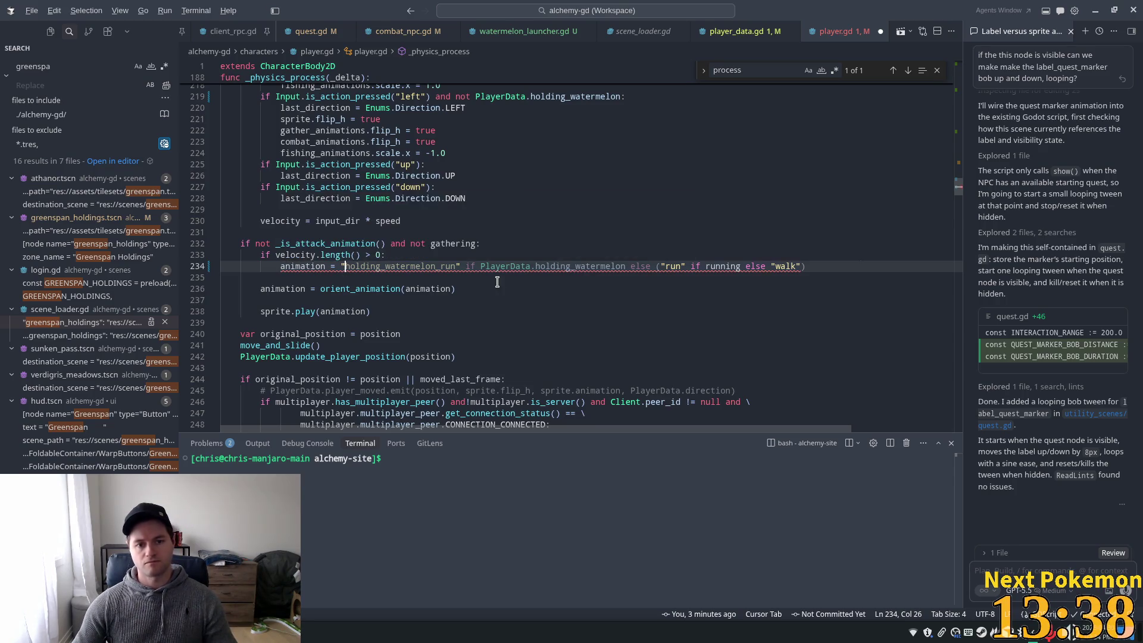
key(alt+Tab)
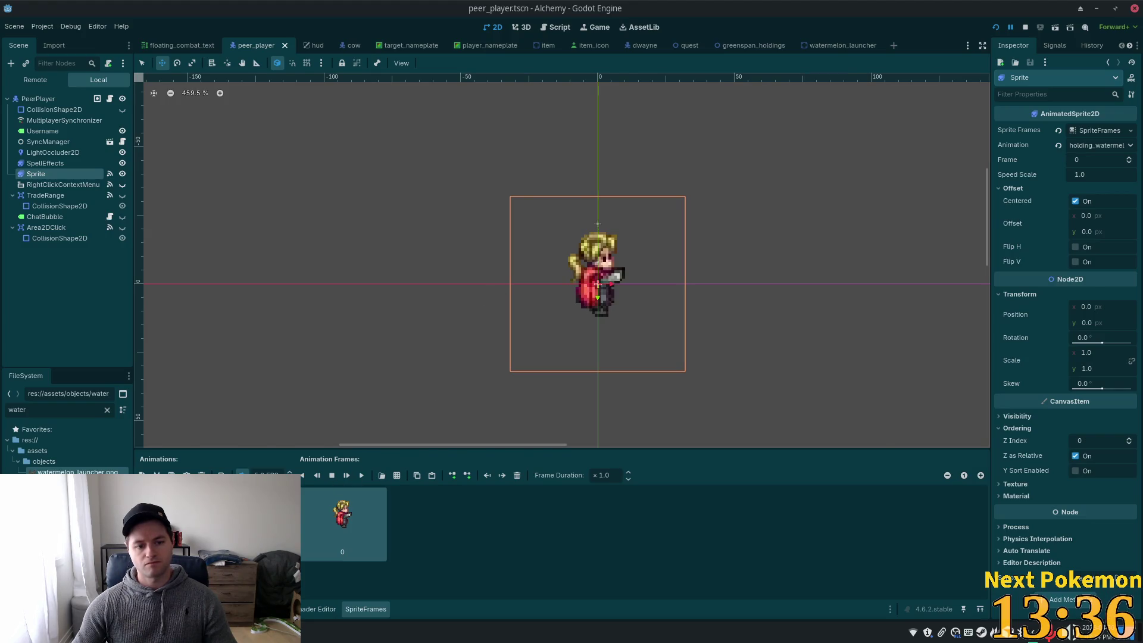
key(alt+Tab)
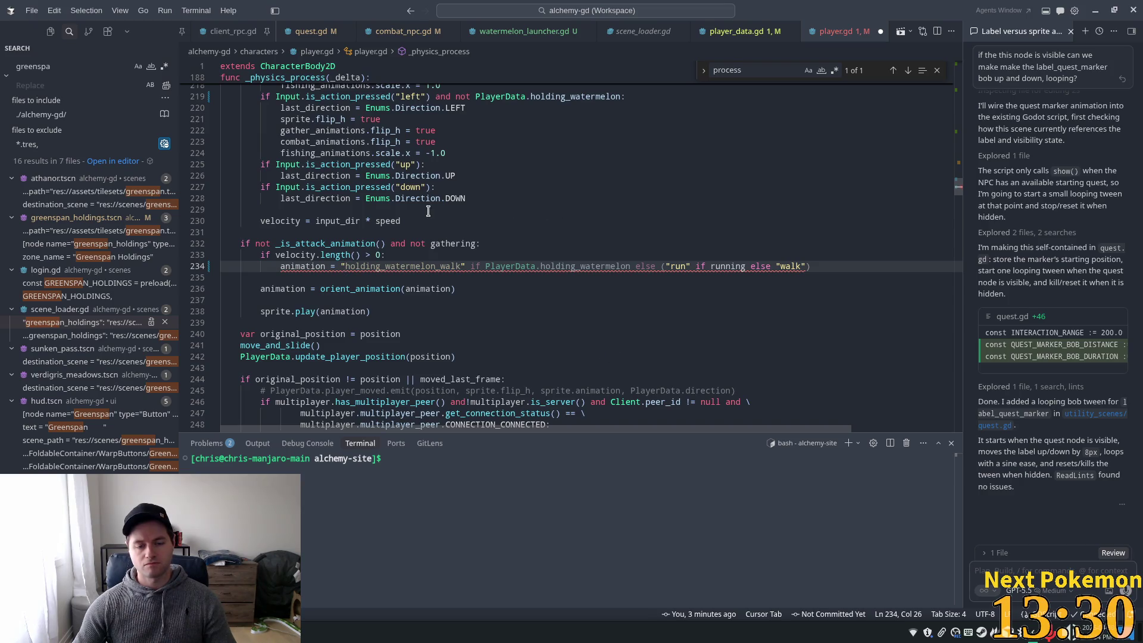
Send the resulting line 234 syntax error to the chat with Fix in Chat
click(370, 245)
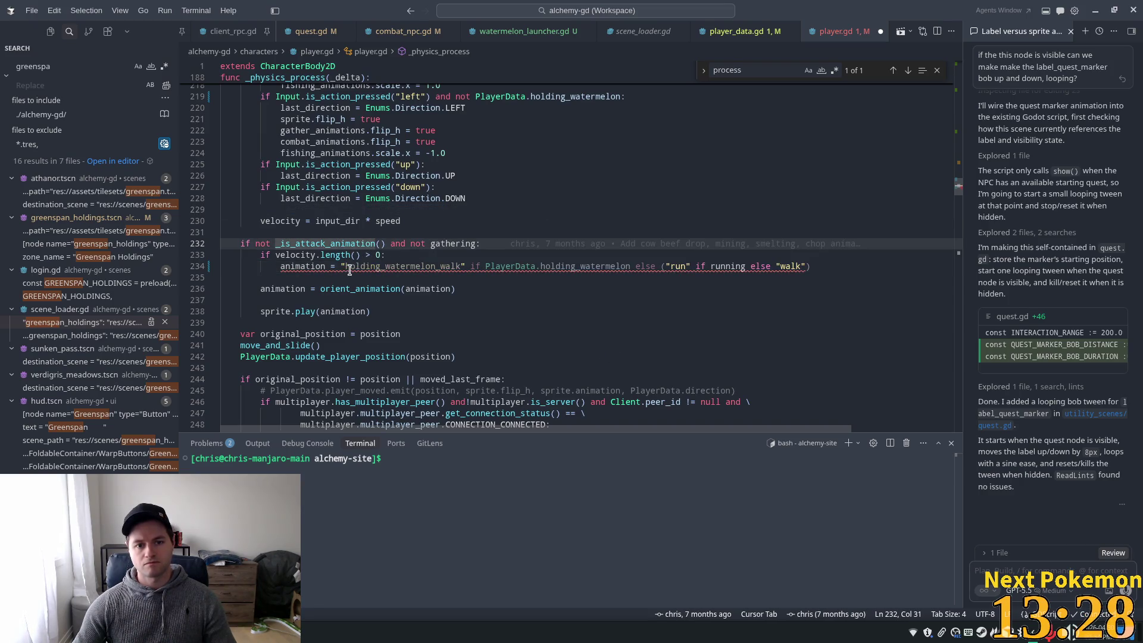
mouse_move(350, 270)
click(324, 224)
click(372, 266)
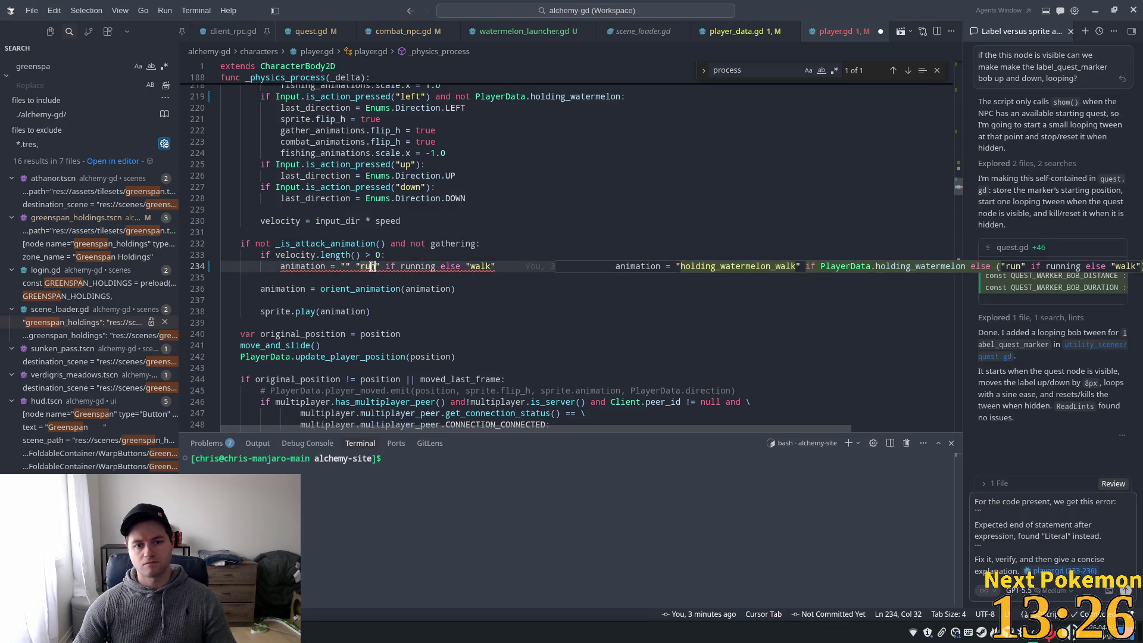
click(354, 268)
key(alt+Tab)
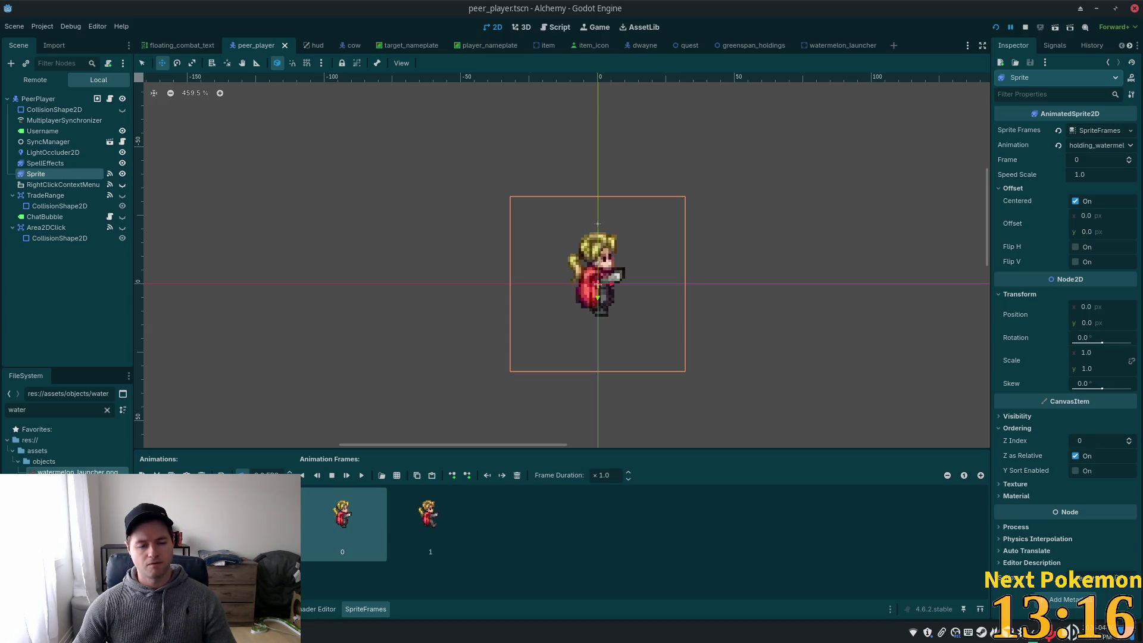
Delete the stray quote on line 234, accept the holding_watermelon_walk/run/walk expression, and reject the extra diff
key(alt+Tab)
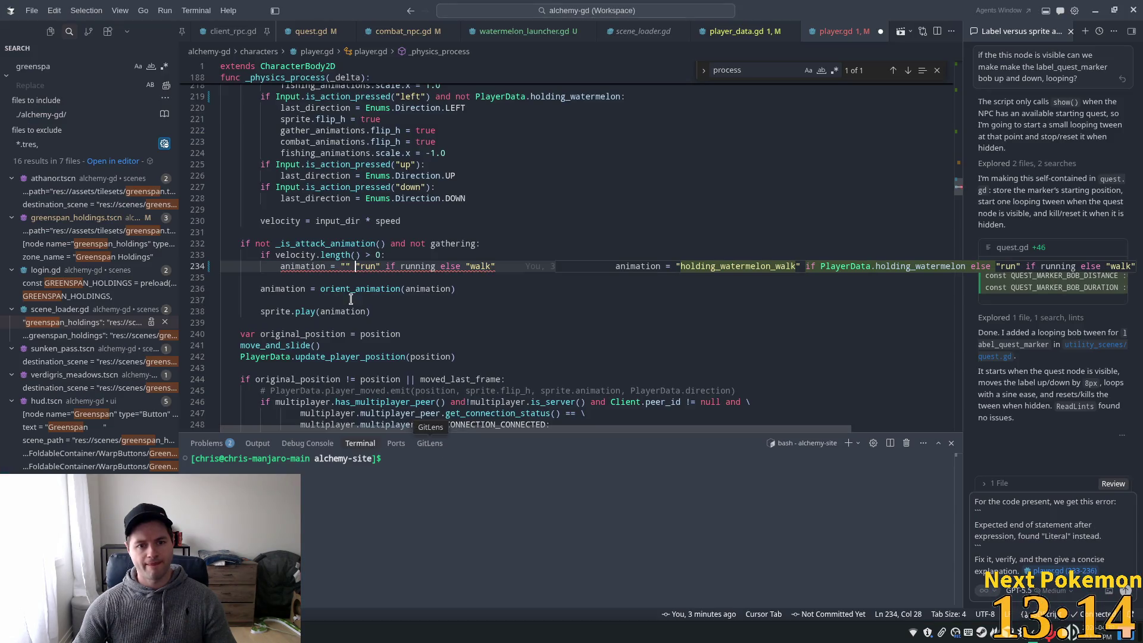
key(BackSpace)
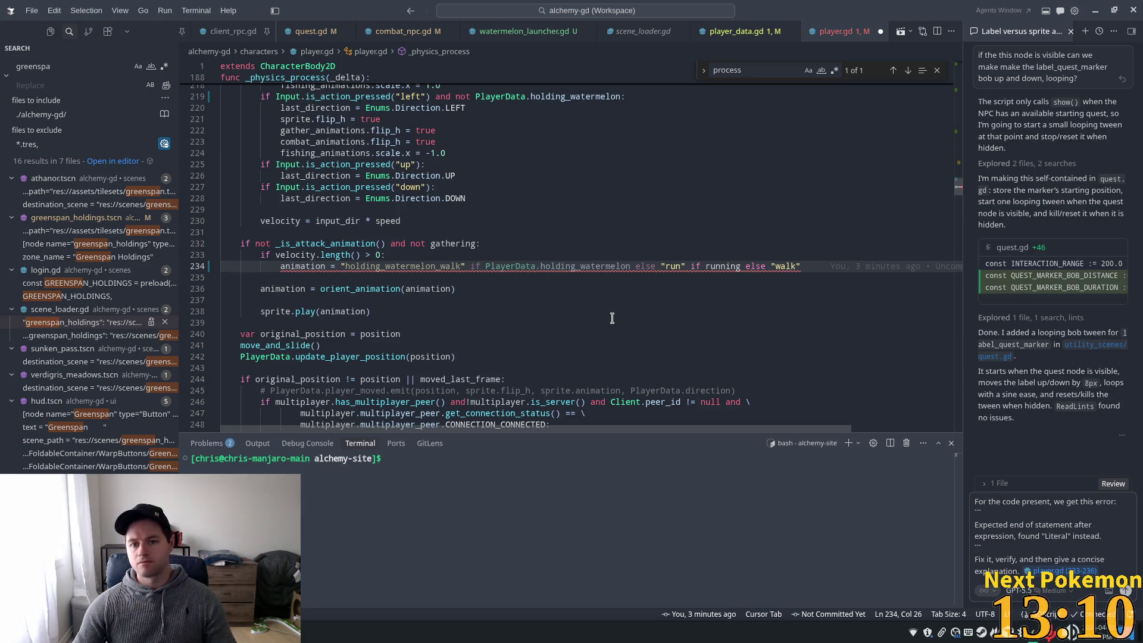
key(Tab)
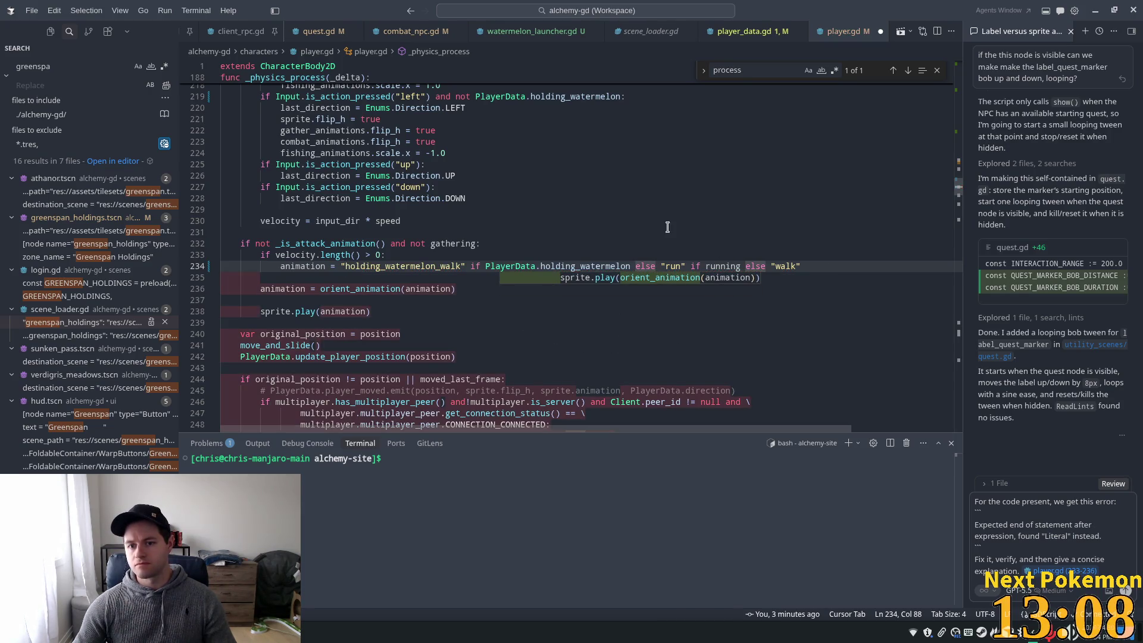
click(647, 280)
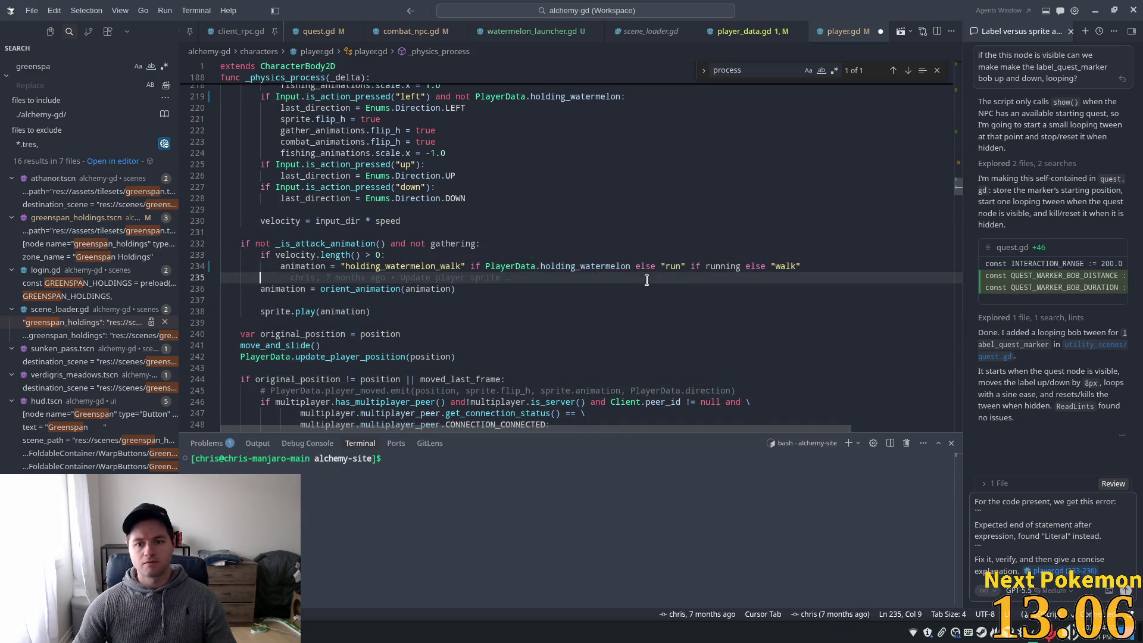
click(730, 271)
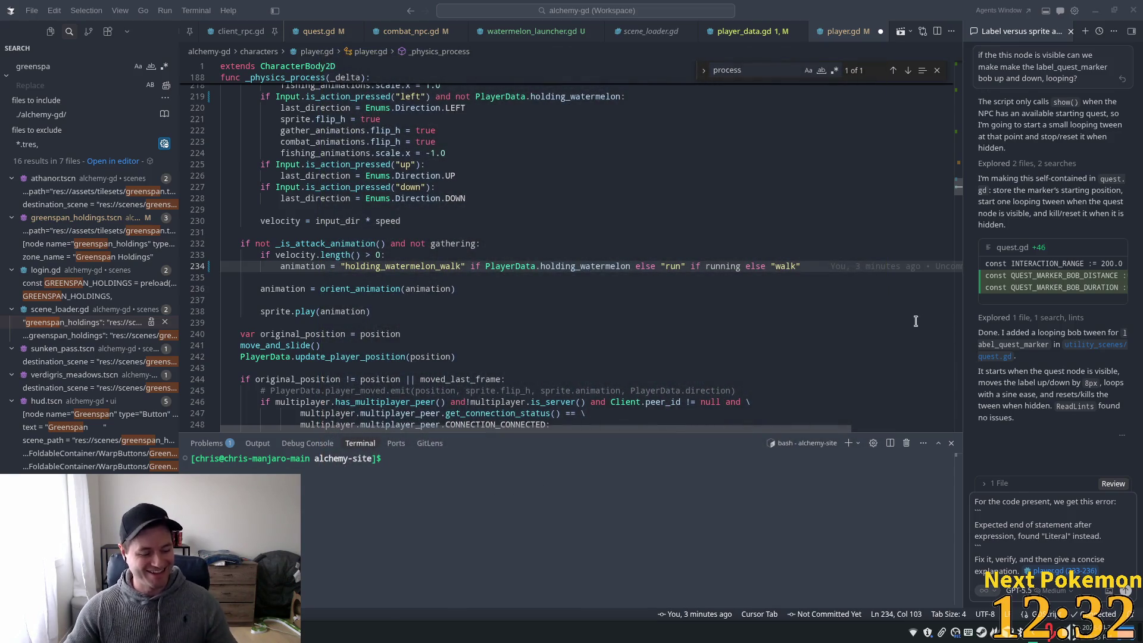
key(alt+Tab)
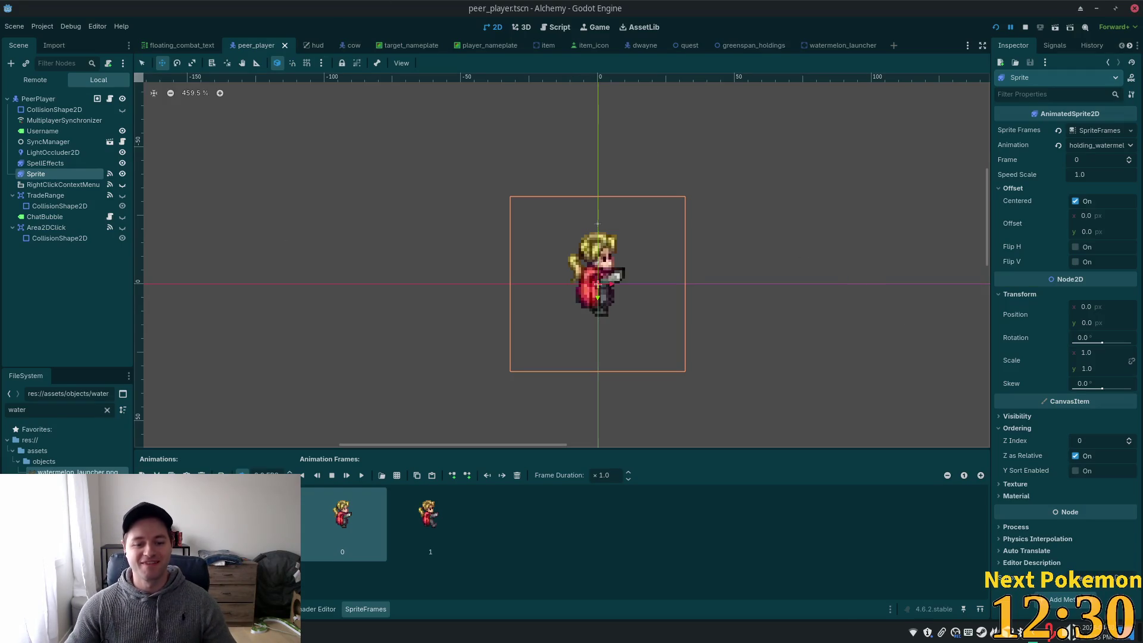
Bring both Alchemy (DEBUG) windows forward, restart the game, and walk the player left and right
click(347, 632)
click(334, 583)
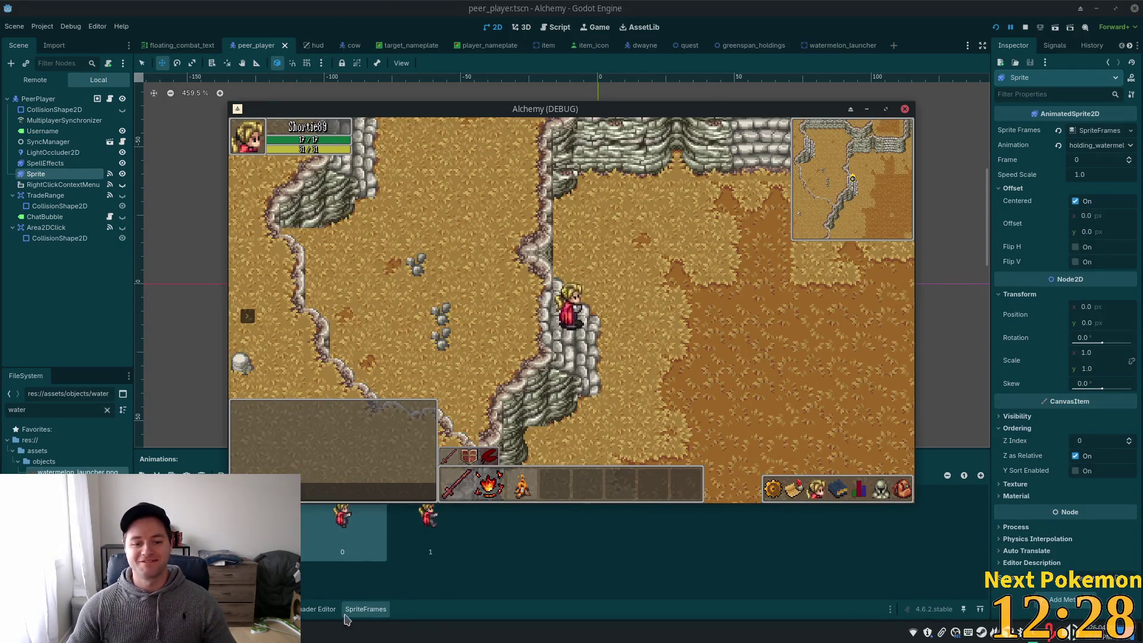
click(347, 632)
click(334, 579)
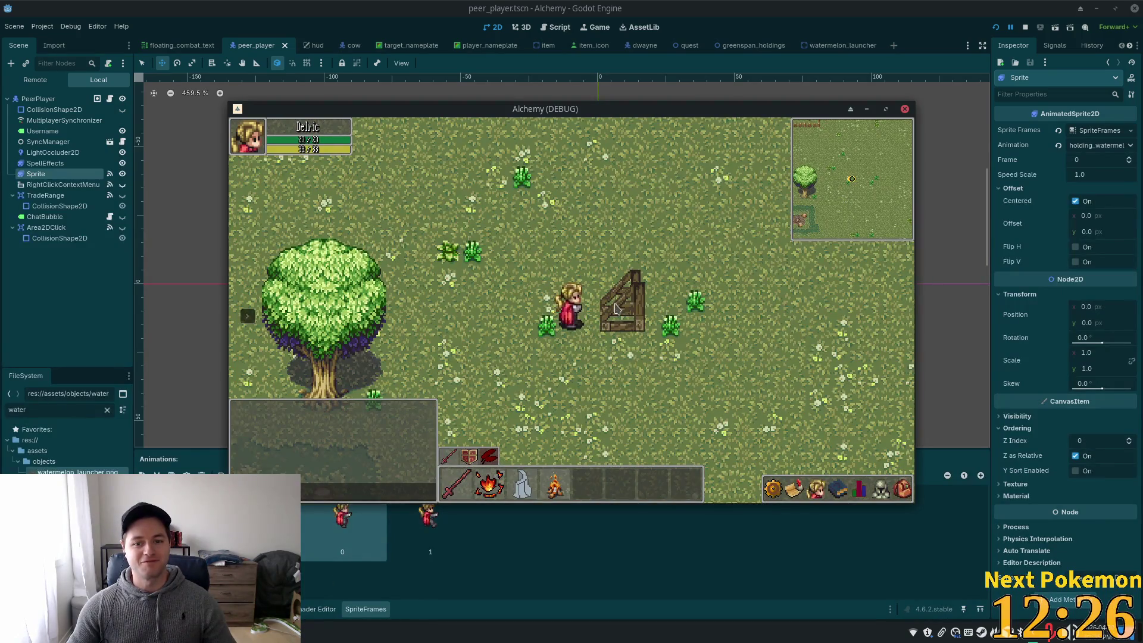
click(995, 27)
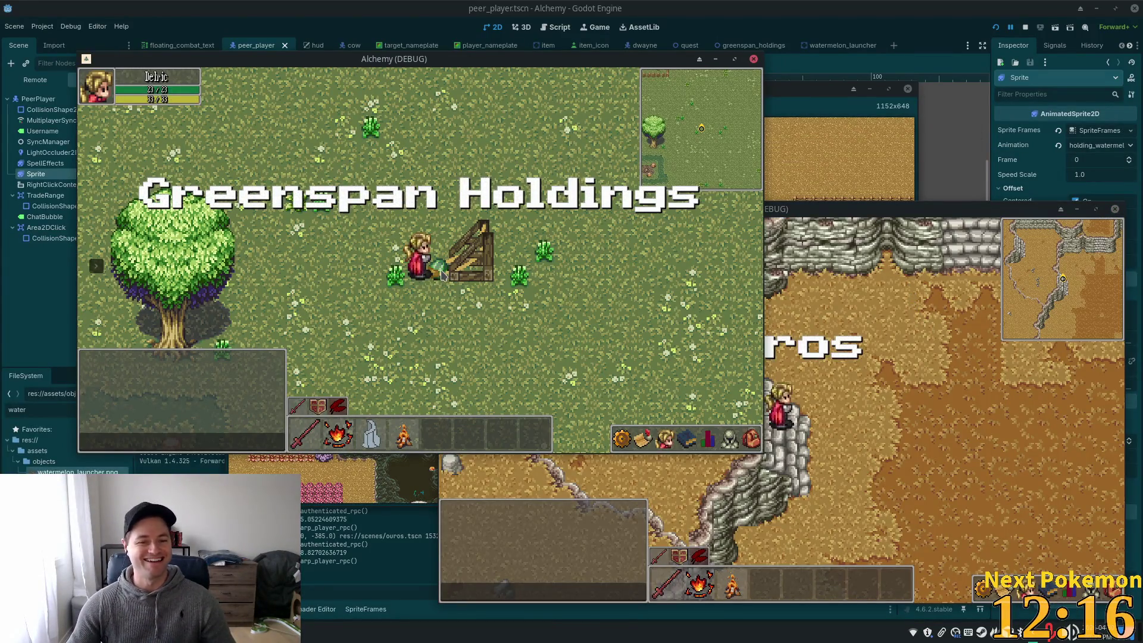
key(a)
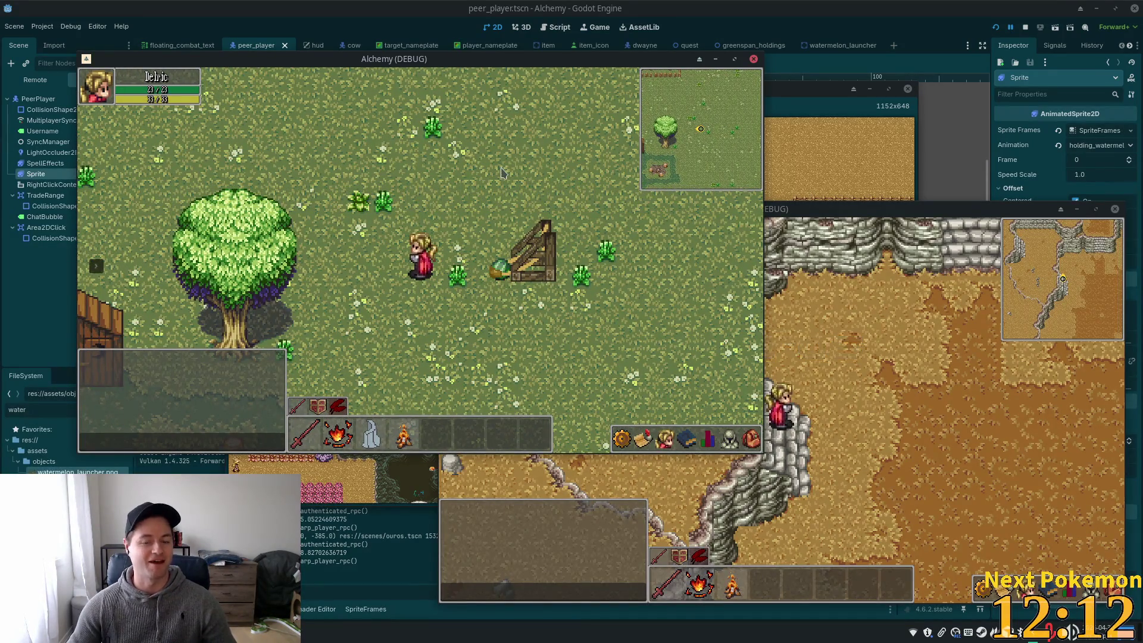
key(d)
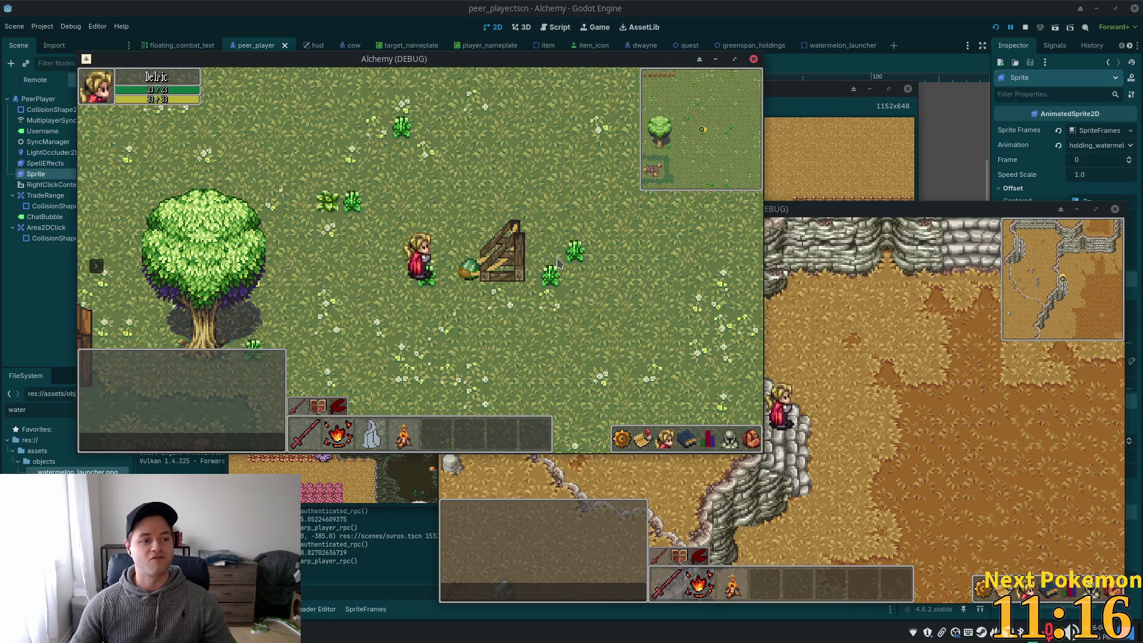
Walk the watermelon-holding player in every cardinal and diagonal direction to check facing and animations
key(s)
key(a)
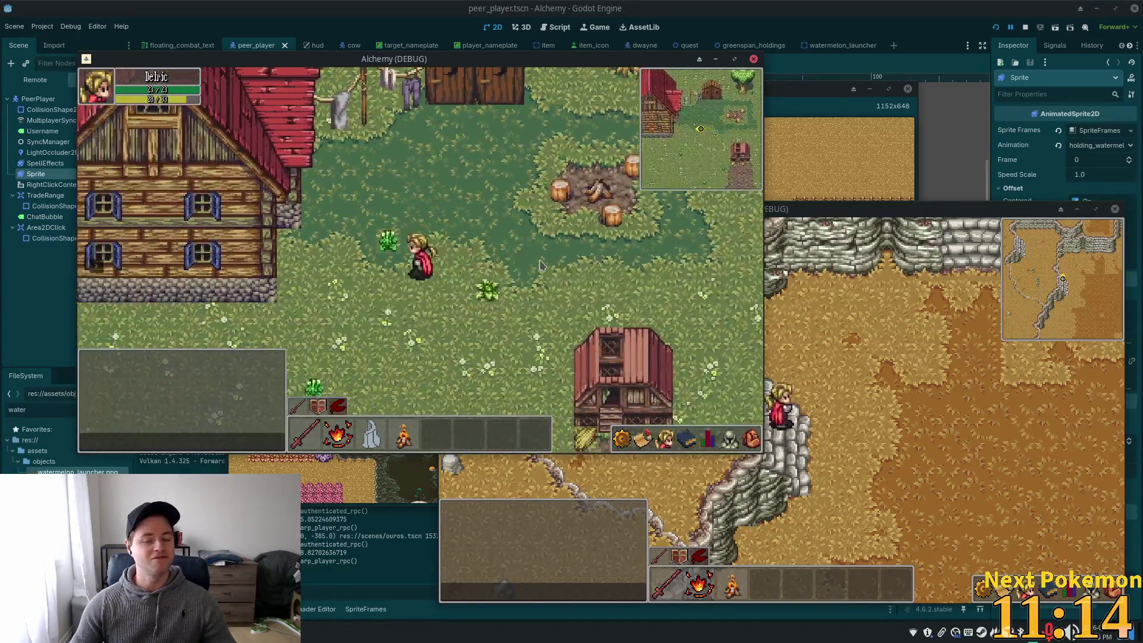
key(w)
key(d)
key(s)
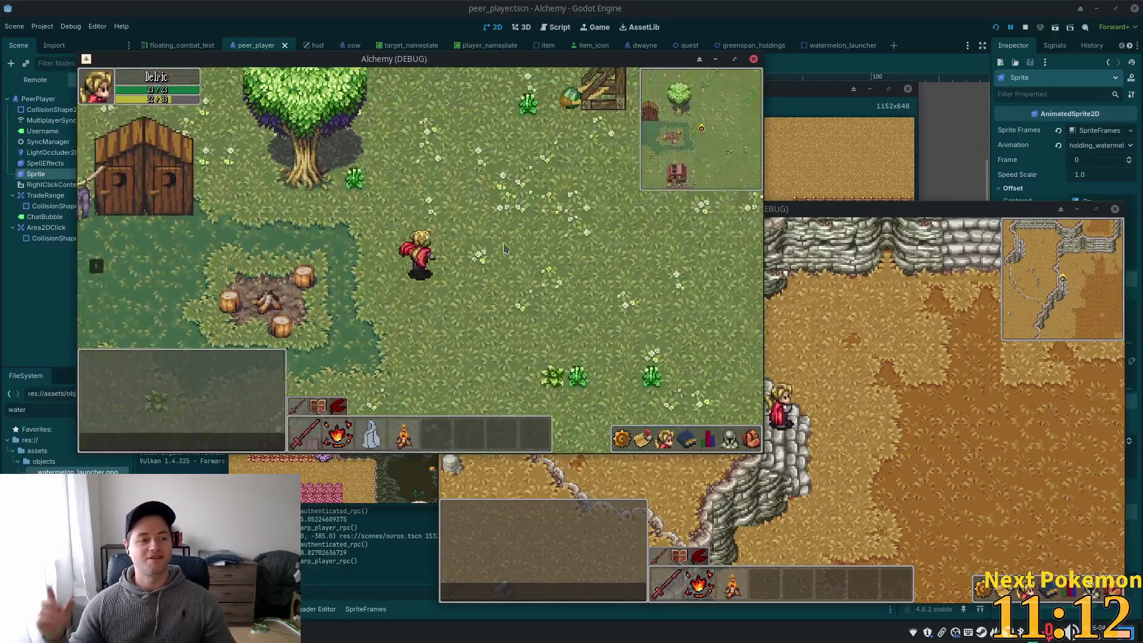
key(w)
key(d)
key(w)
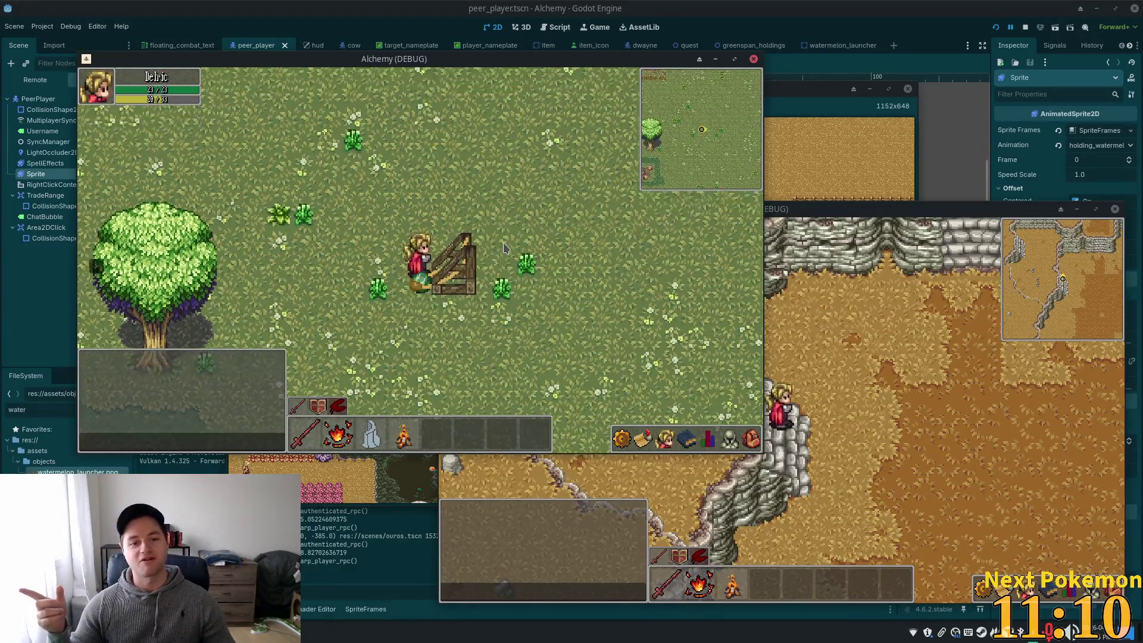
key(w)
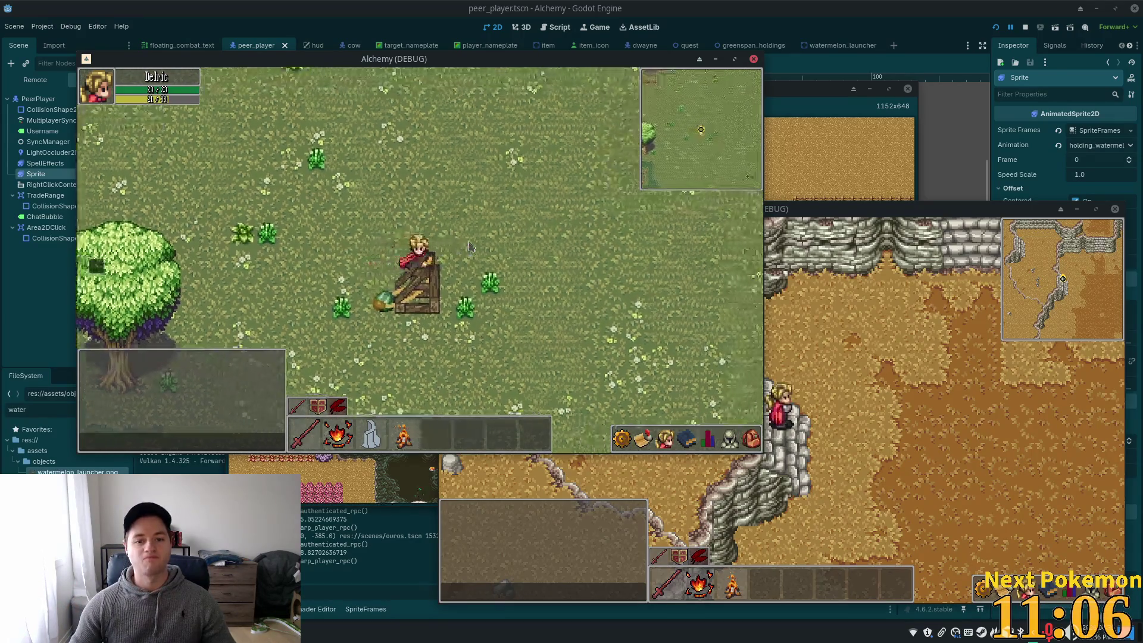
key(s)
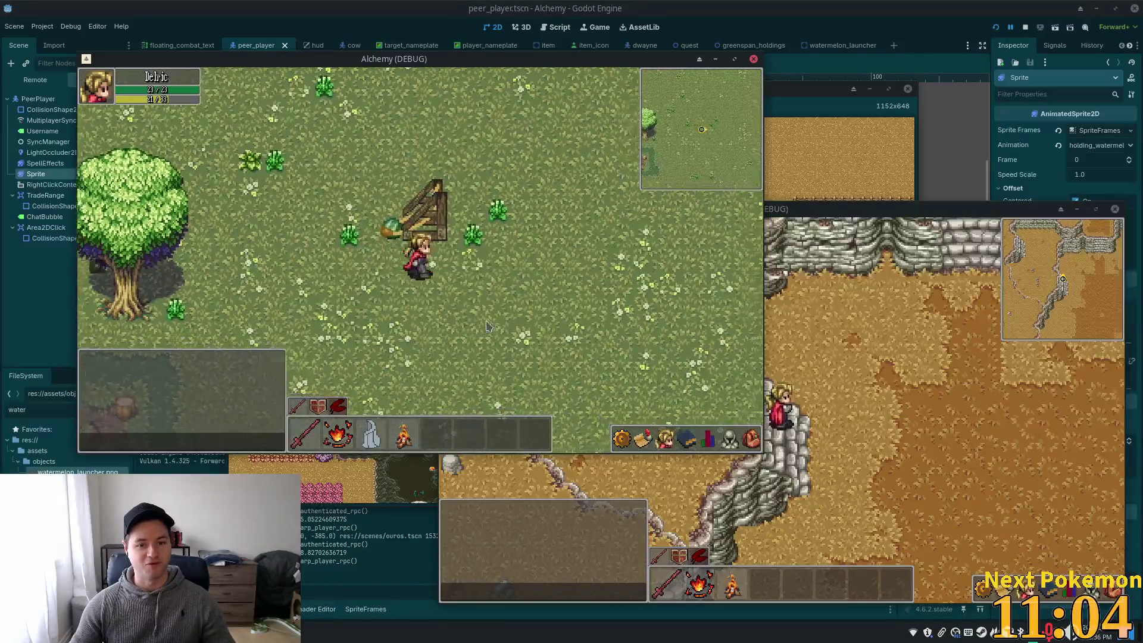
key(d)
key(w)
key(a)
key(s)
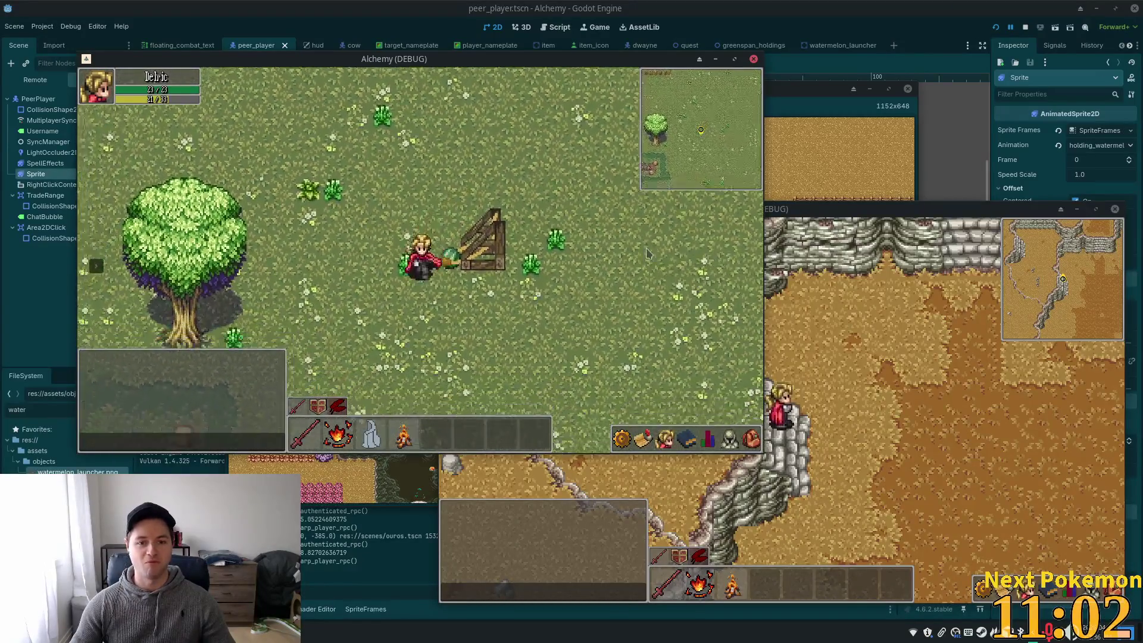
key(d)
key(s)
key(a)
key(w)
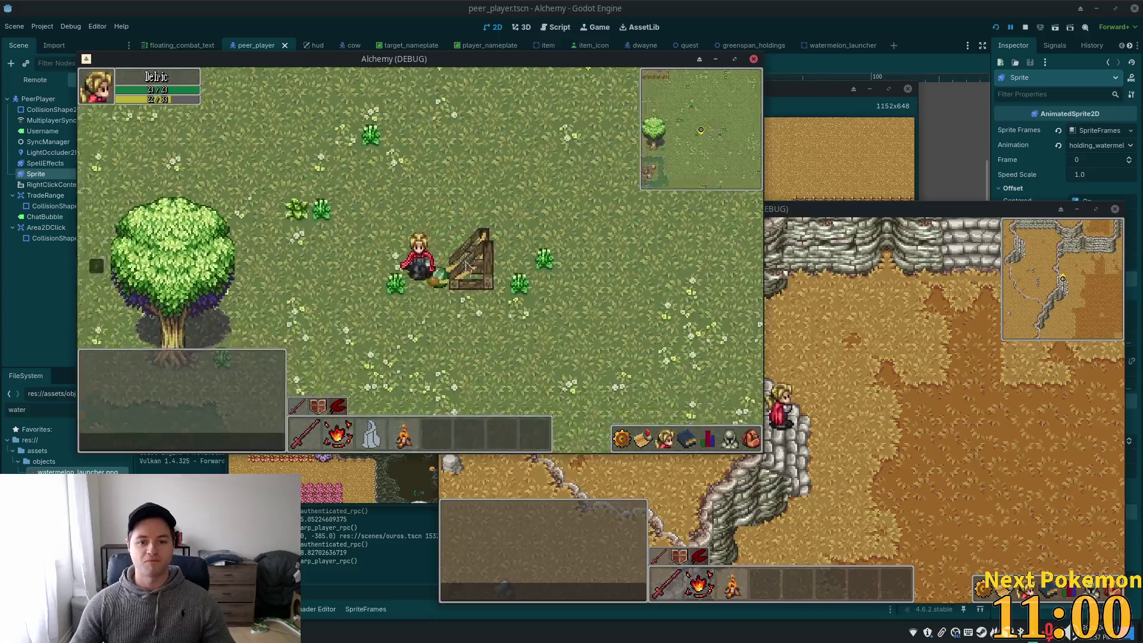
key(s)
key(d)
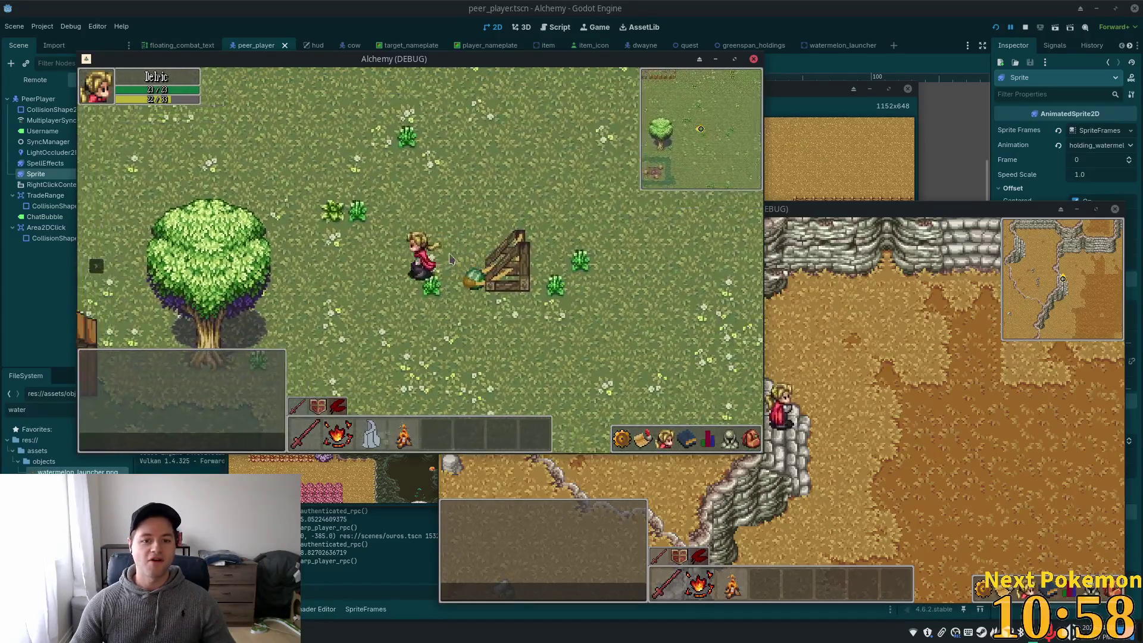
key(a)
key(d)
key(w)
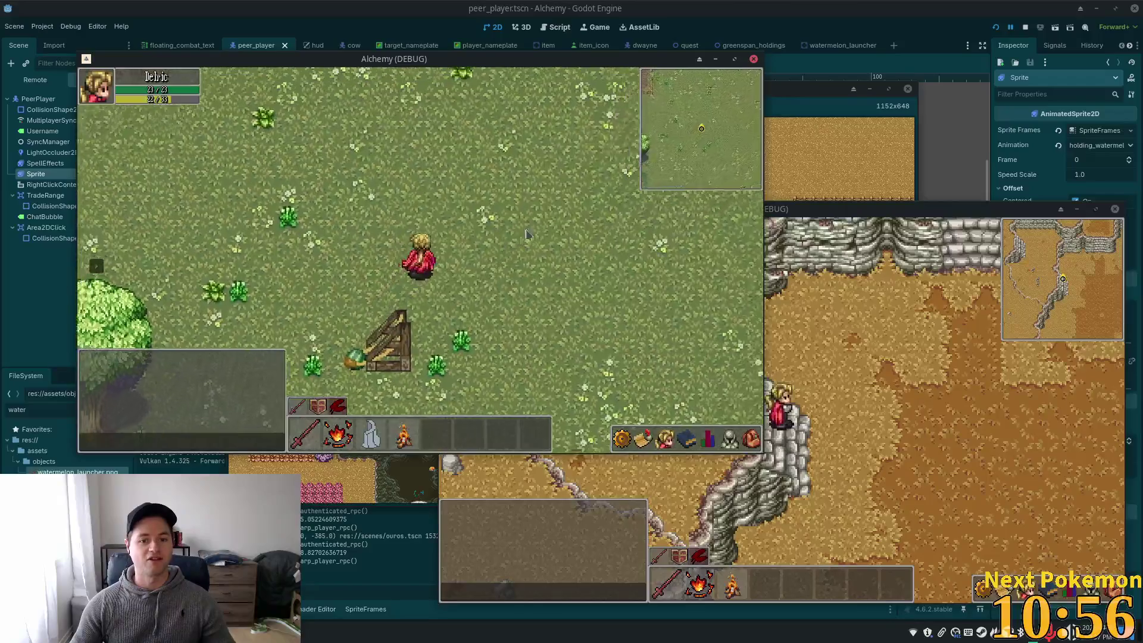
key(d)
key(a)
key(s)
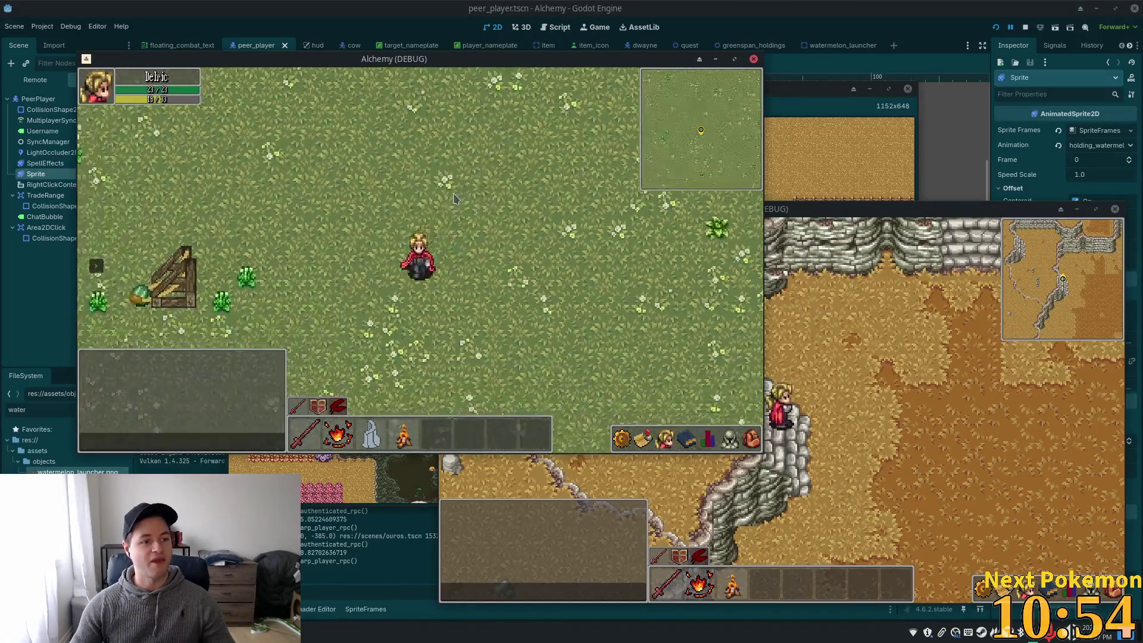
key(a)
key(a)
key(w)
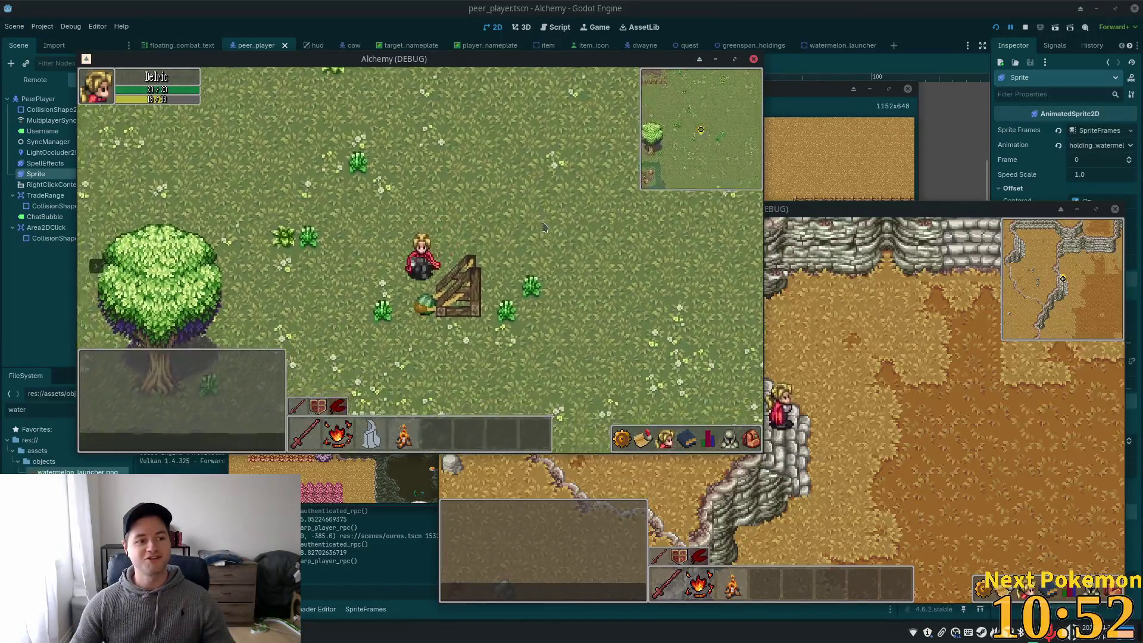
key(s)
key(w)
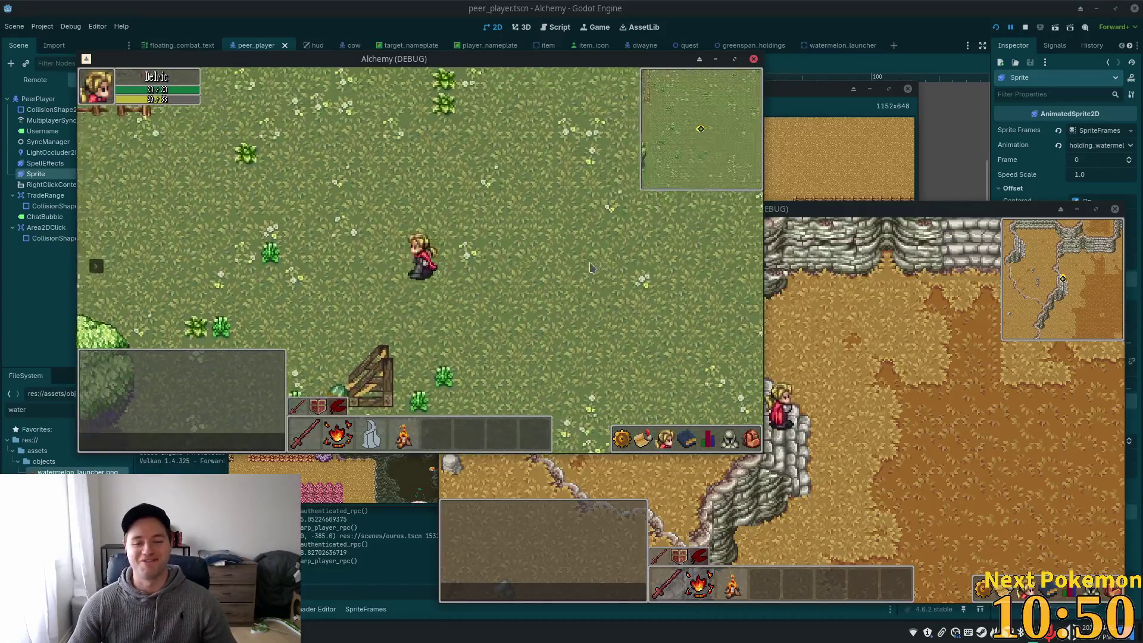
key(a)
key(w)
key(d)
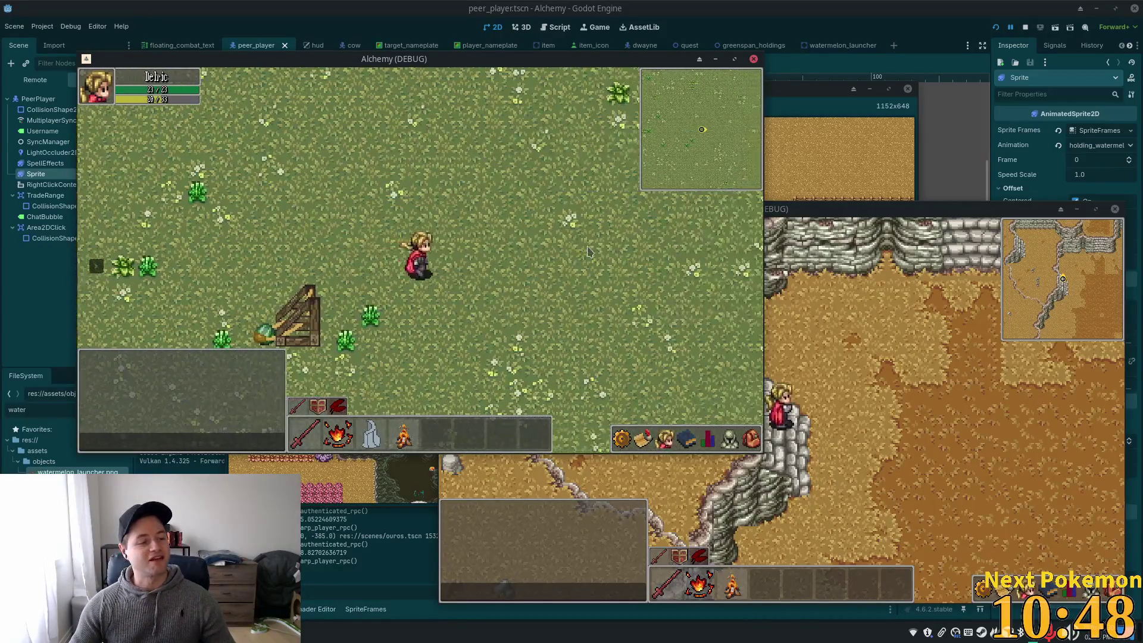
key(d)
key(d)
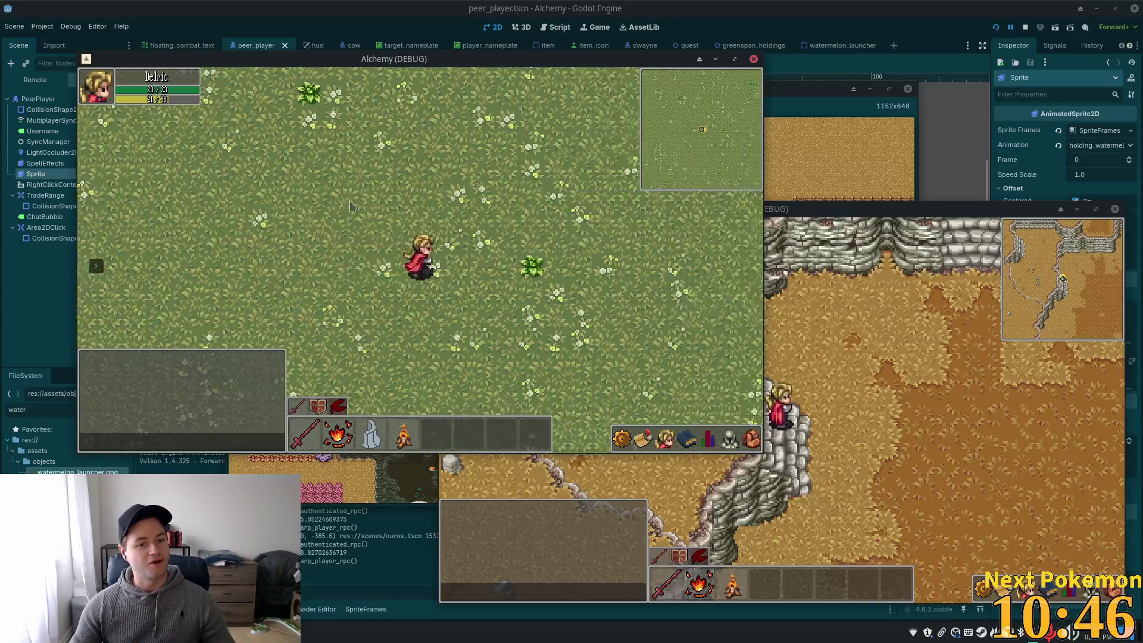
key(d)
key(d)
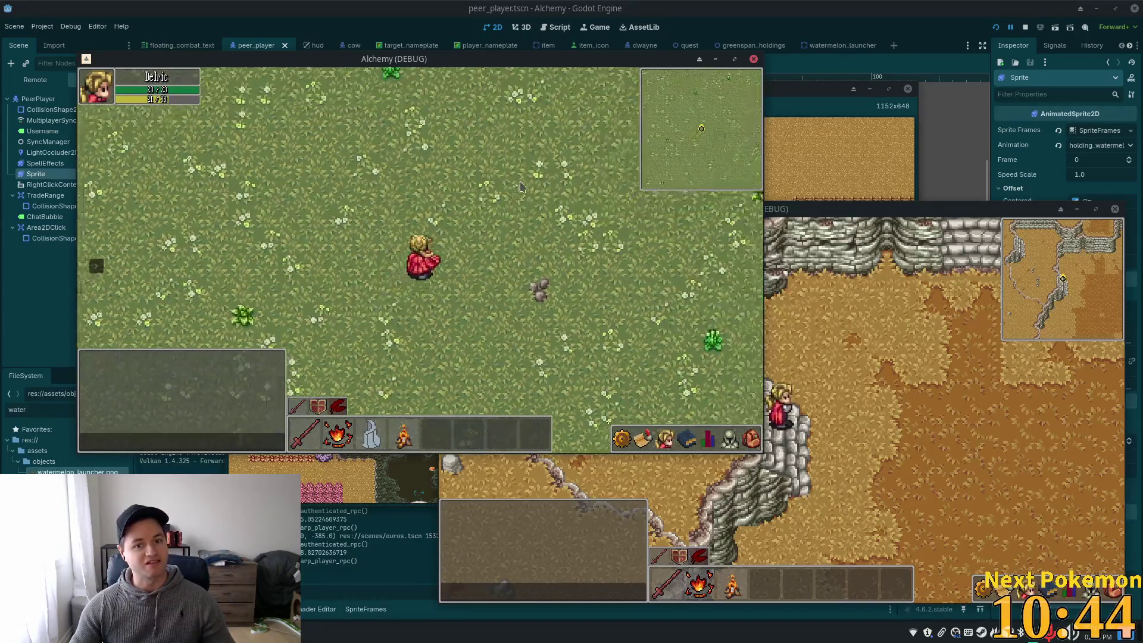
key(w)
key(d)
key(s)
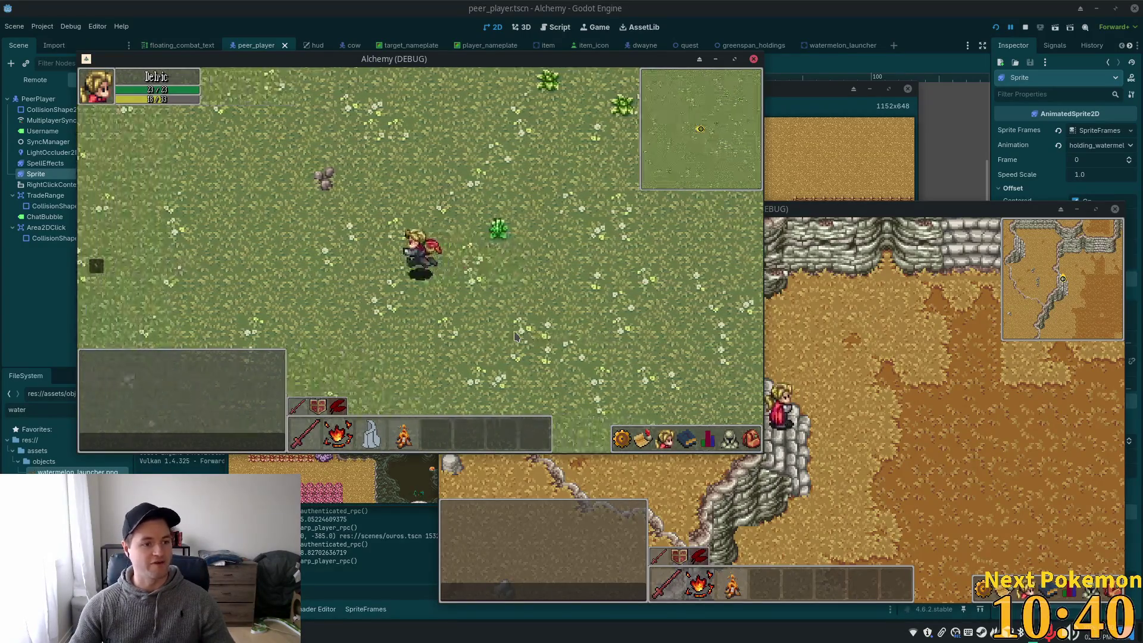
Walk the player around the wooden structure and house, then stop the game with F8
key(a)
key(a)
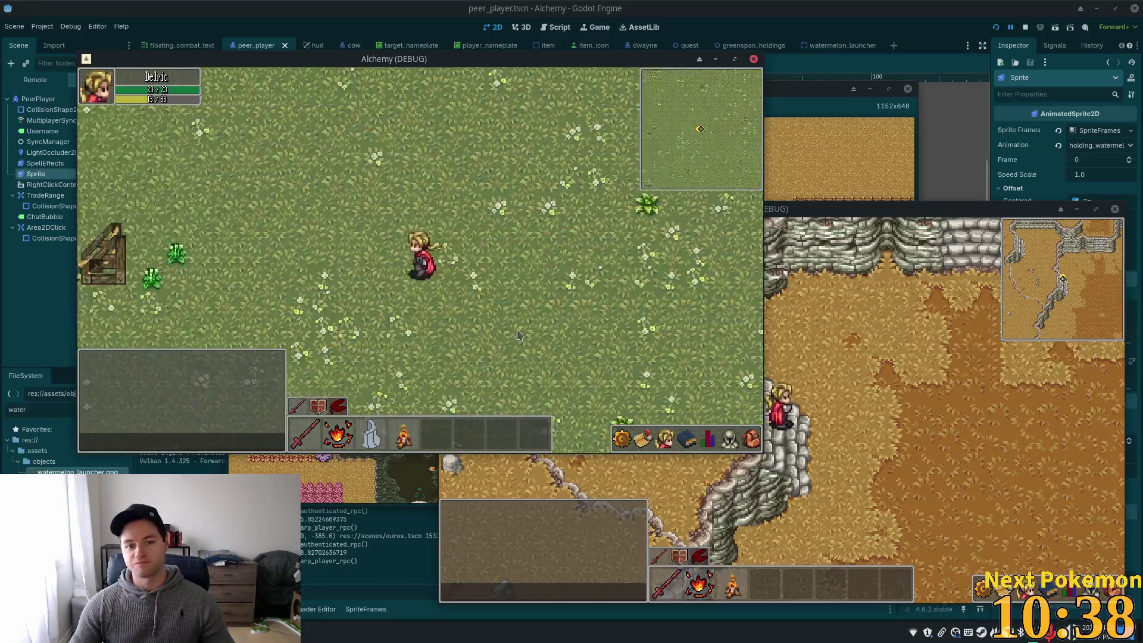
key(a)
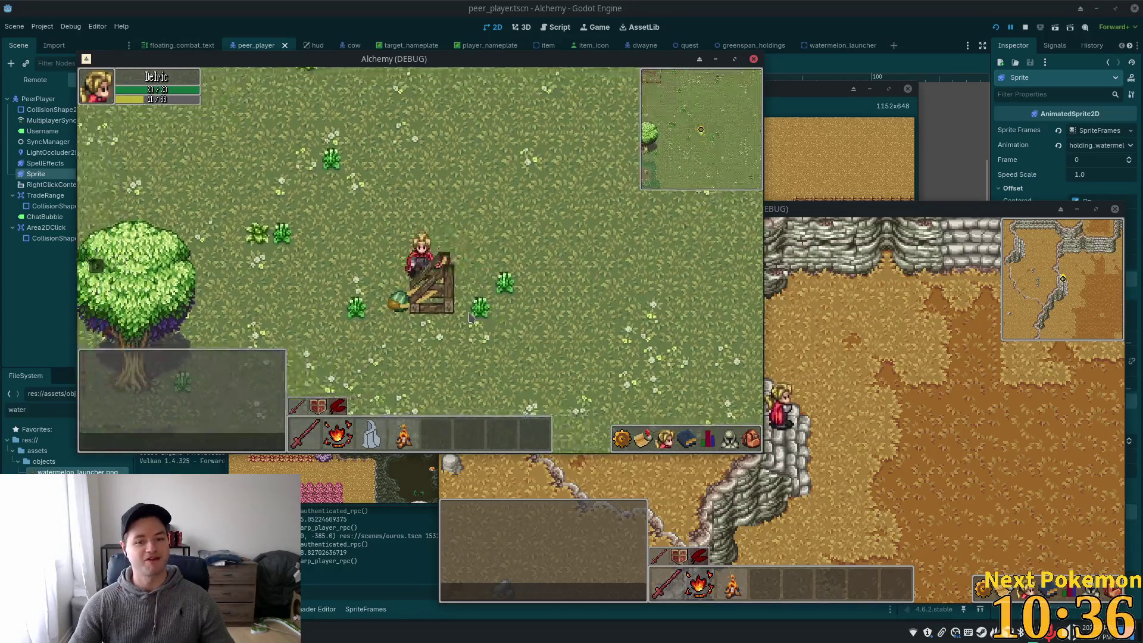
key(a)
key(s)
key(w)
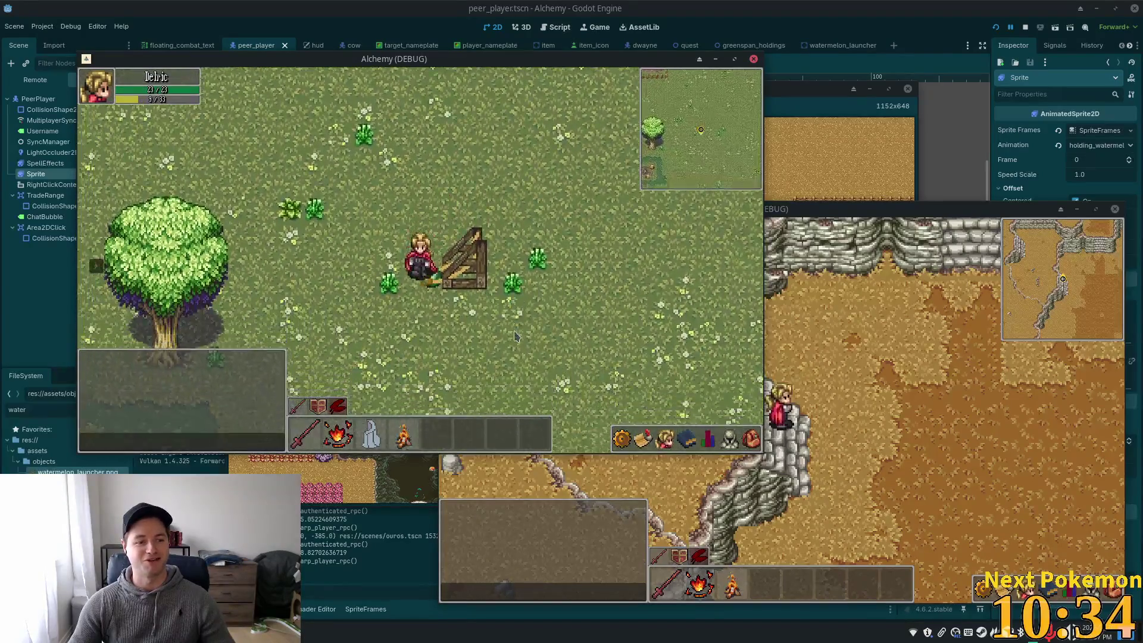
key(a)
key(s)
key(w)
key(d)
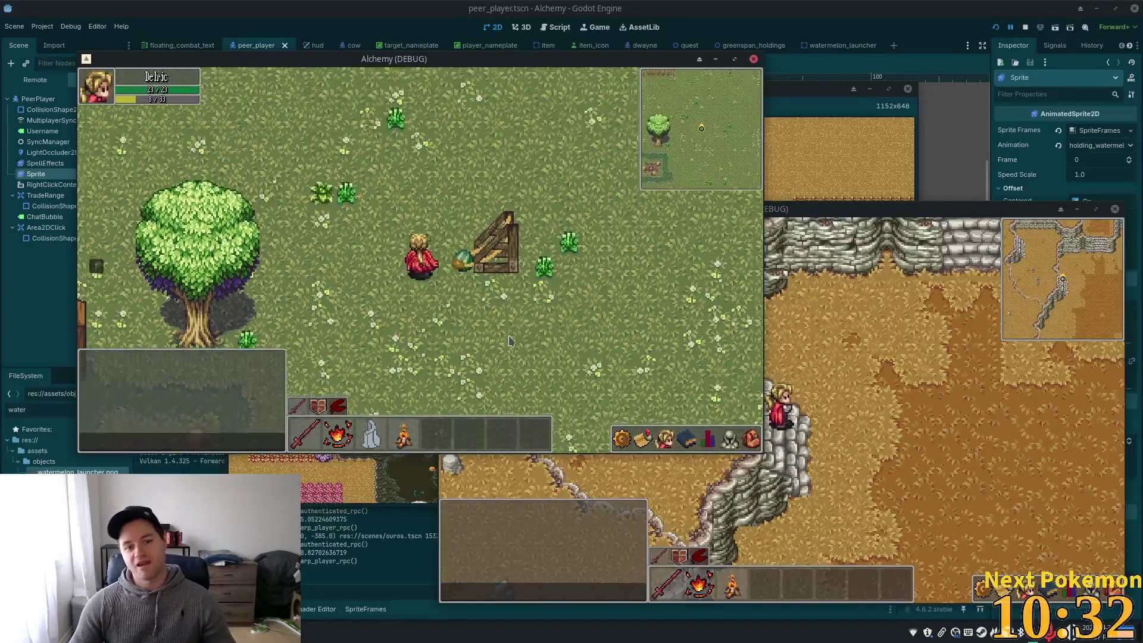
key(d)
key(w)
key(s)
key(a)
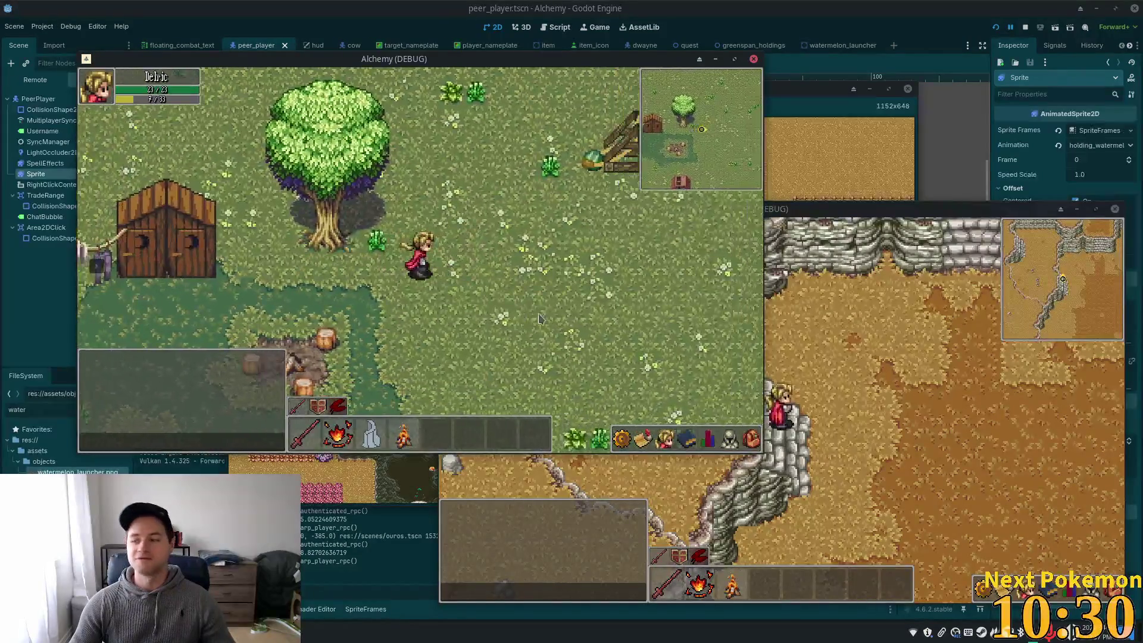
key(d)
key(w)
key(a)
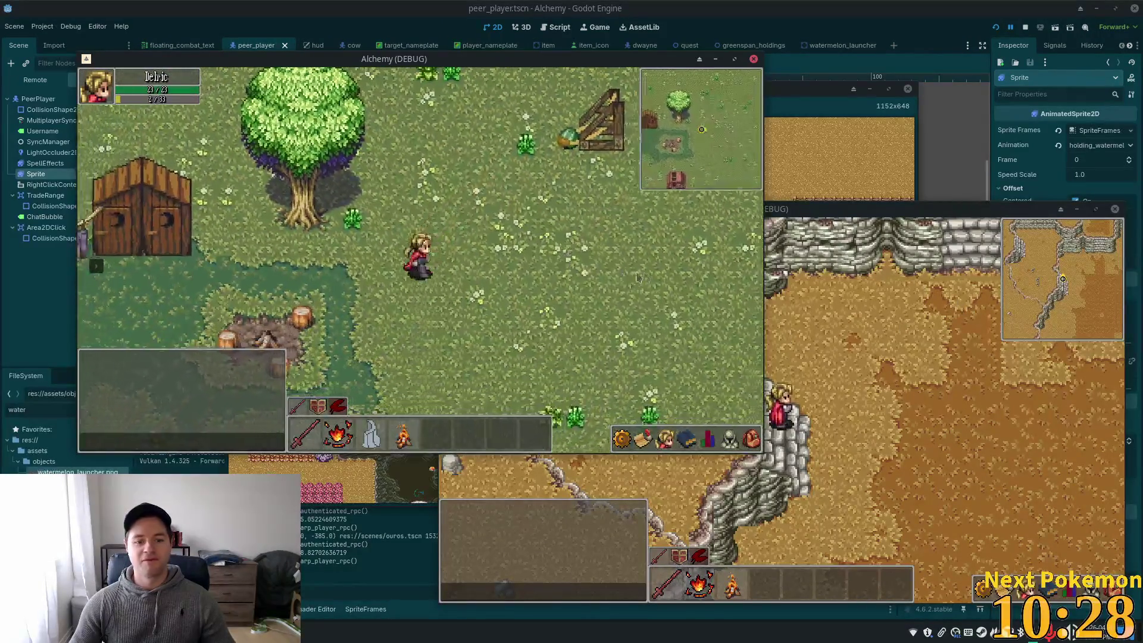
key(d)
key(w)
key(F8)
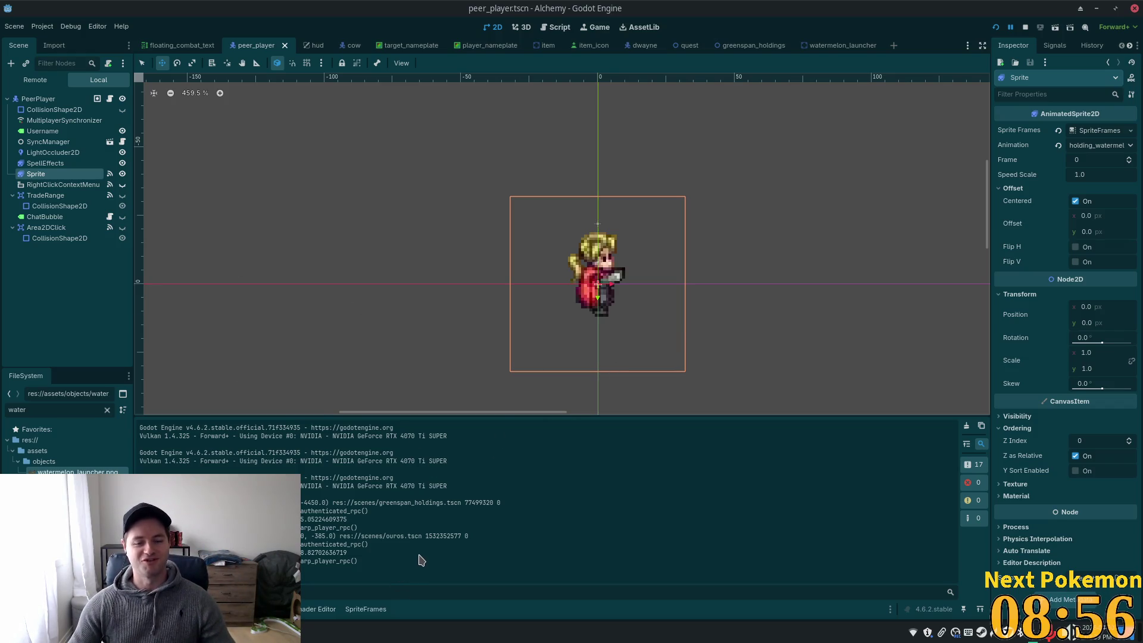
Back in Cursor, inspect the holding_watermelon_walk line, then scroll to the HOLDING_WATERMELON_SPEED = 20.0 constant
key(alt+Tab)
click(454, 324)
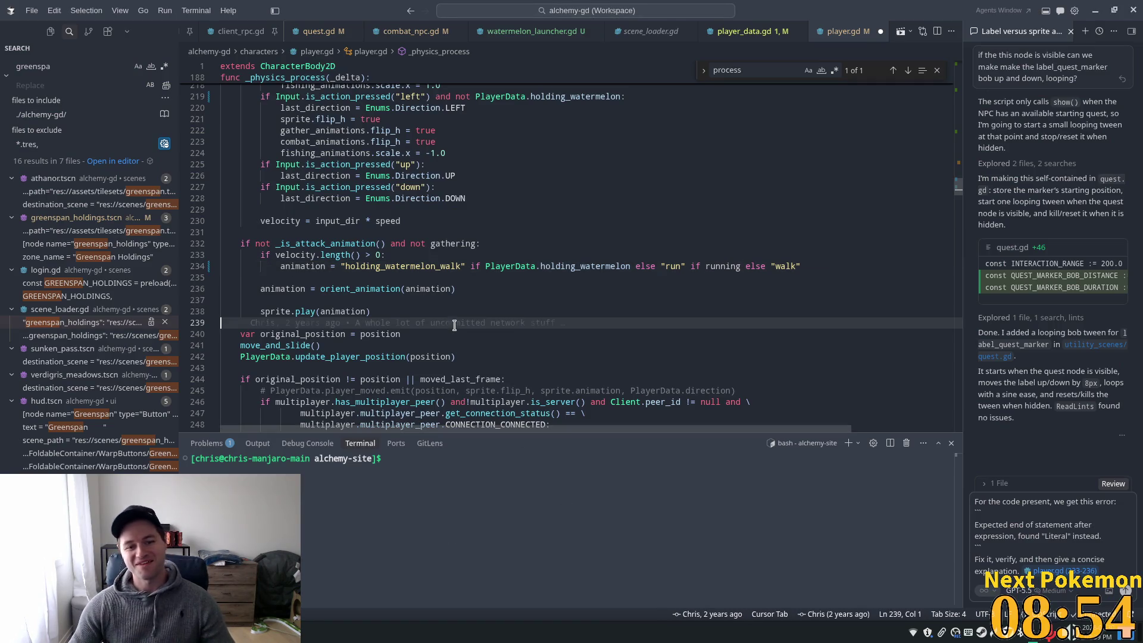
click(359, 256)
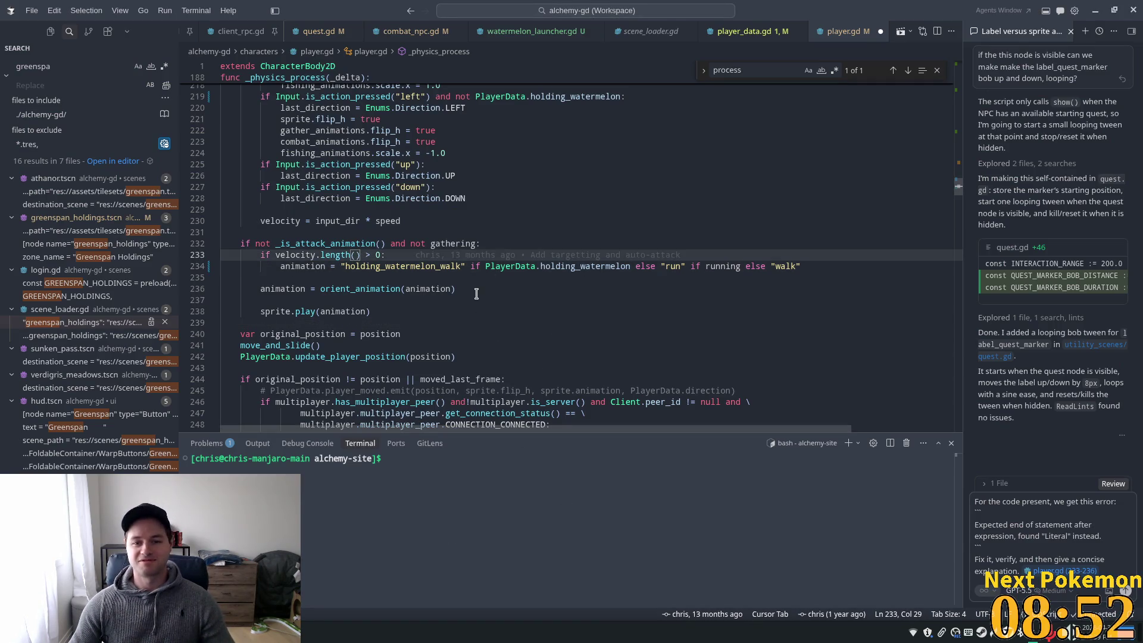
double_click(411, 267)
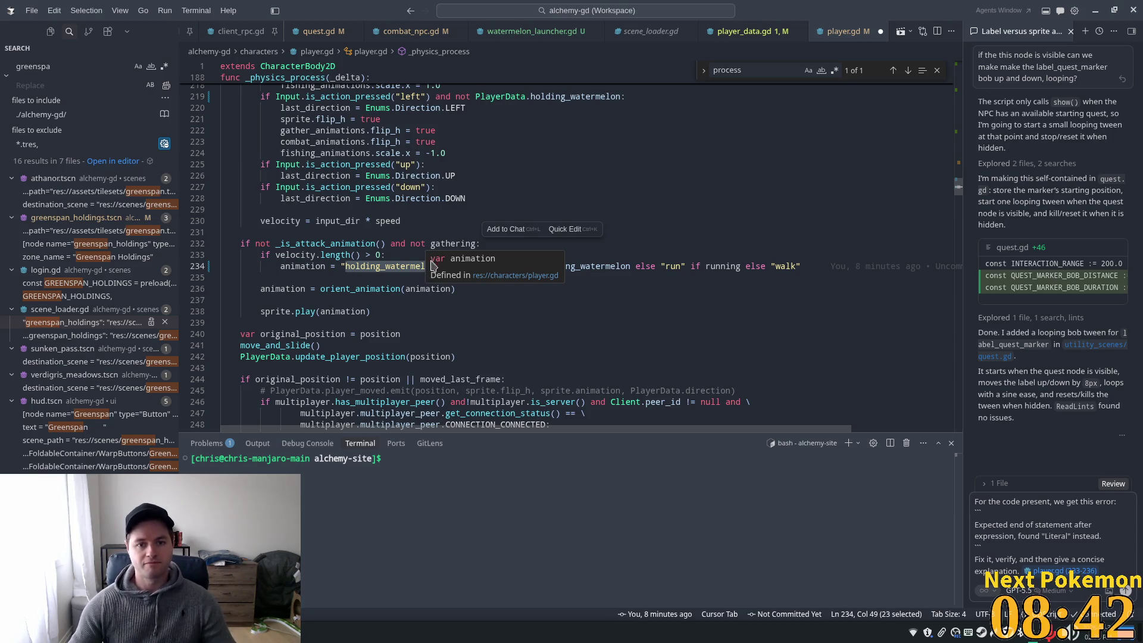
scroll(332, 284, down, 3)
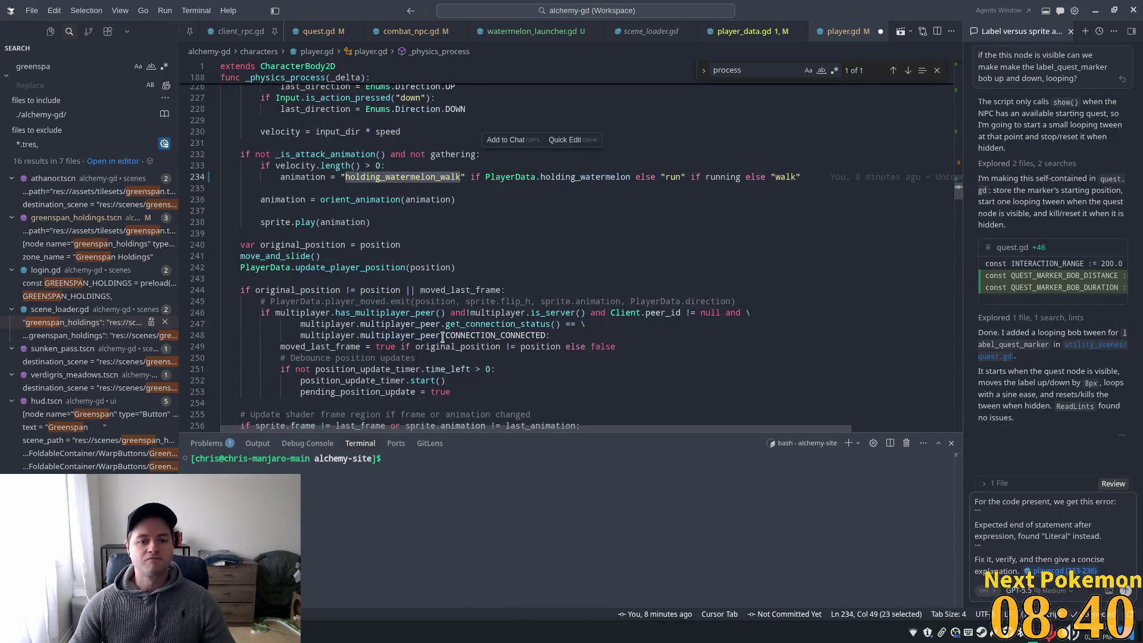
scroll(534, 333, down, 3)
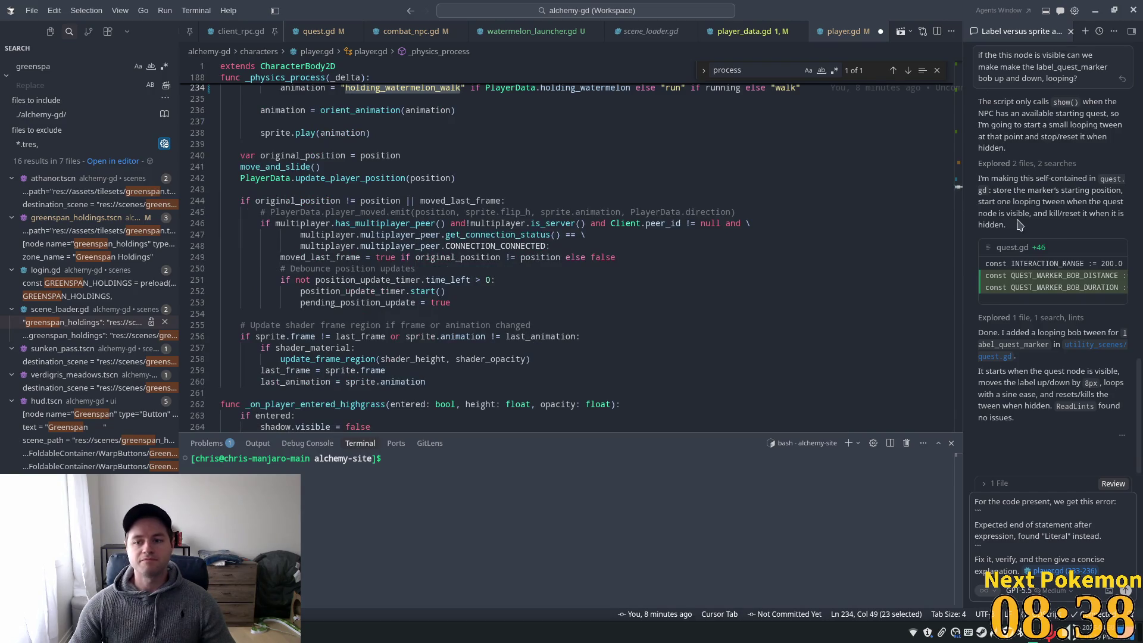
scroll(429, 177, up, 20)
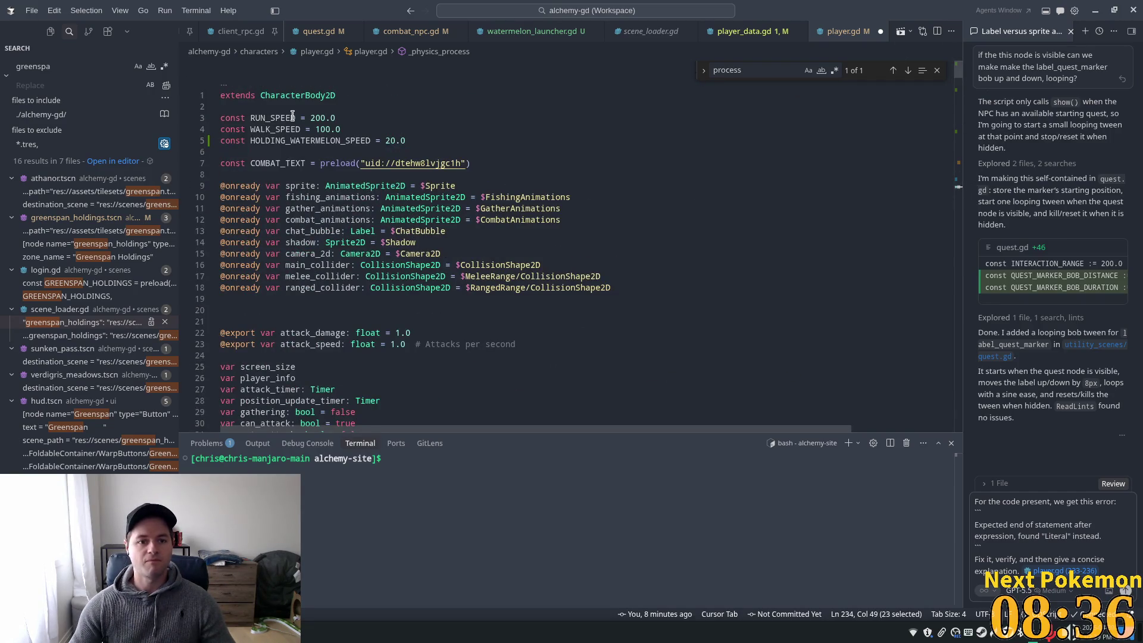
Find where the RUN_SPEED and WALK_SPEED constants are used in player.gd
double_click(292, 117)
double_click(284, 129)
key(ctrl+f)
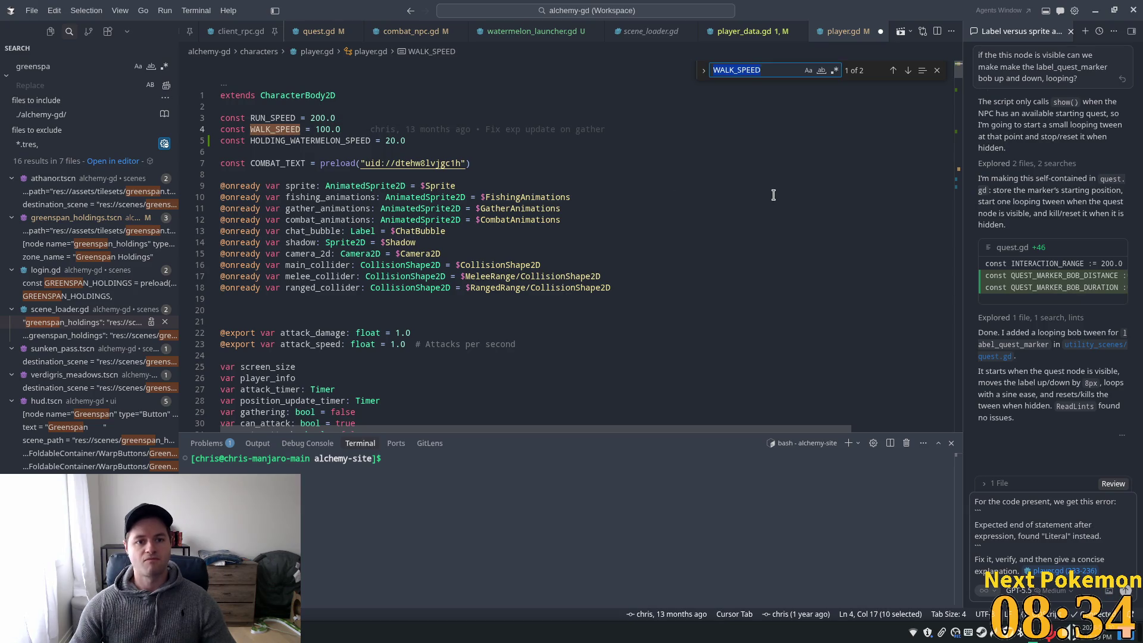
key(Return)
click(301, 239)
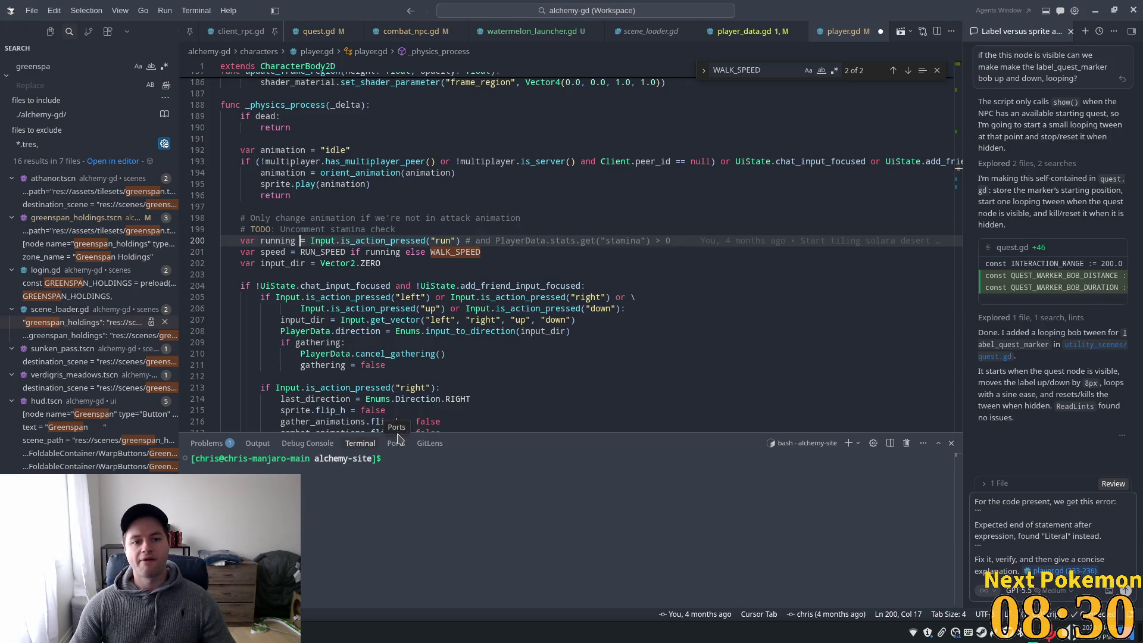
click(302, 248)
scroll(325, 247, down, 1)
Add a HOLDING_WATERMELON_SPEED branch to the speed assignment on line 201 via autocomplete
click(305, 222)
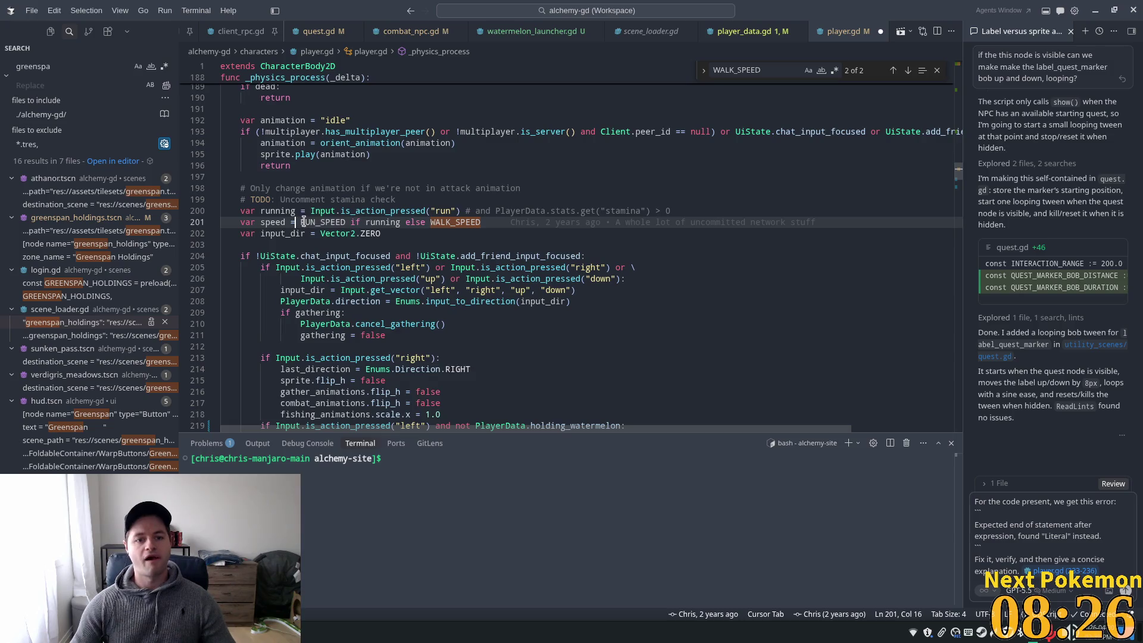
key(Left)
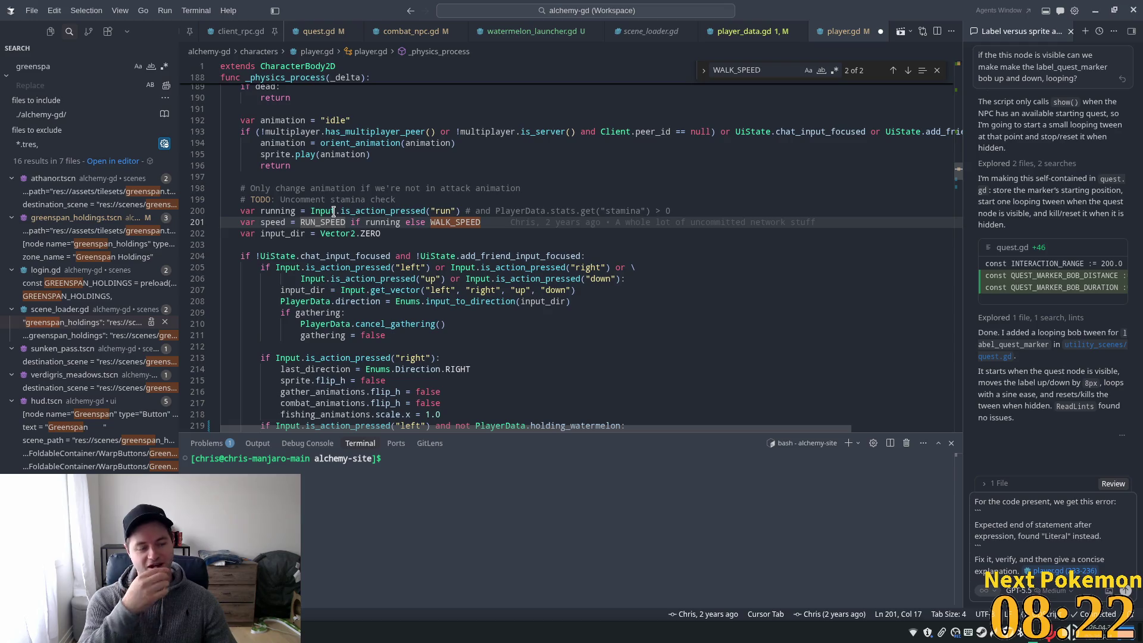
text(Wa)
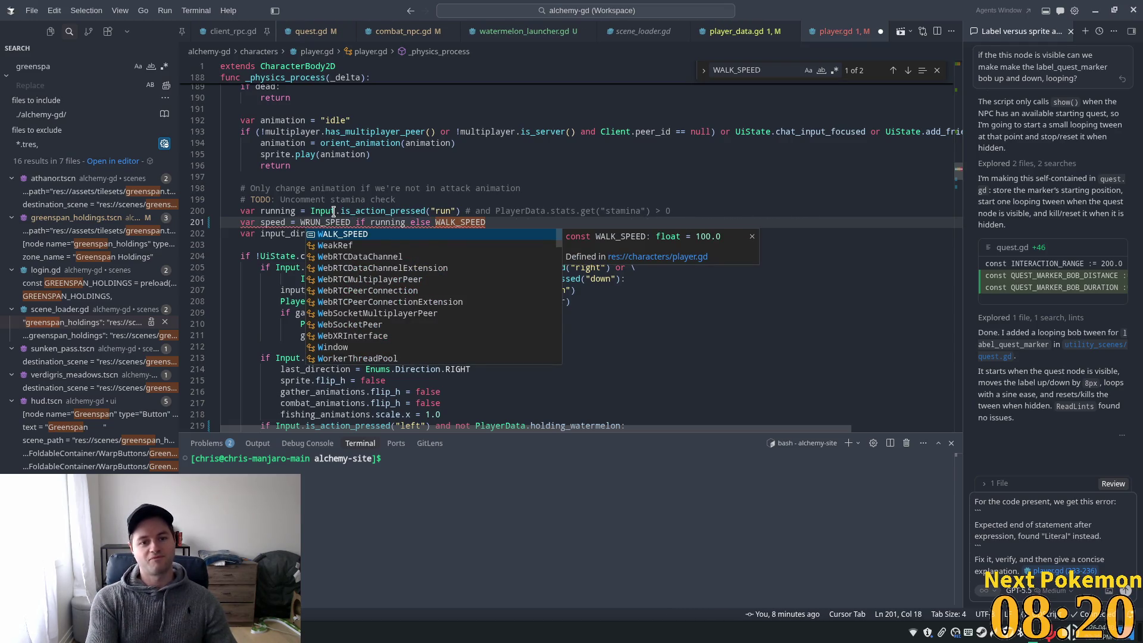
key(BackSpace)
text(ATERM)
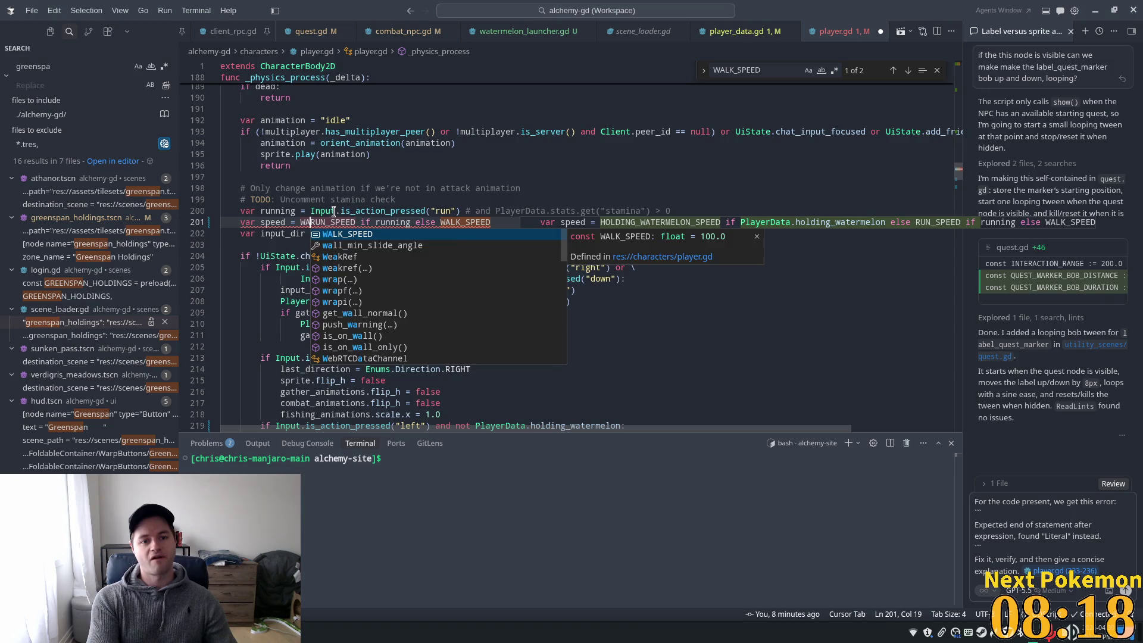
key(Tab)
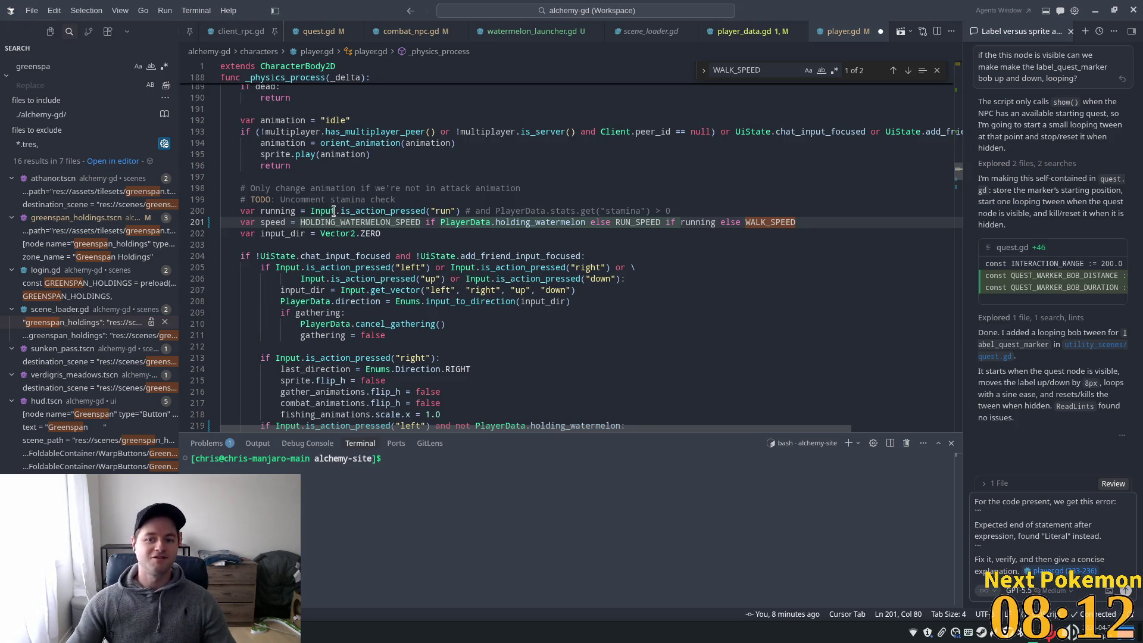
Save player.gd and run the Alchemy project from Godot
triple_click(735, 223)
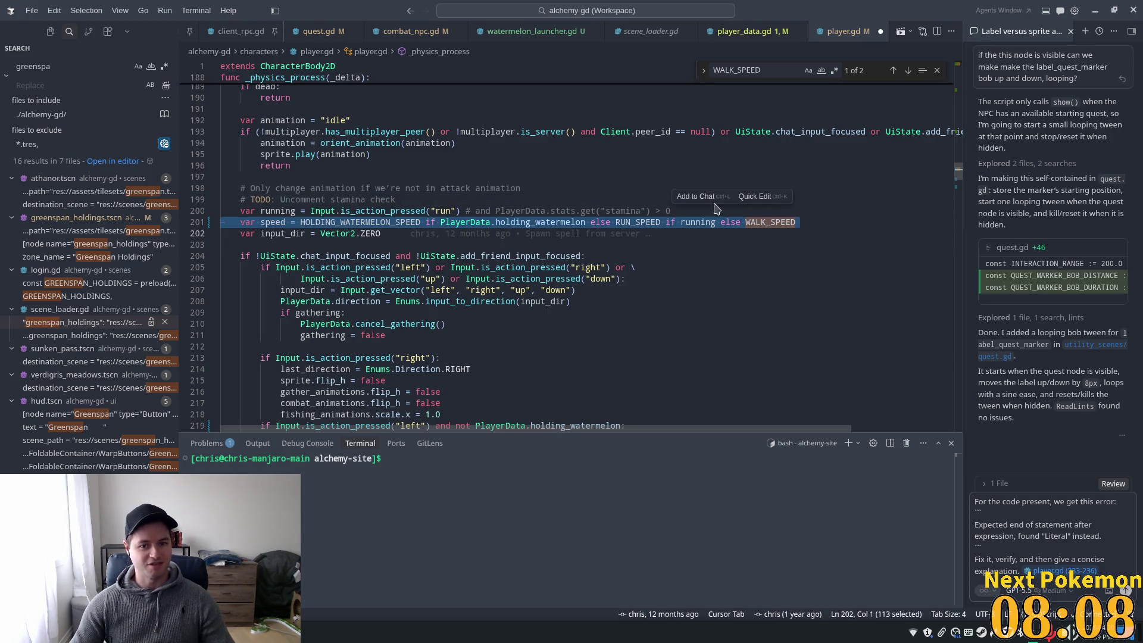
click(649, 211)
key(ctrl+s)
click(490, 245)
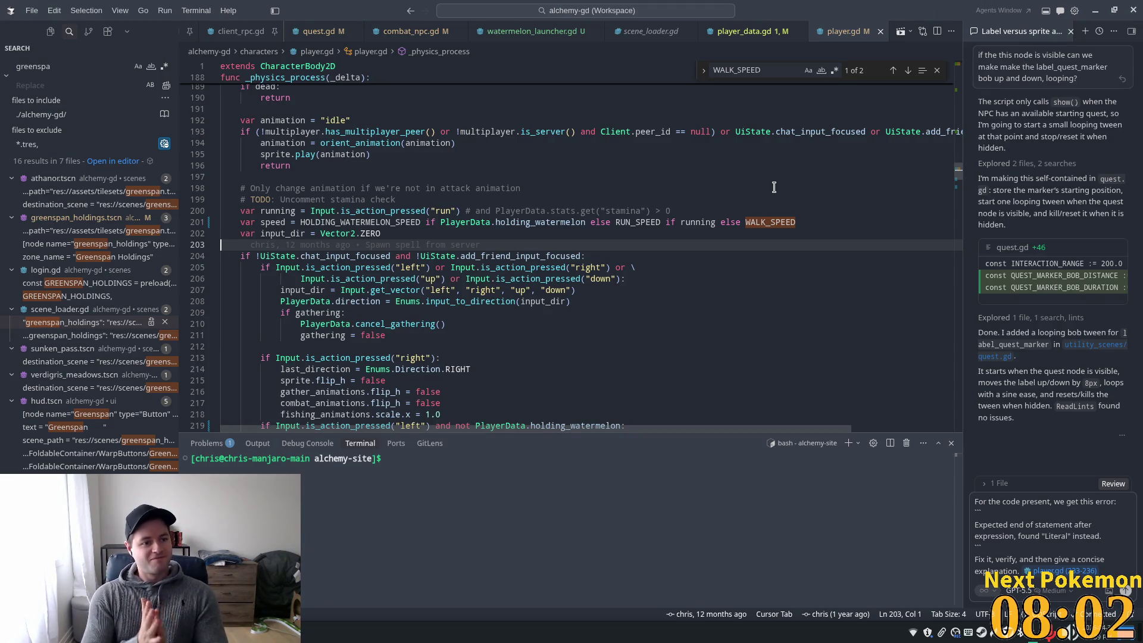
key(alt+Tab)
click(995, 27)
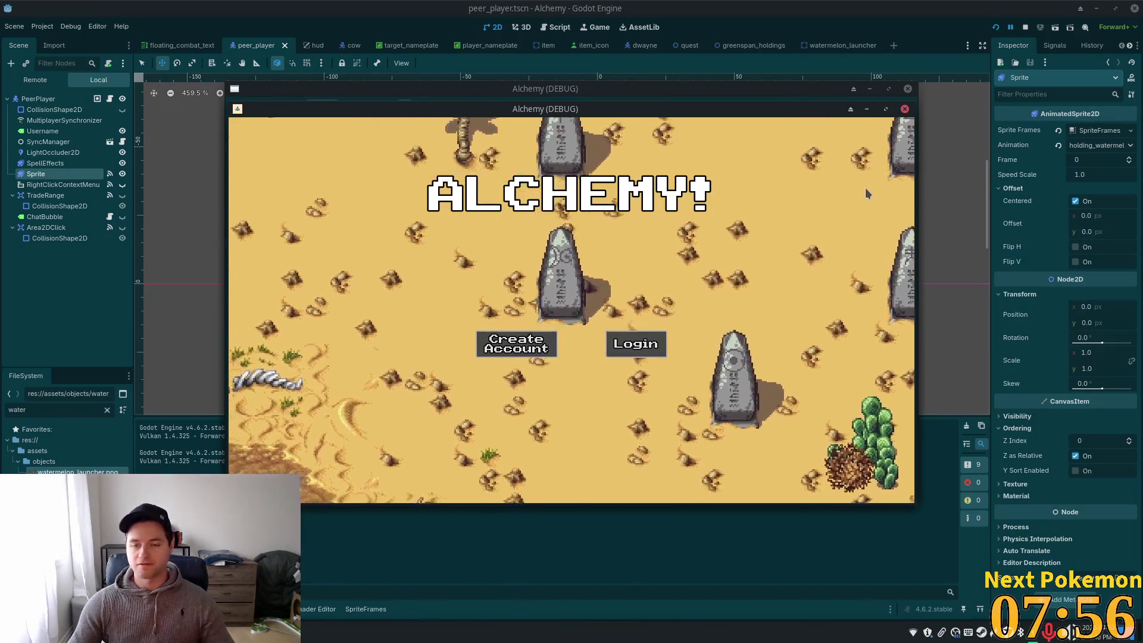
Arrange the two debug windows and walk the character left and right
mouse_move(621, 200)
mouse_down()
mouse_move(522, 47)
mouse_move(477, 31)
mouse_up()
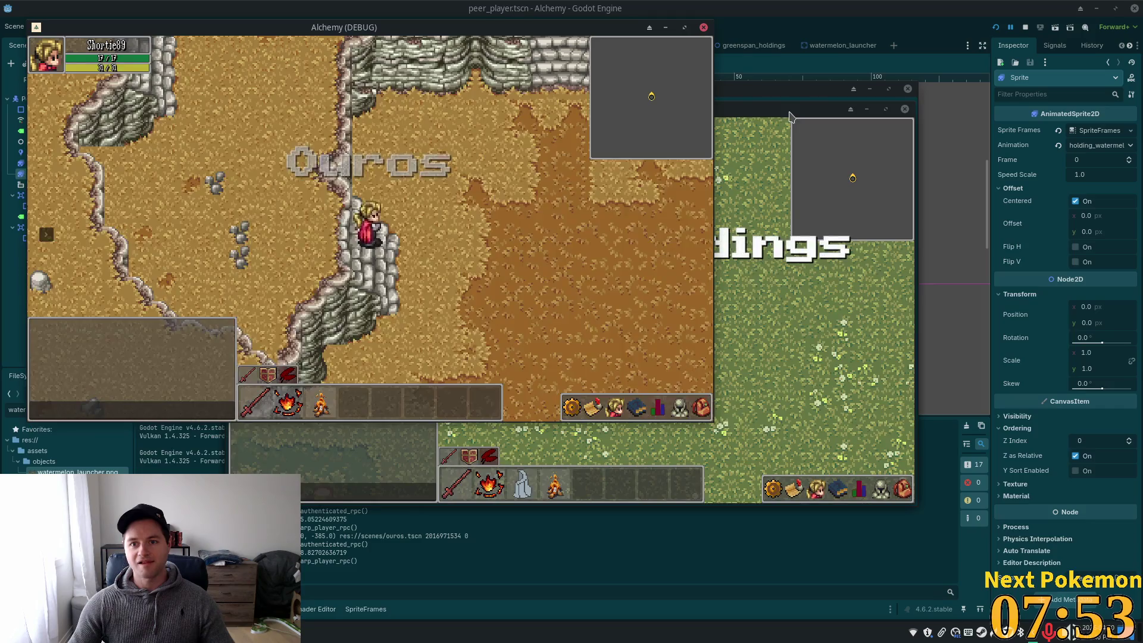
drag(790, 116, 893, 150)
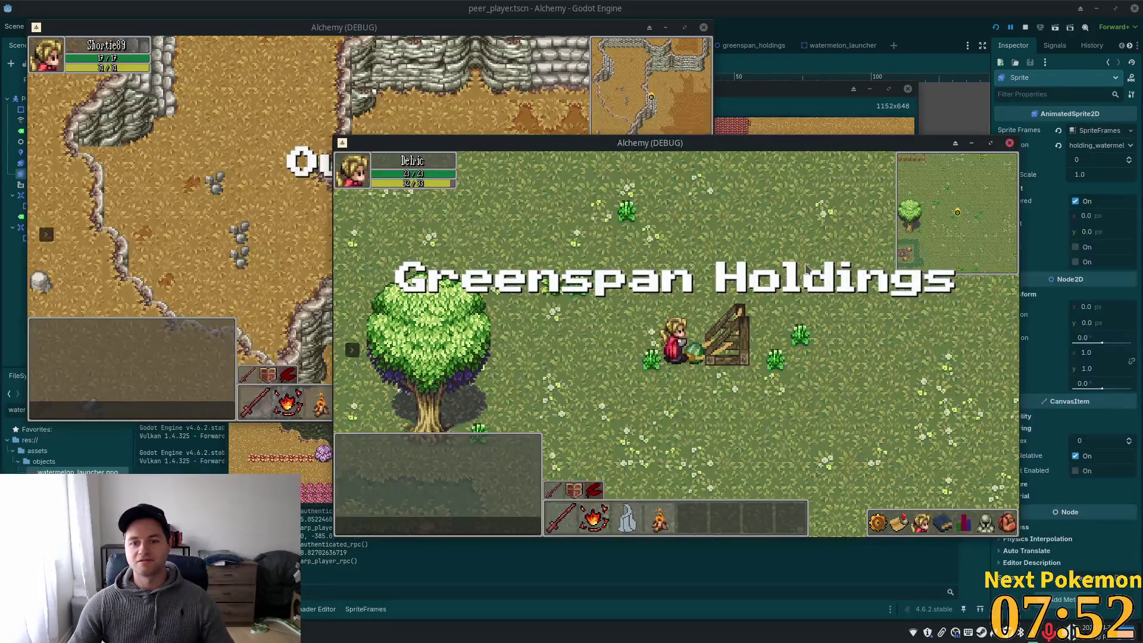
key(a)
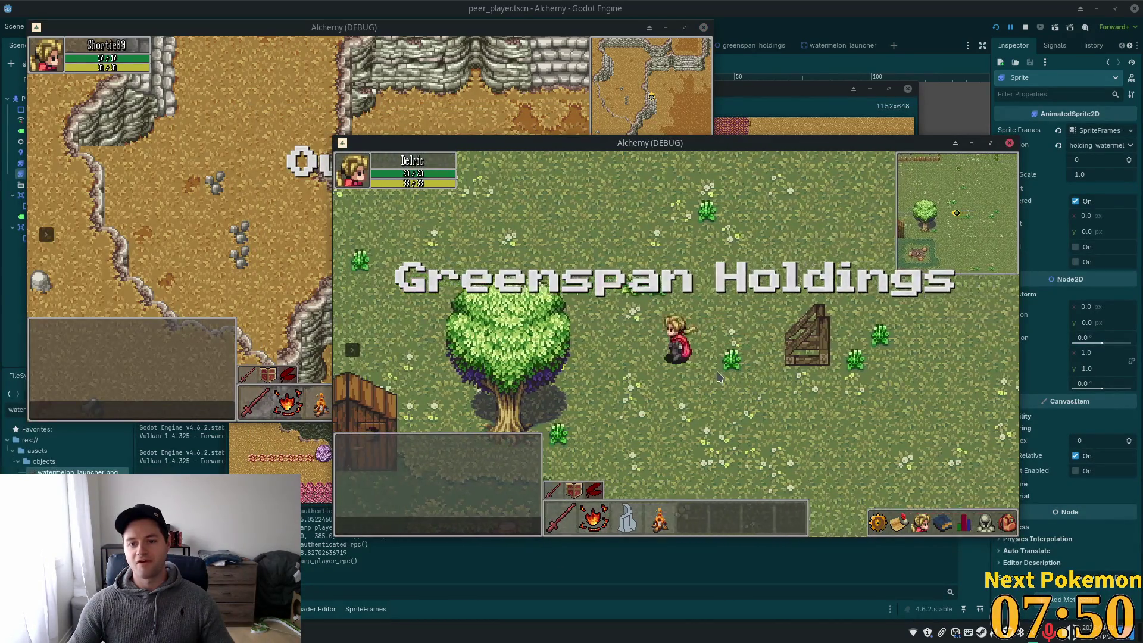
key(d)
key(a)
key(d)
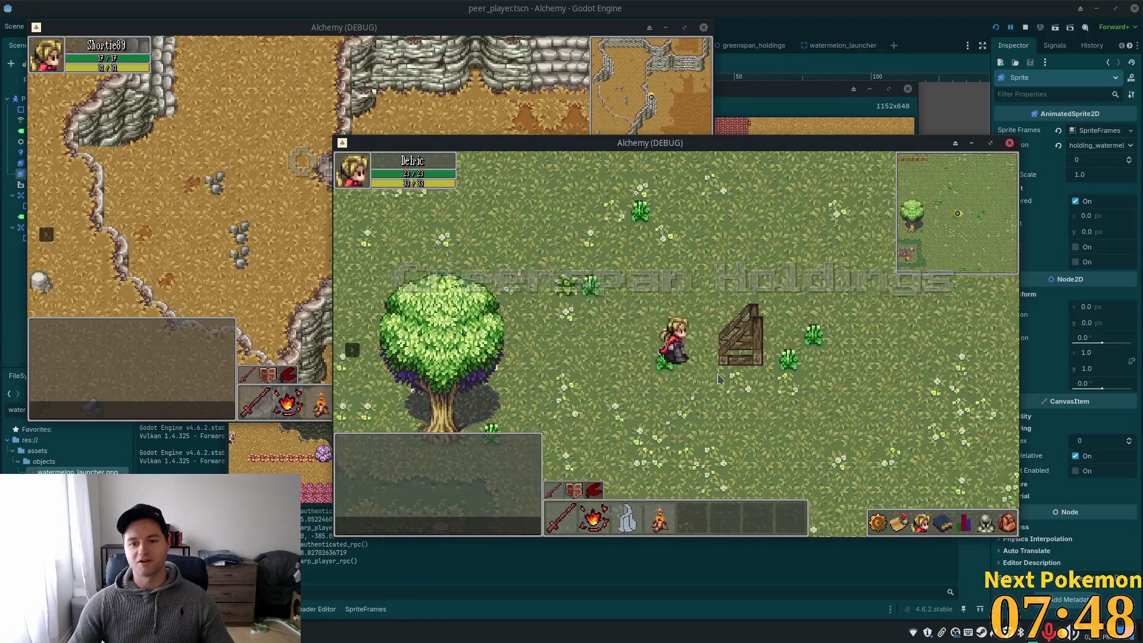
key(d)
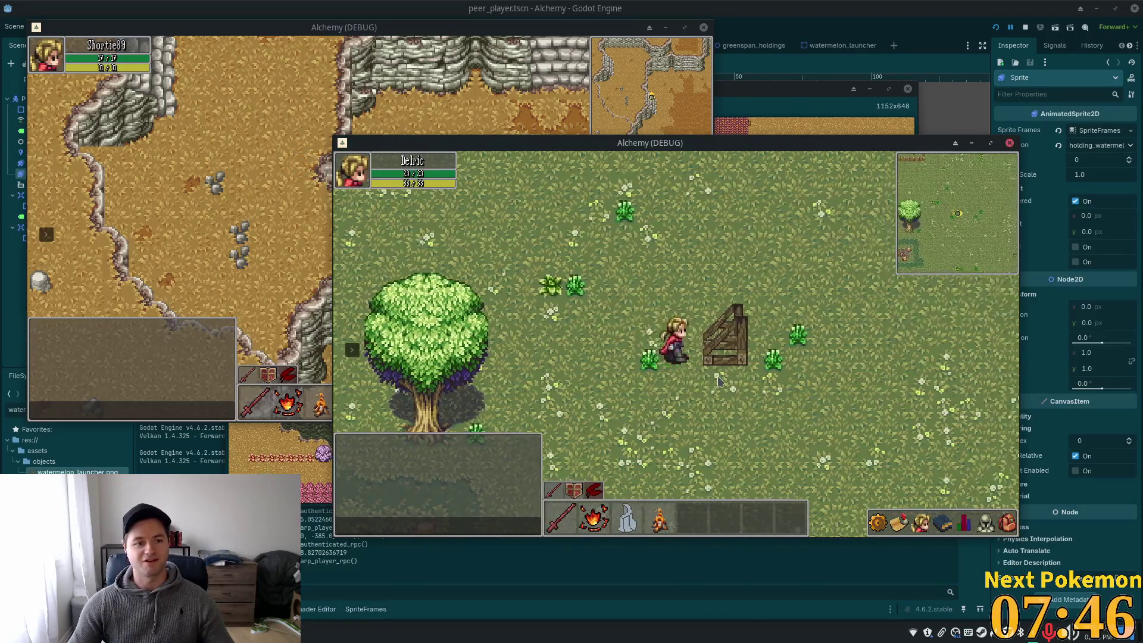
key(a)
key(d)
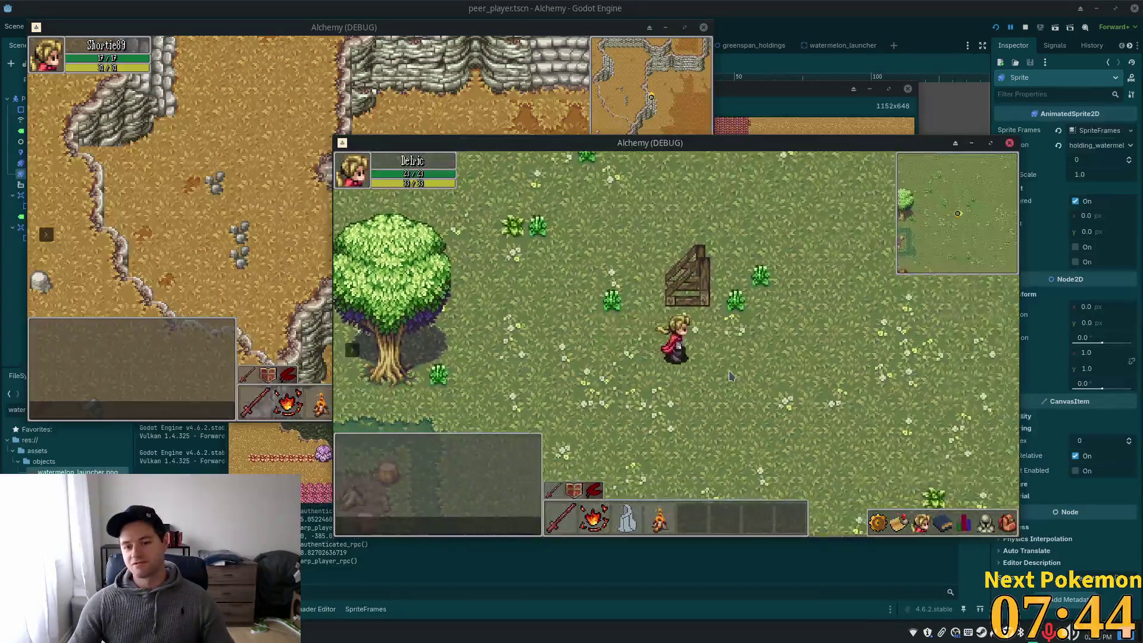
Walk the character up, down and around the Greenspan Holdings field, then restart the game
key(w)
key(s)
key(a)
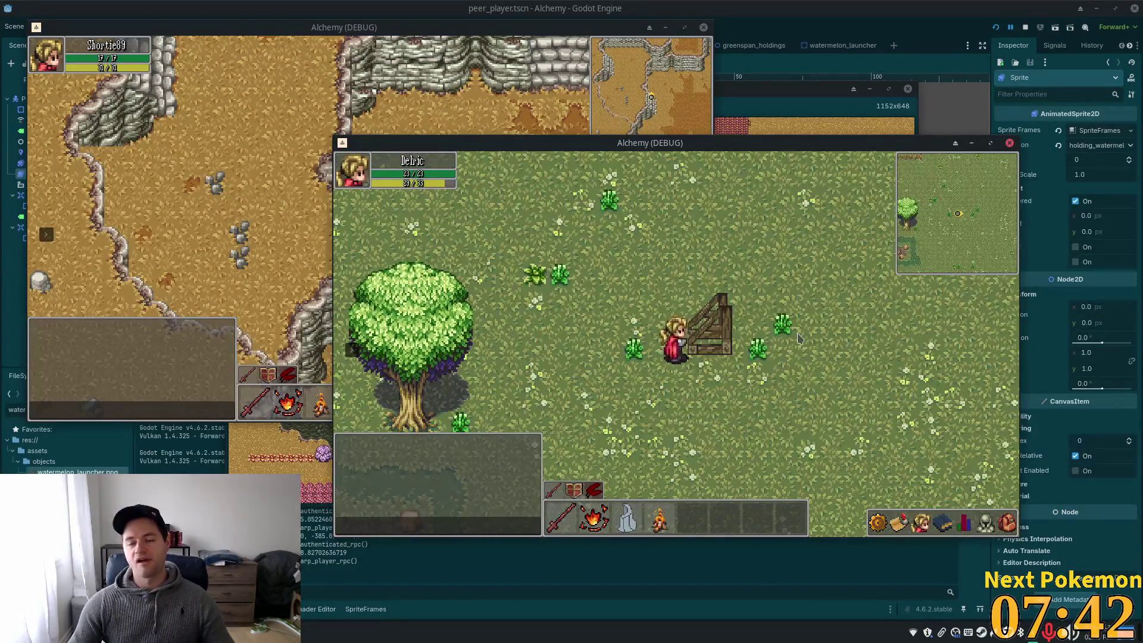
key(a)
key(d)
key(w)
key(a)
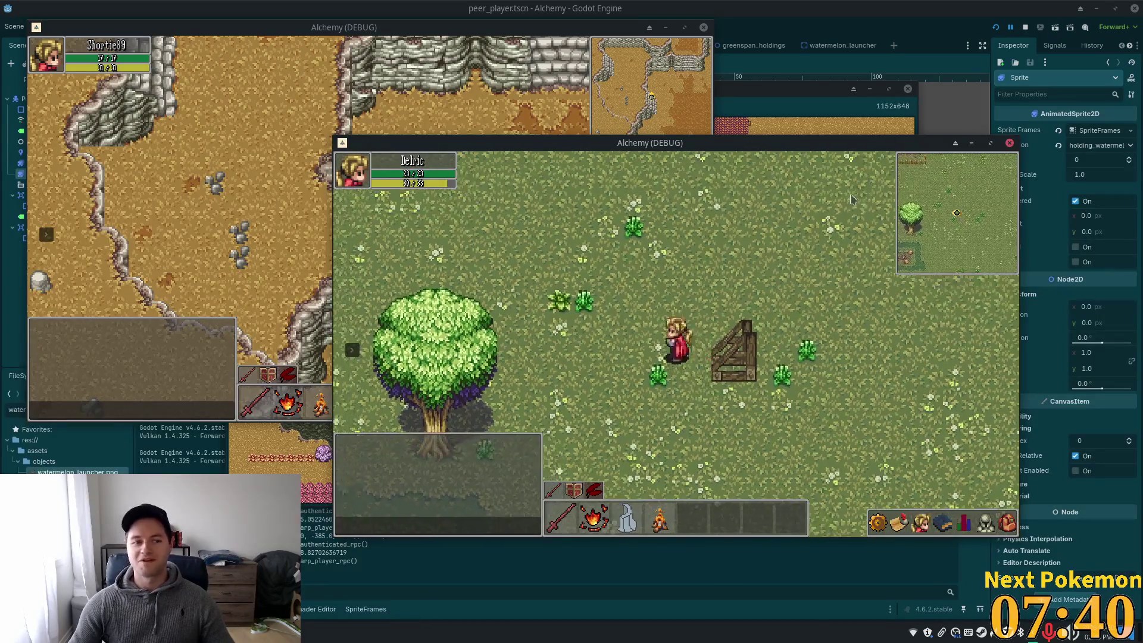
key(d)
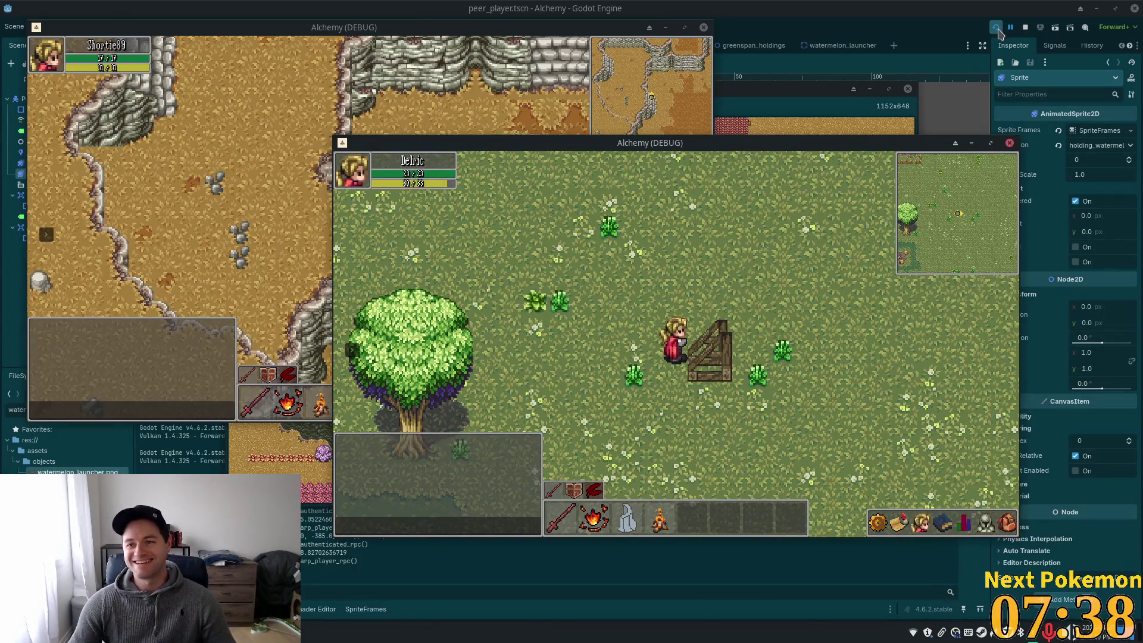
click(996, 28)
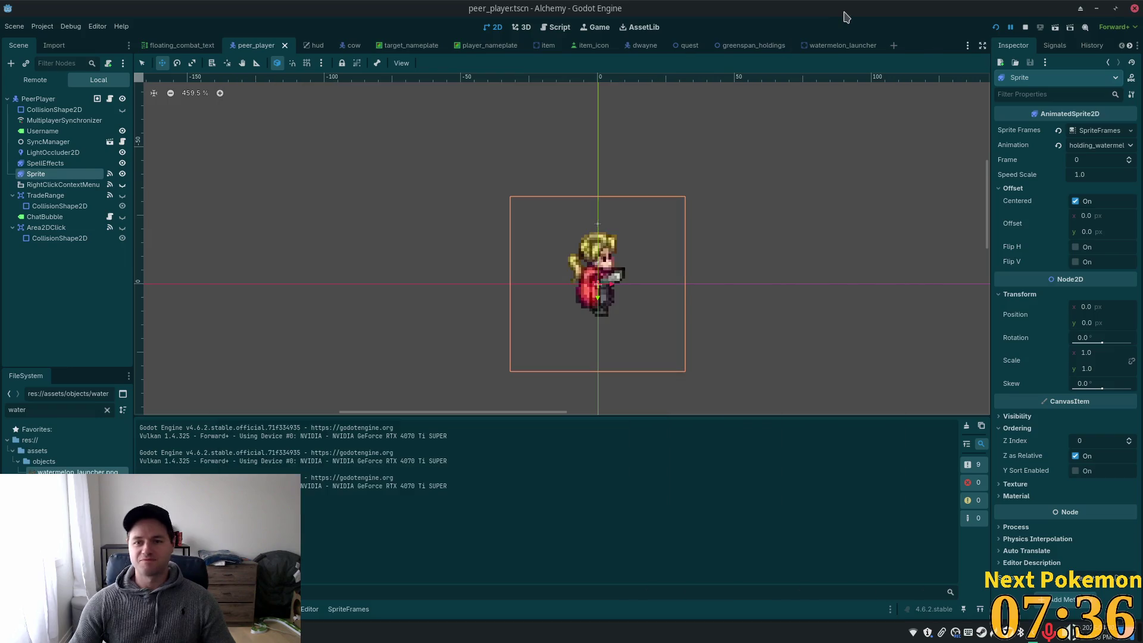
Back in Cursor, scroll through the _physics_process code in player.gd
key(alt+Tab)
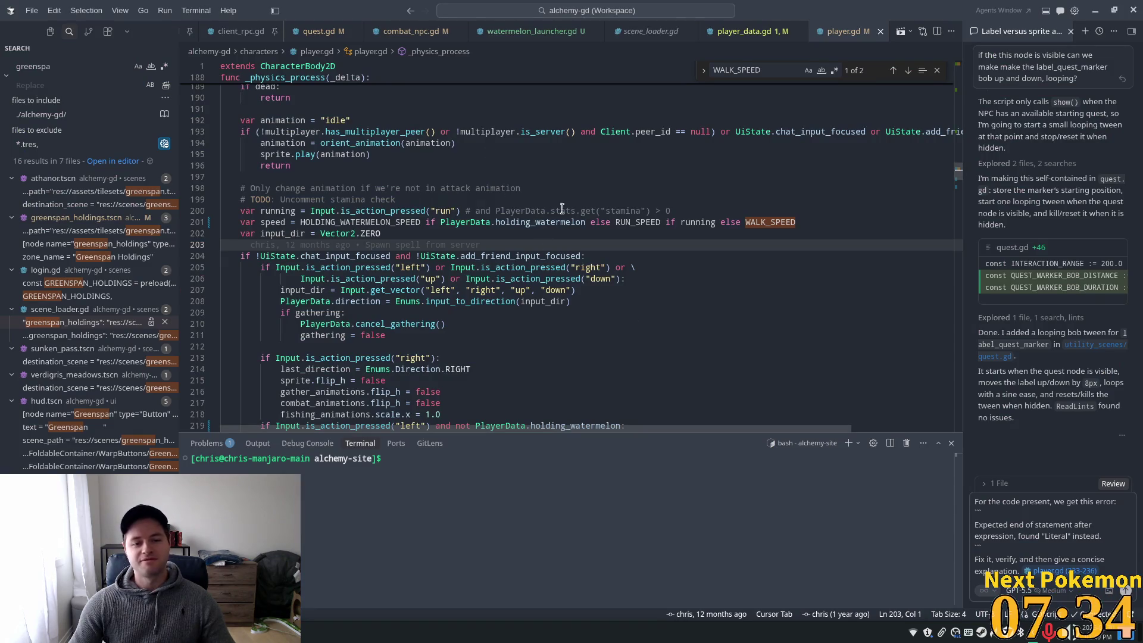
scroll(675, 225, down, 15)
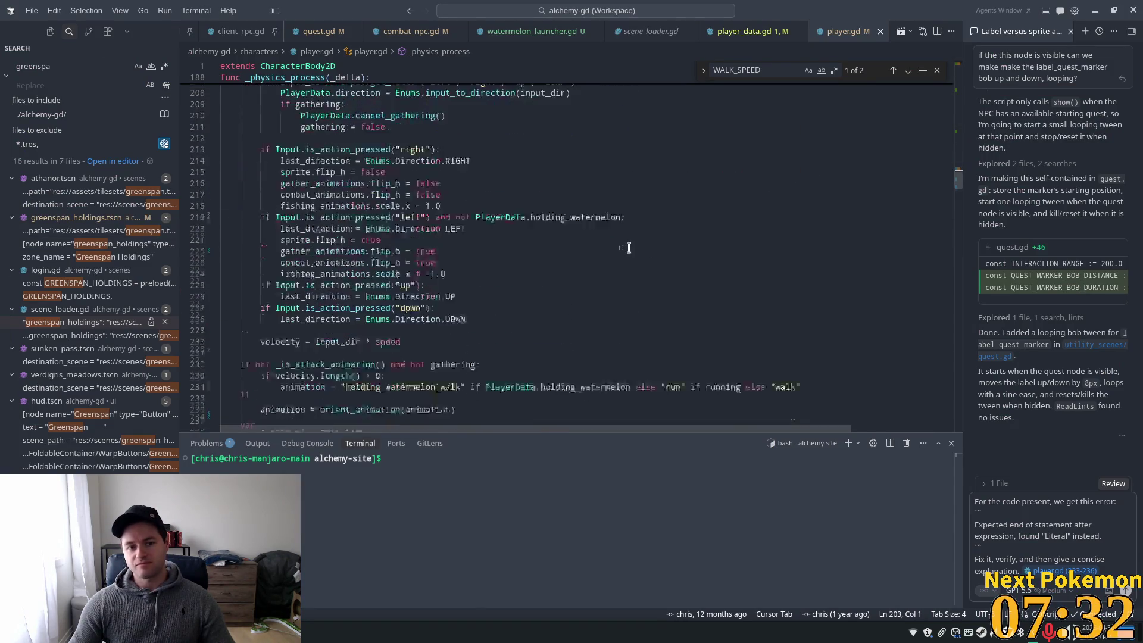
scroll(586, 254, down, 8)
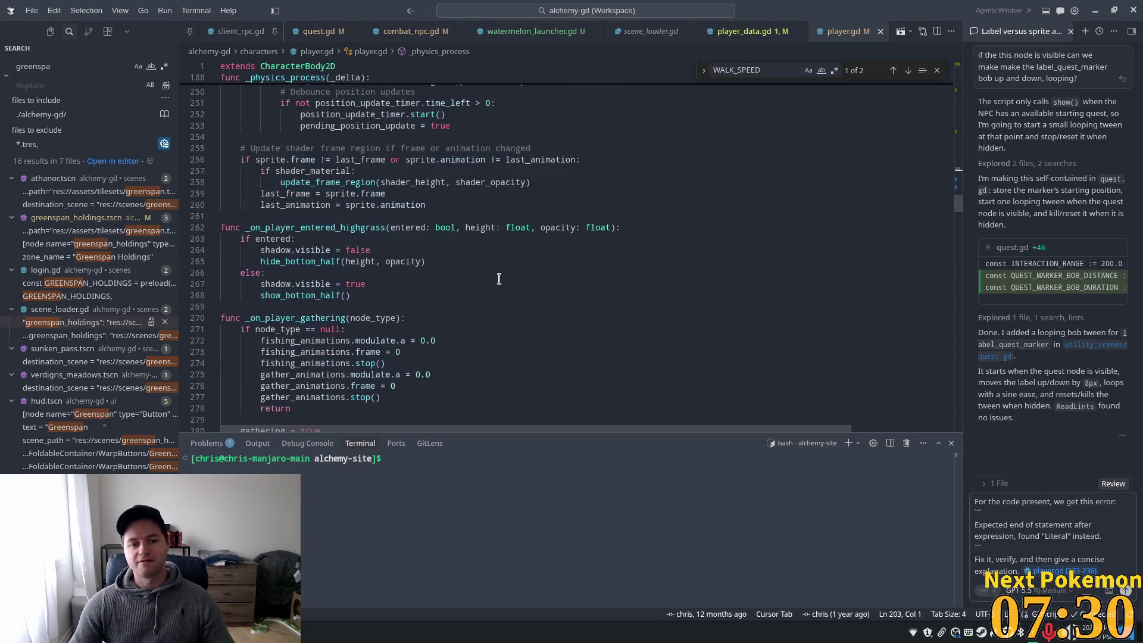
drag(958, 207, 959, 170)
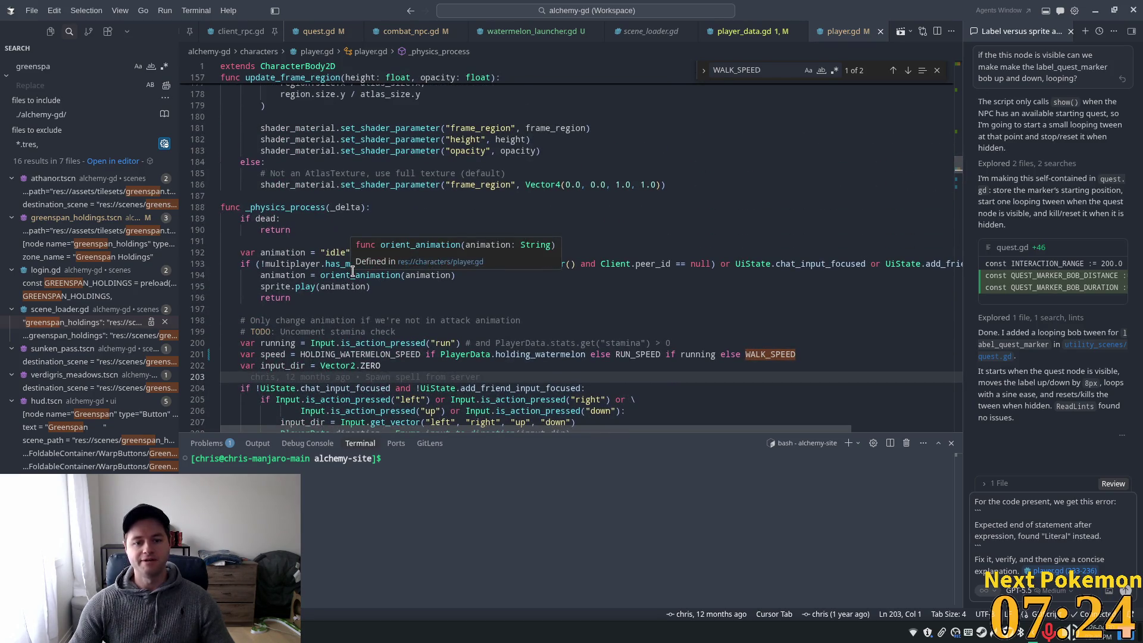
scroll(355, 271, down, 3)
scroll(356, 268, down, 2)
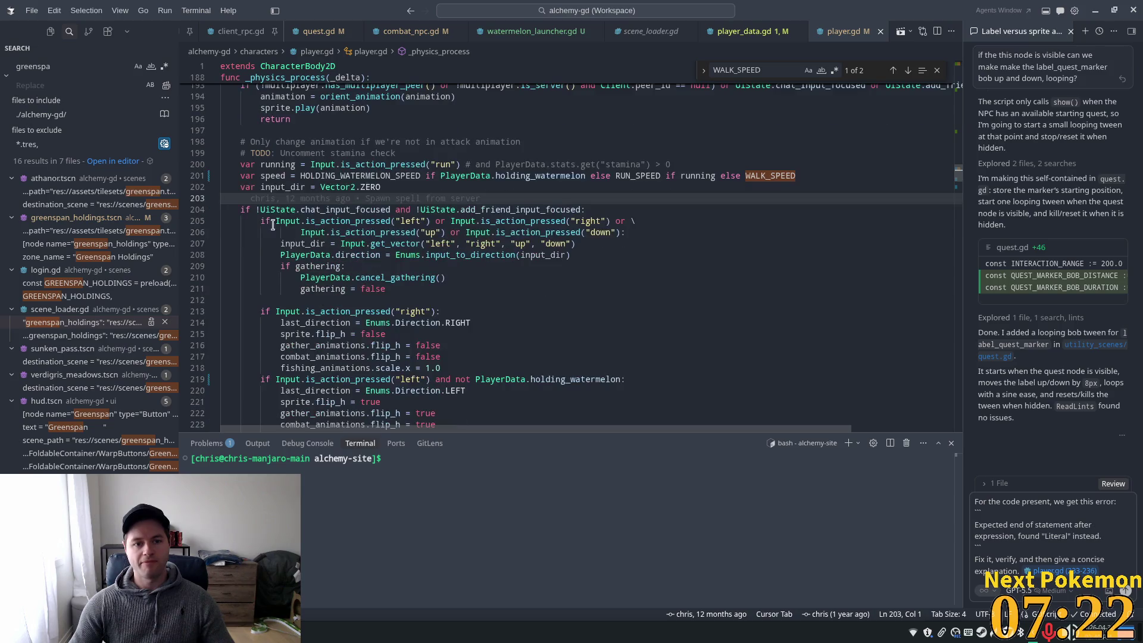
Examine PlayerData.holding_watermelon on line 219 and jump to PlayerData's definition
double_click(279, 210)
scroll(388, 290, down, 3)
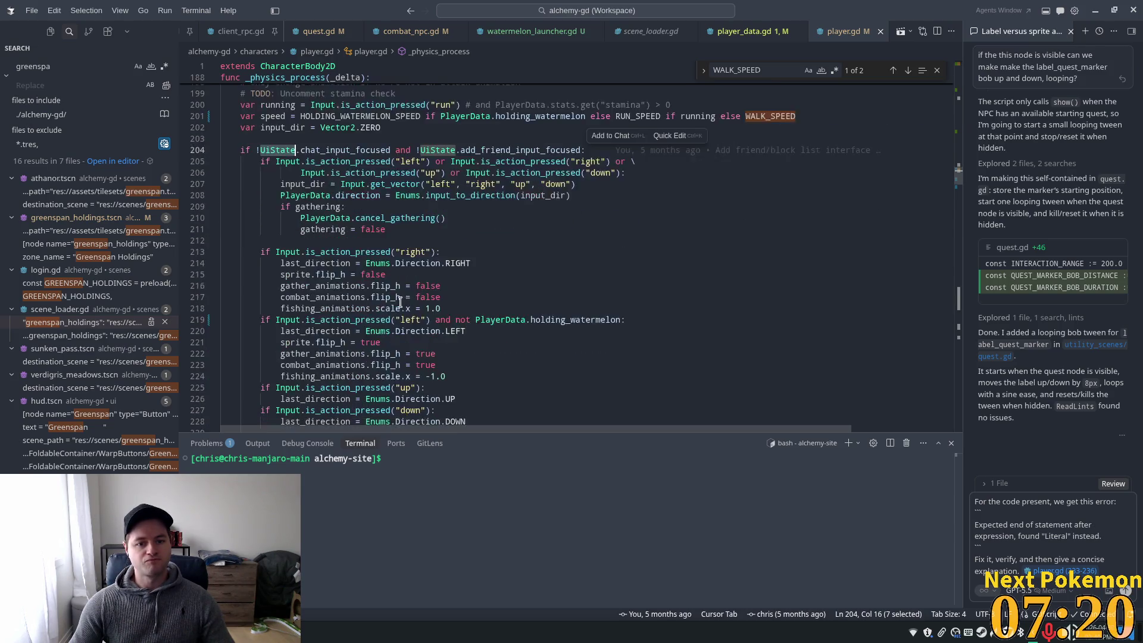
double_click(517, 289)
scroll(268, 307, down, 2)
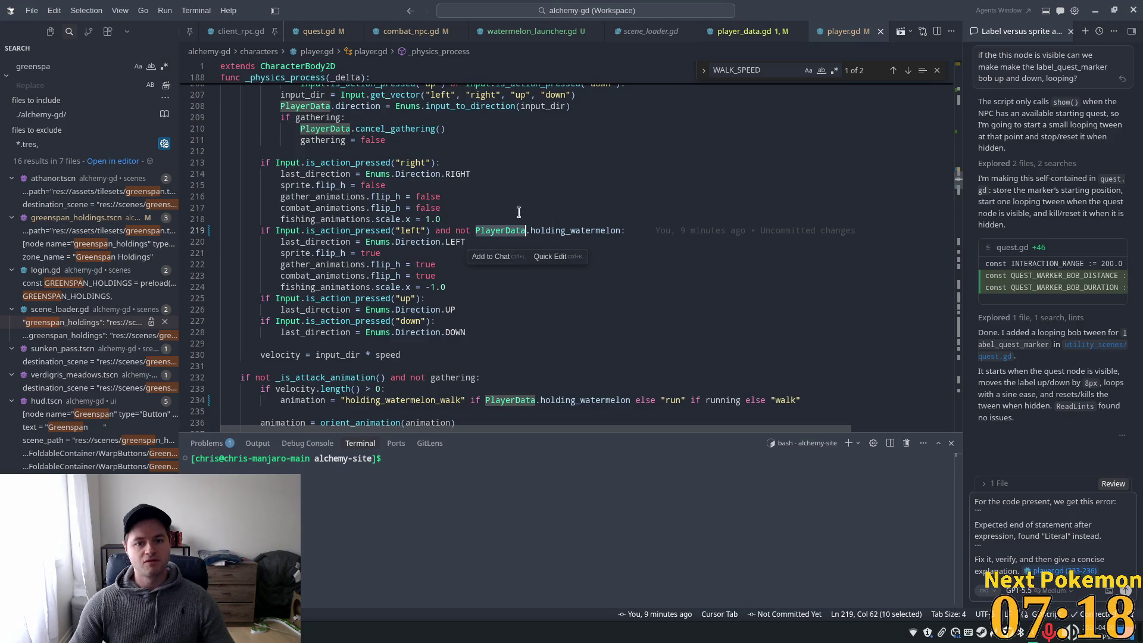
double_click(348, 231)
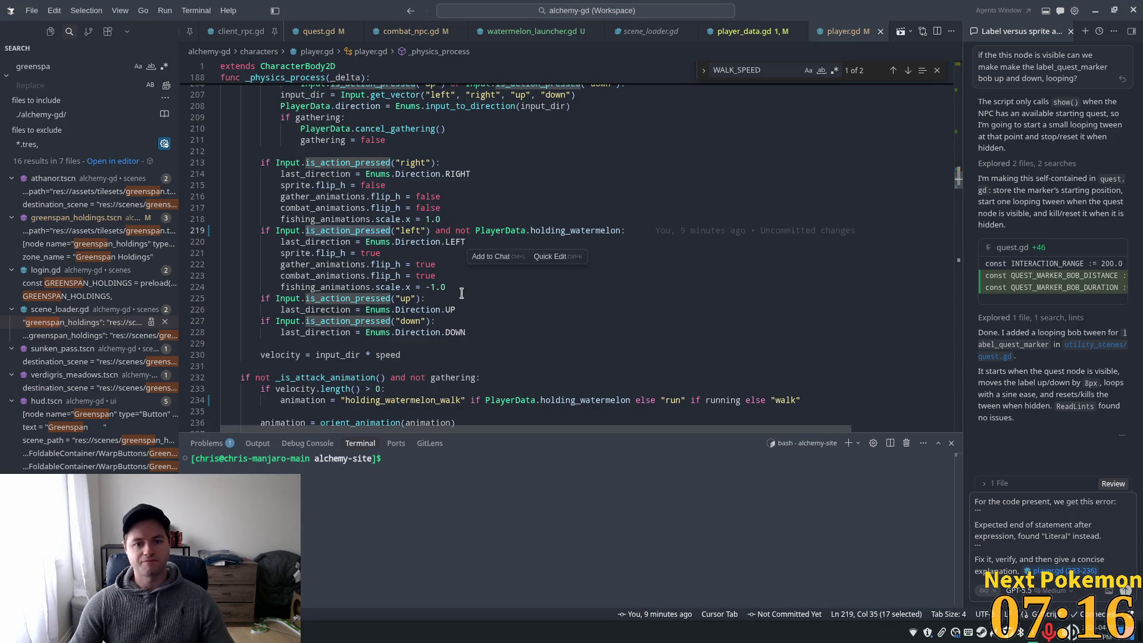
click(315, 230)
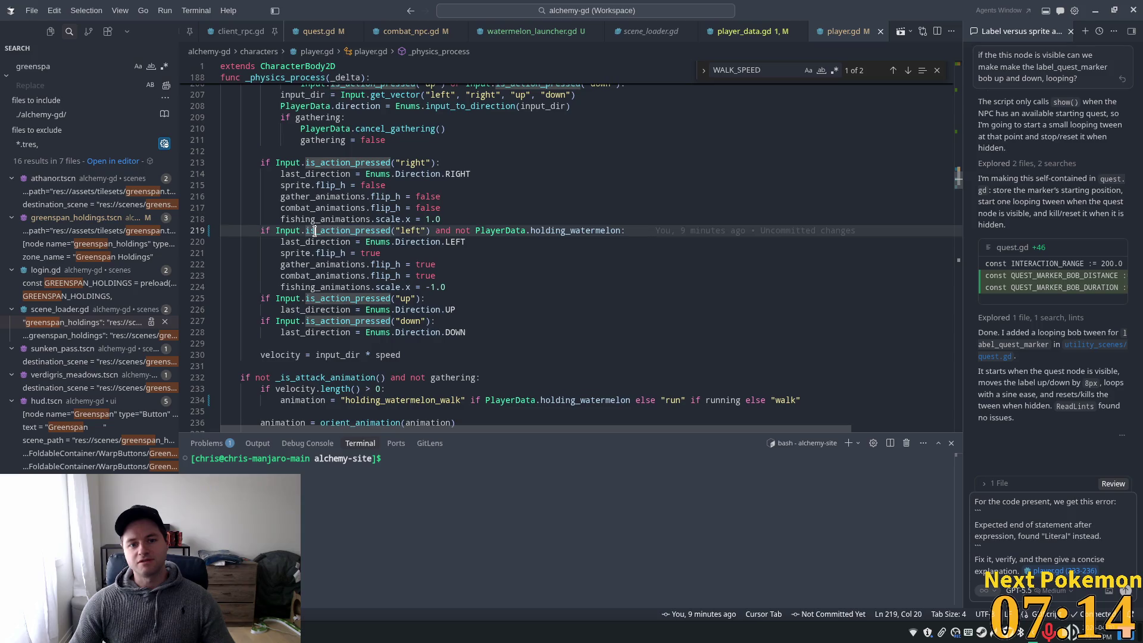
double_click(563, 230)
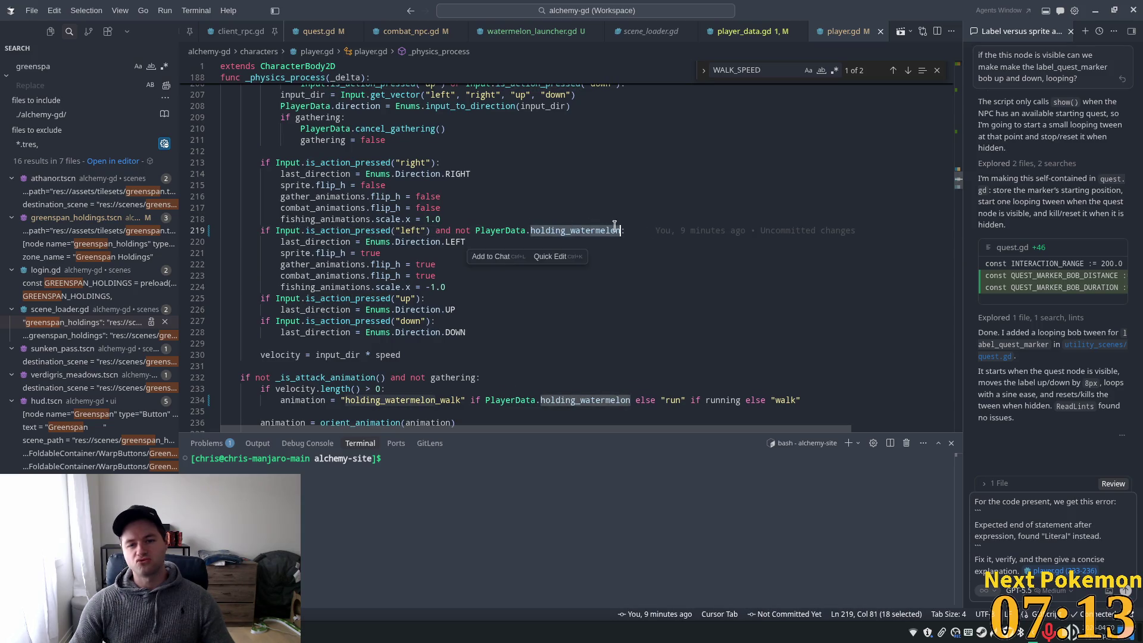
ctrl+click(507, 231)
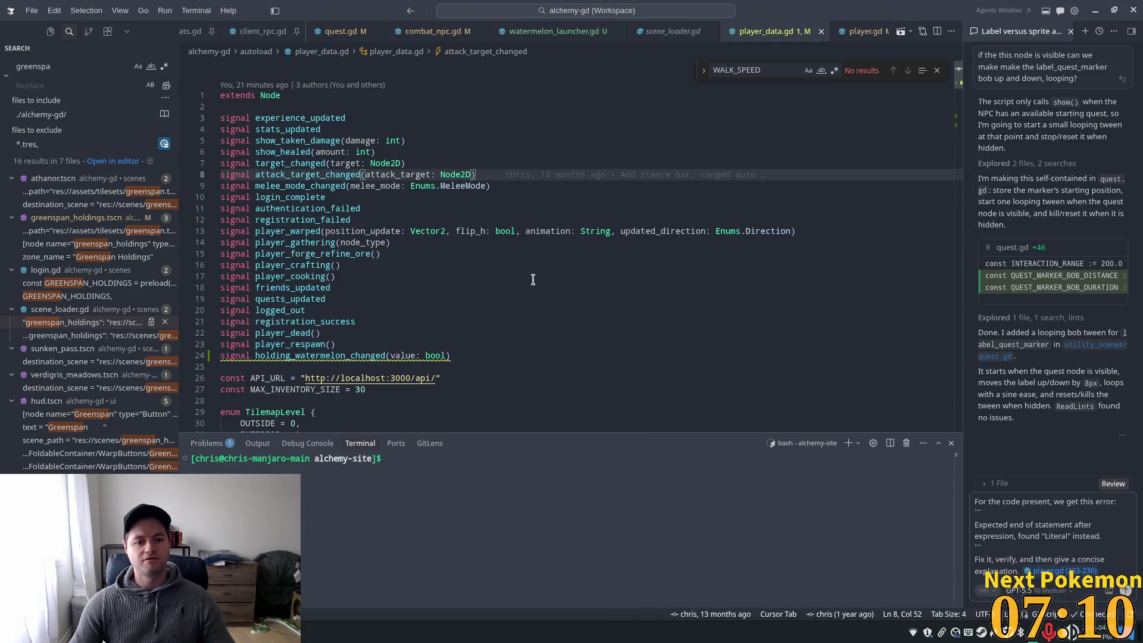
Search player_data.gd for holding_watermelon_changed and the 'WATERmelon' setter code
scroll(315, 292, down, 2)
double_click(315, 296)
key(ctrl+f)
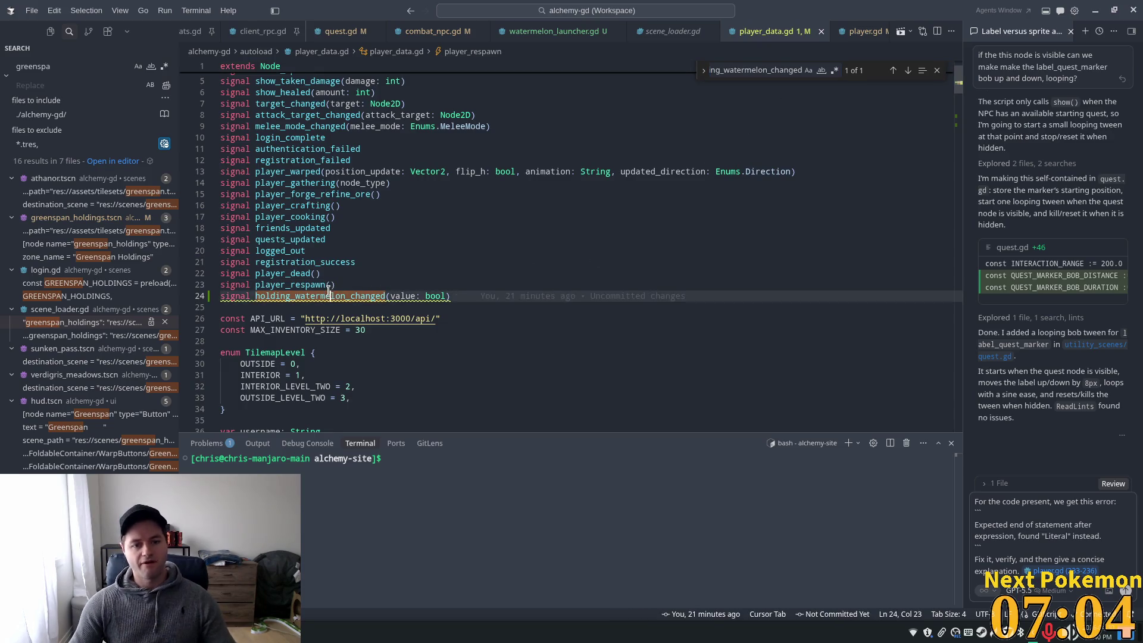
click(479, 232)
key(ctrl+f)
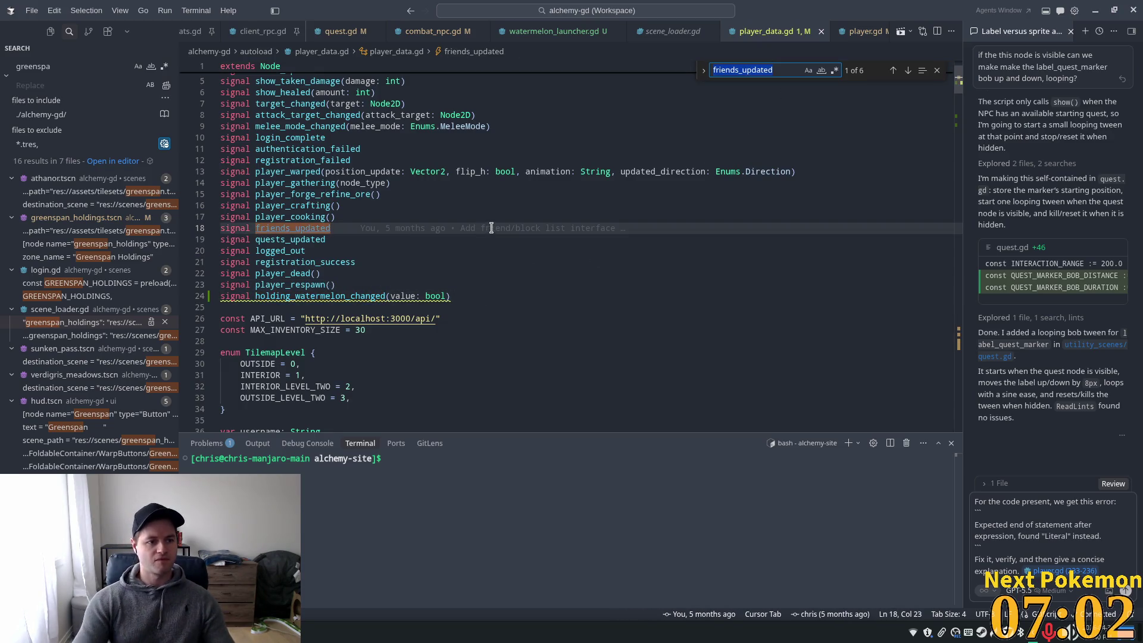
text(WATER,E)
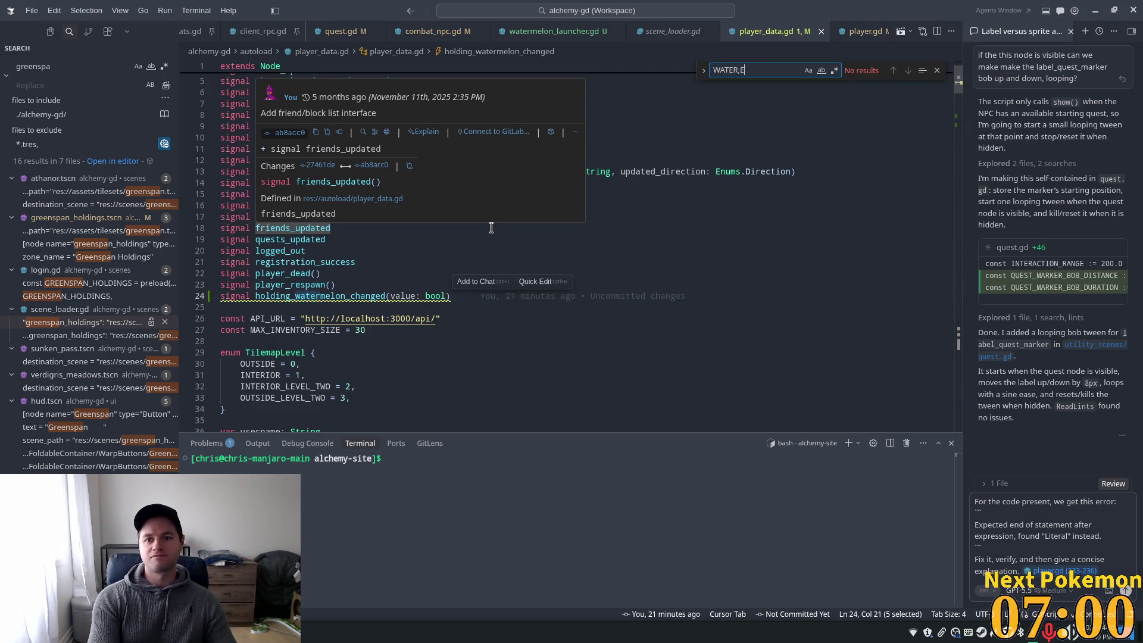
key(BackSpace)
key(BackSpace)
text(melon)
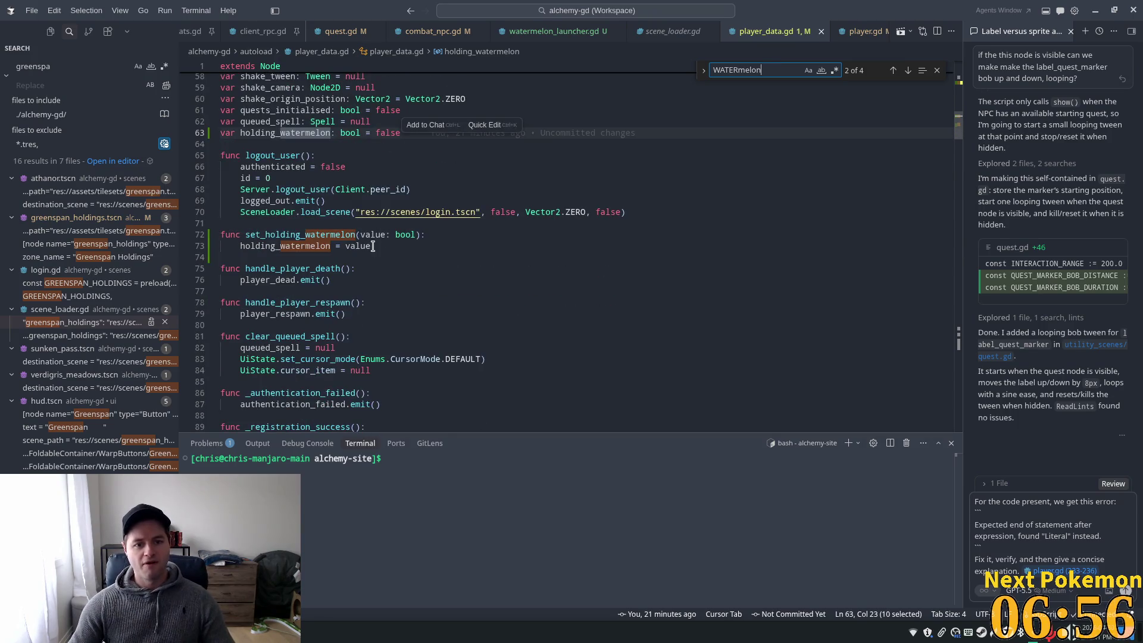
Add holding_watermelon_changed.emit(value) after line 73, save player_data.gd, and return to Godot
click(373, 246)
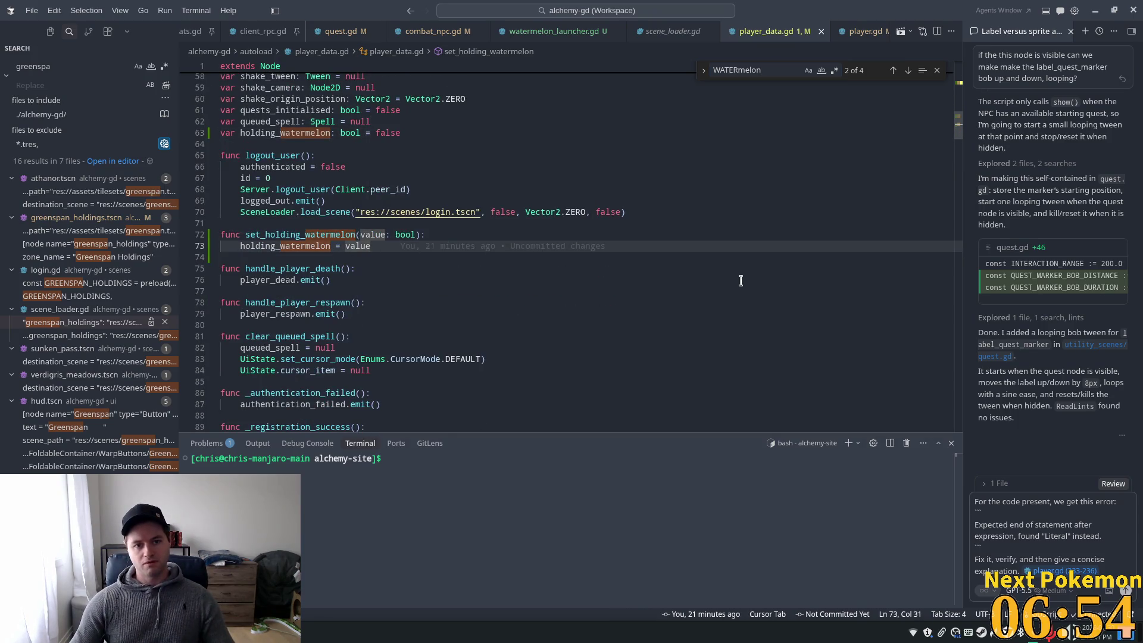
key(Return)
text(holding_watermelon_changed)
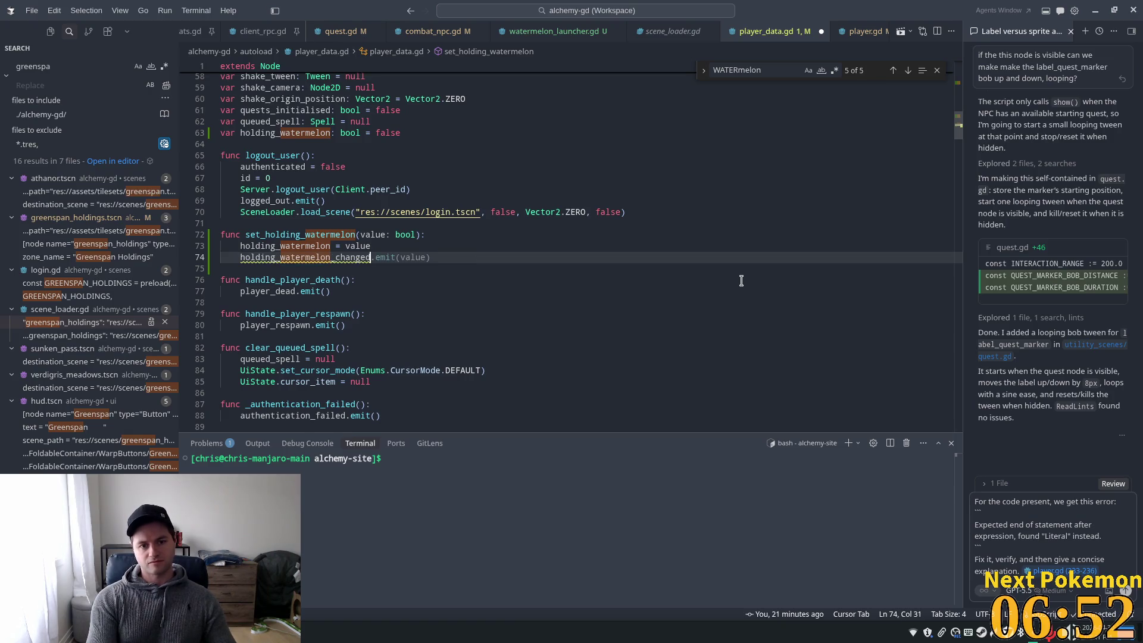
key(Tab)
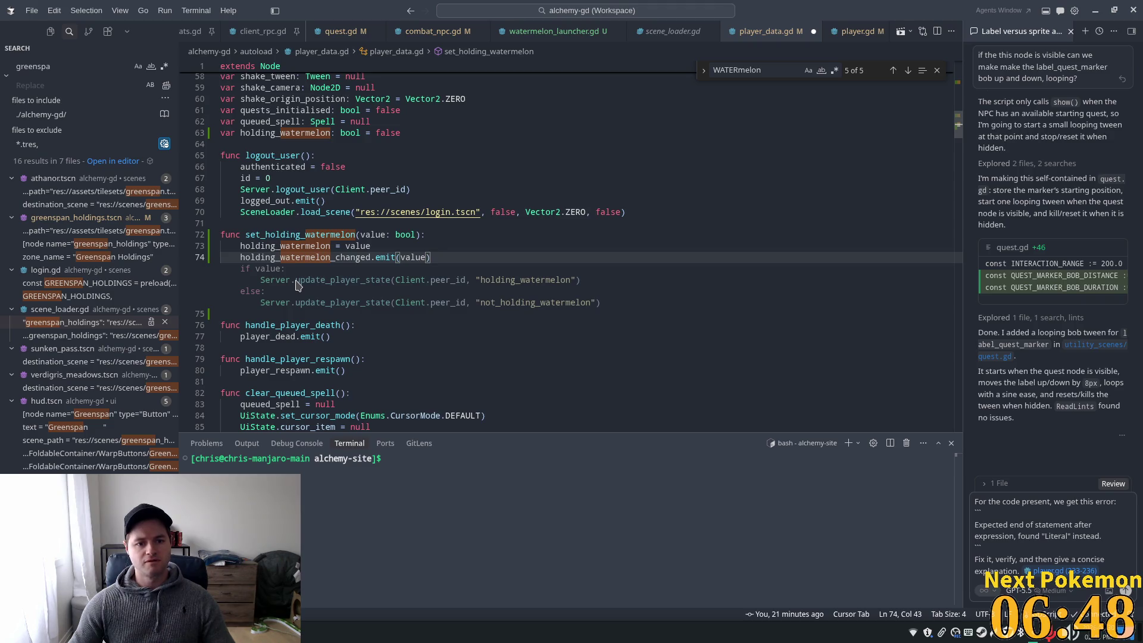
click(493, 223)
key(ctrl+s)
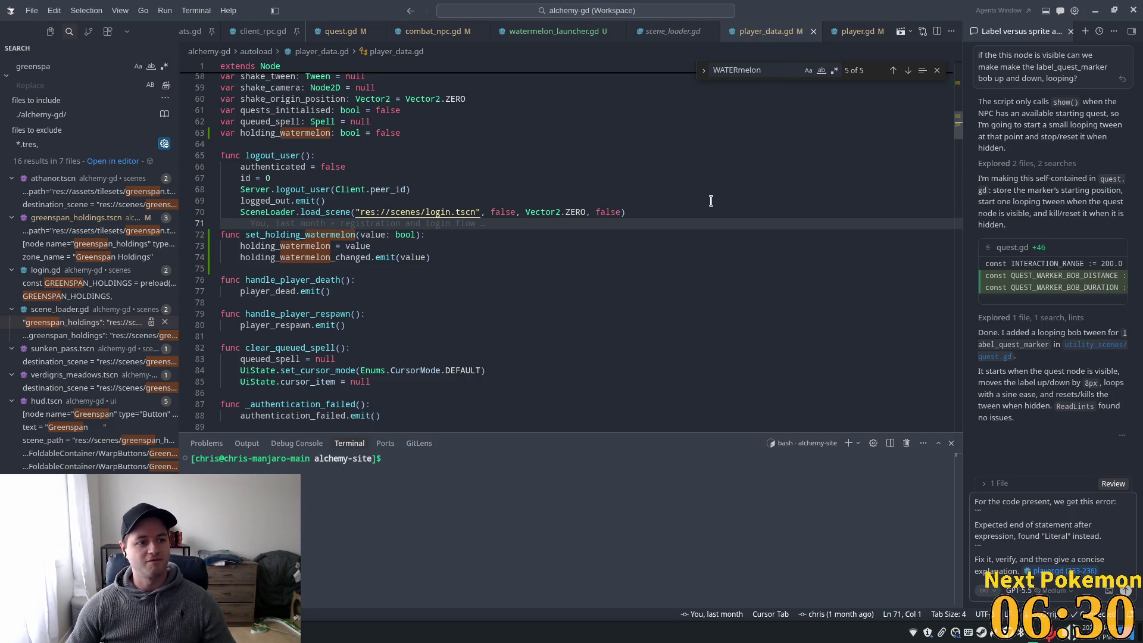
key(alt+Tab)
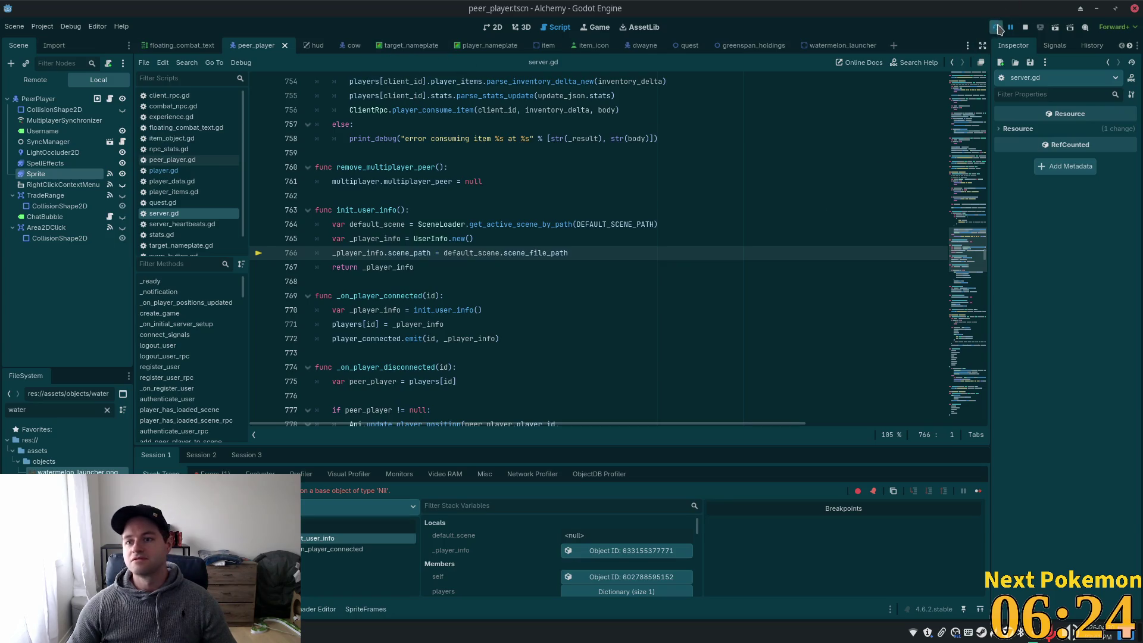
Restart Alchemy, walk the player left to test, then return to Cursor
click(995, 27)
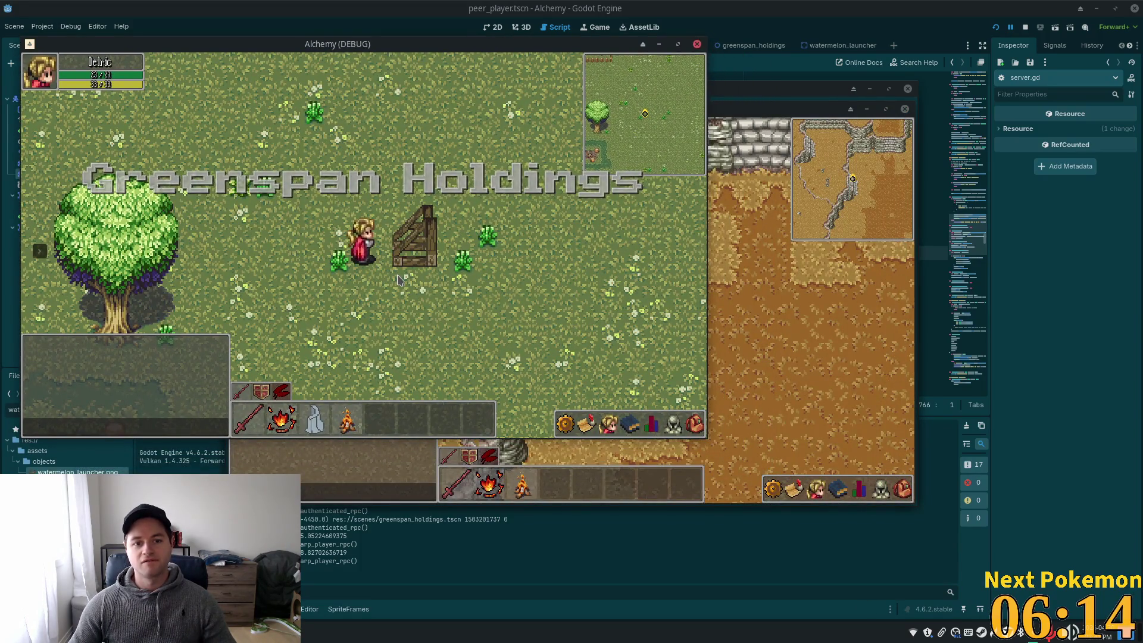
key(a)
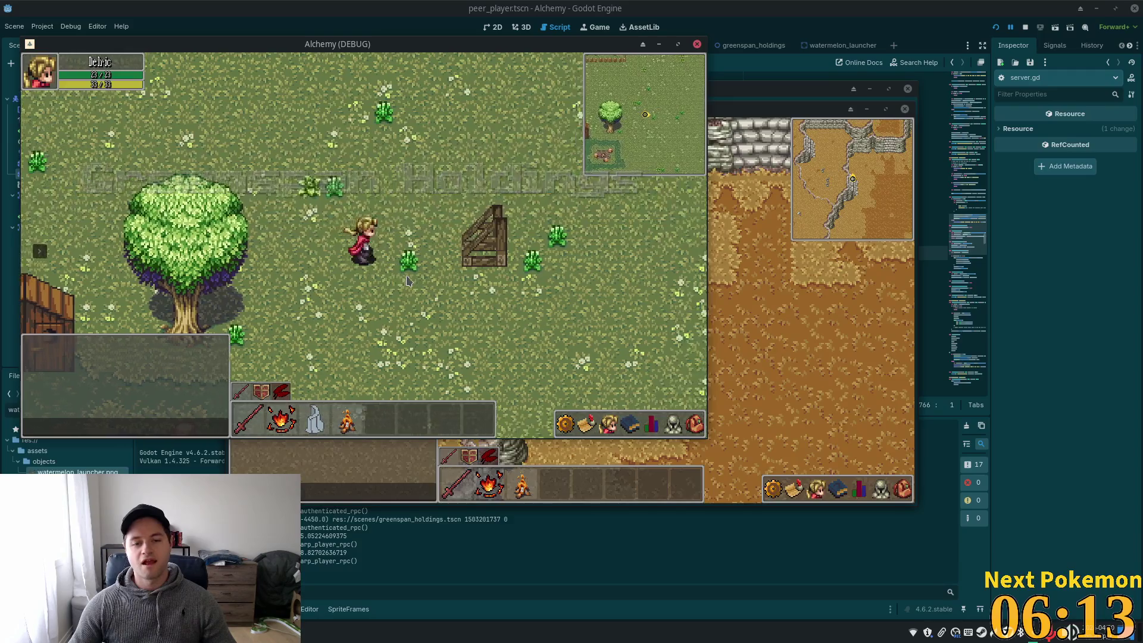
key(a)
key(a)
key(a)
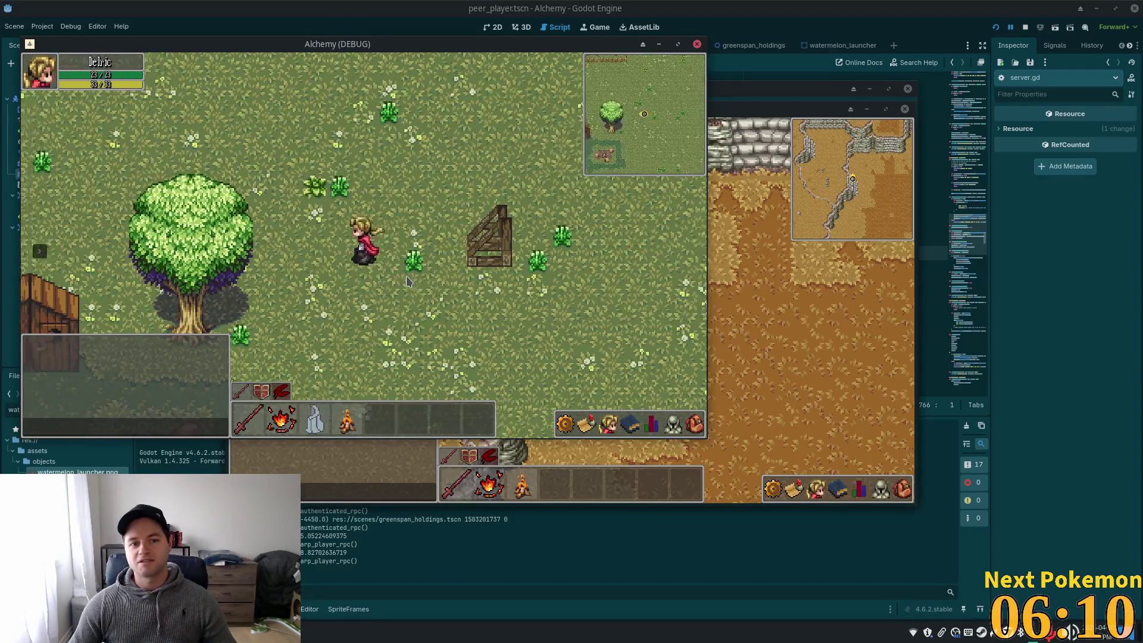
click(881, 27)
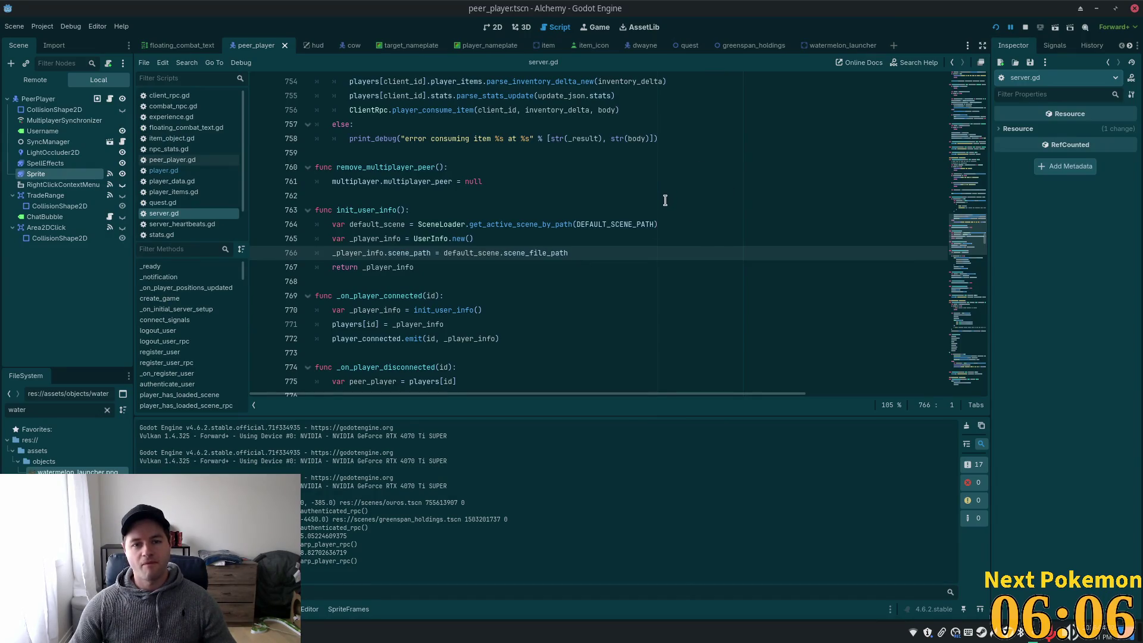
key(alt+Tab)
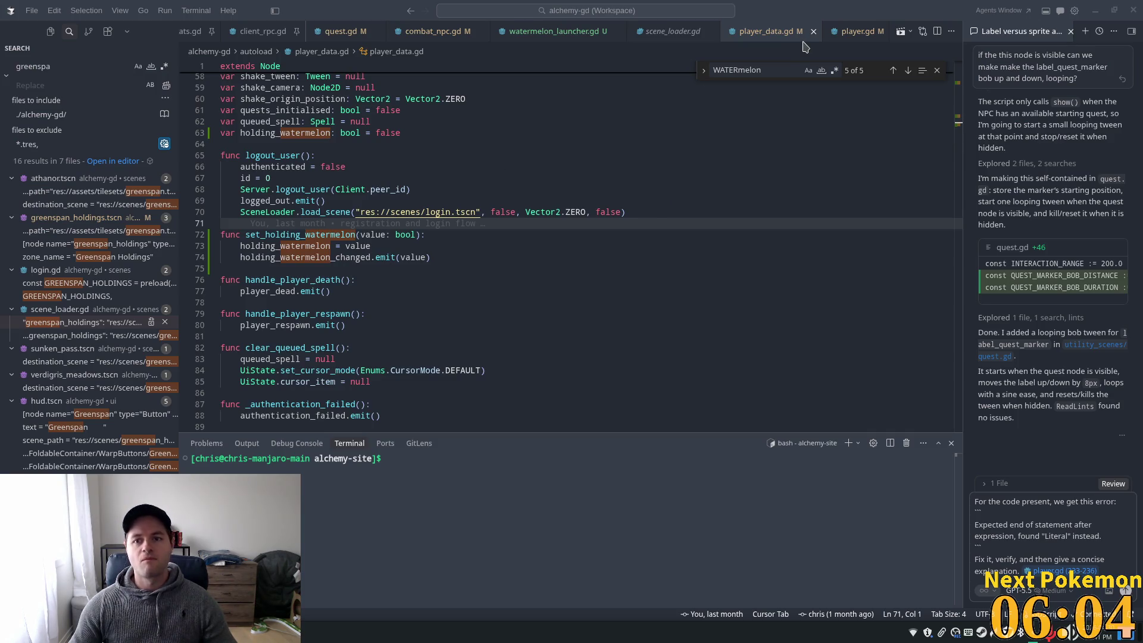
In player.gd, review the left-movement direction and sprite flip_h lines
click(856, 31)
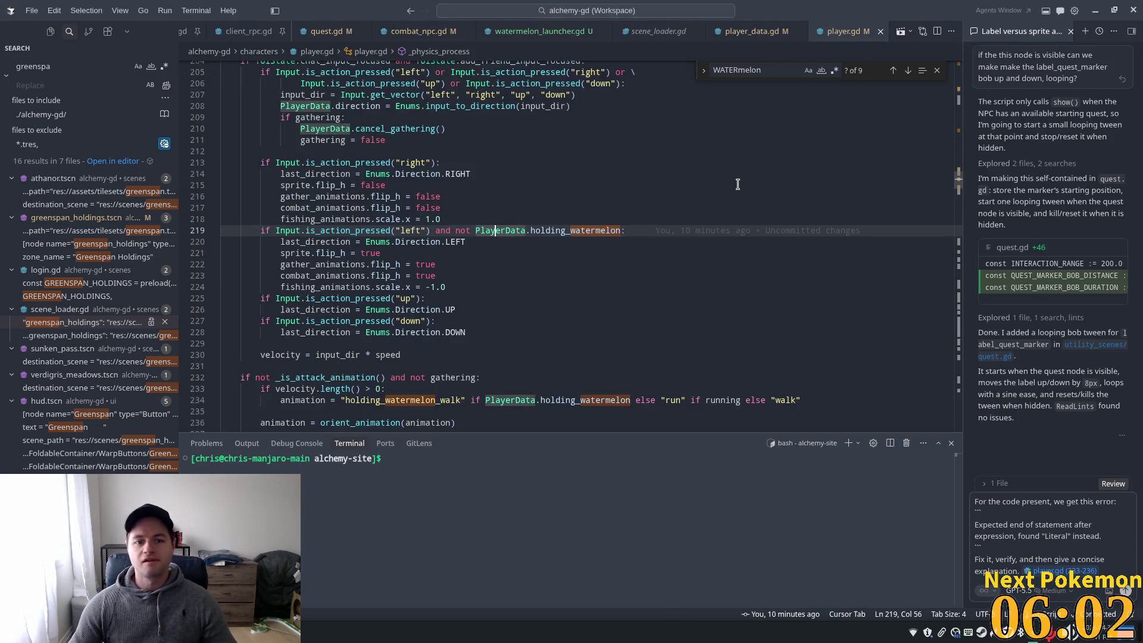
click(391, 241)
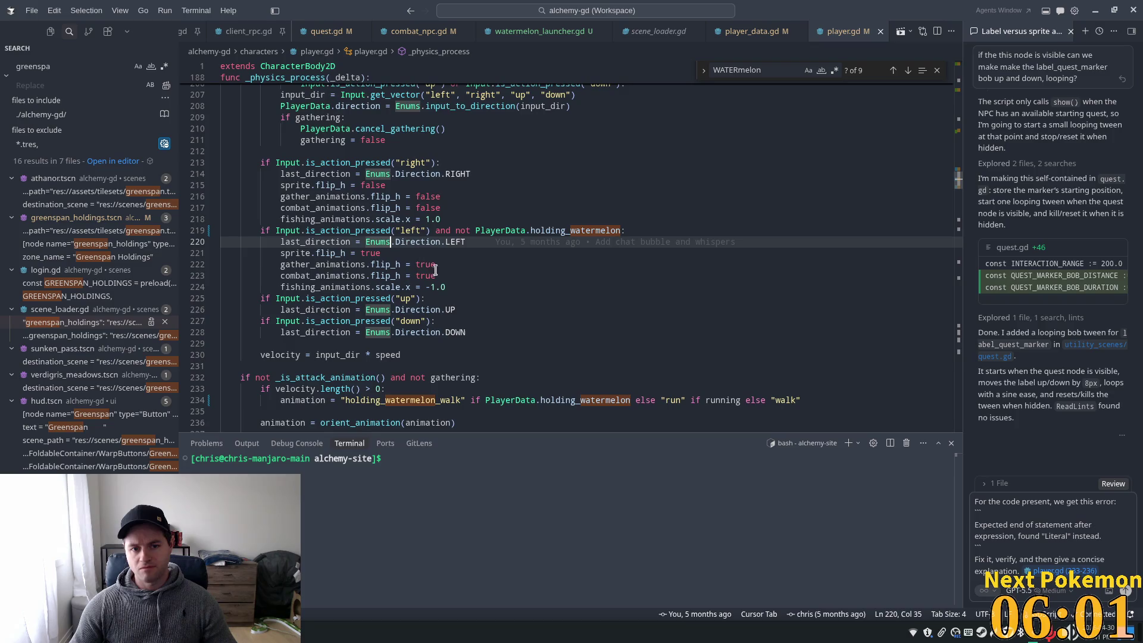
double_click(330, 252)
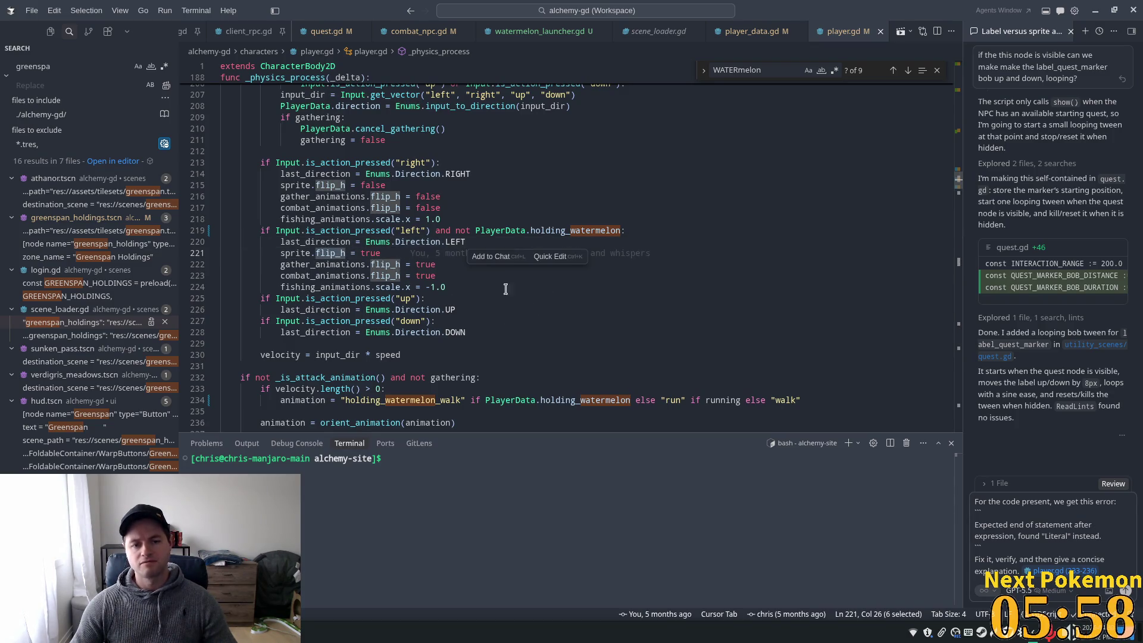
click(414, 230)
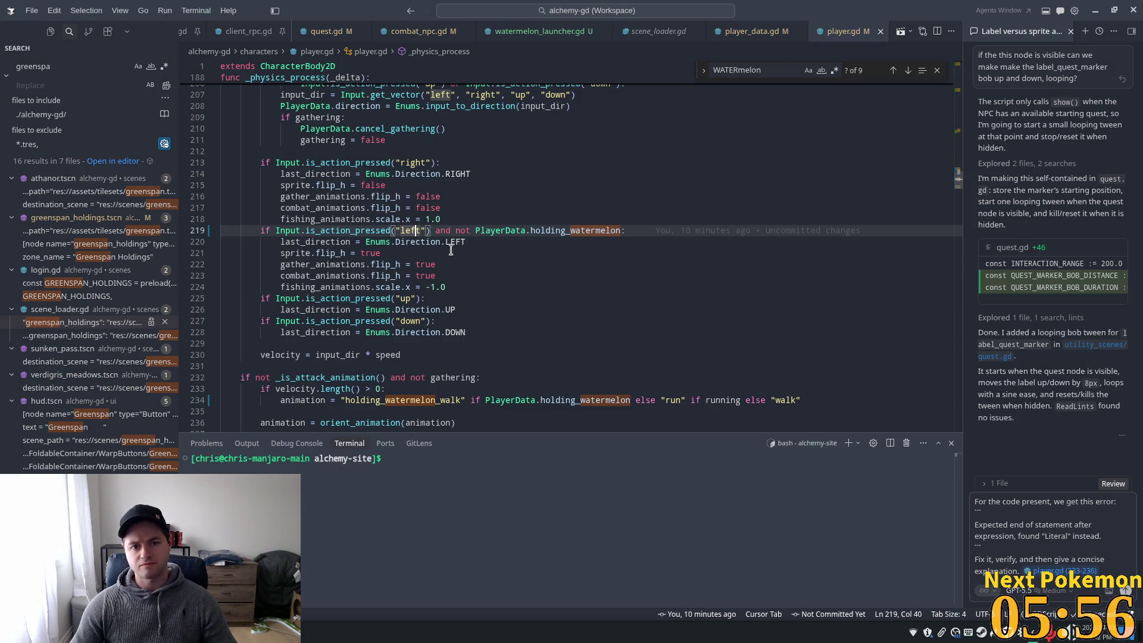
scroll(536, 280, down, 3)
click(309, 152)
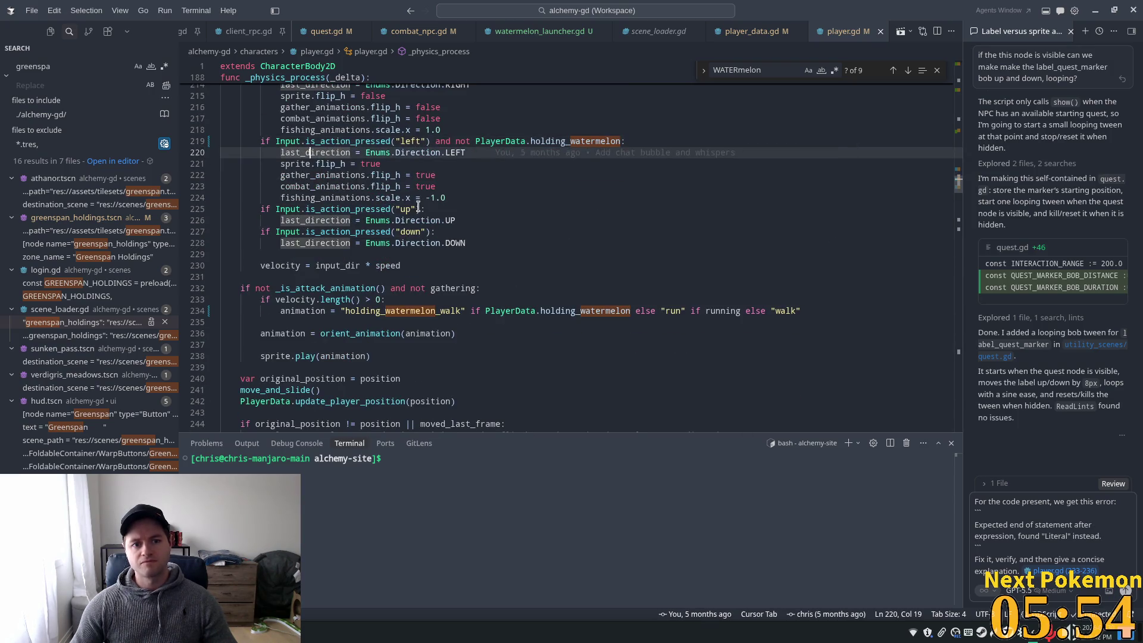
click(340, 186)
click(340, 165)
Scroll to _on_holding_watermelon_changed and select its placeholder pass
scroll(375, 191, down, 2)
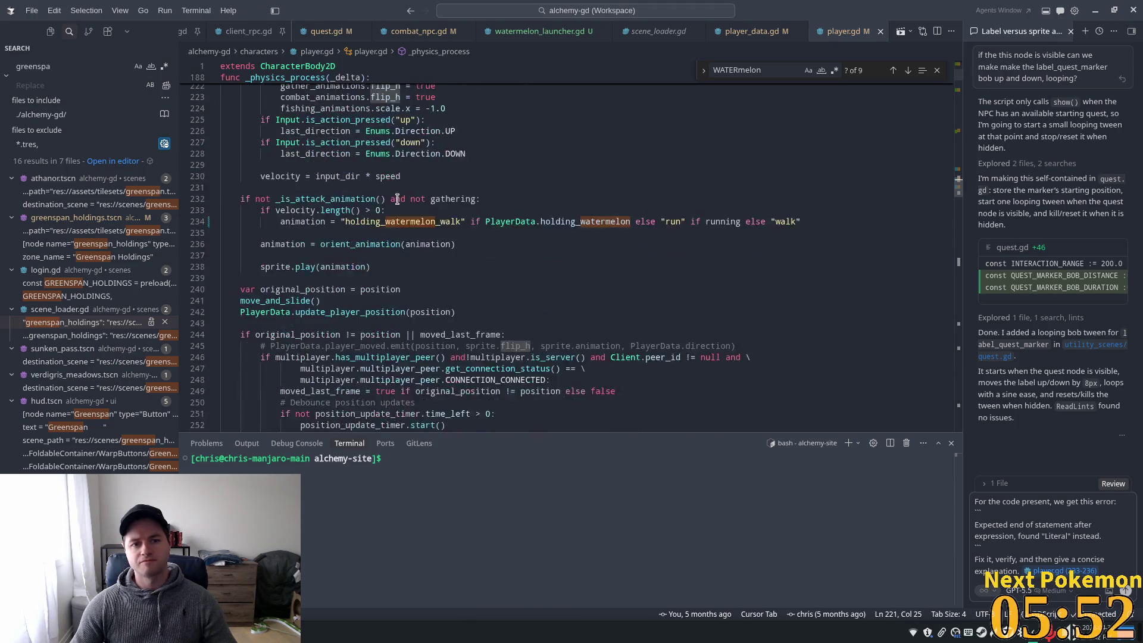
scroll(411, 216, up, 4)
scroll(416, 238, down, 8)
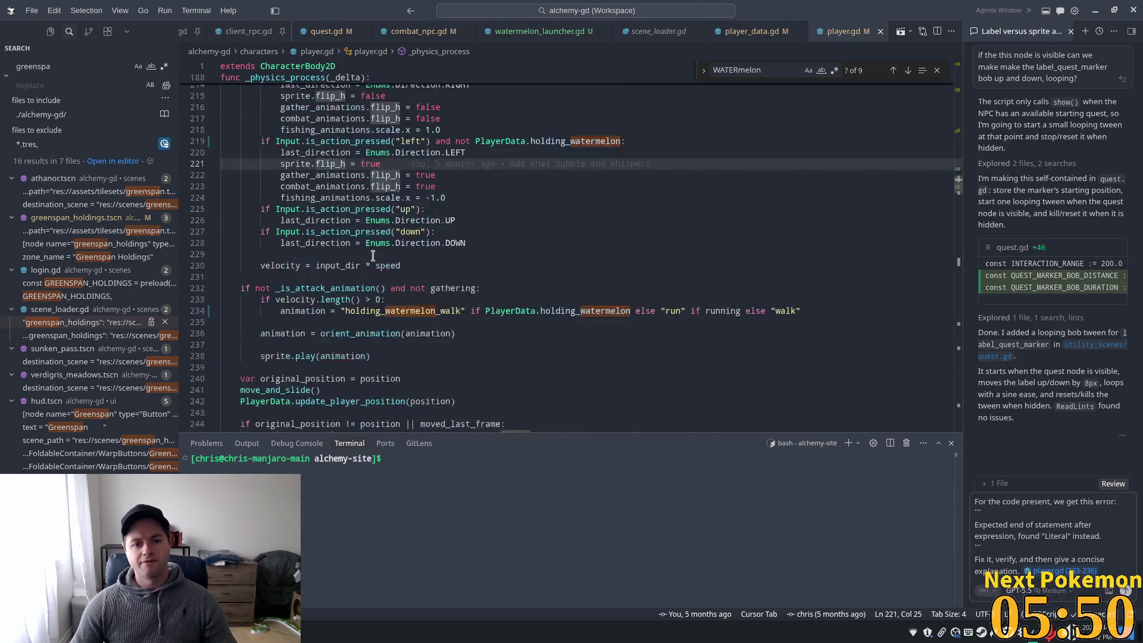
scroll(433, 278, down, 4)
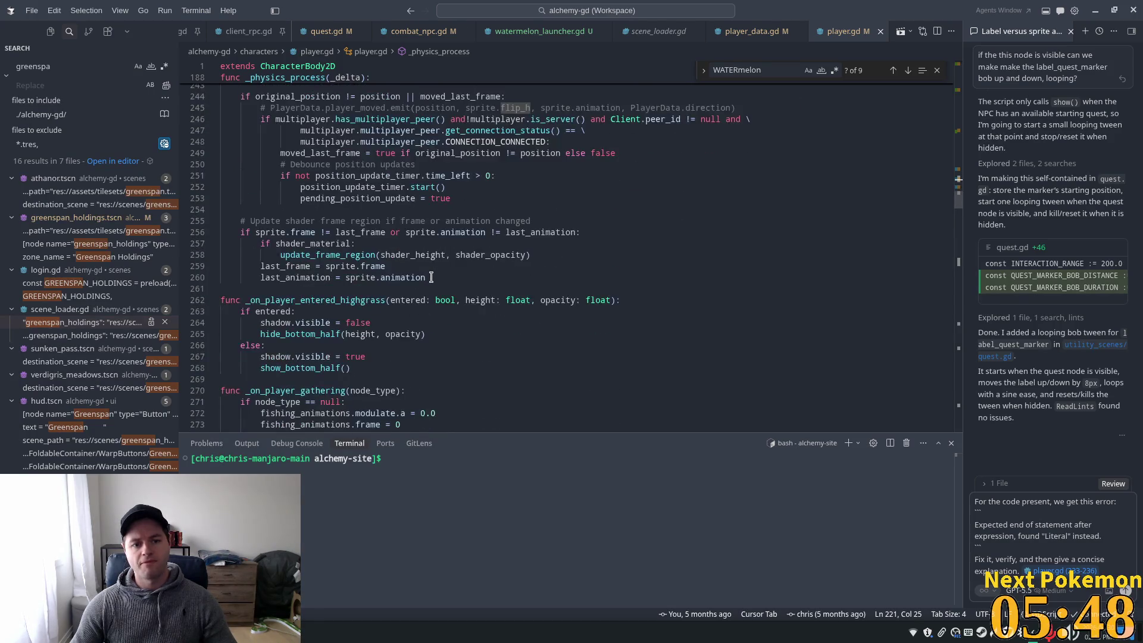
scroll(431, 277, down, 5)
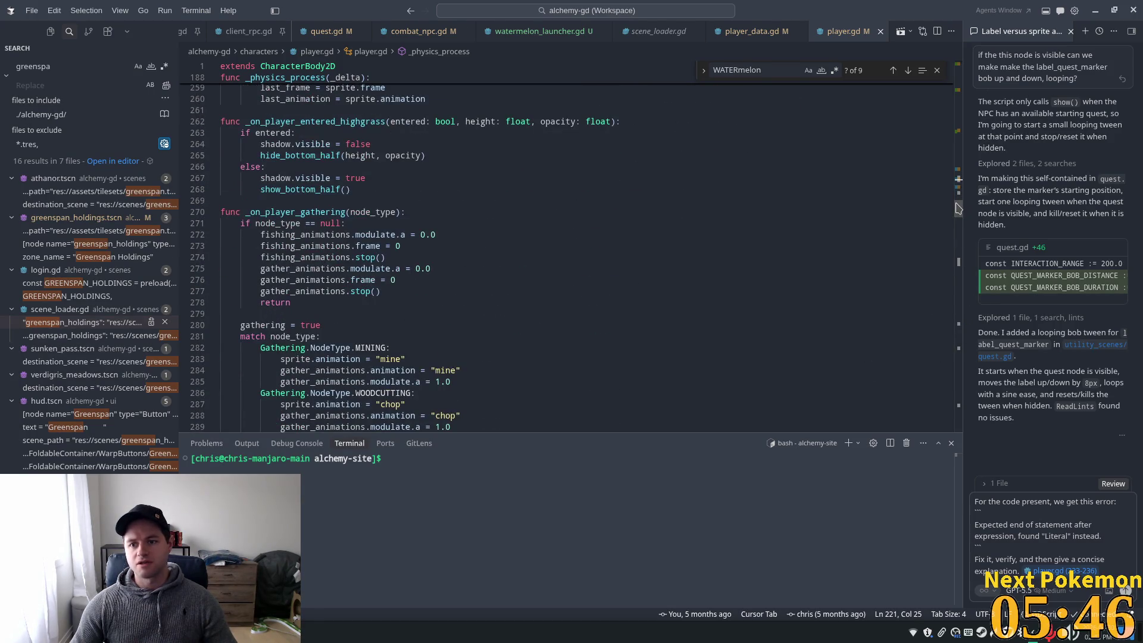
mouse_move(957, 207)
mouse_down()
mouse_move(956, 87)
mouse_move(954, 128)
mouse_up()
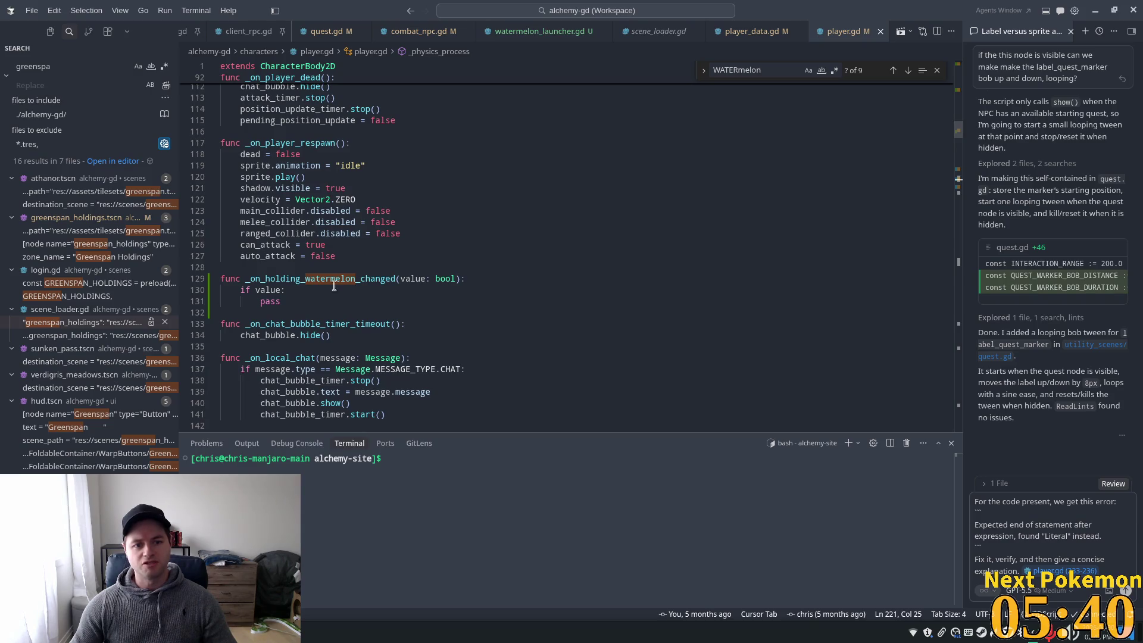
double_click(270, 301)
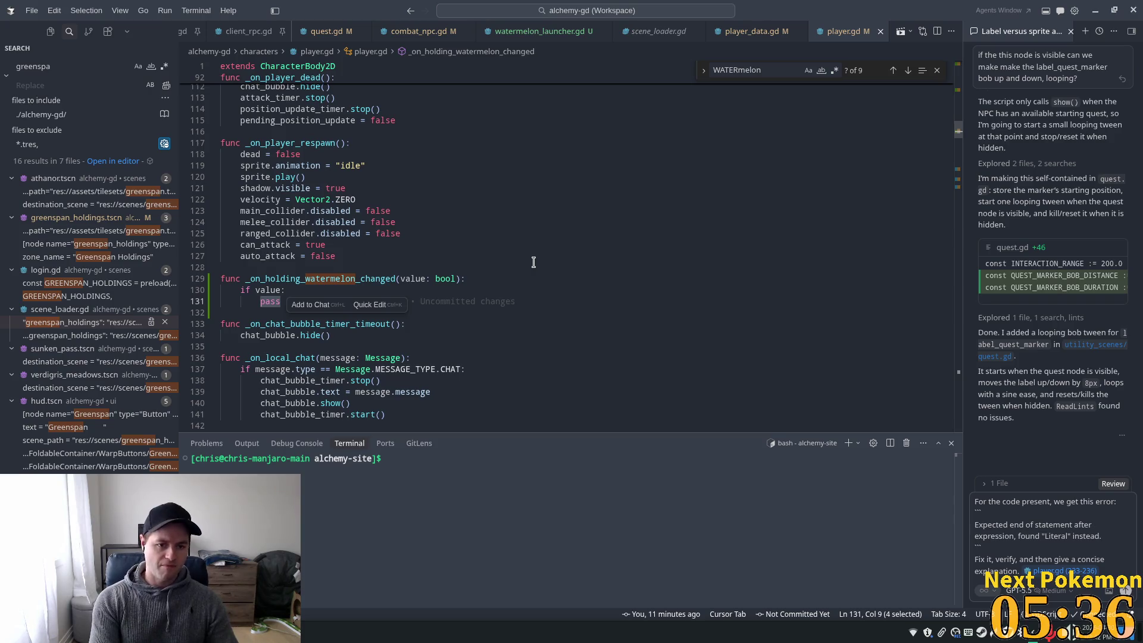
Replace the 'if value: pass' body with flip_h and search the script for flip_h
drag(280, 301, 242, 288)
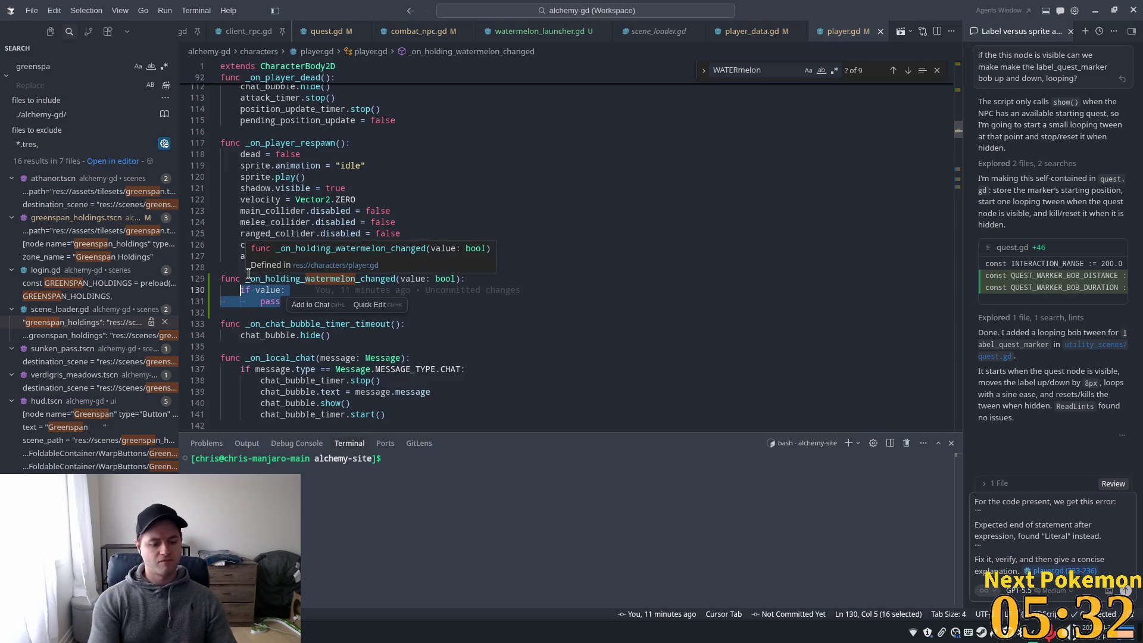
text(flip_h)
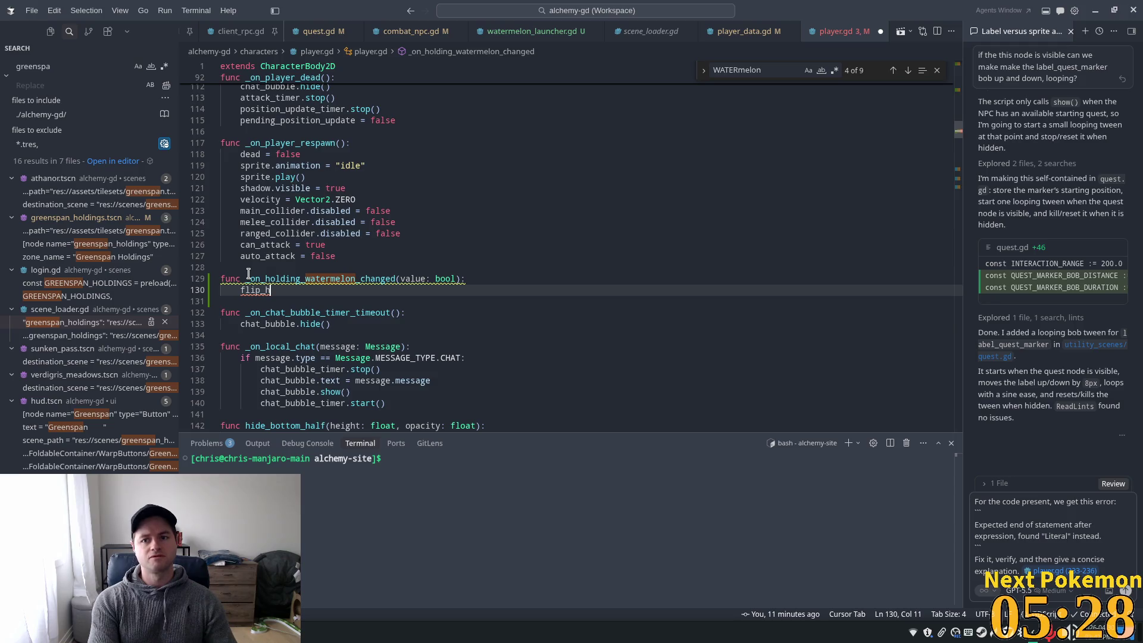
key(ctrl+f)
key(Return)
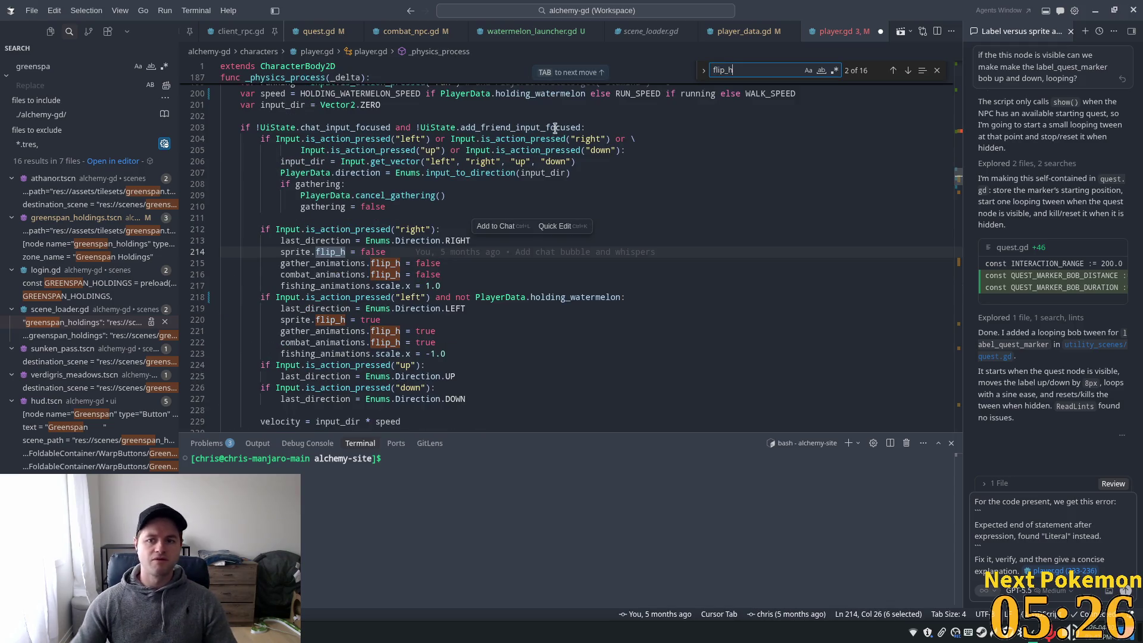
Search 'watermel' and step through the speed setup, signal connection and handler matches
scroll(563, 207, up, 3)
click(563, 207)
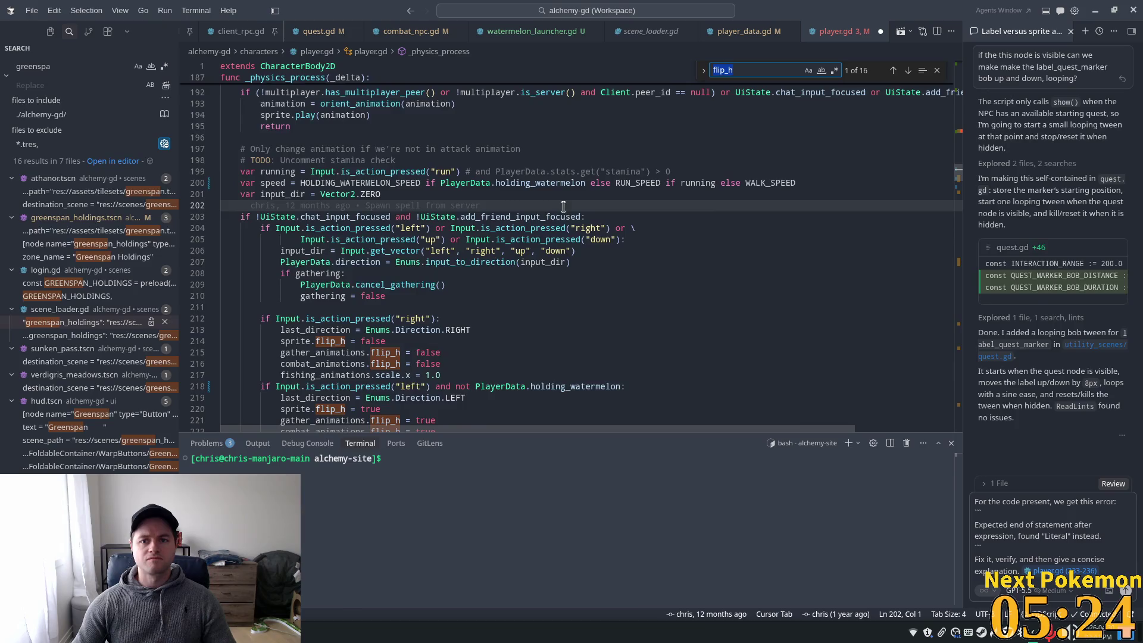
text(water)
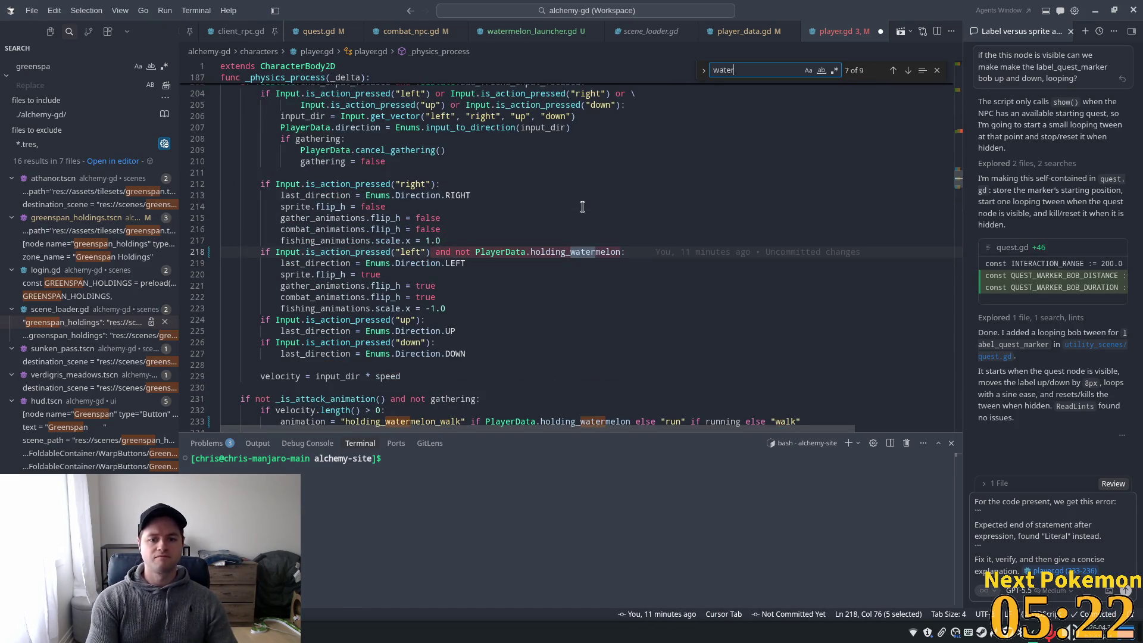
text(mel)
key(Return)
key(Return)
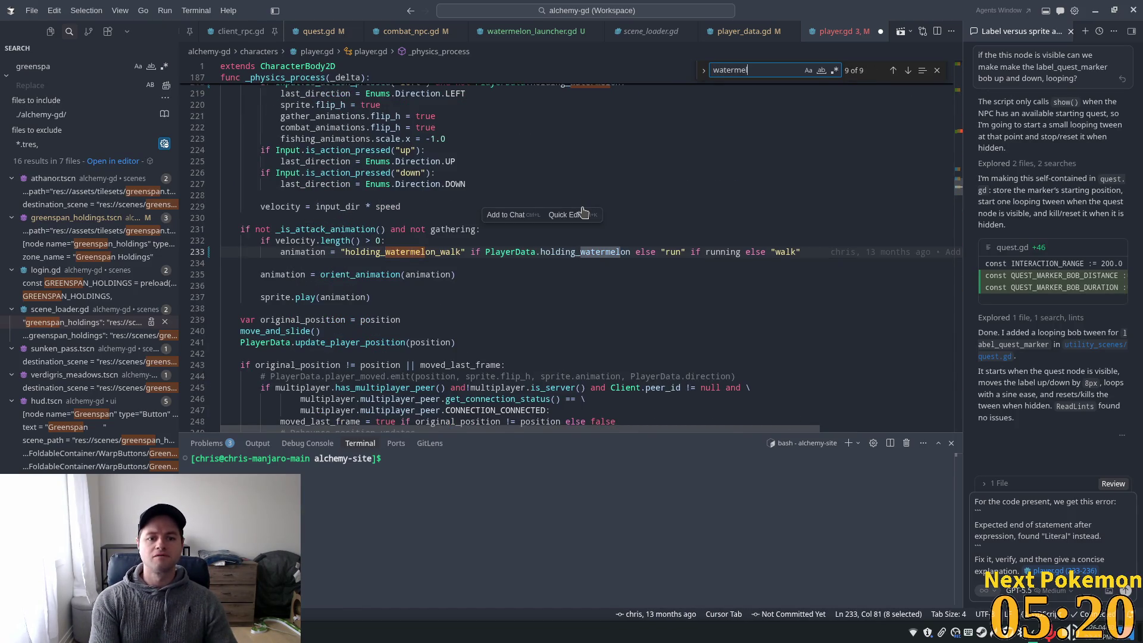
key(Return)
key(Return)
key(Return)
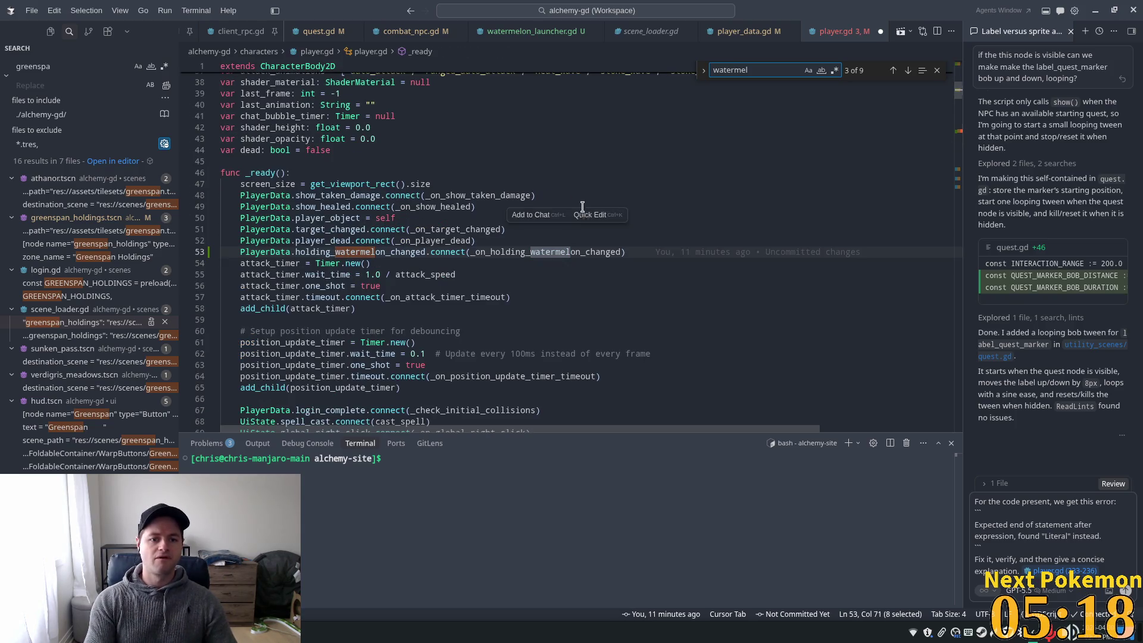
key(Return)
Complete the handler's first line as sprite.flip_h = value
click(241, 264)
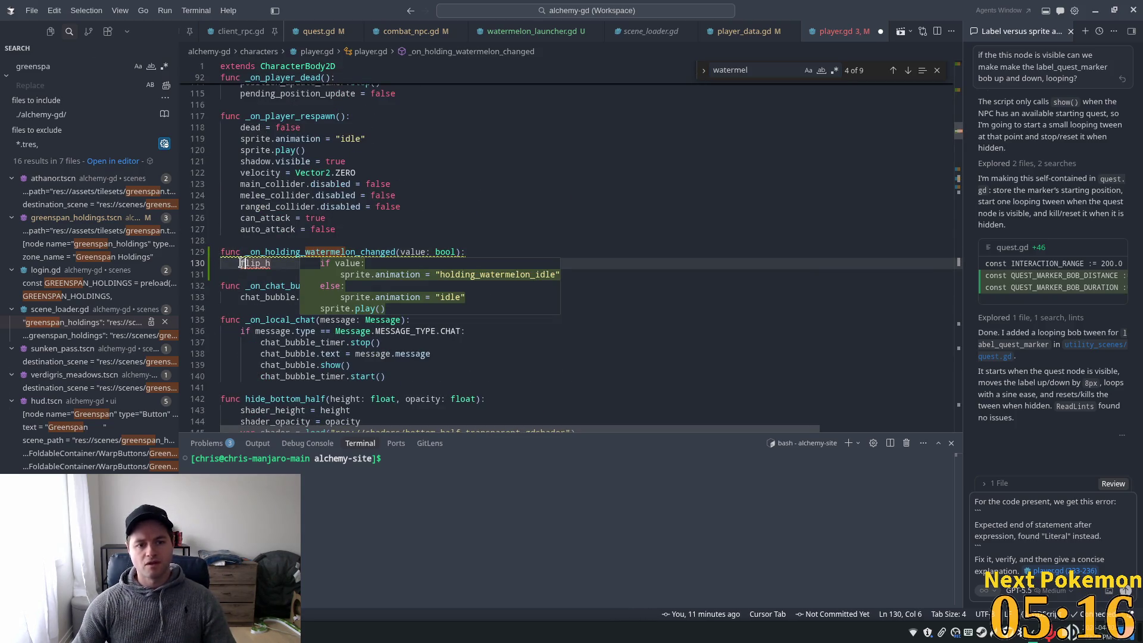
key(Left)
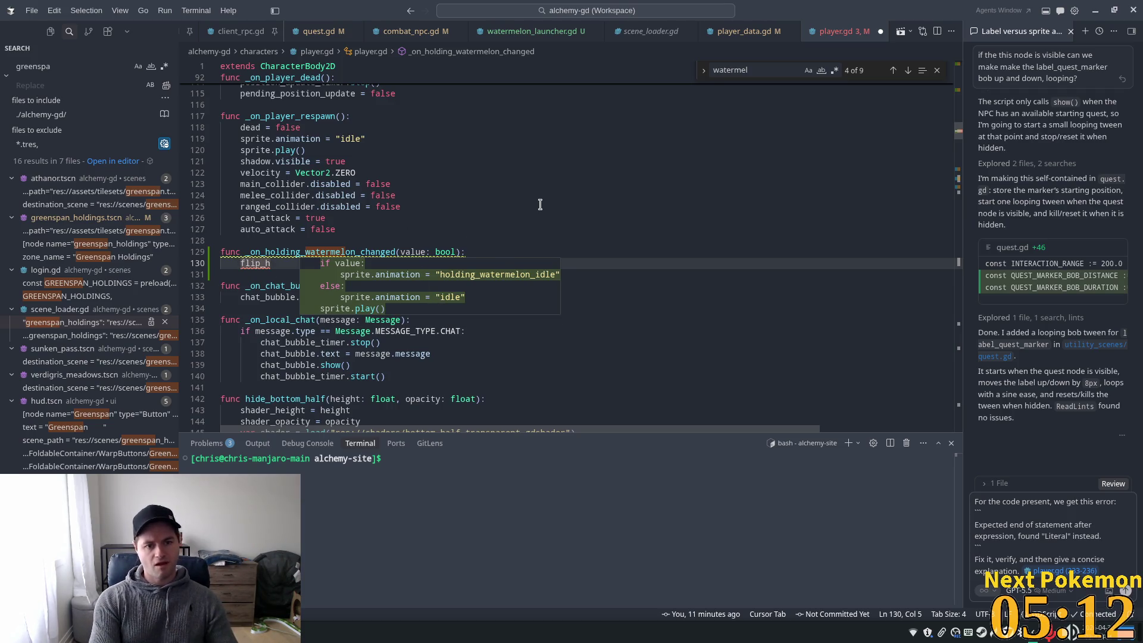
text(sp)
key(Tab)
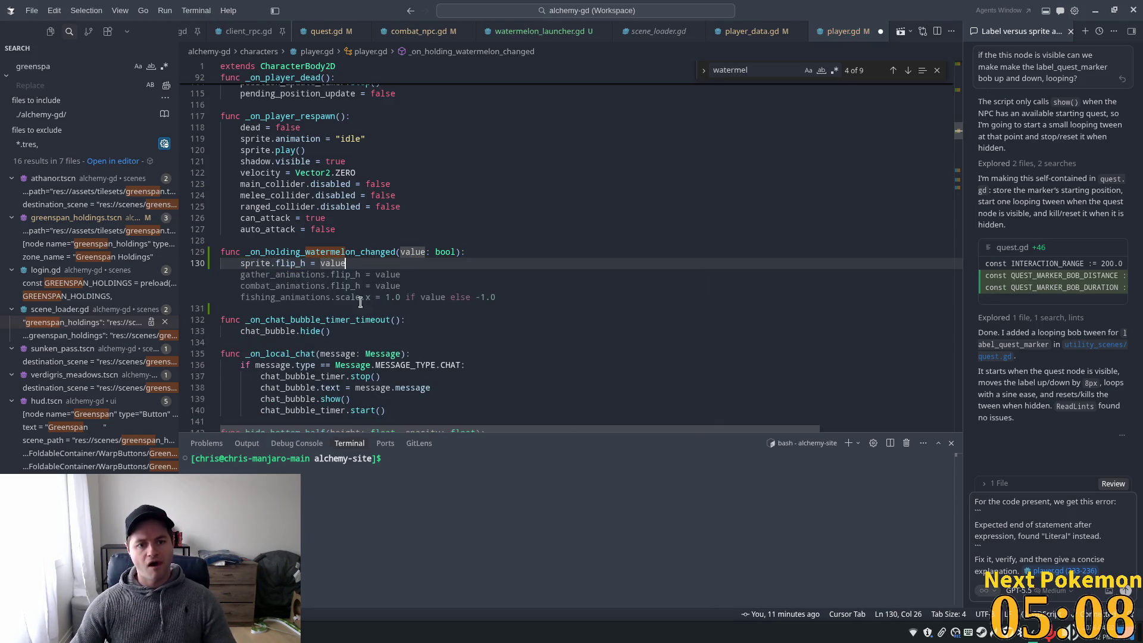
key(Return)
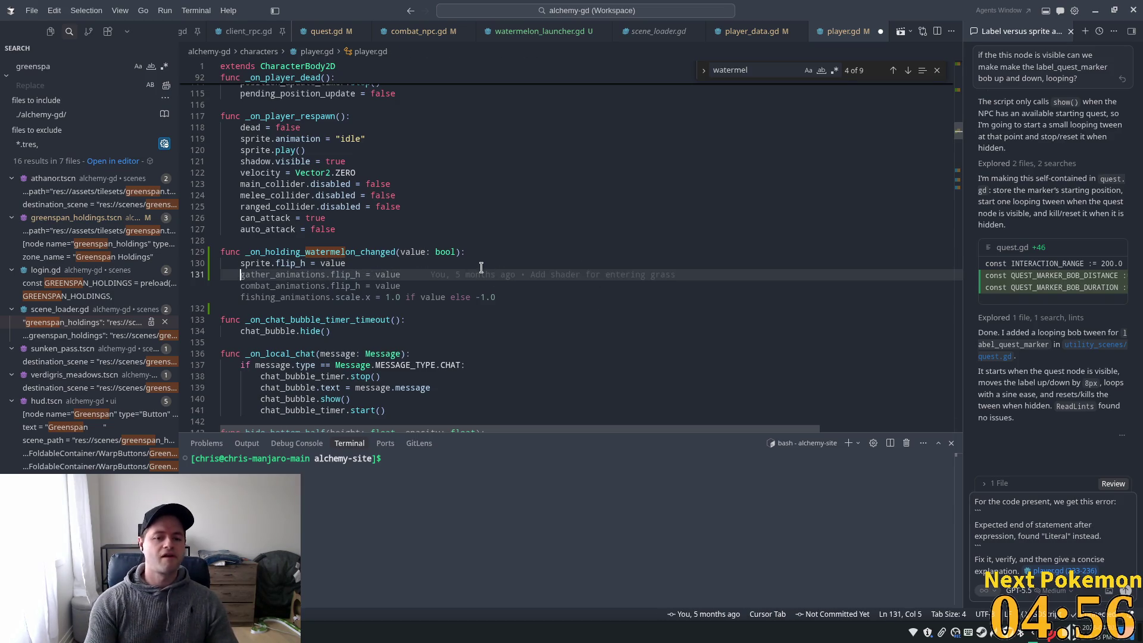
Add an 'if value:' branch that plays holding_watermelon_idle via autocomplete
mouse_move(599, 268)
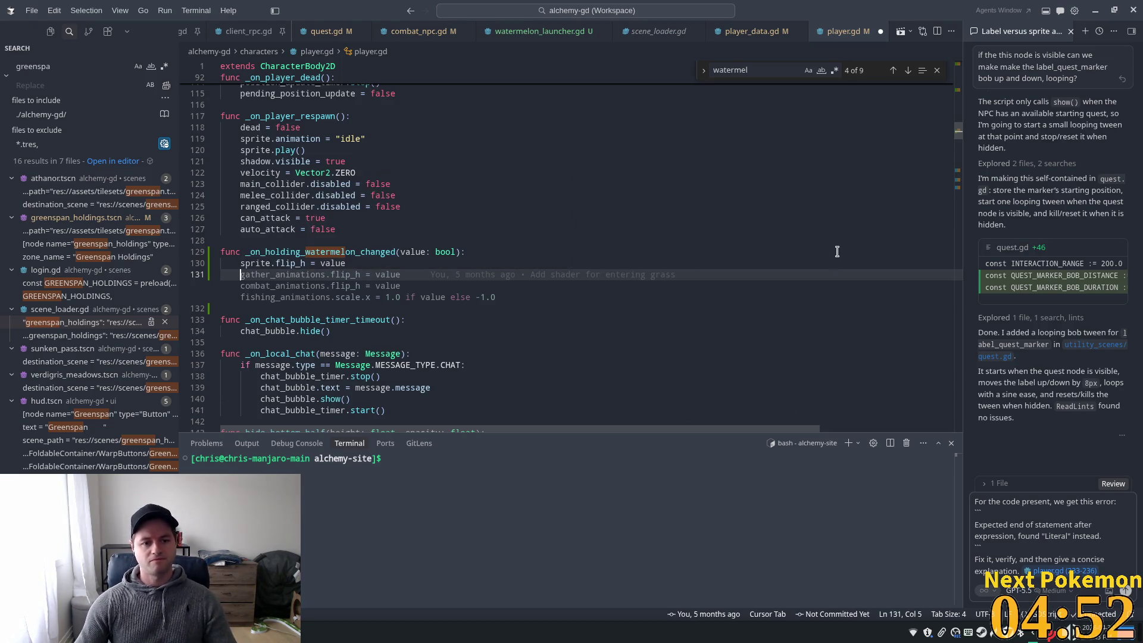
text(if)
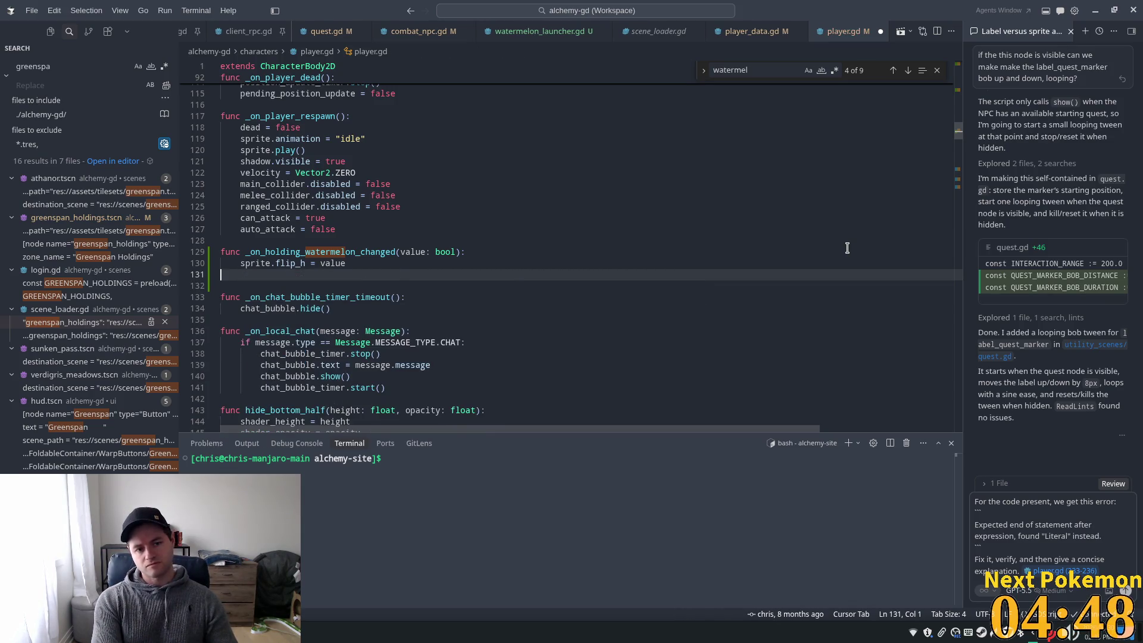
key(Return)
text(if )
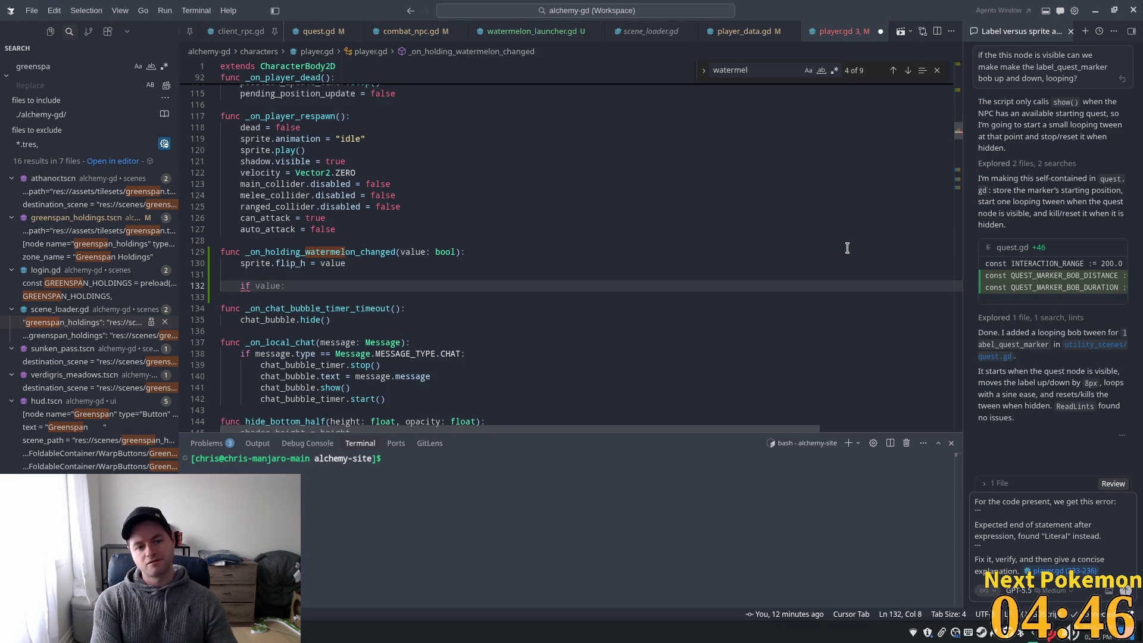
text(value:)
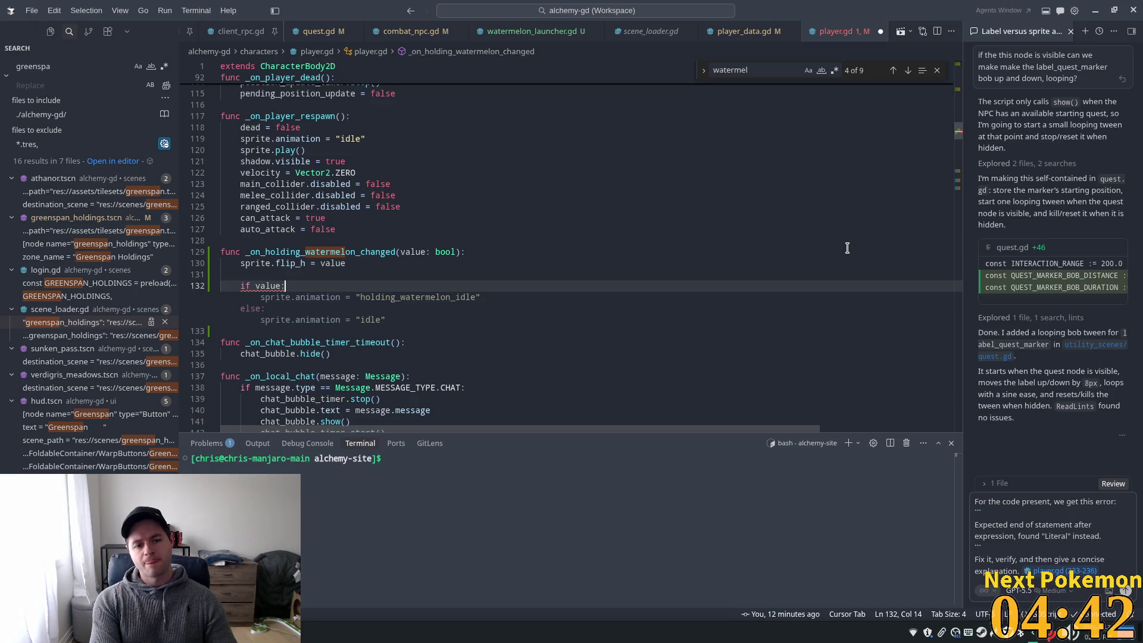
key(Tab)
Delete the else branch that resets sprite.animation to idle
click(380, 263)
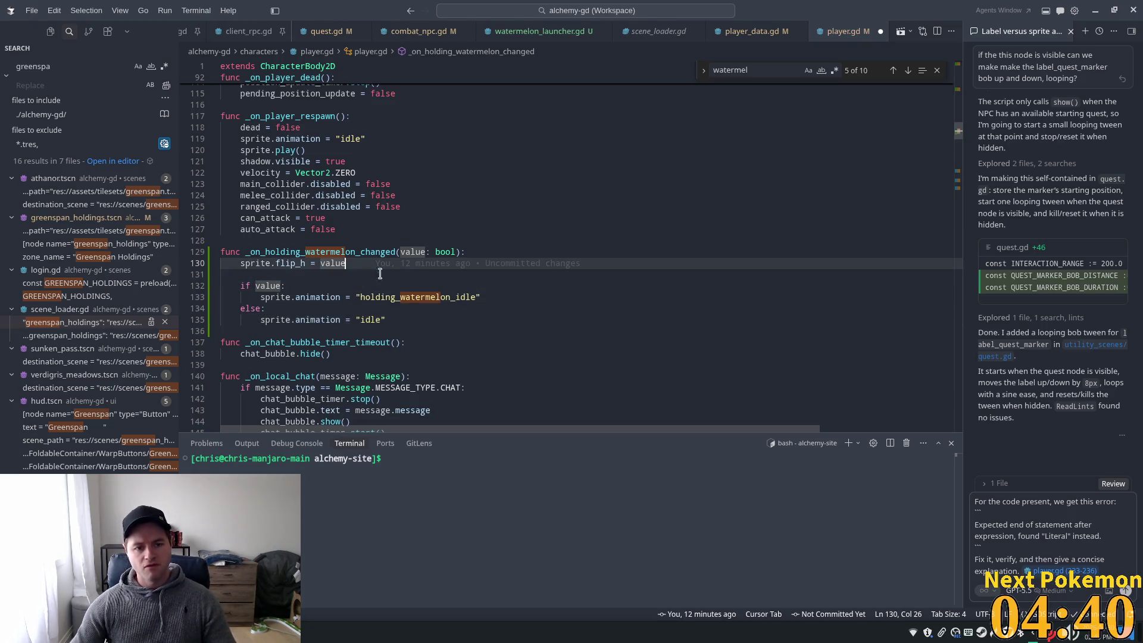
mouse_move(385, 319)
mouse_down()
mouse_move(150, 315)
mouse_move(166, 305)
mouse_up()
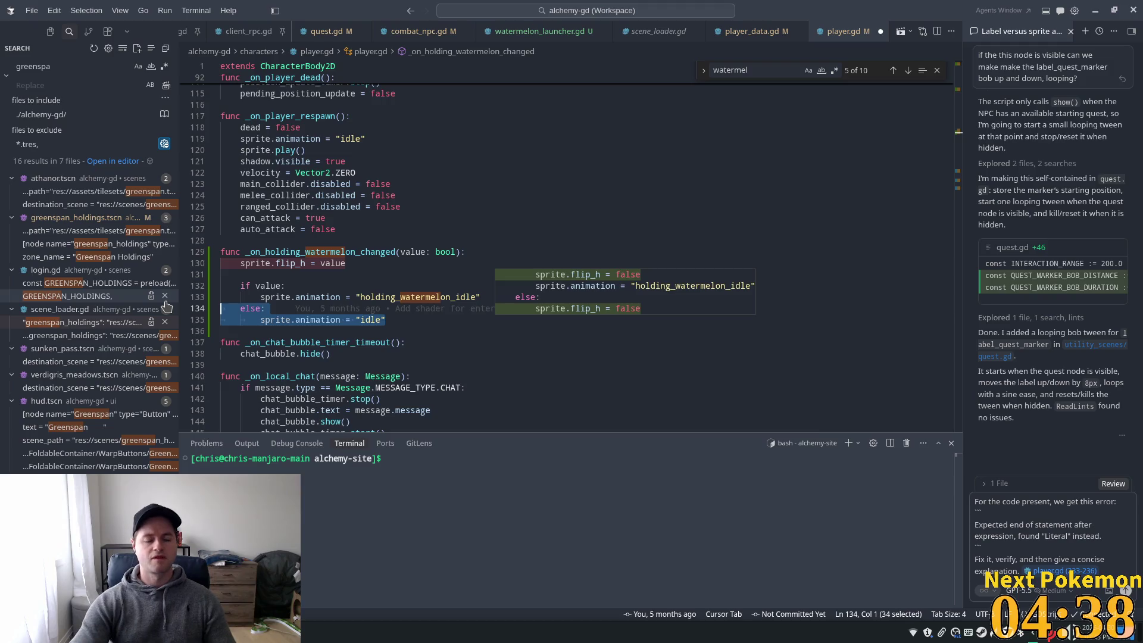
key(BackSpace)
key(Tab)
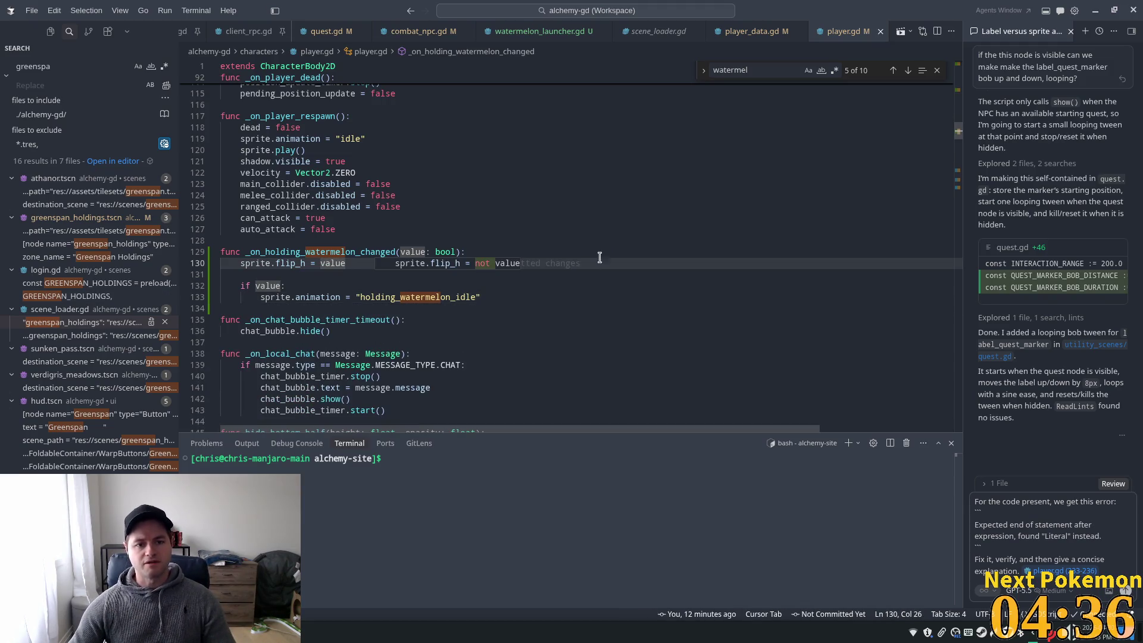
scroll(599, 257, down, 1)
click(880, 202)
key(ctrl+f)
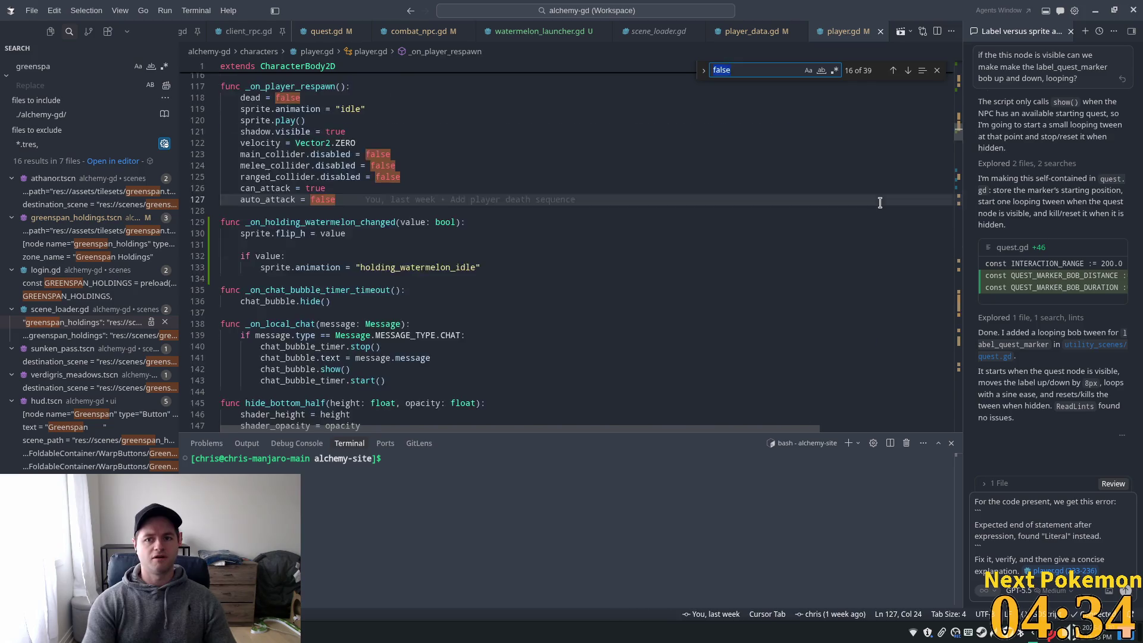
text([rpc)
key(BackSpace)
key(BackSpace)
key(BackSpace)
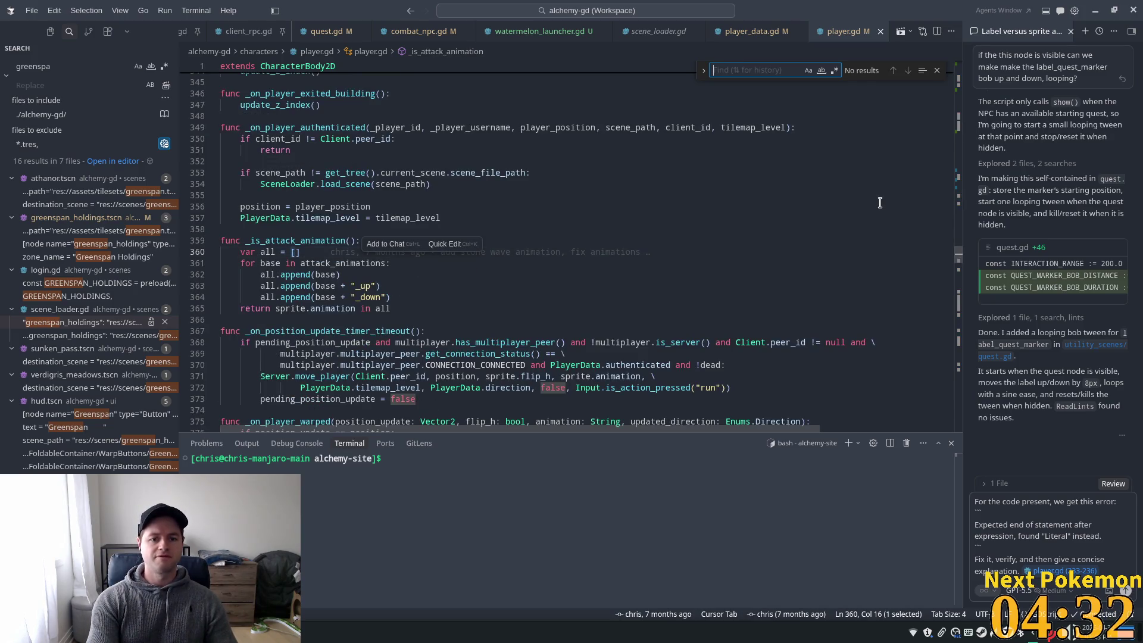
text(flip_h)
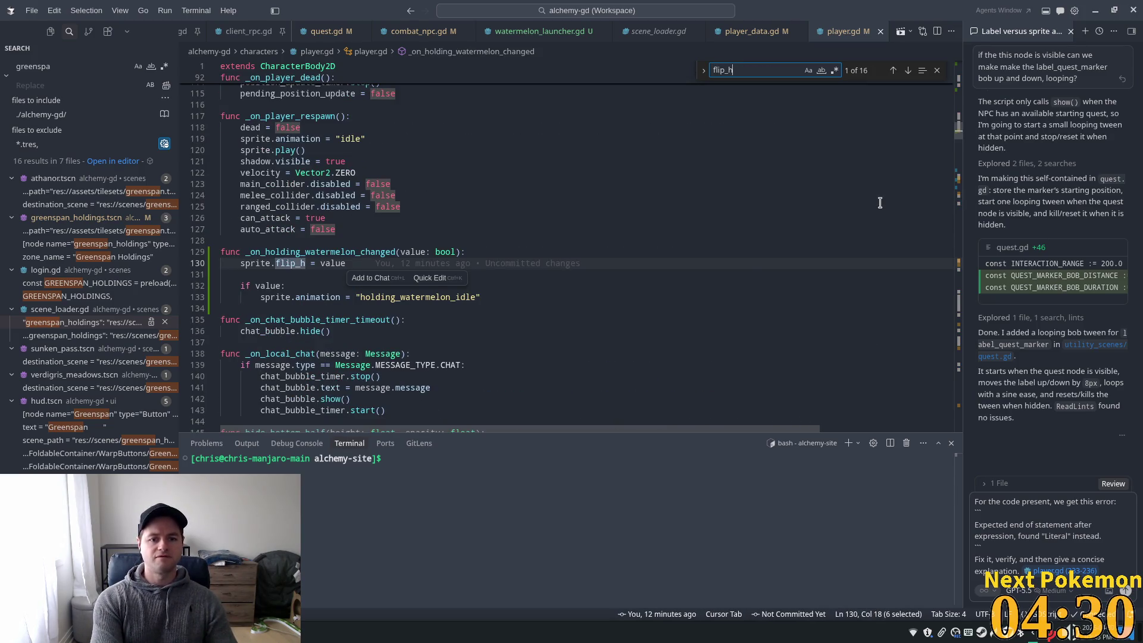
key(Return)
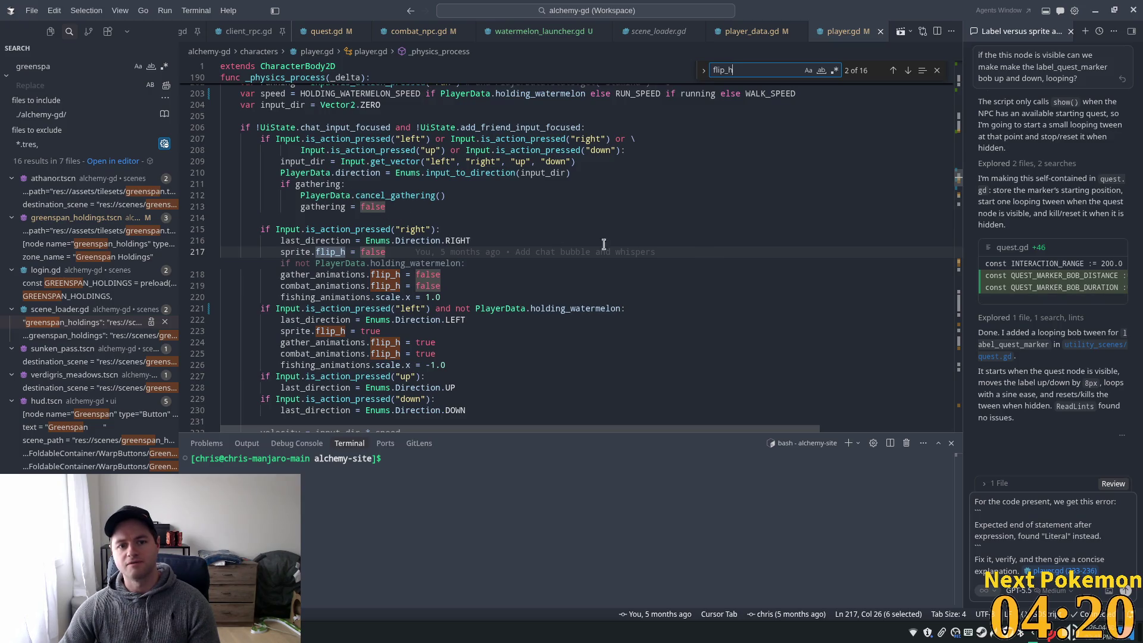
key(Return)
key(Return)
key(Return)
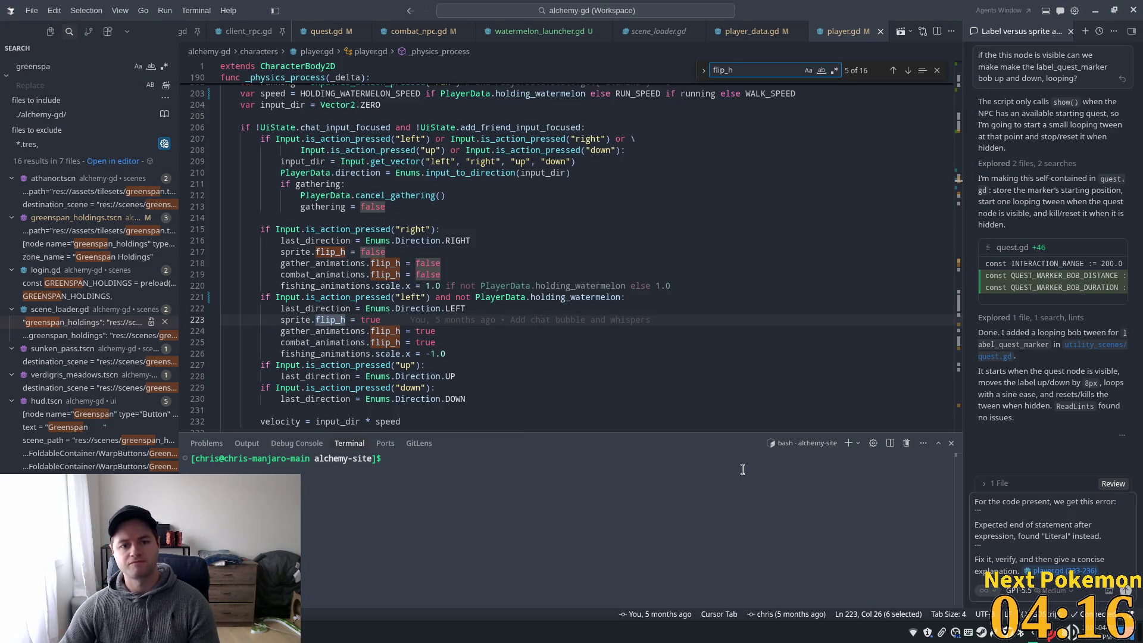
key(Return)
key(Return)
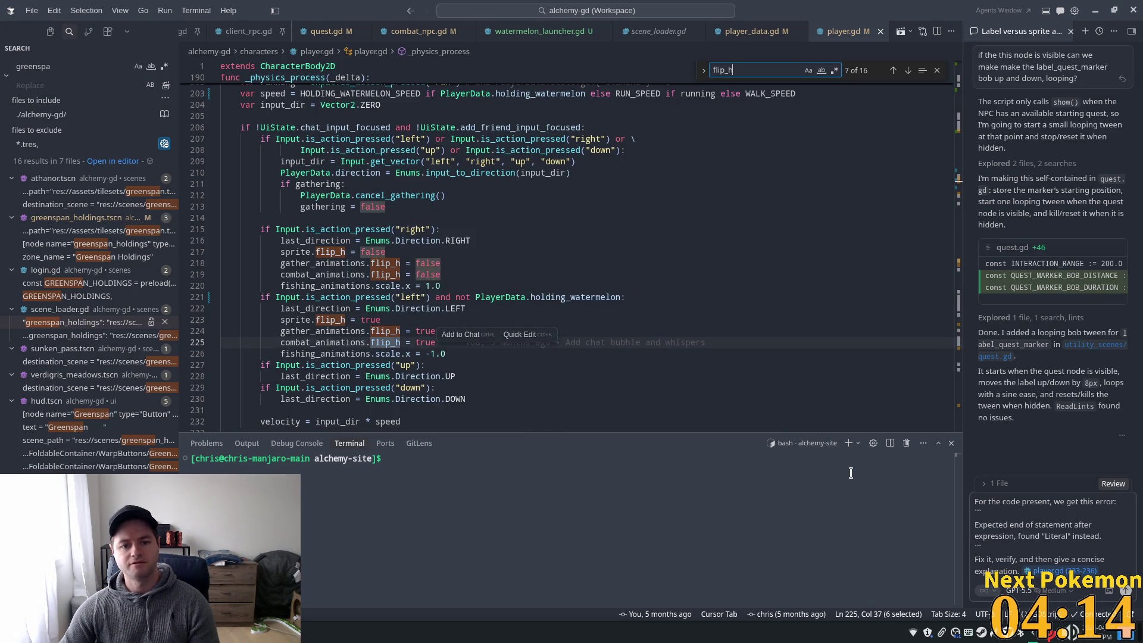
key(Return)
key(Return)
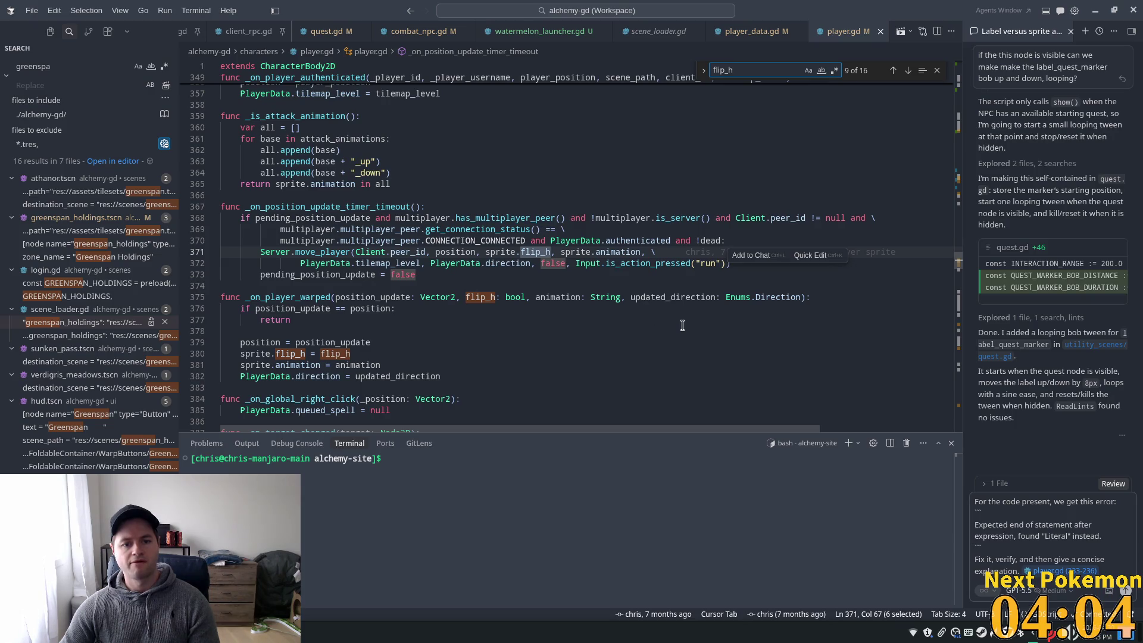
key(Return)
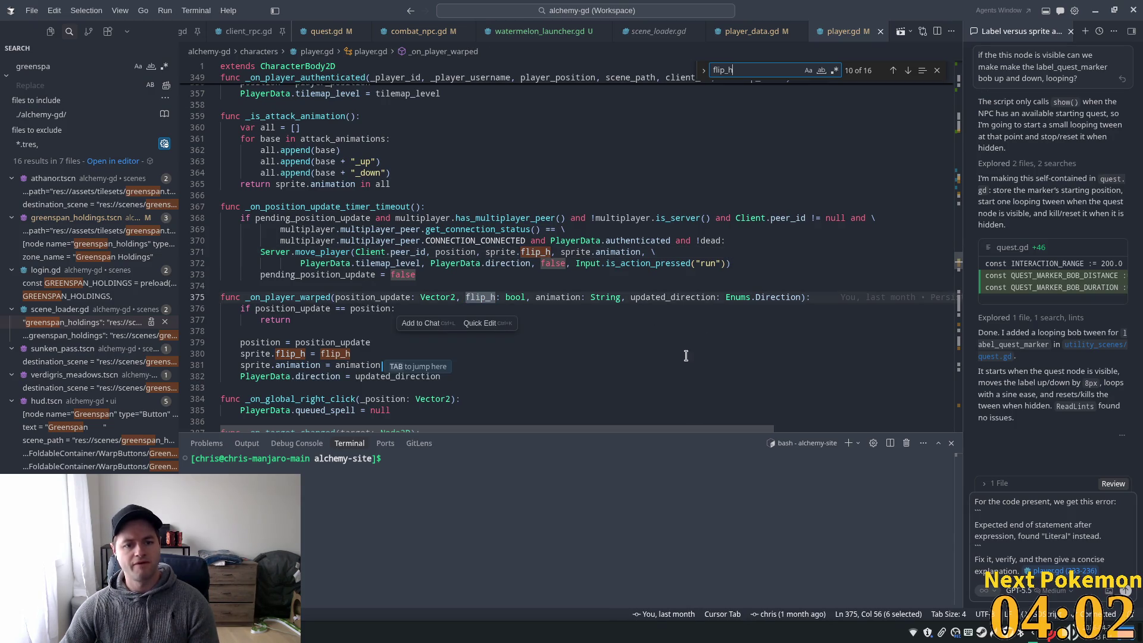
key(Return)
key(Return)
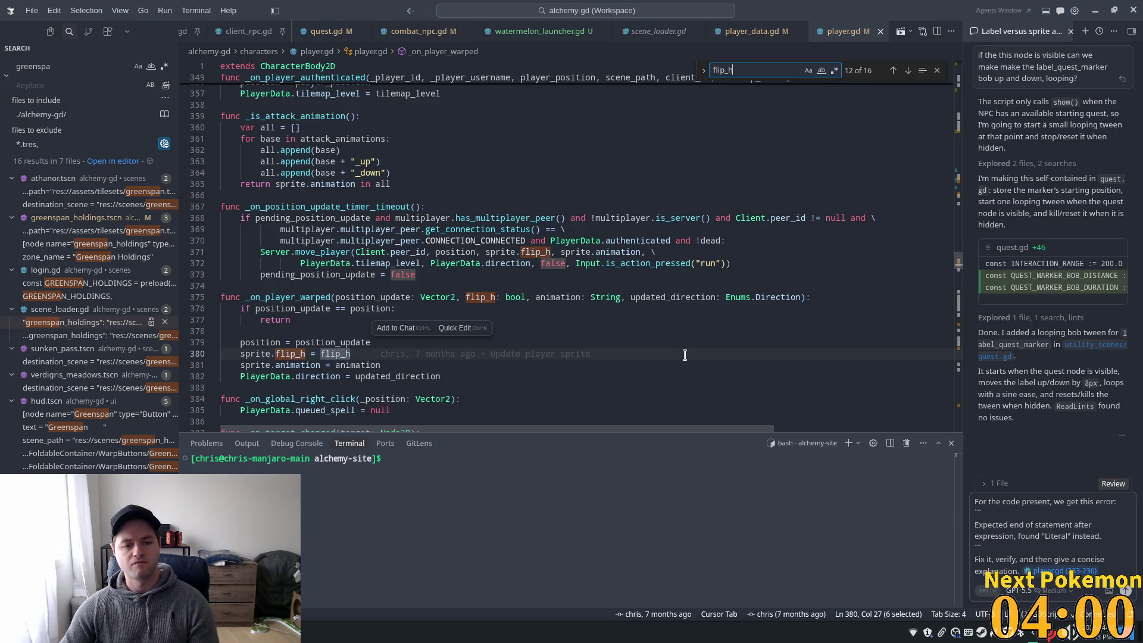
key(Return)
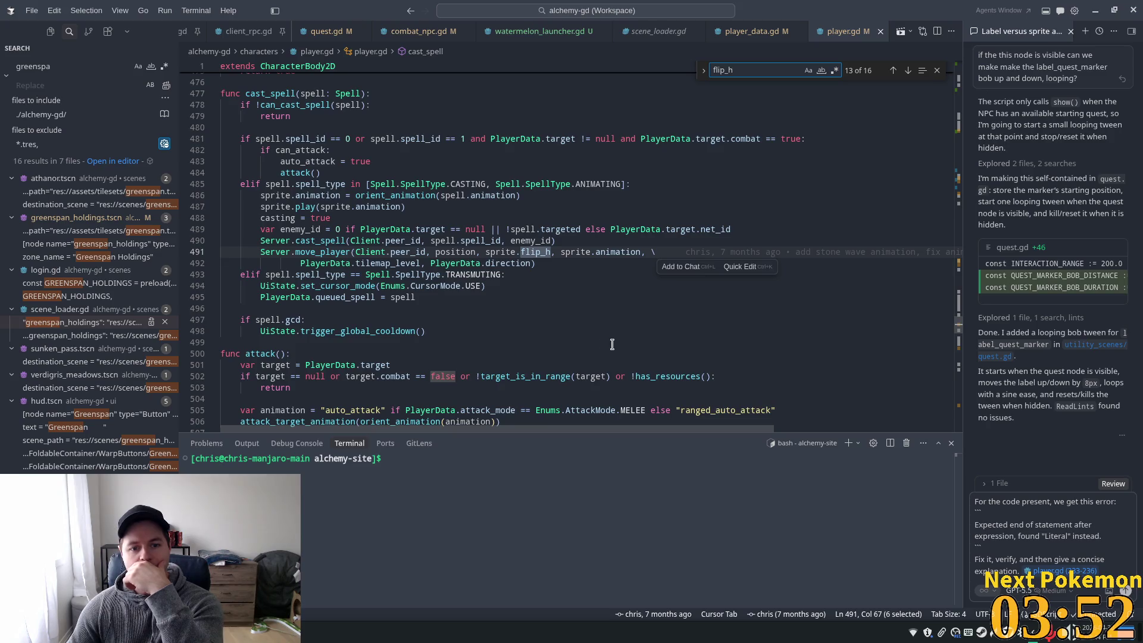
scroll(601, 344, up, 10)
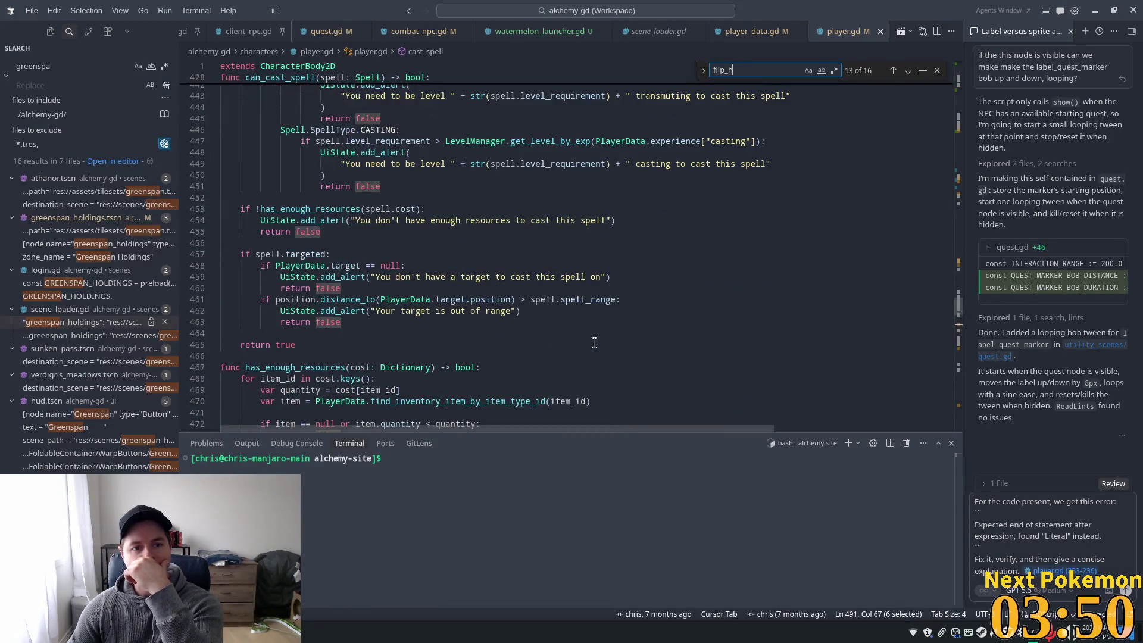
scroll(592, 342, down, 9)
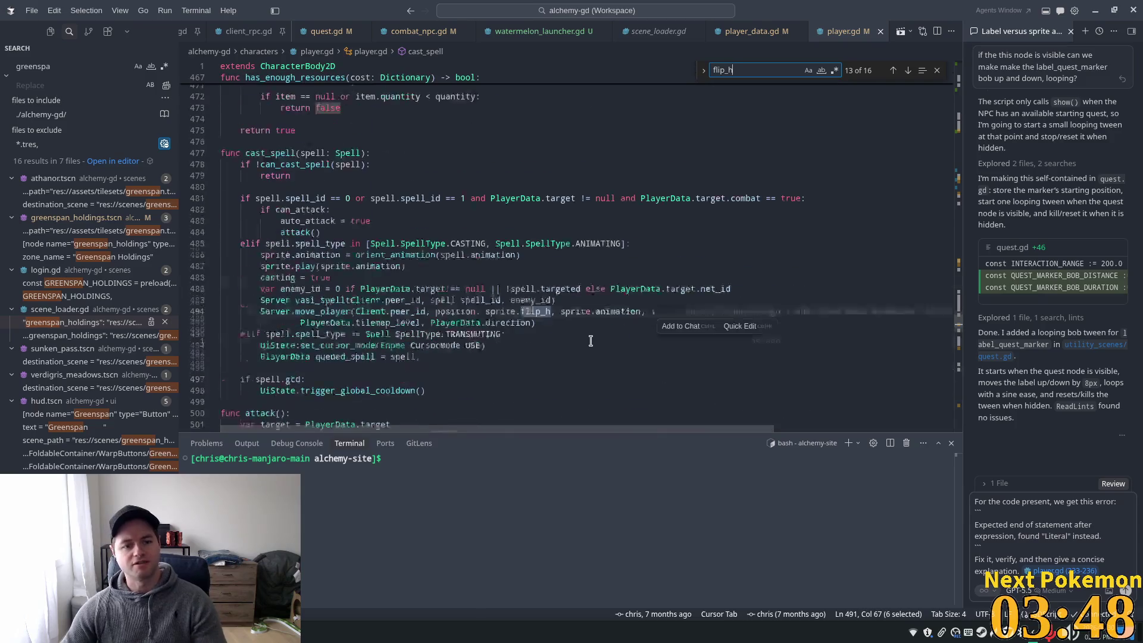
scroll(590, 340, up, 3)
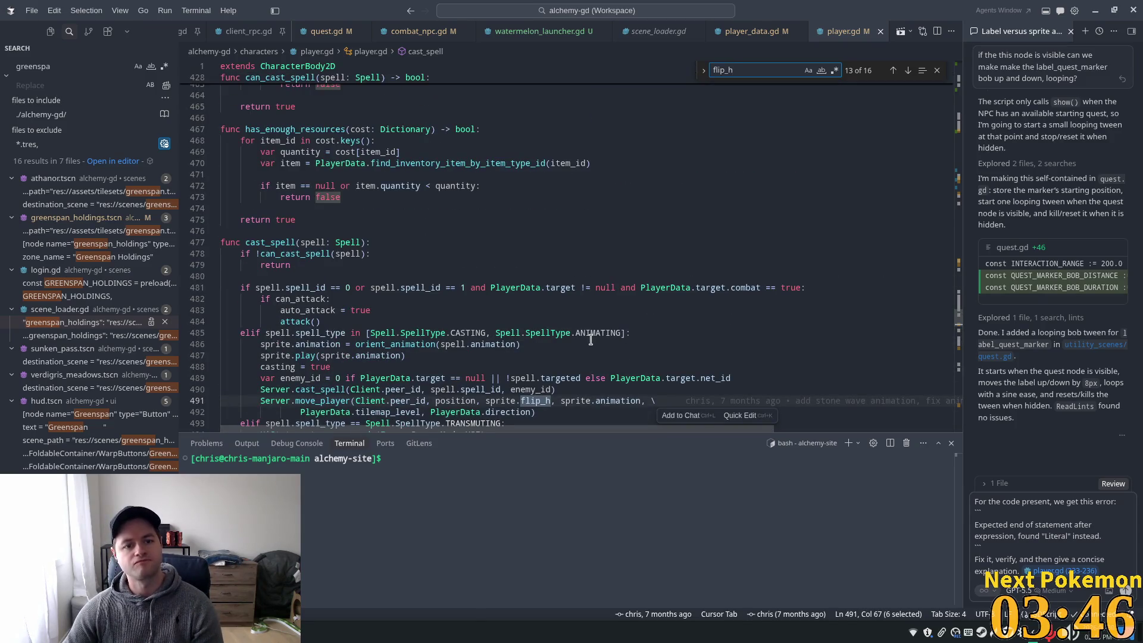
scroll(590, 340, down, 3)
key(Return)
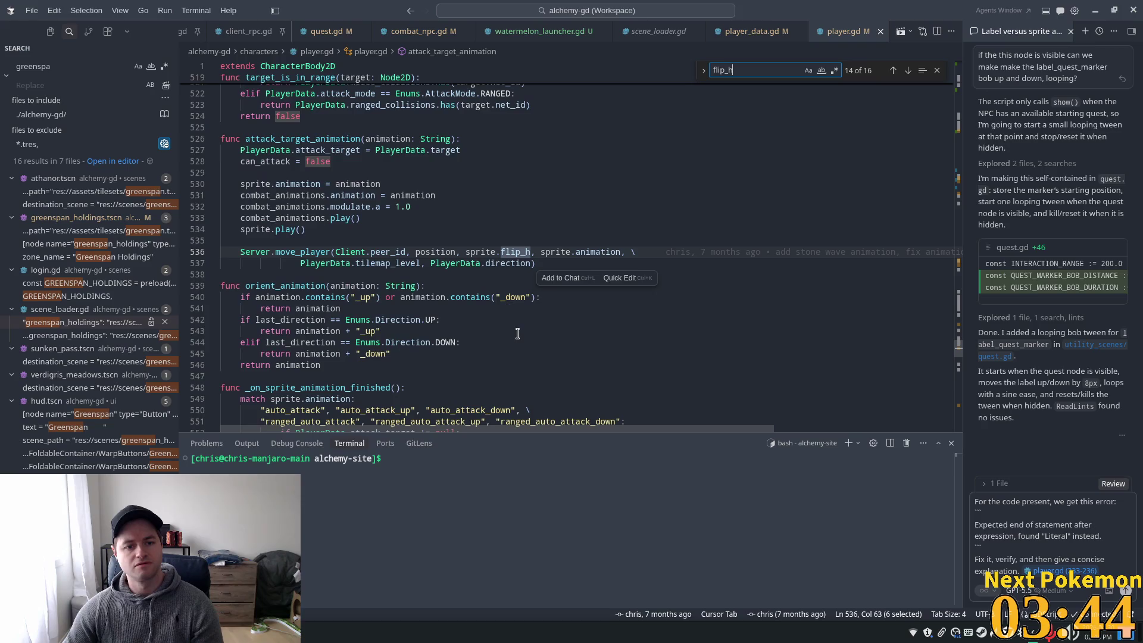
key(Return)
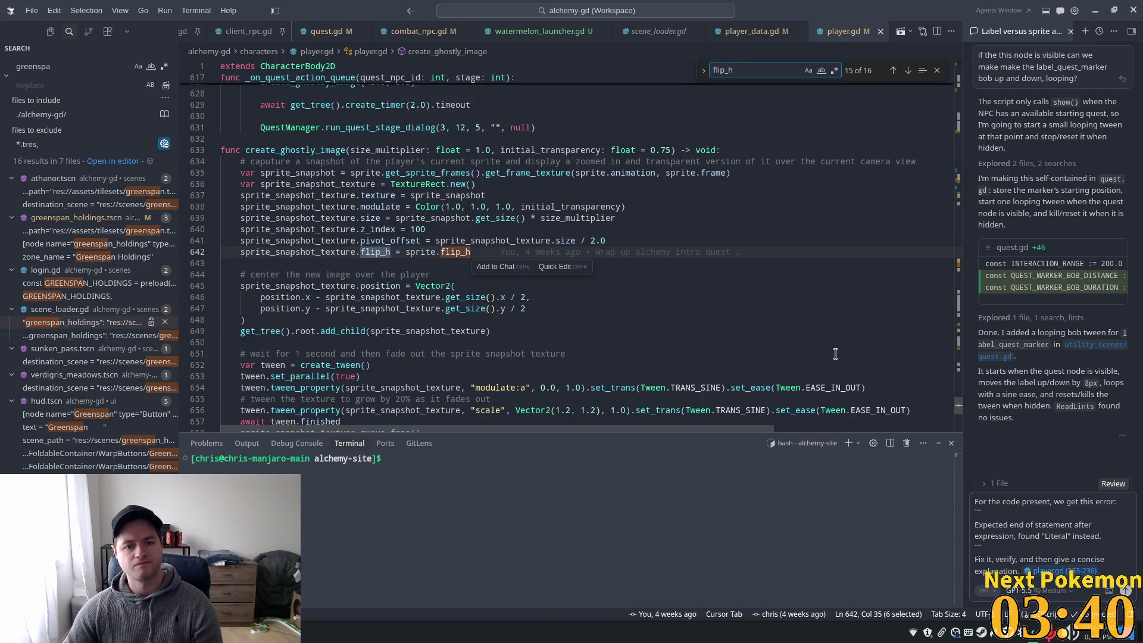
key(Return)
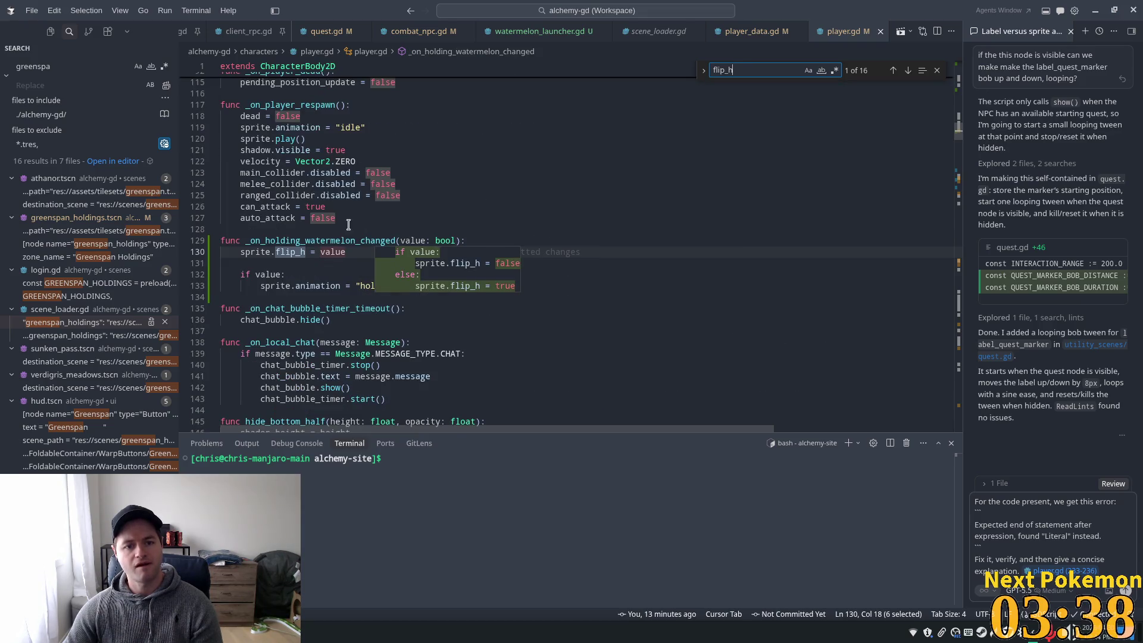
click(492, 197)
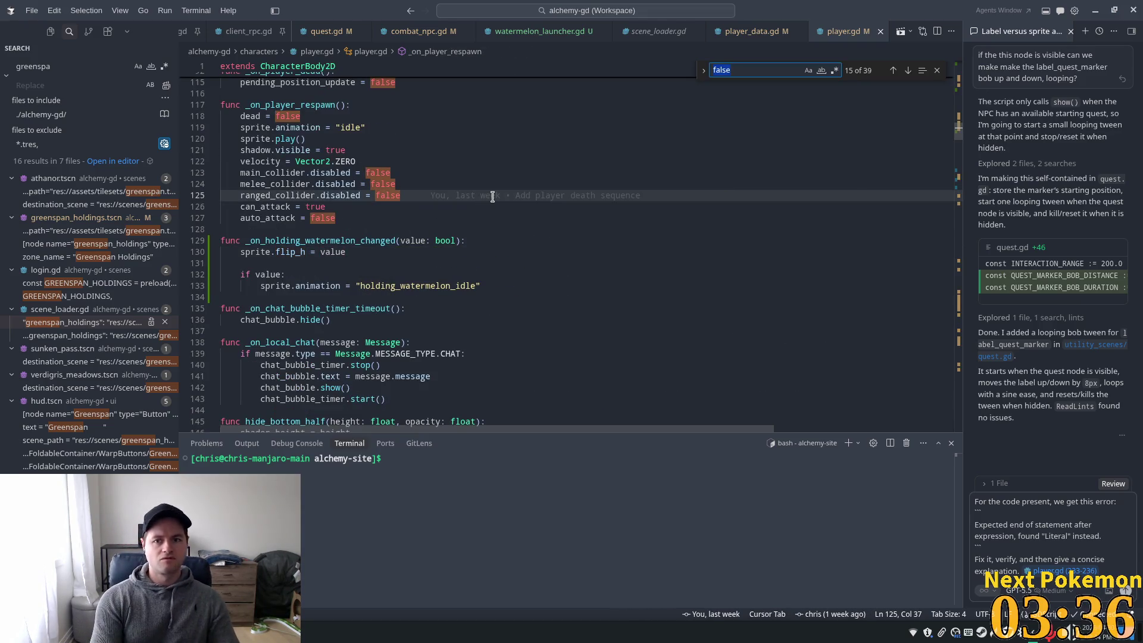
text(warp)
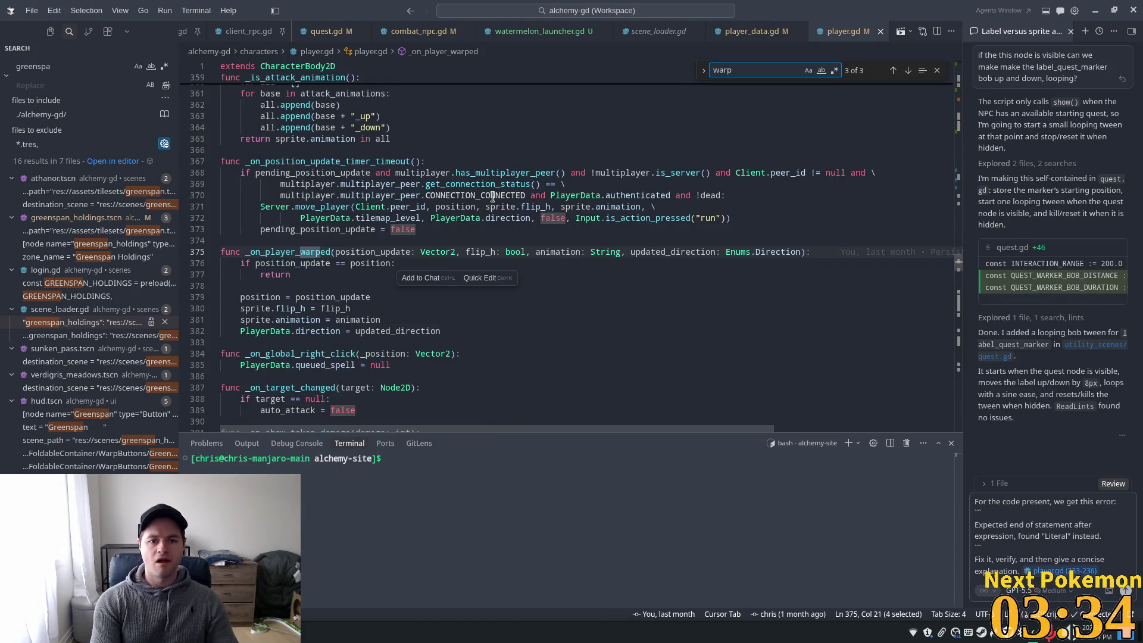
click(294, 312)
scroll(340, 252, down, 2)
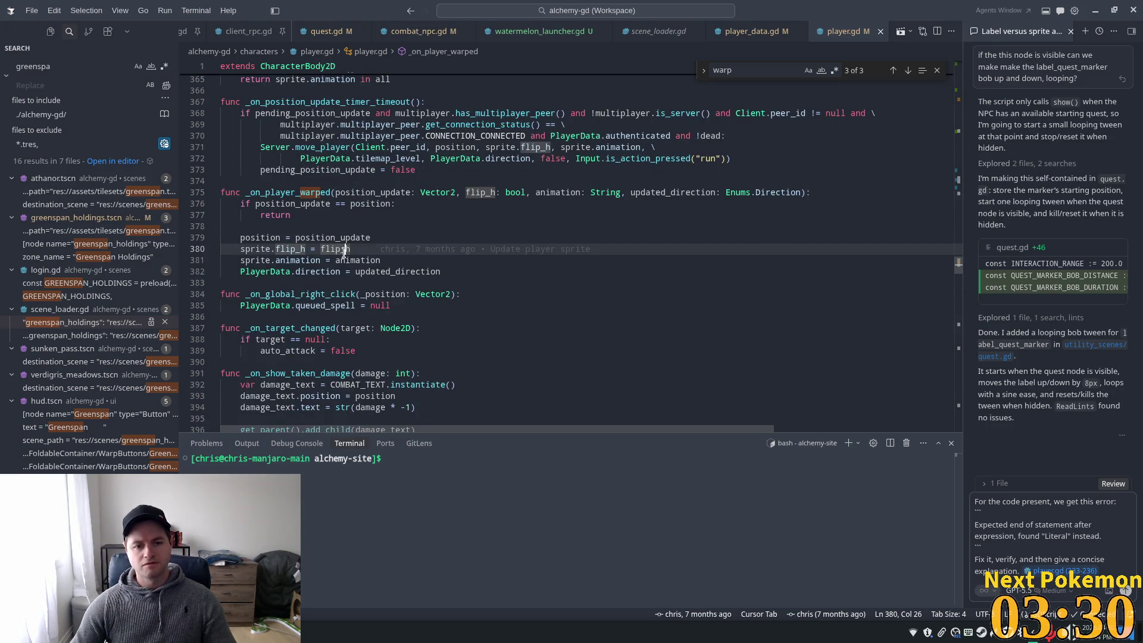
double_click(326, 249)
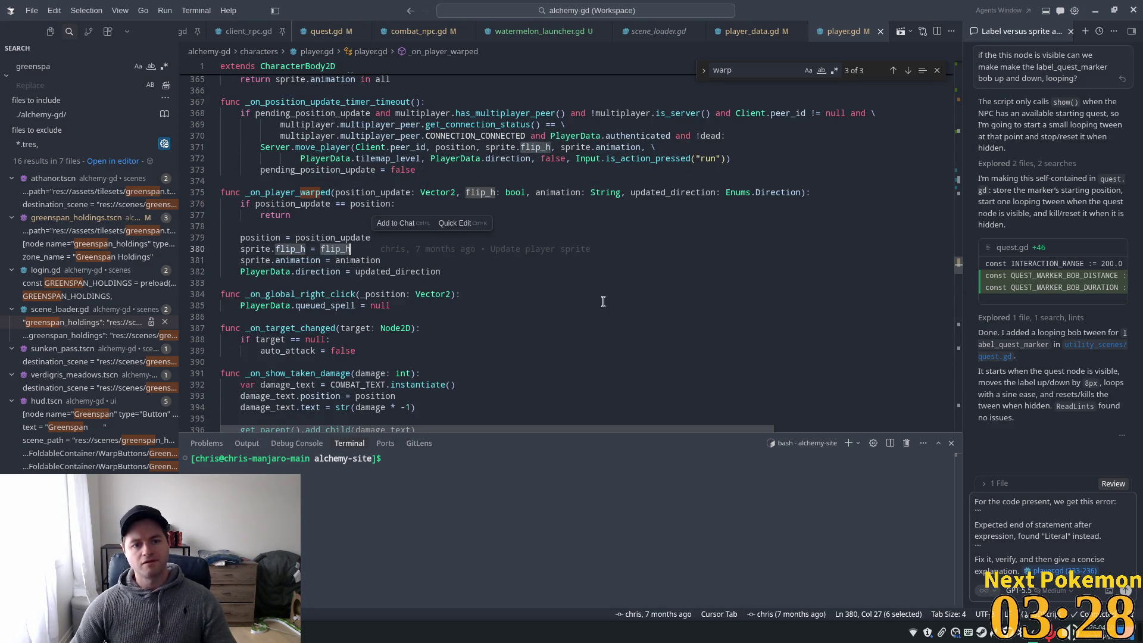
double_click(315, 260)
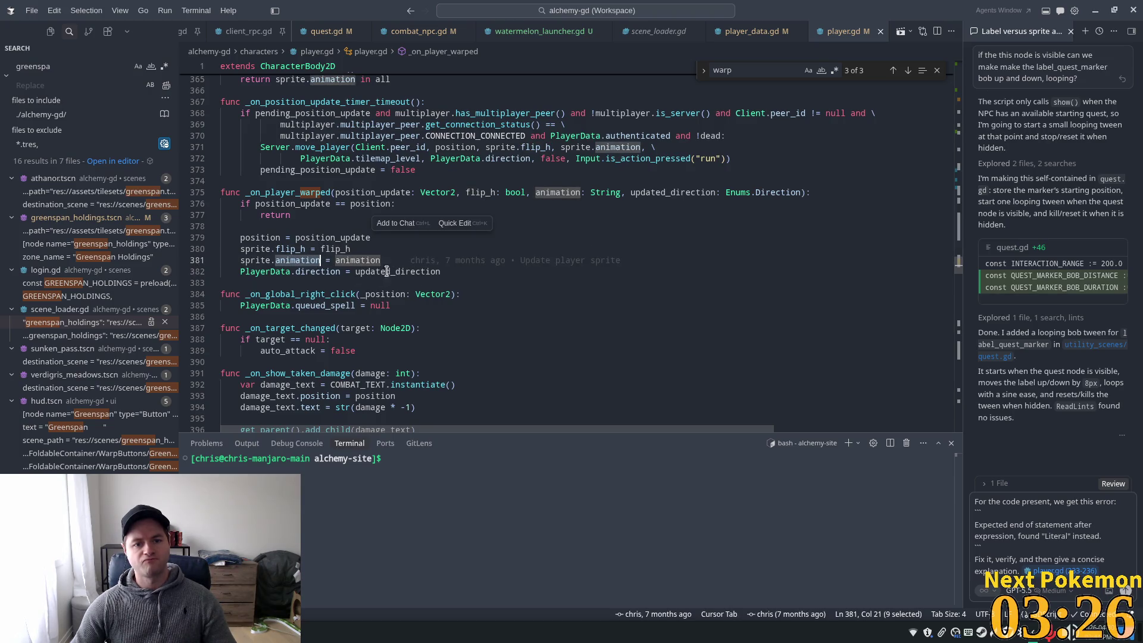
double_click(318, 272)
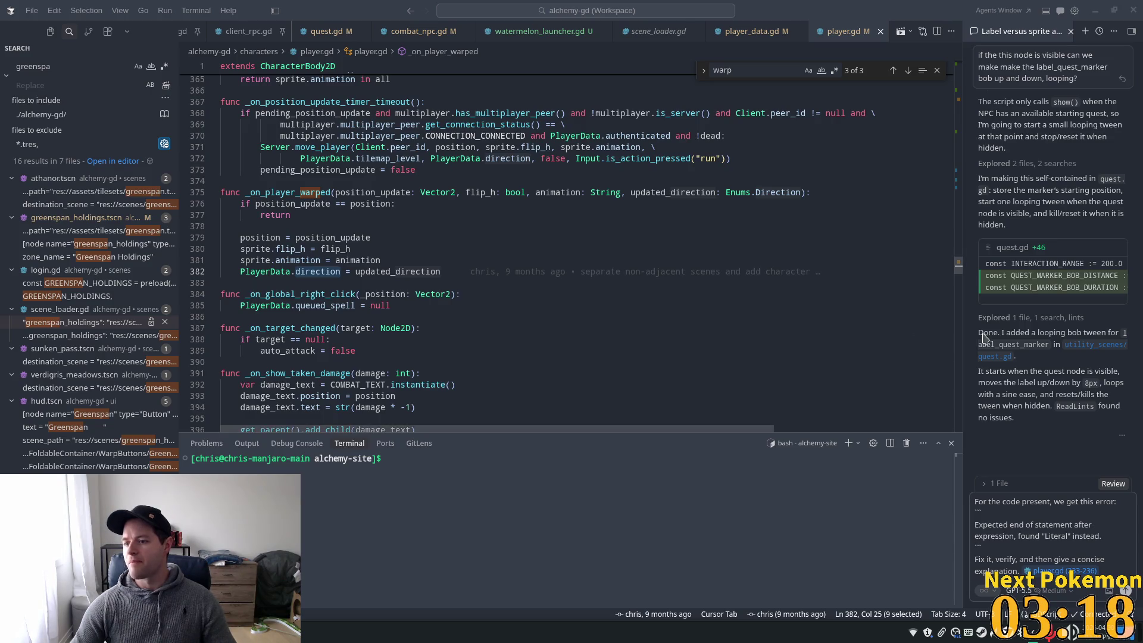
click(373, 339)
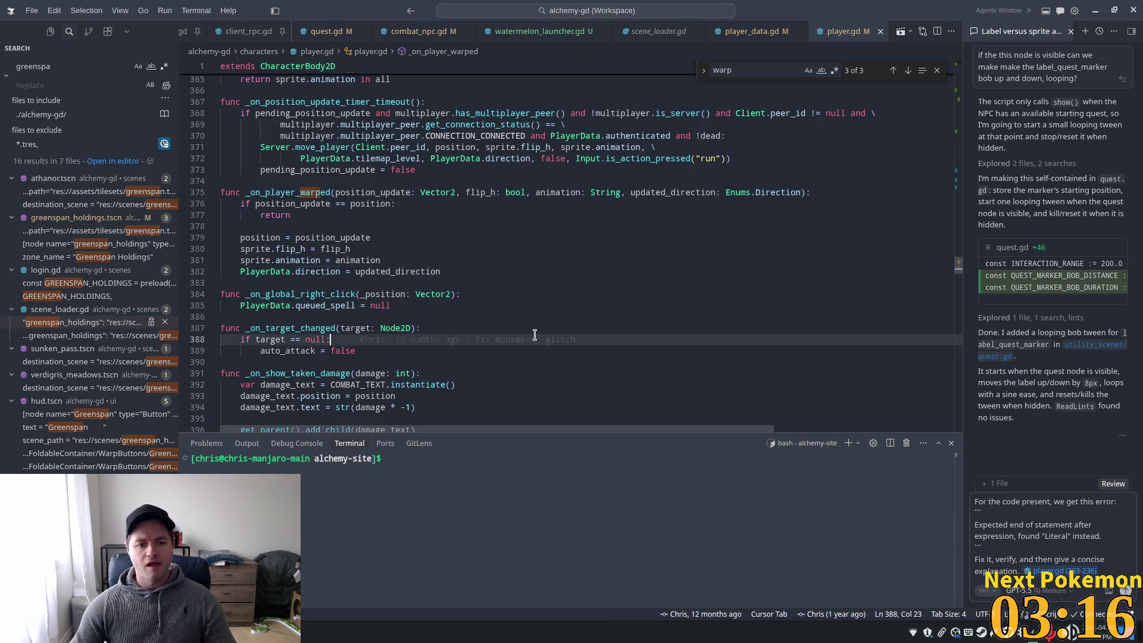
click(372, 316)
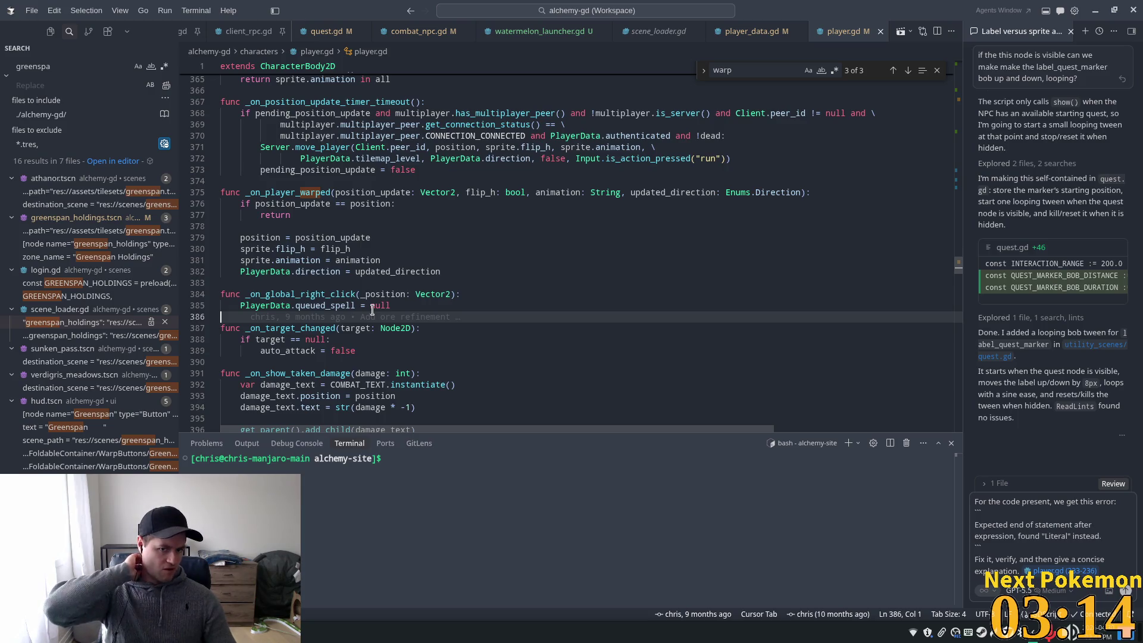
click(369, 282)
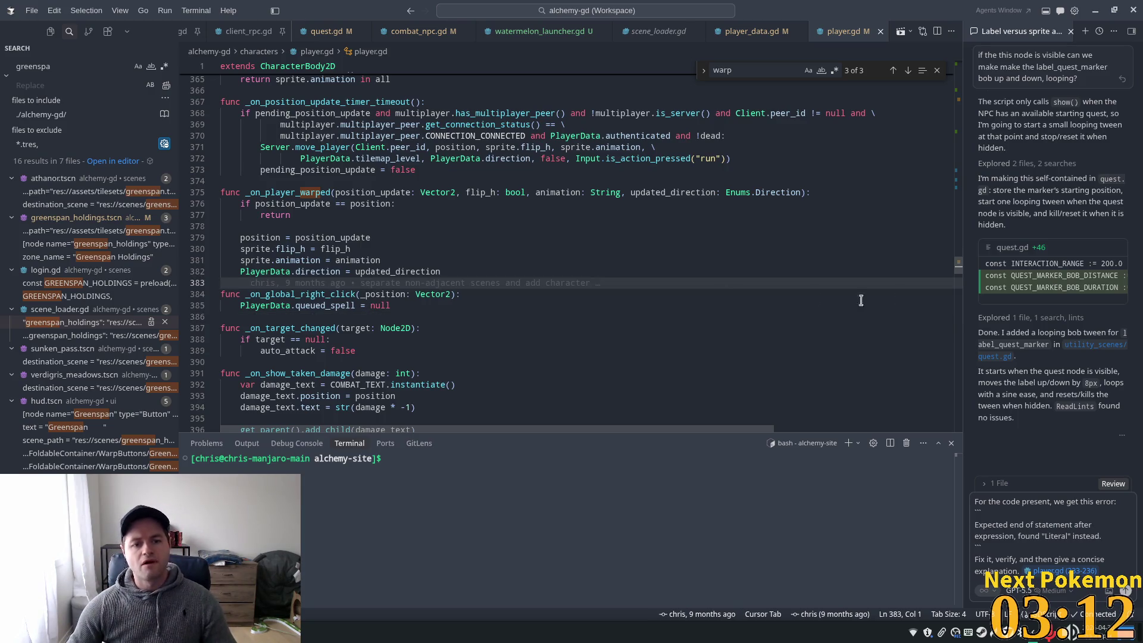
mouse_move(959, 265)
mouse_down()
mouse_move(961, 110)
mouse_move(970, 127)
mouse_up()
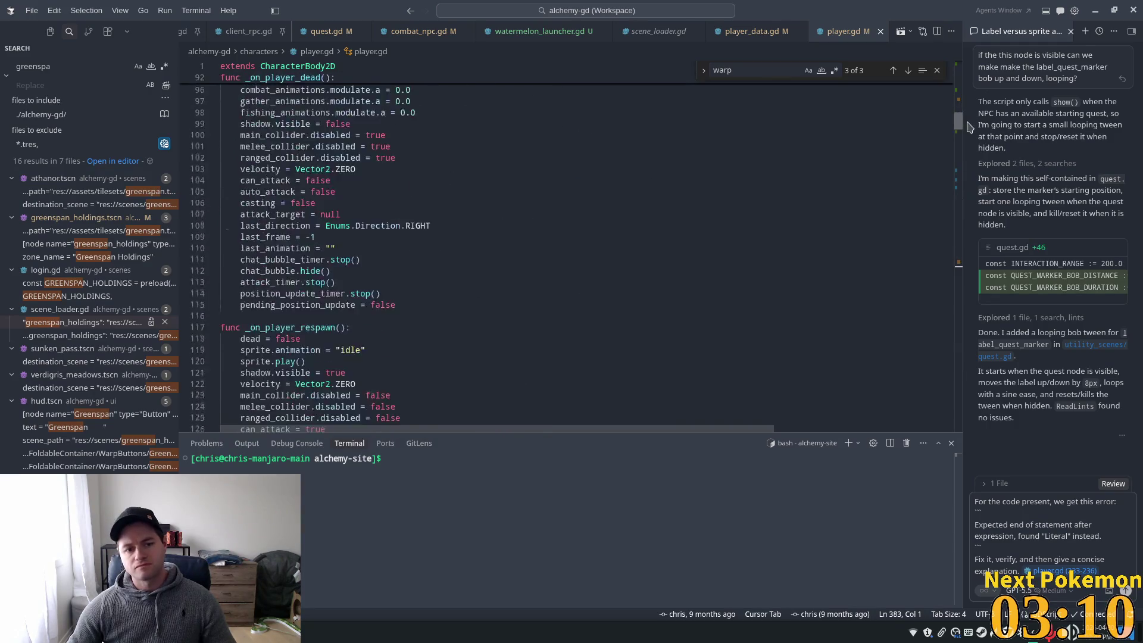
scroll(535, 208, down, 20)
click(425, 198)
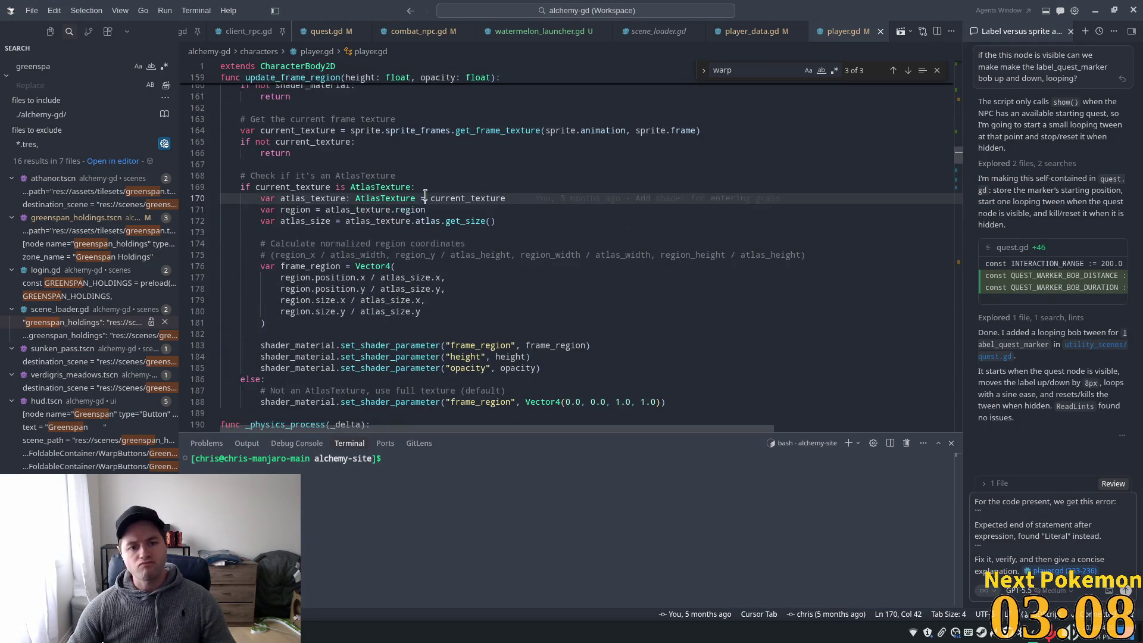
scroll(425, 199, down, 13)
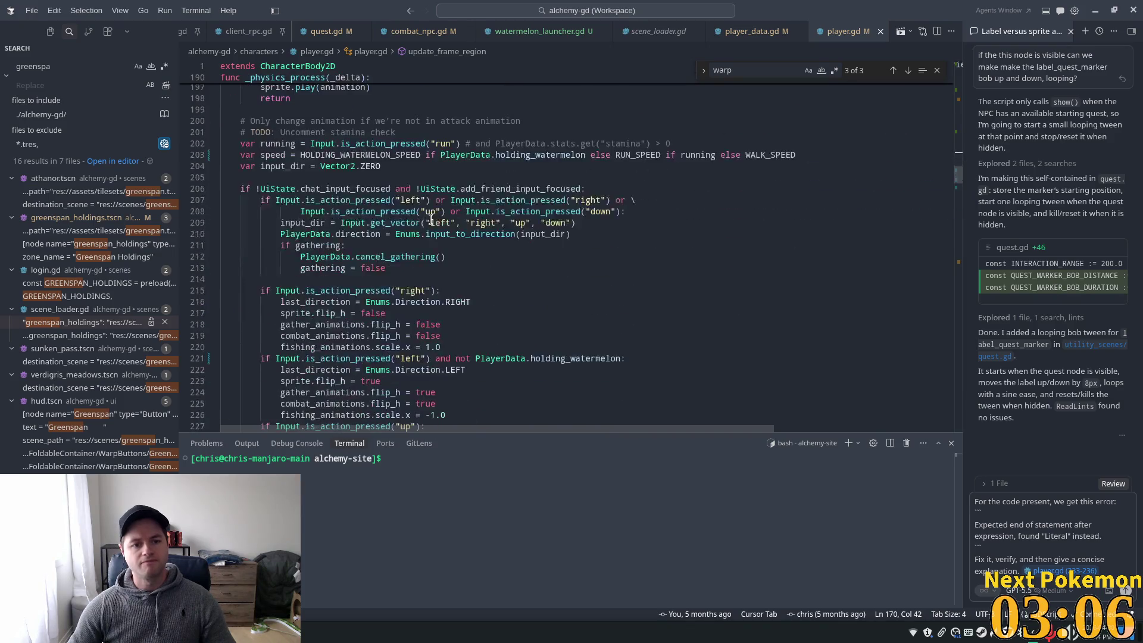
scroll(430, 218, up, 4)
click(388, 229)
scroll(409, 276, down, 4)
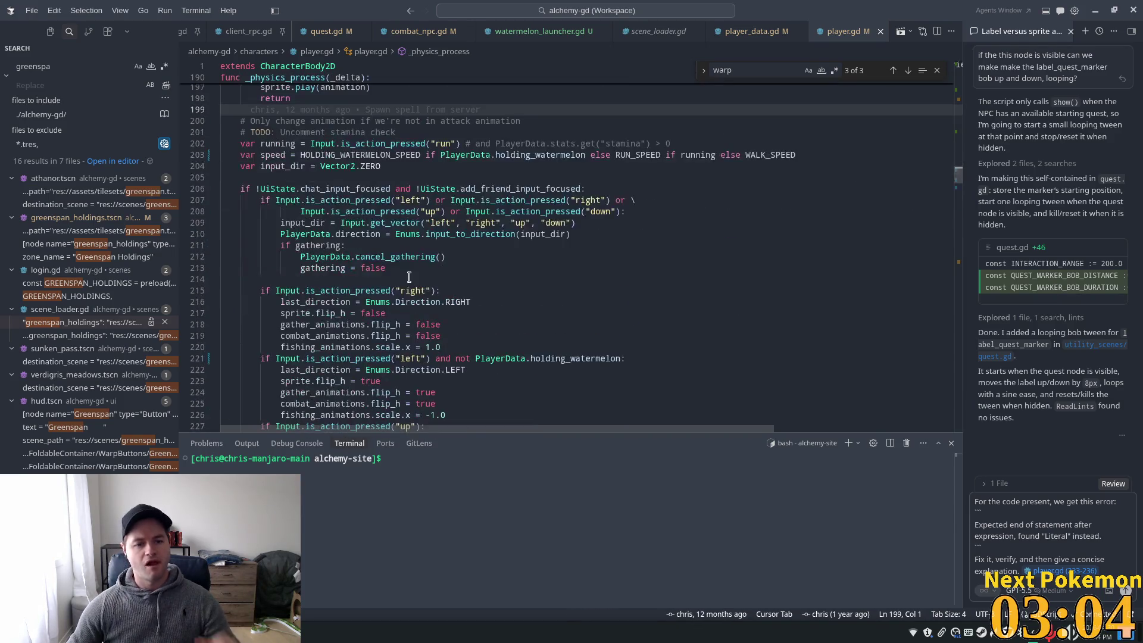
scroll(352, 304, down, 1)
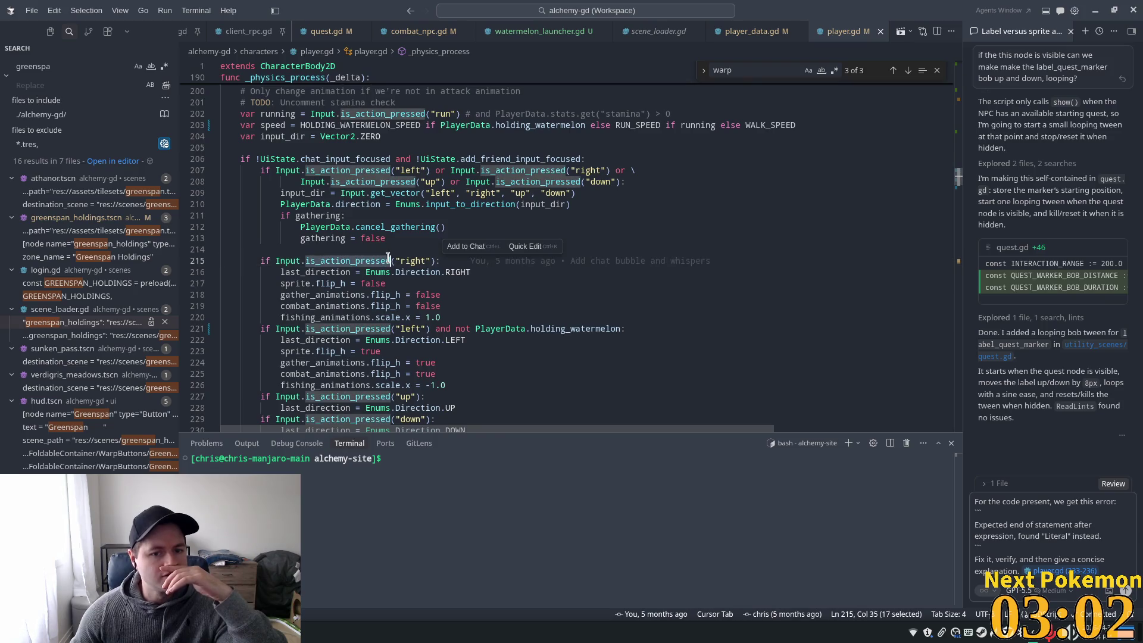
double_click(410, 329)
scroll(470, 333, down, 1)
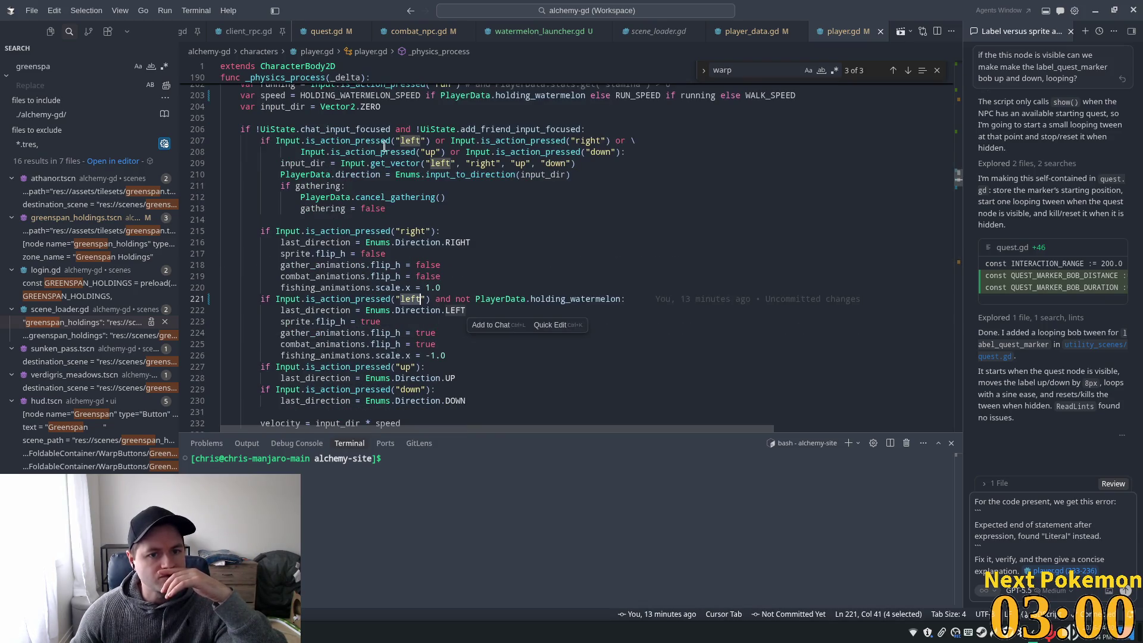
double_click(405, 150)
double_click(323, 163)
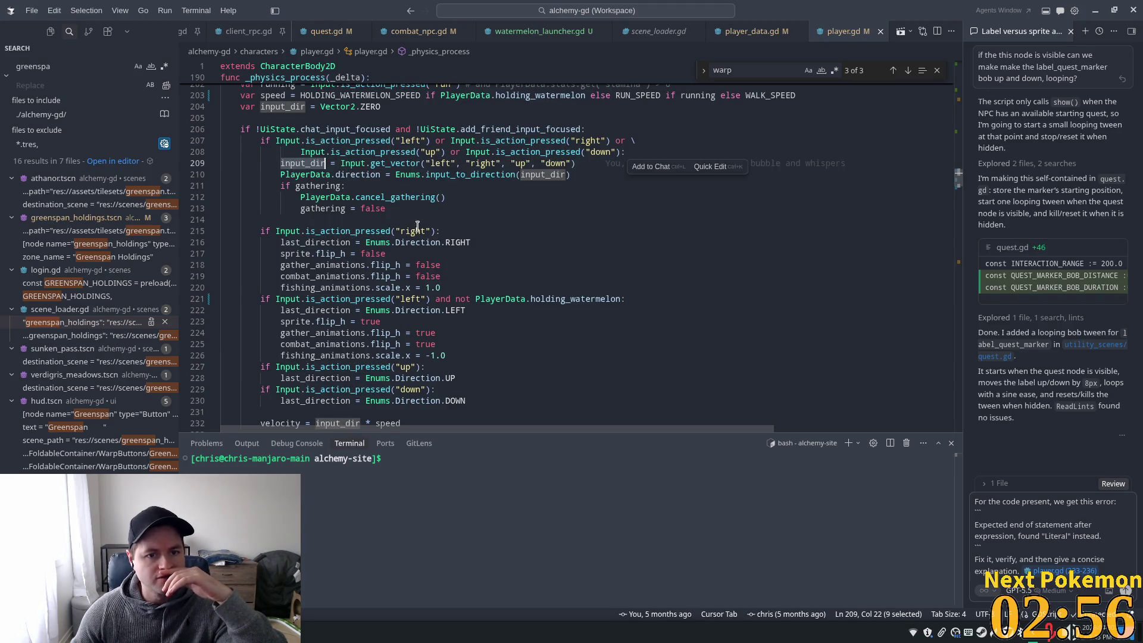
scroll(381, 235, down, 2)
click(305, 239)
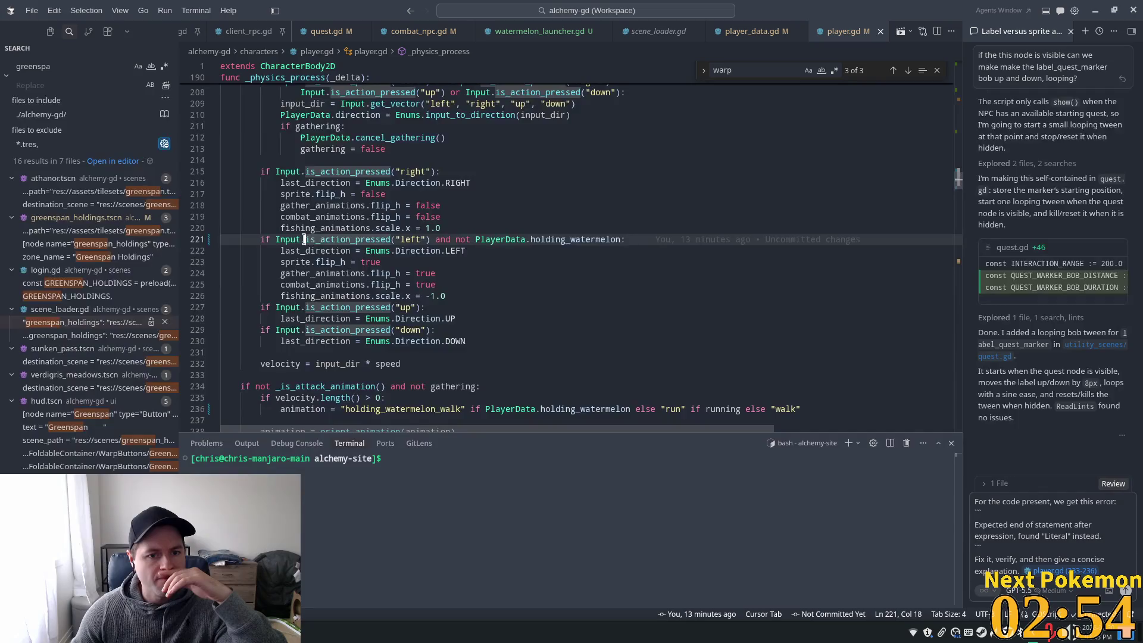
click(497, 240)
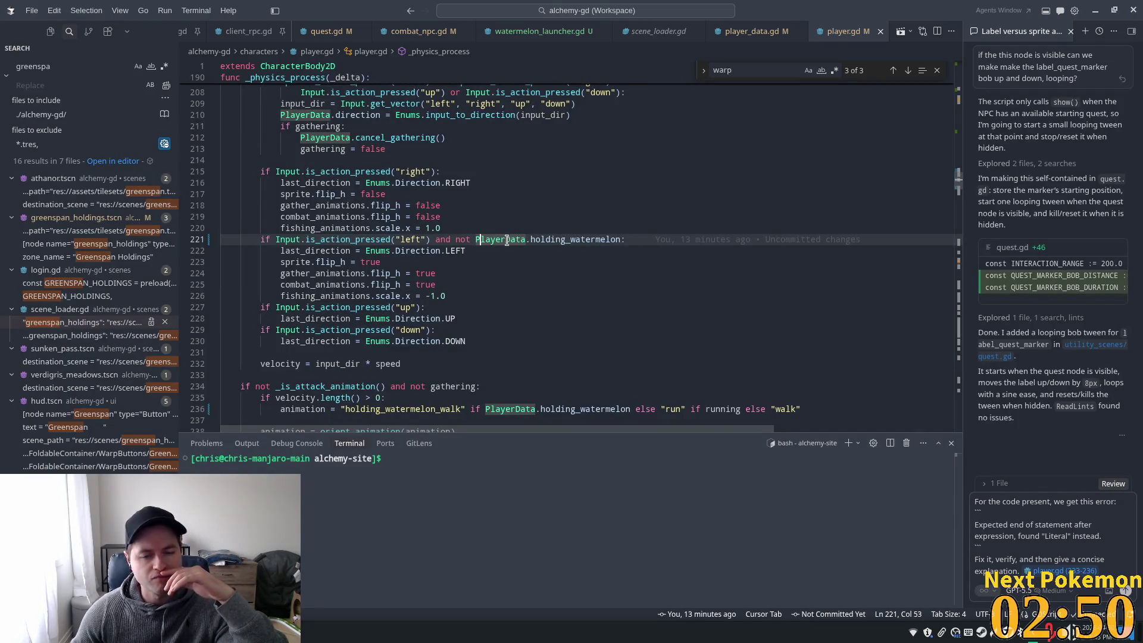
double_click(574, 239)
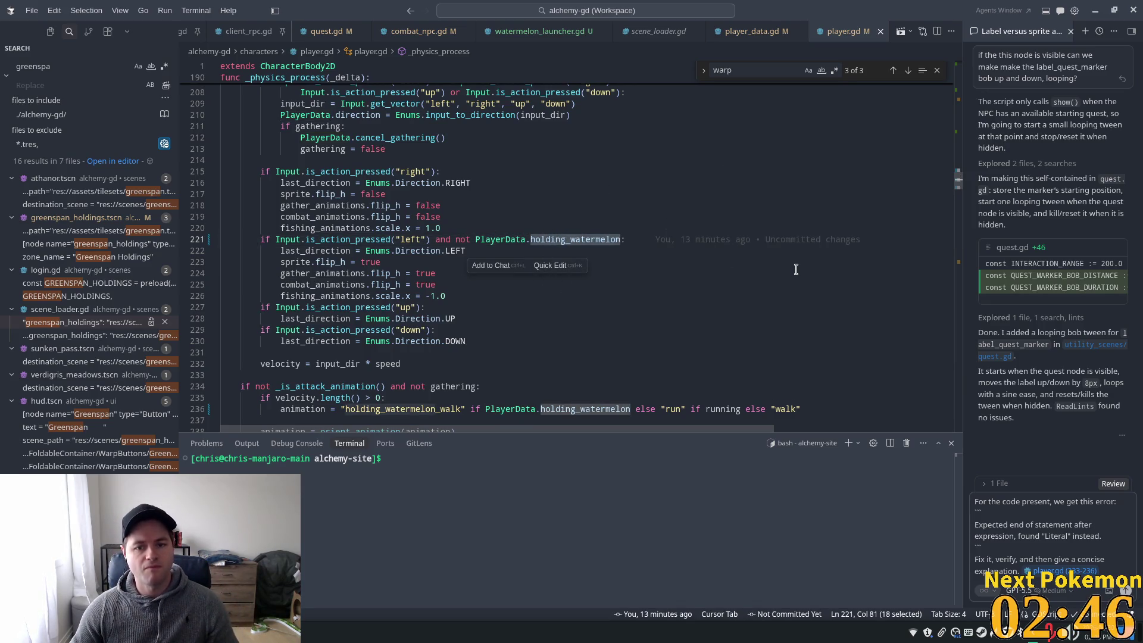
scroll(796, 269, down, 12)
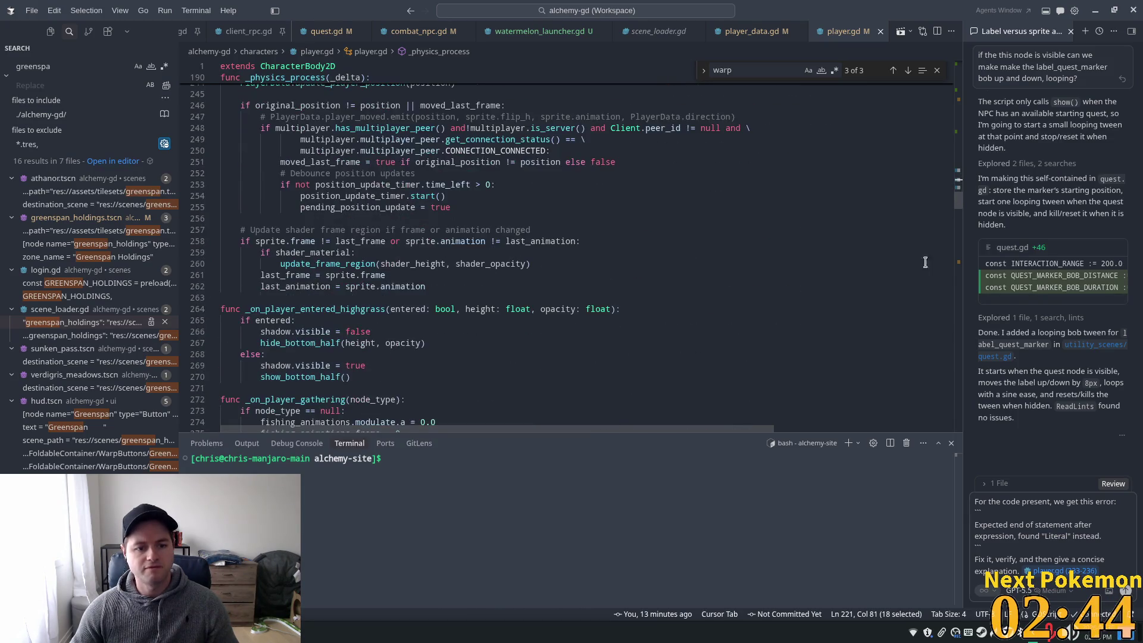
scroll(780, 254, up, 5)
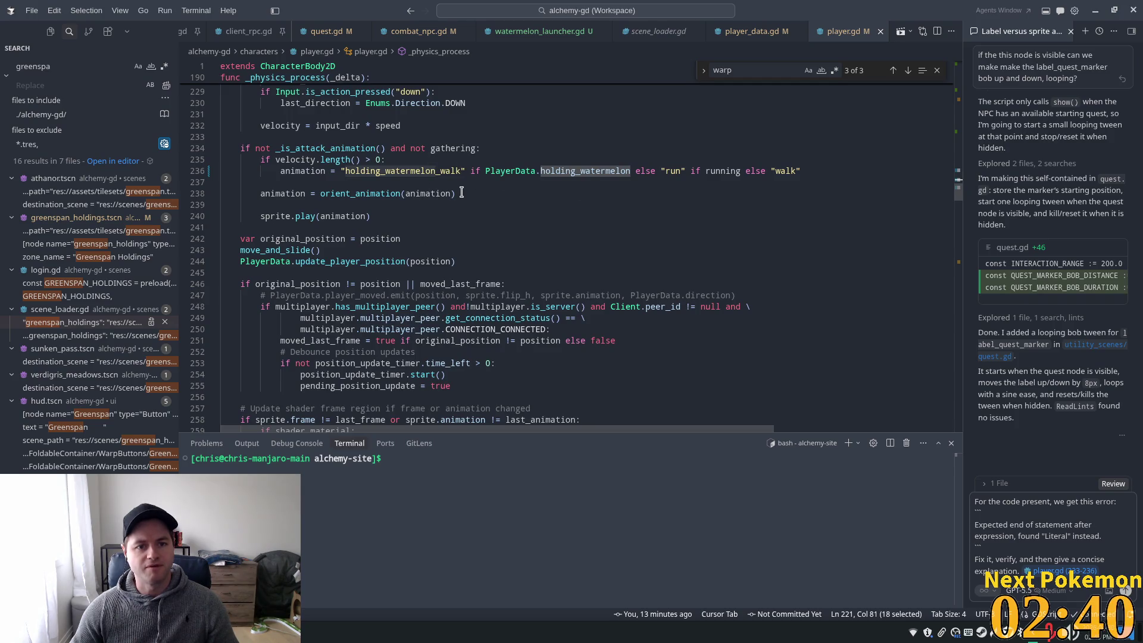
scroll(461, 192, down, 2)
scroll(461, 193, down, 4)
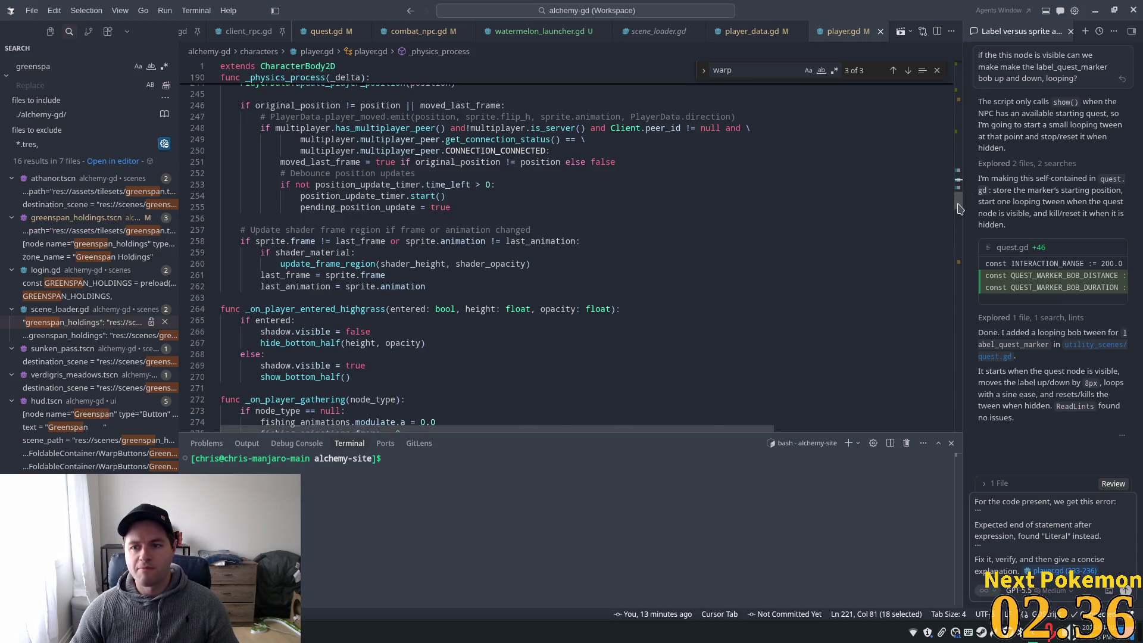
mouse_move(957, 199)
mouse_down()
mouse_move(950, 118)
mouse_move(956, 151)
mouse_up()
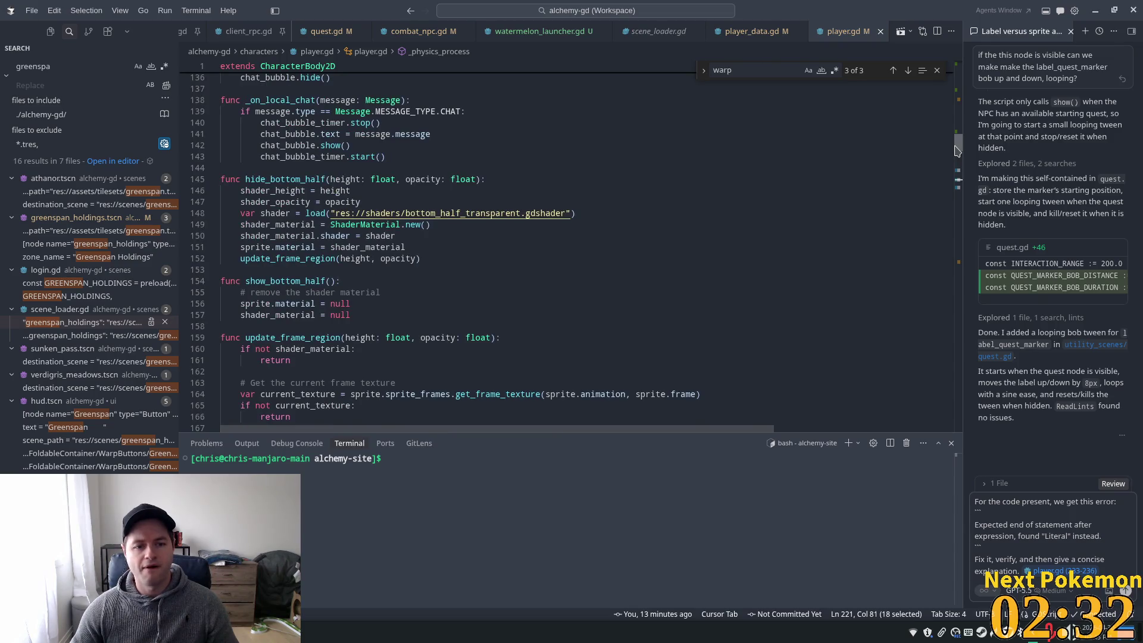
scroll(433, 229, up, 5)
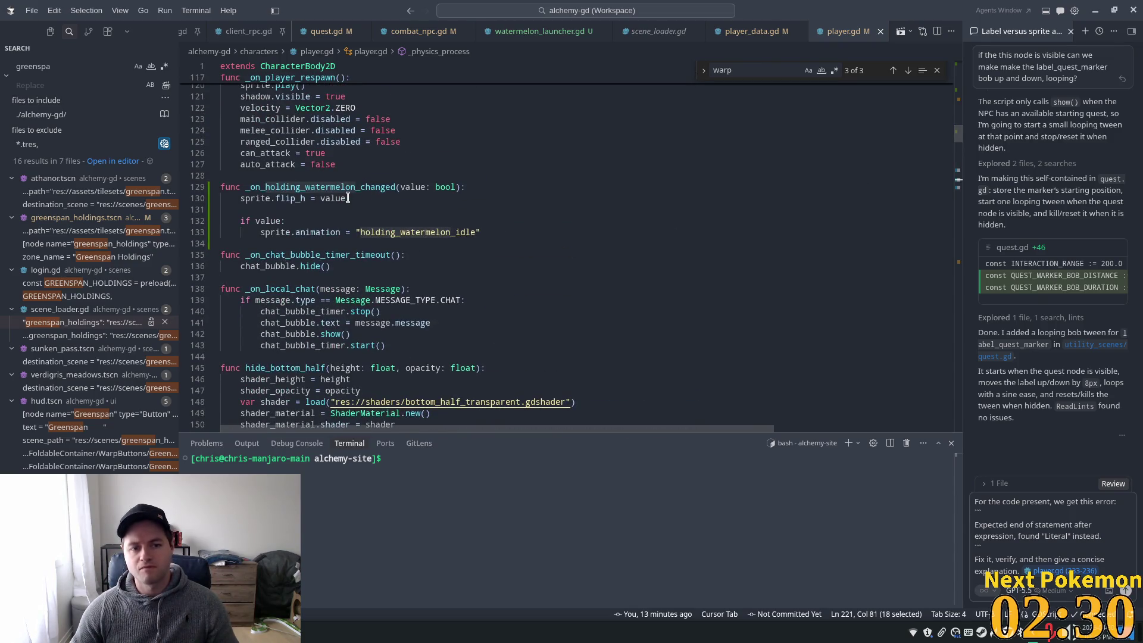
Change line 130 to sprite.flip_h = !value by inserting '!' before value
double_click(344, 199)
key(Home)
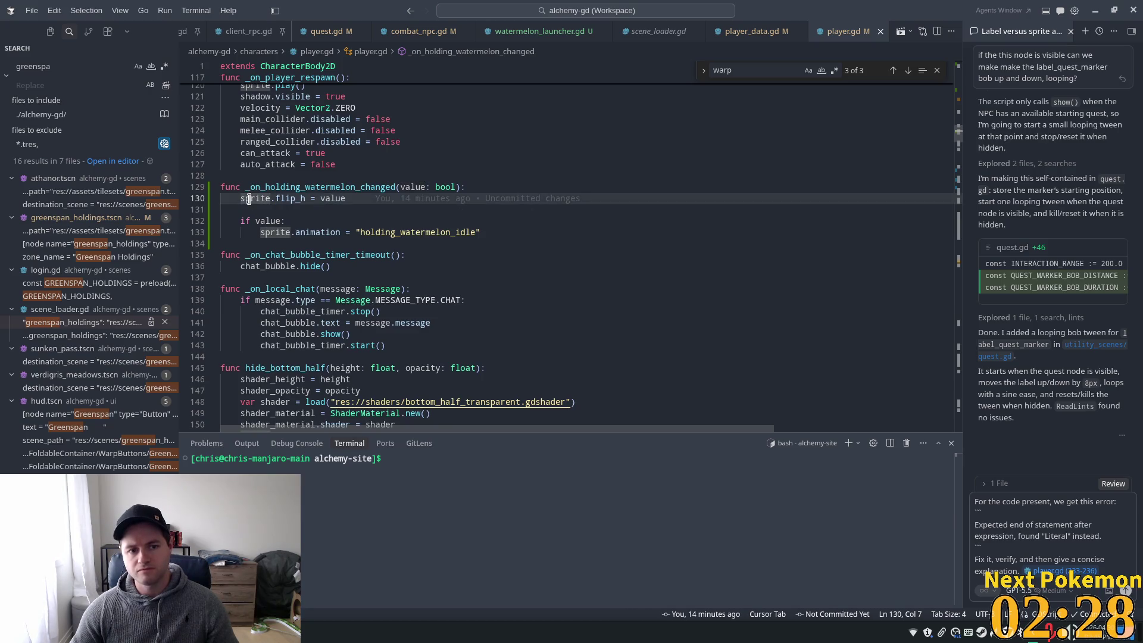
click(321, 199)
text(!)
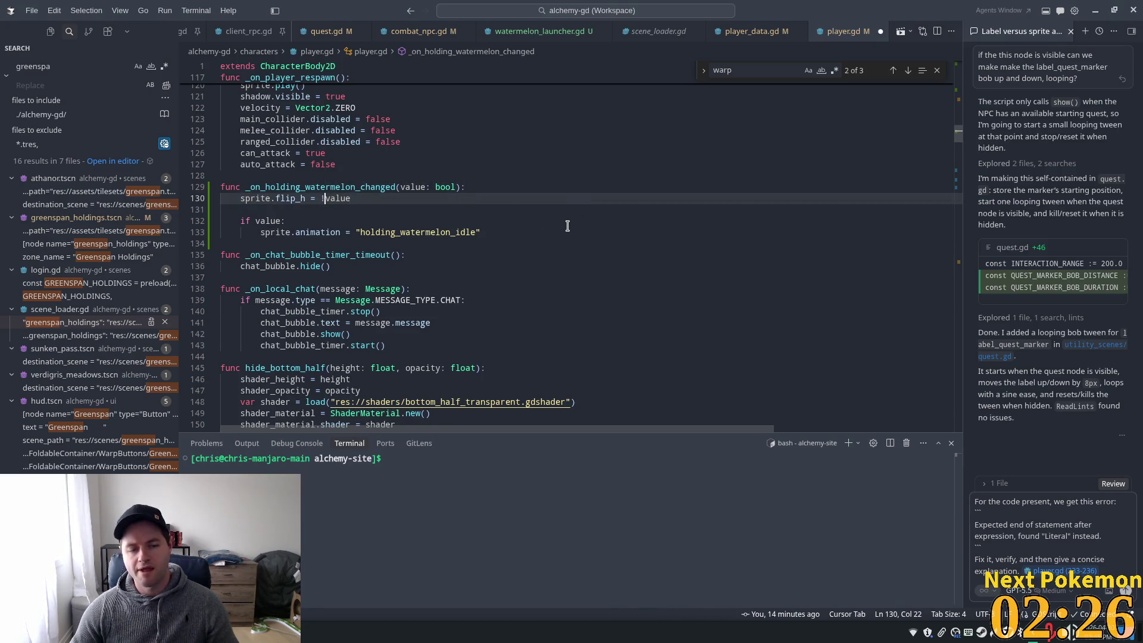
key(Up)
key(Up)
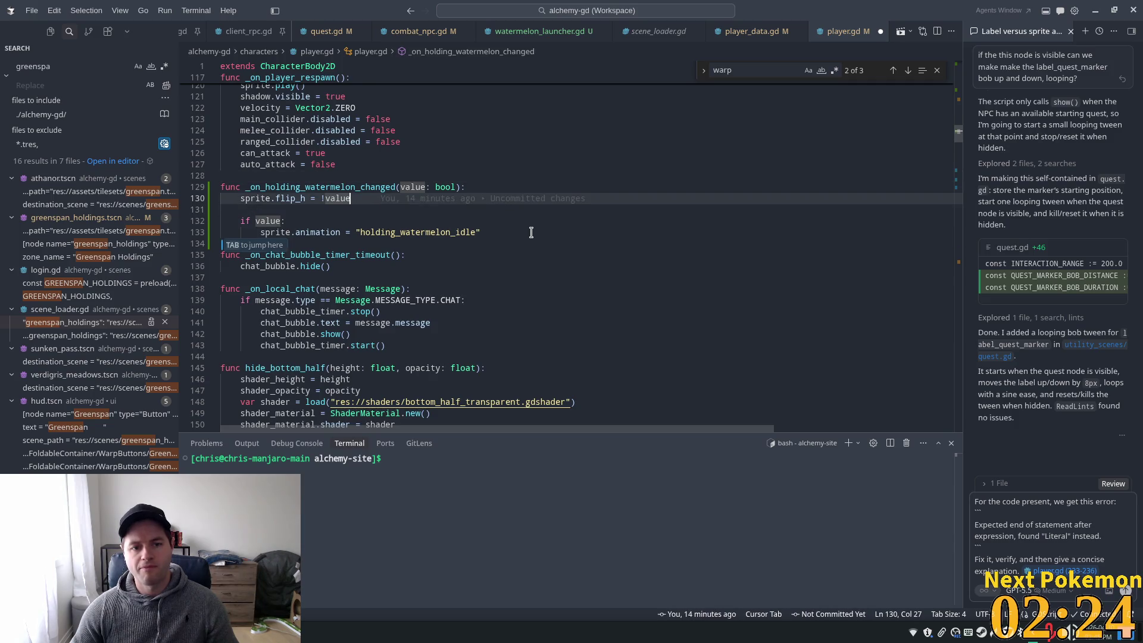
click(773, 168)
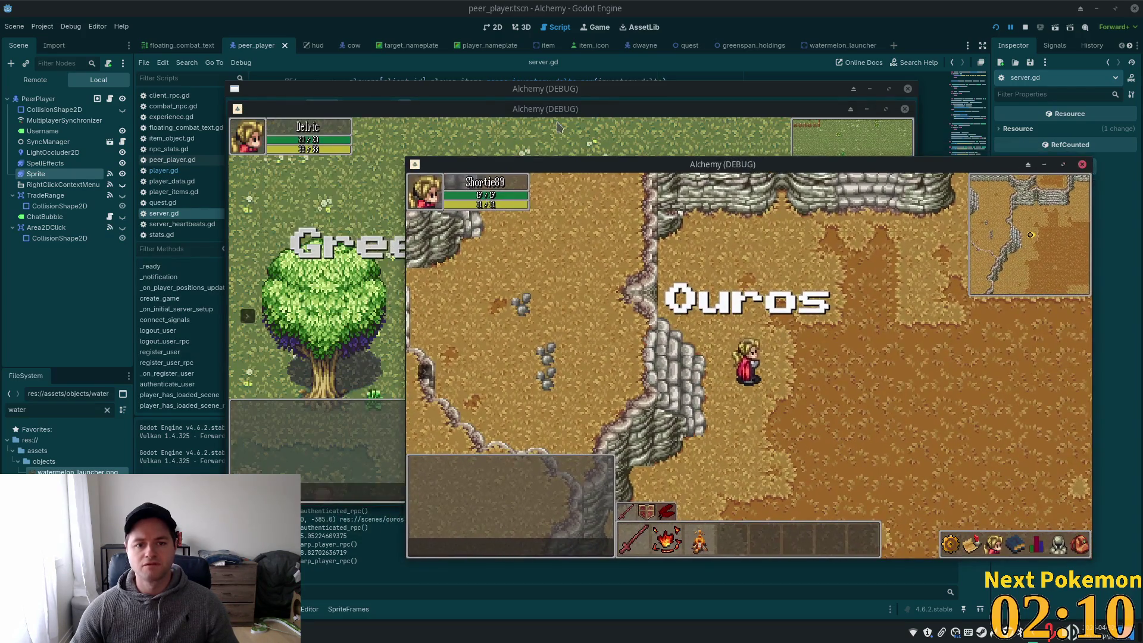
Walk the character left and right in the second Alchemy window, then return to player.gd
click(557, 126)
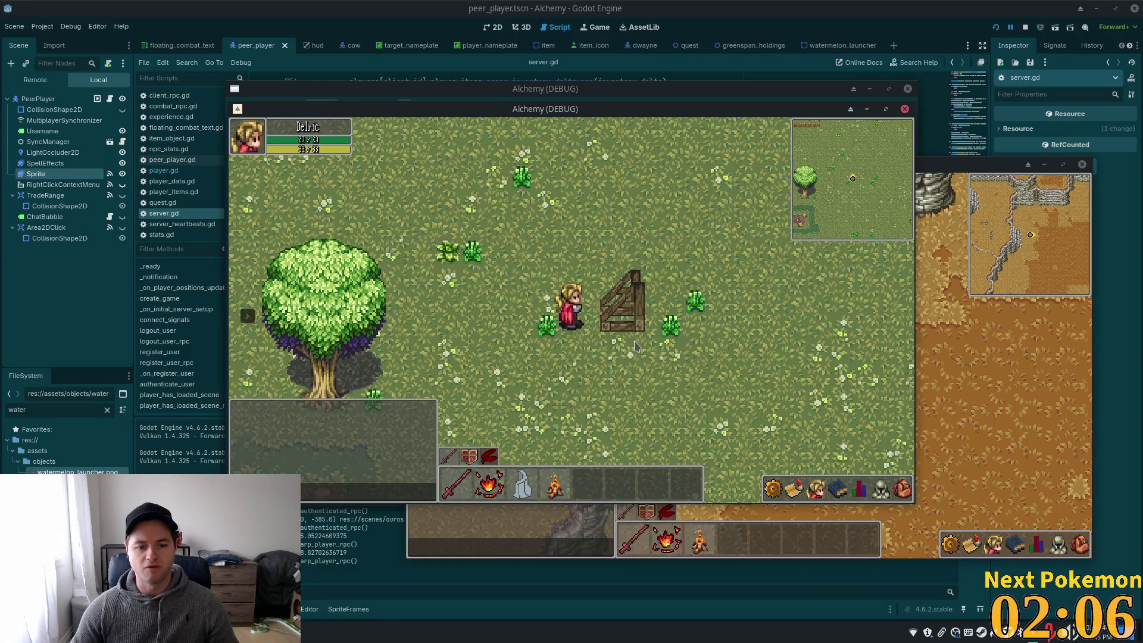
key(a)
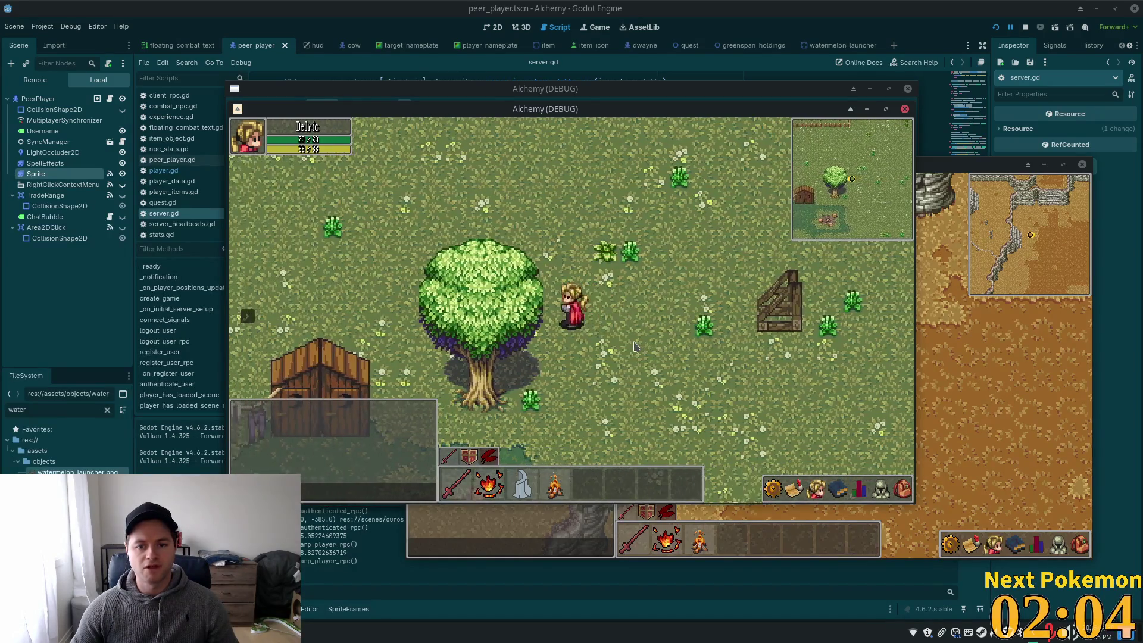
key(d)
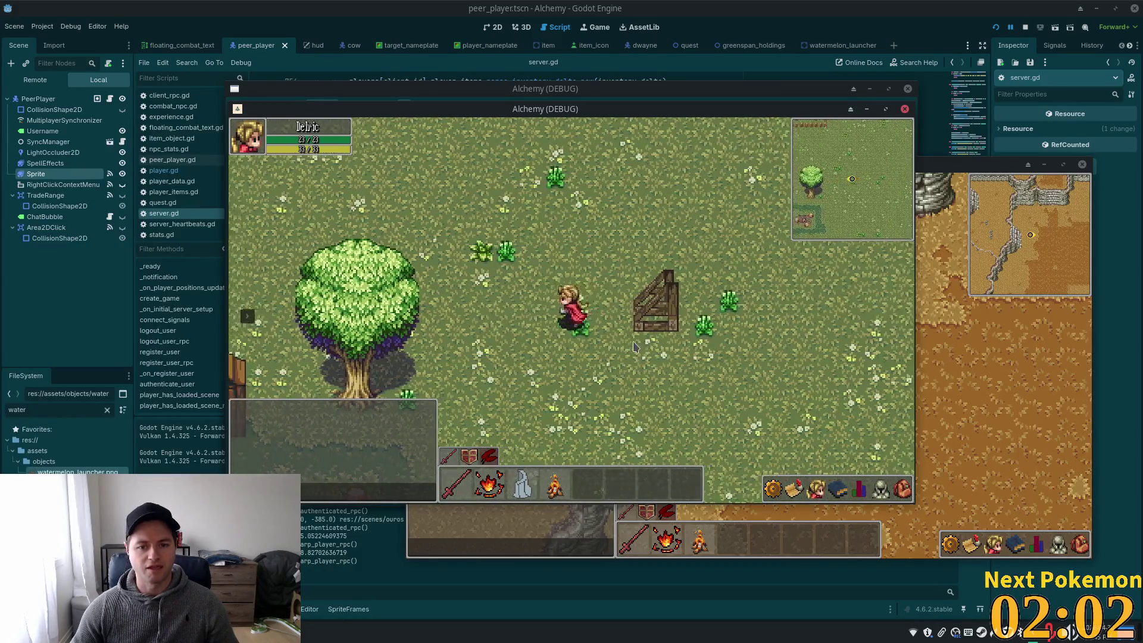
key(d)
key(alt+Tab)
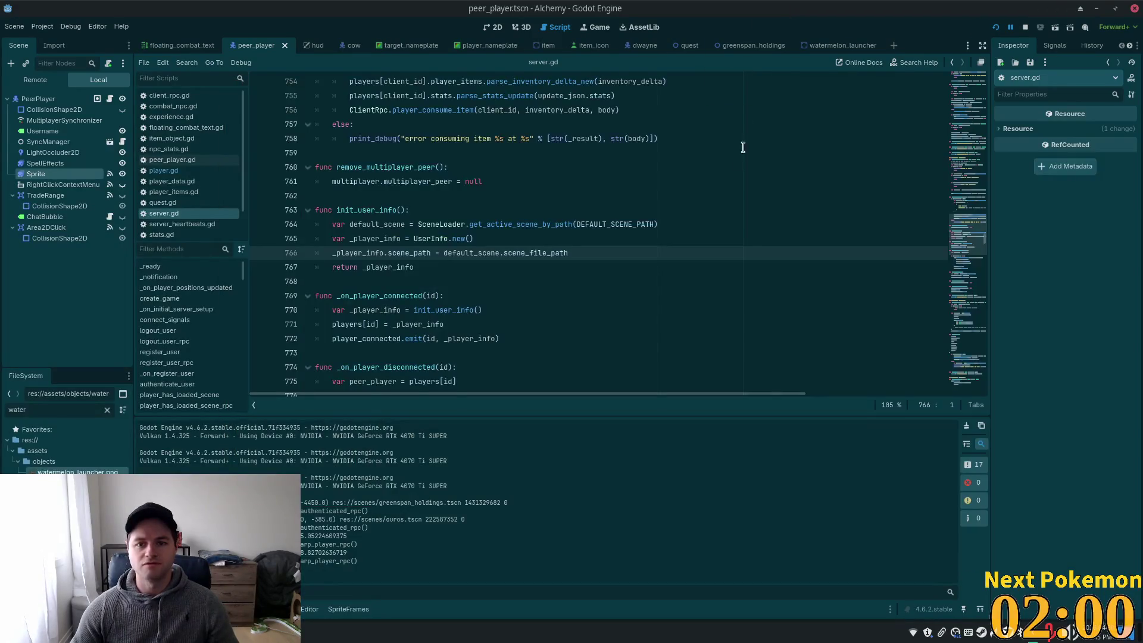
click(578, 177)
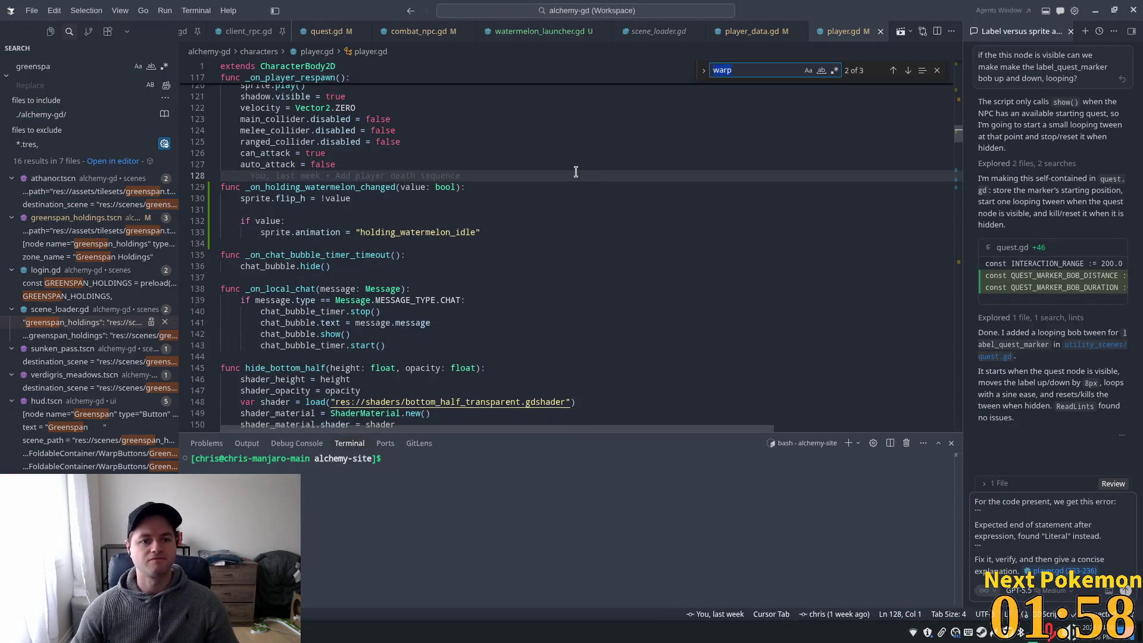
Search for _physics_process and go to the end of the left-input check on line 221
key(ctrl+f)
text(_process)
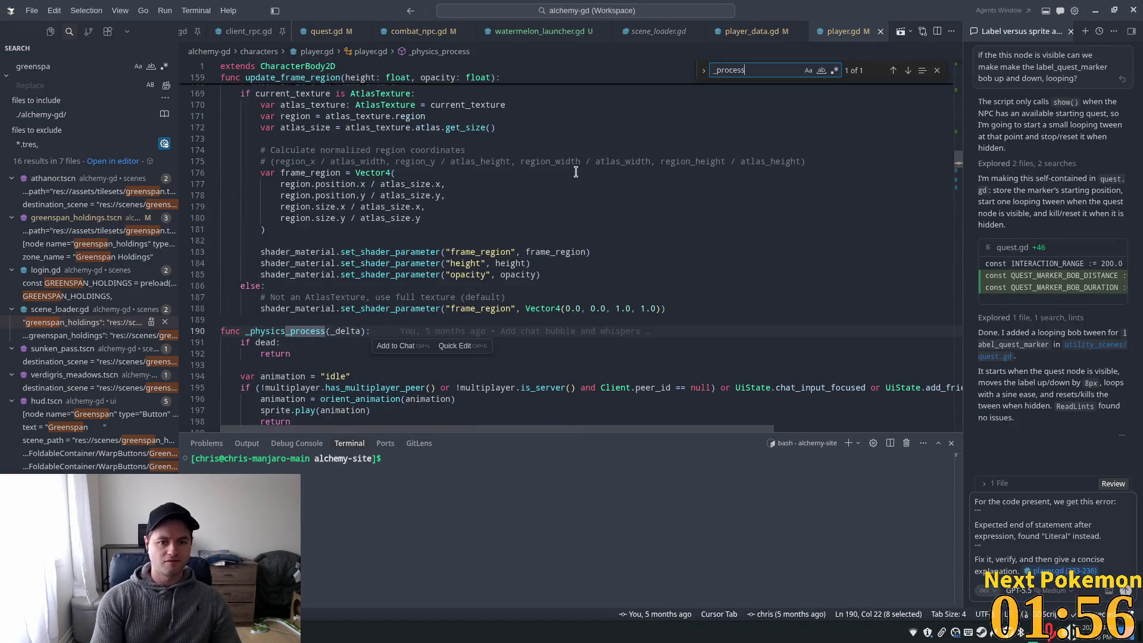
scroll(576, 172, down, 9)
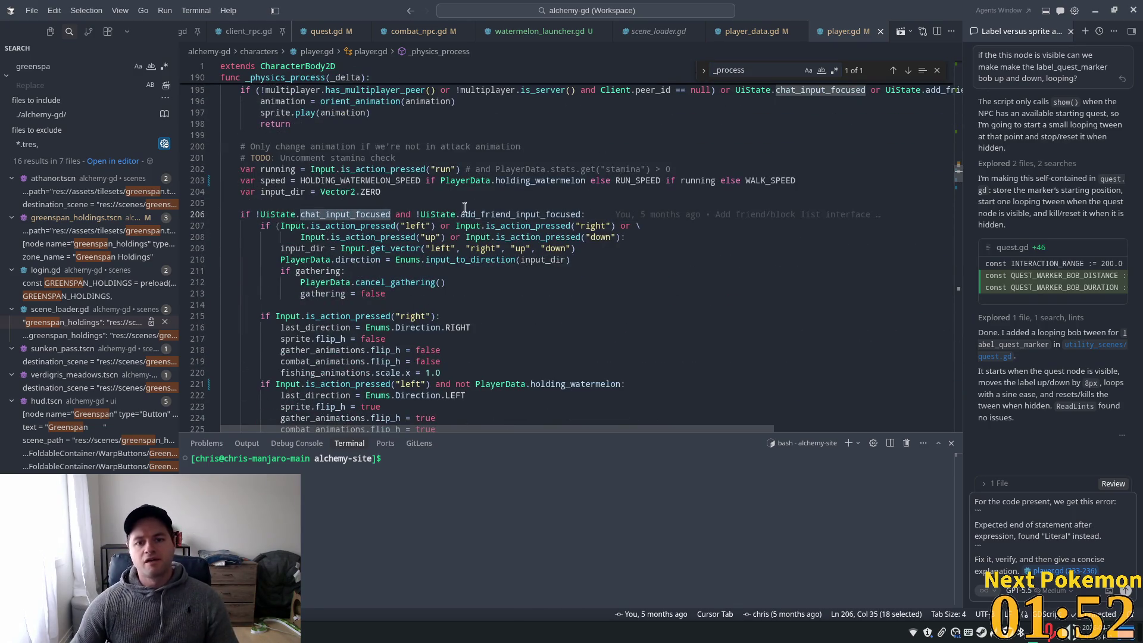
double_click(523, 214)
scroll(488, 311, down, 3)
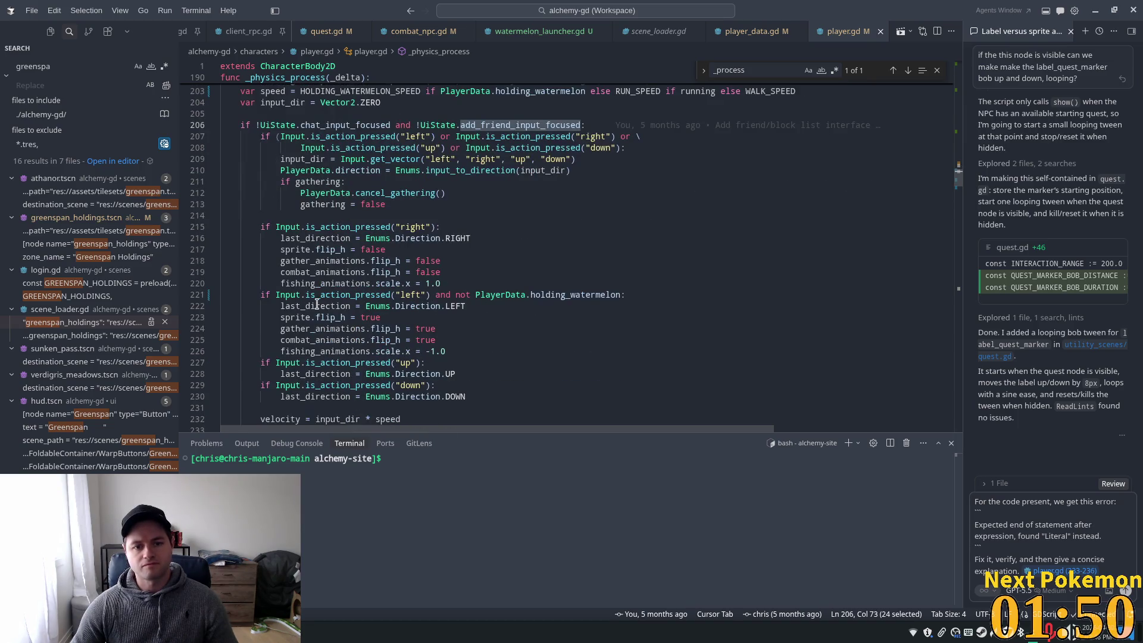
click(281, 294)
scroll(357, 238, down, 3)
click(351, 206)
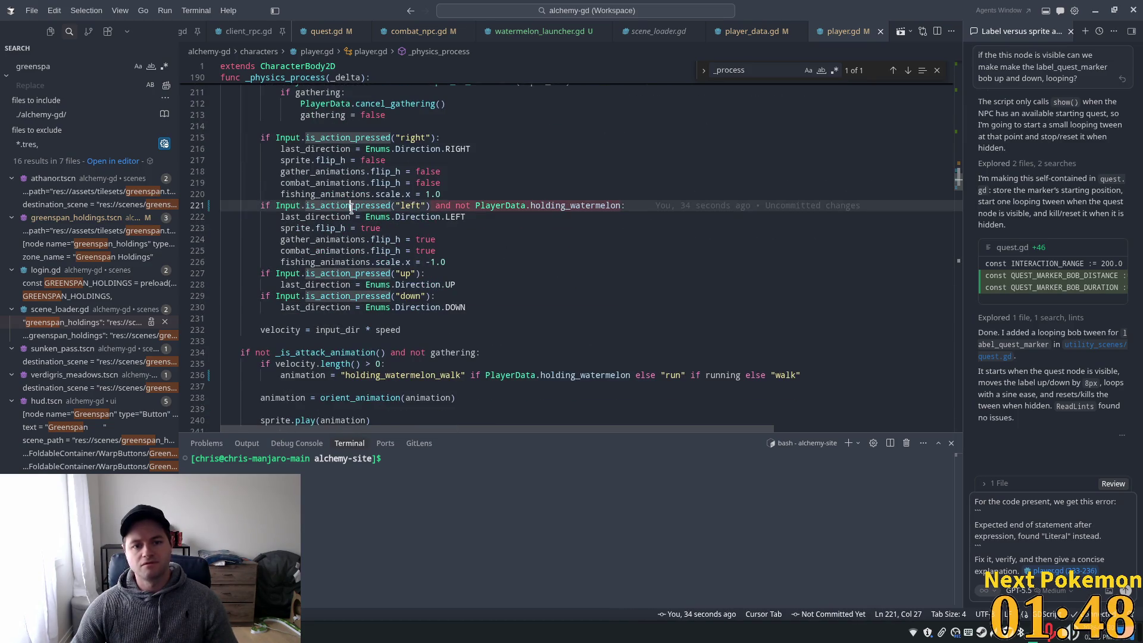
click(638, 205)
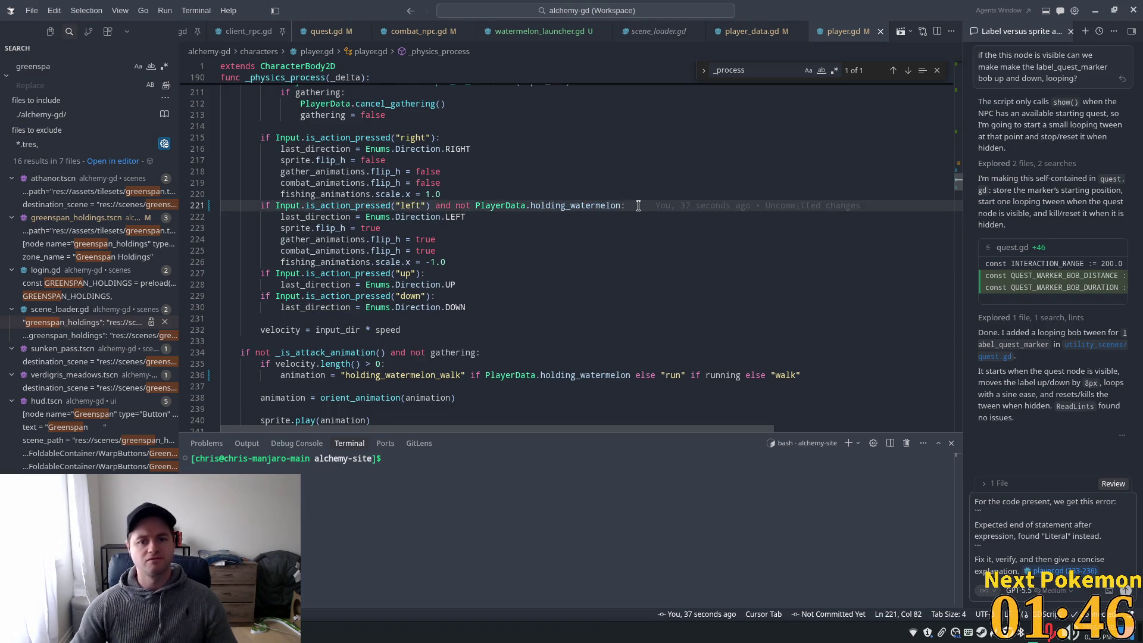
Add a debug print saying we're not holding a watermelon inside the left-movement branch
key(Return)
text(pri)
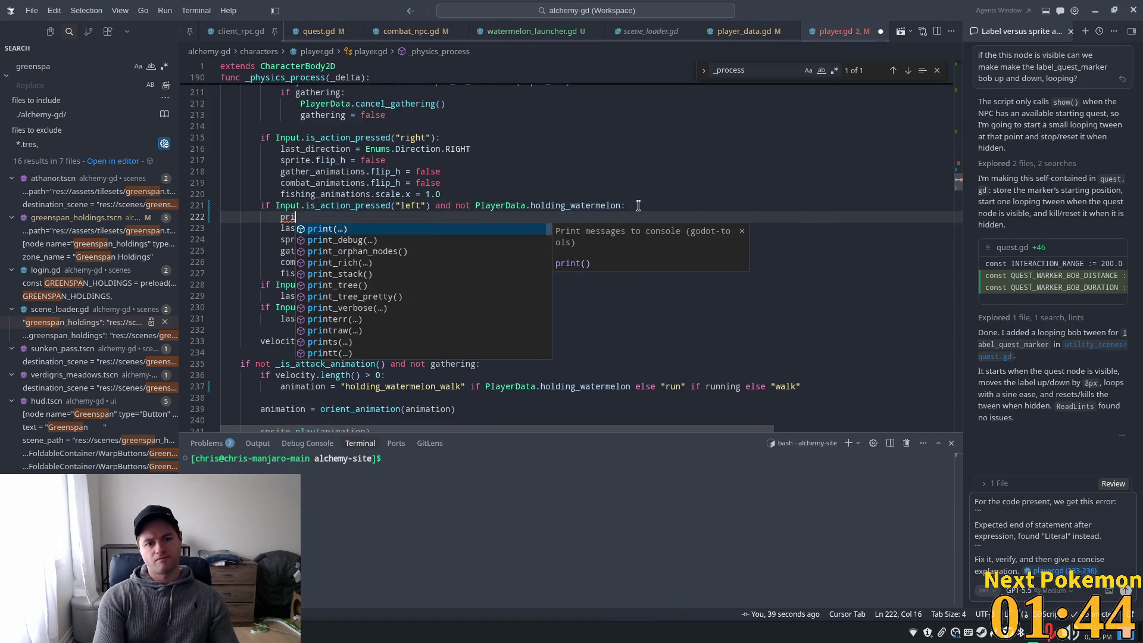
text(nt("left")we're not hol"))
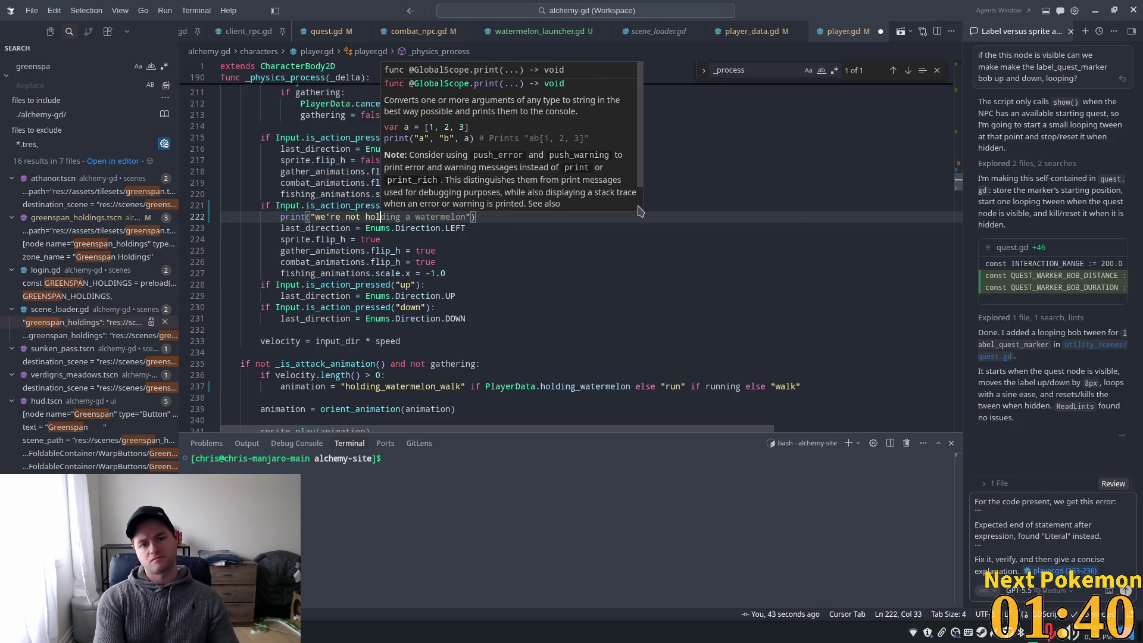
key(Tab)
text(..)
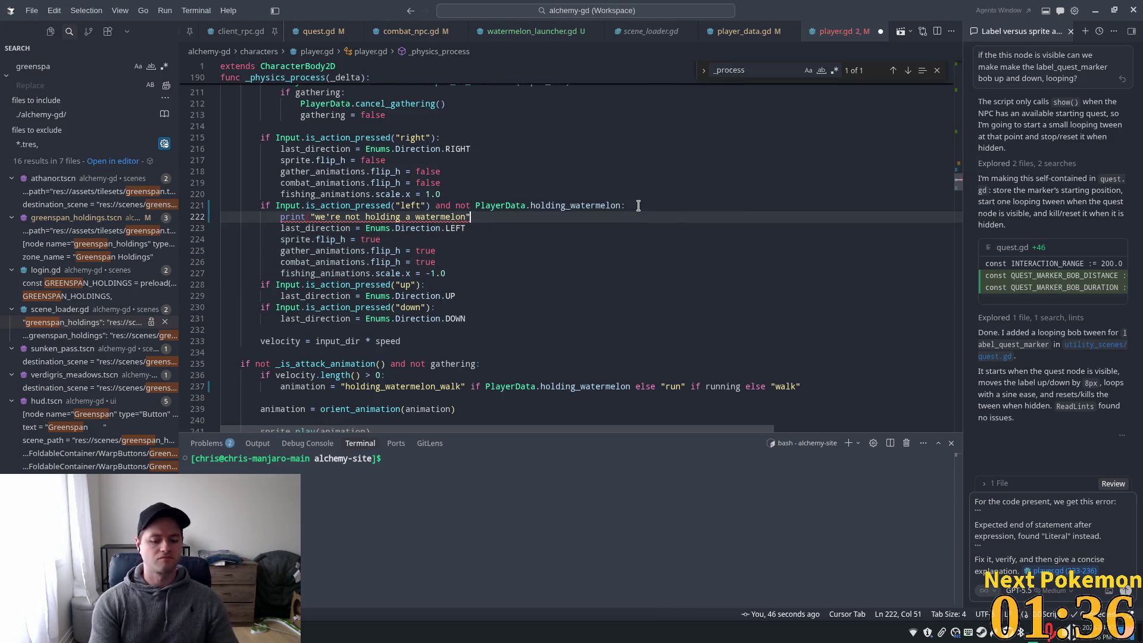
key(Tab)
text(.)
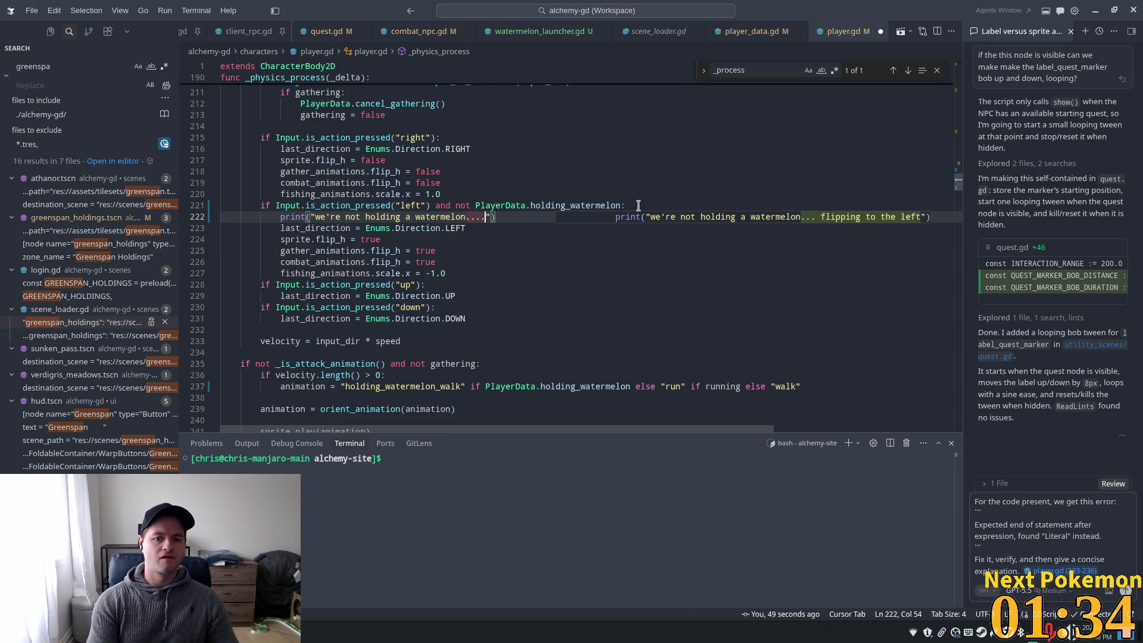
key(alt+Tab)
Relaunch Alchemy, walk the character left to trigger the debug print, then stop the game
key(F5)
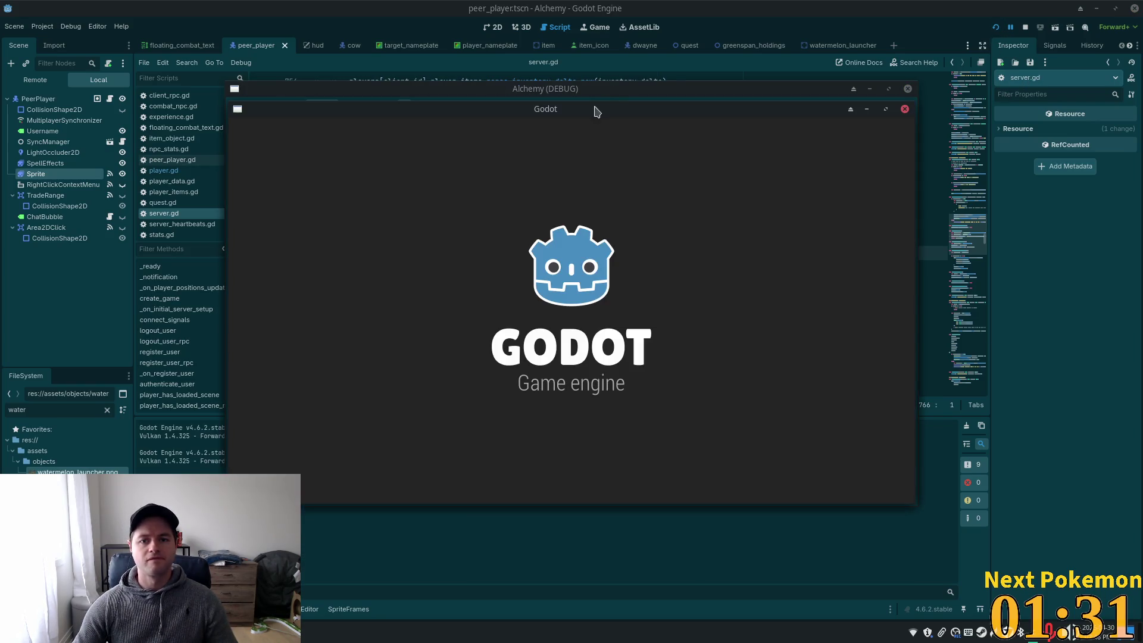
drag(591, 128, 431, 130)
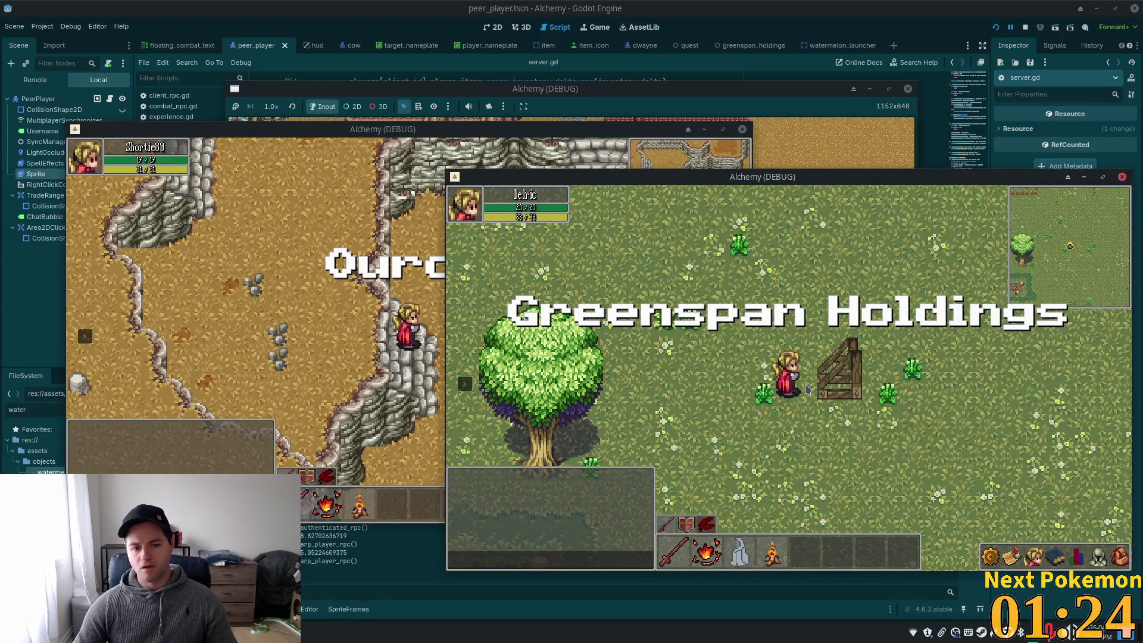
key(a)
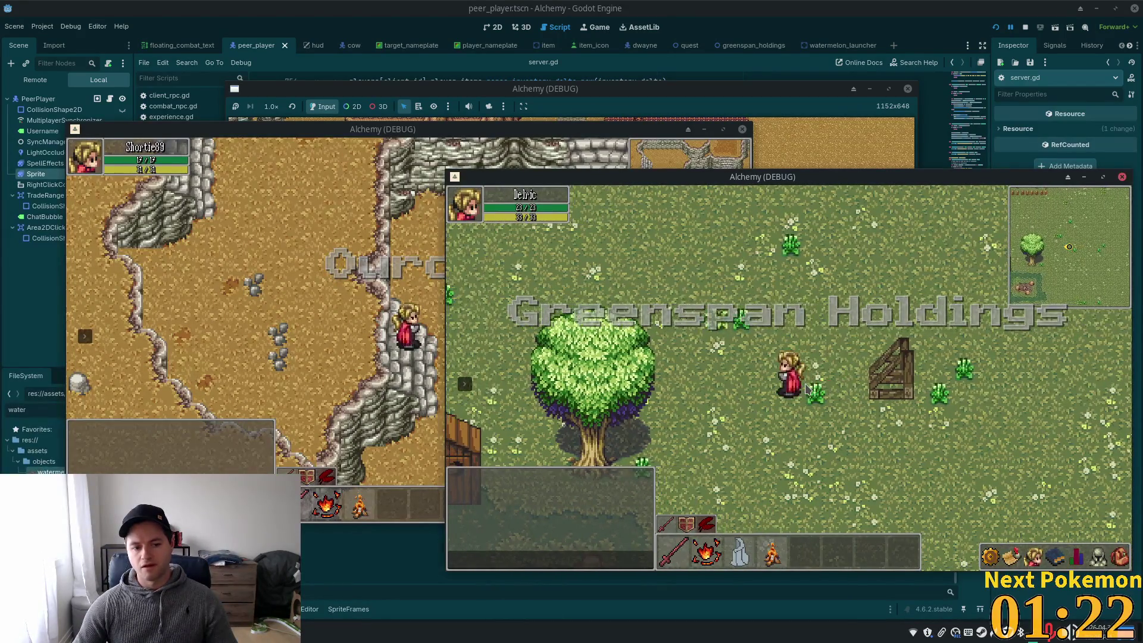
key(F8)
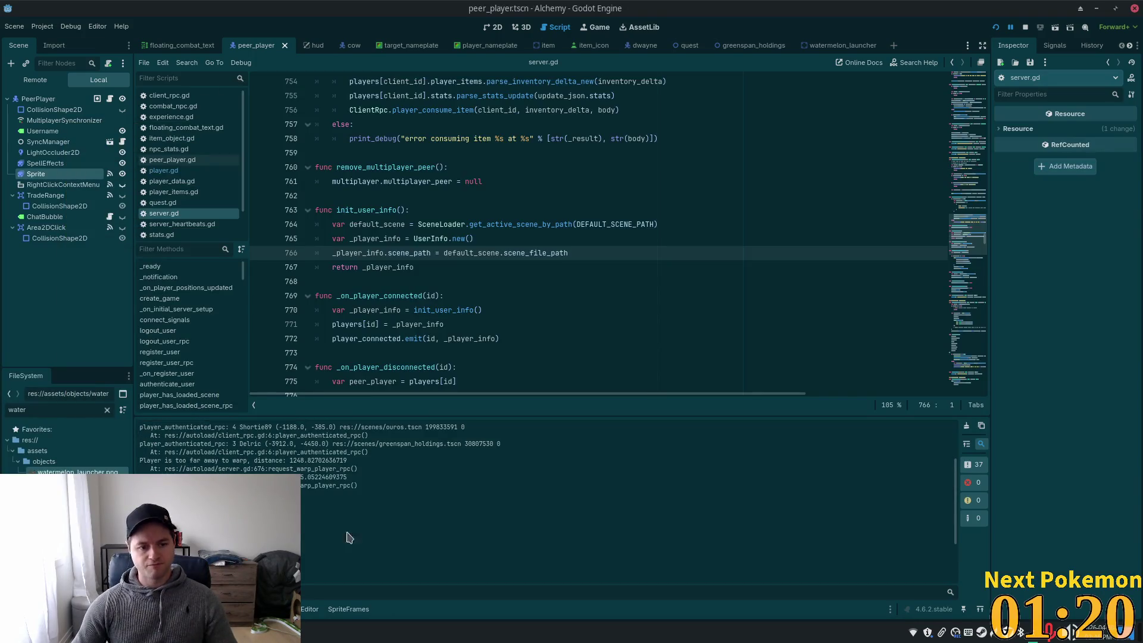
click(600, 235)
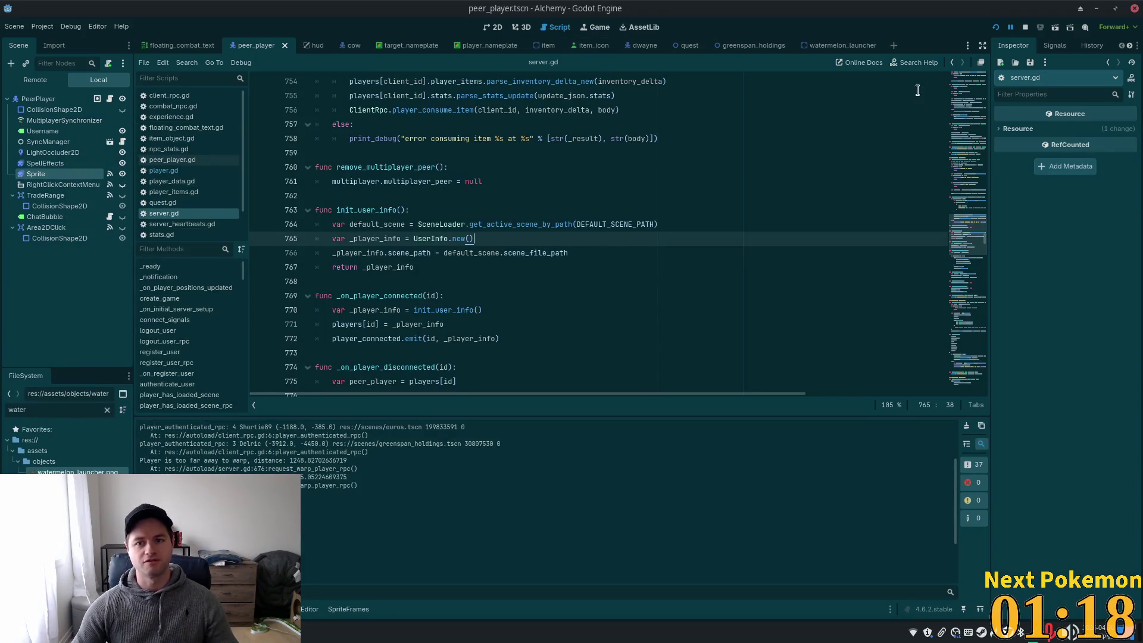
Open the watermelon launcher's script and add a new line after the sprite visibility lines
click(826, 53)
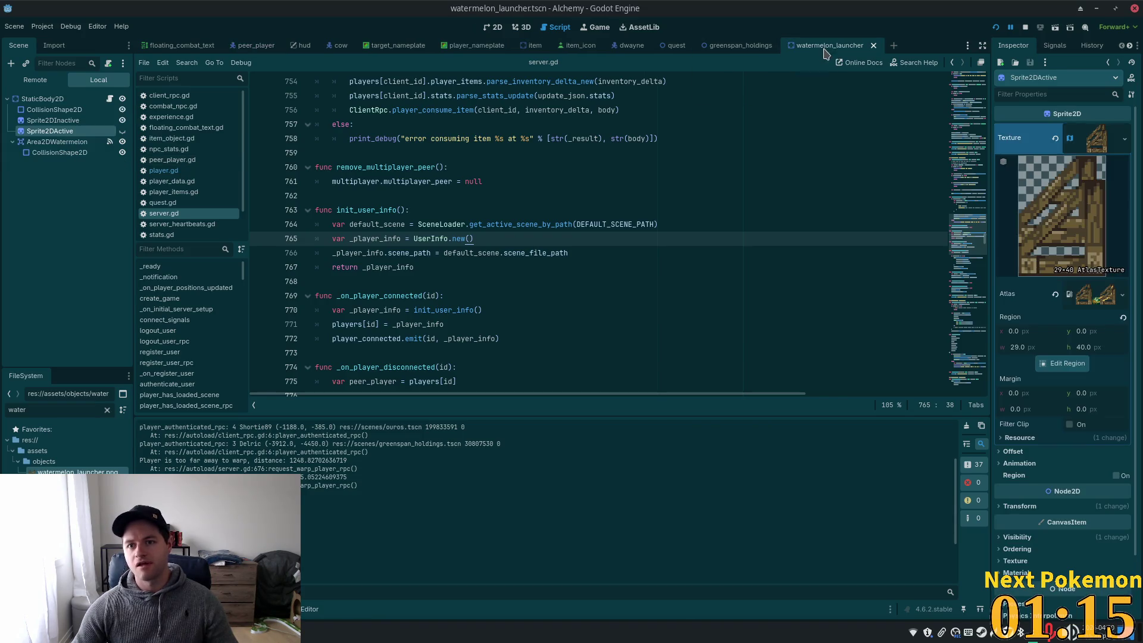
click(109, 98)
click(509, 266)
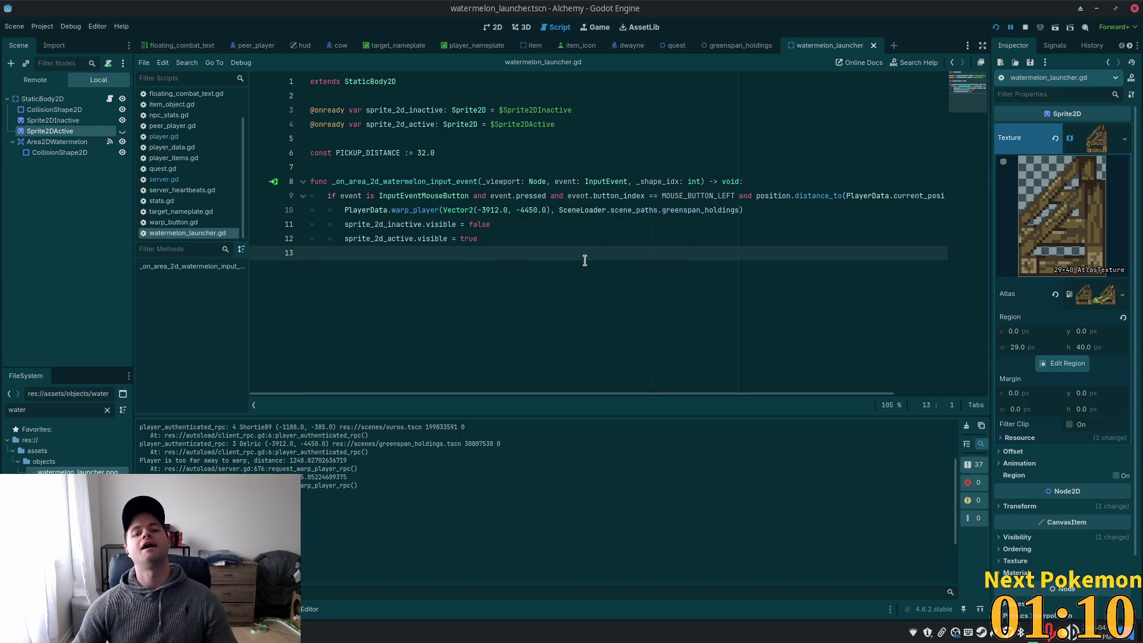
click(500, 238)
key(Down)
key(Tab)
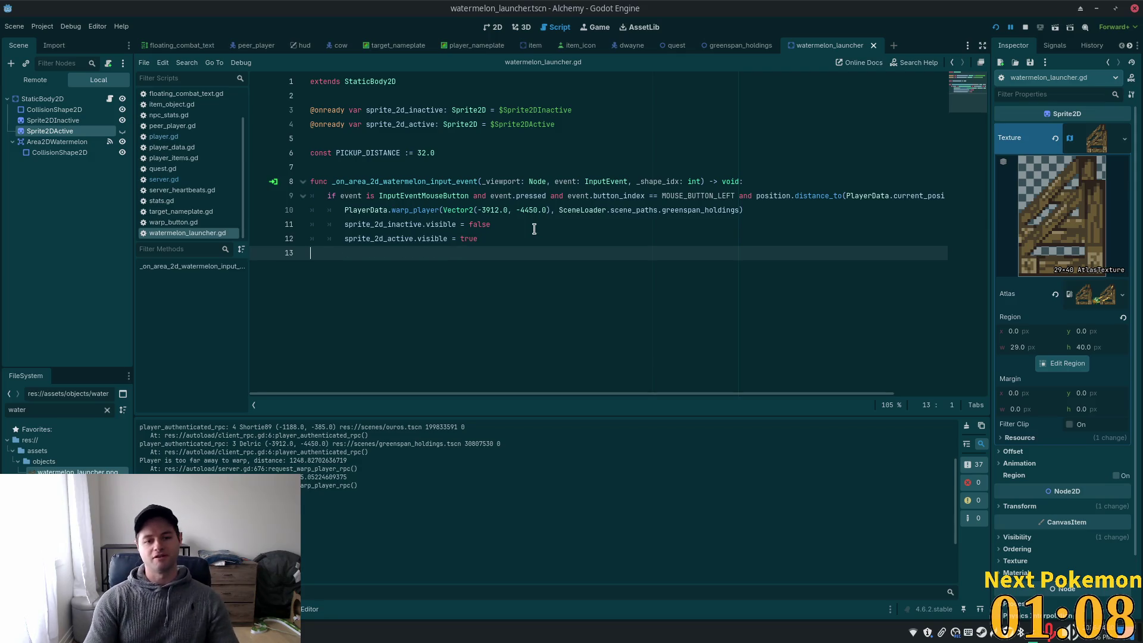
key(Return)
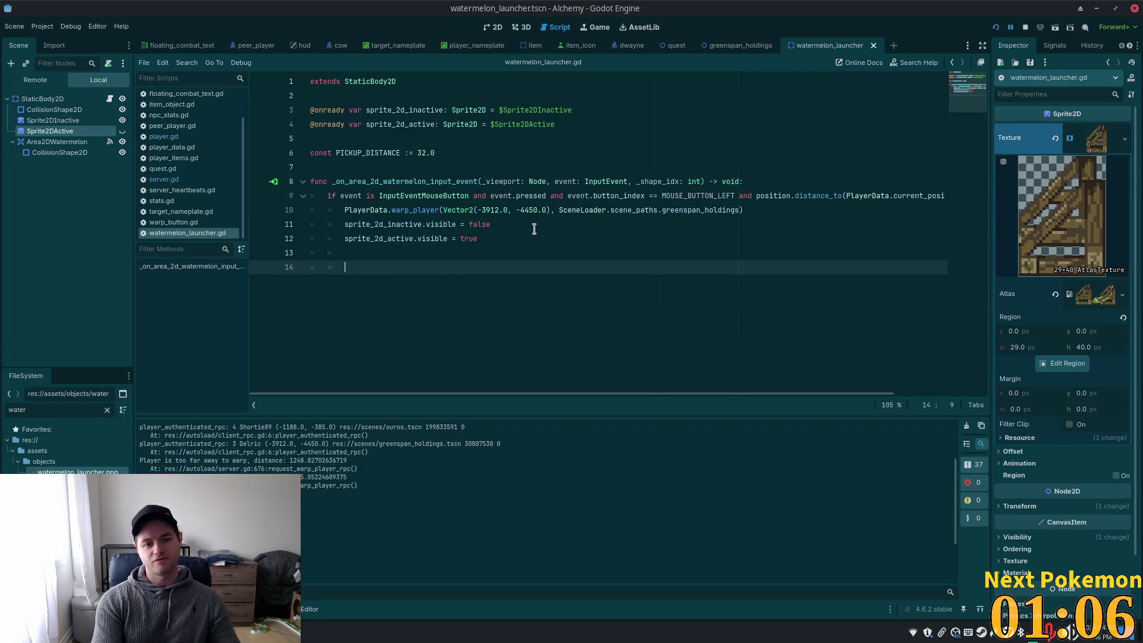
Add PlayerData.set_holding_watermelon(true) to the click handler, save, and run the game
text(Player)
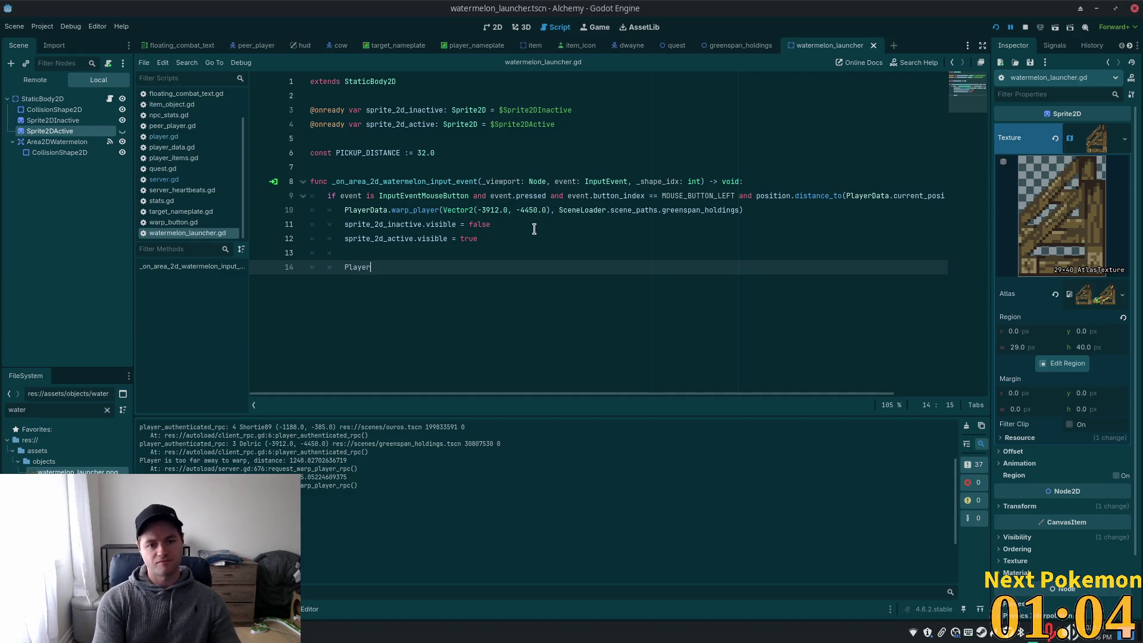
text(Data.)
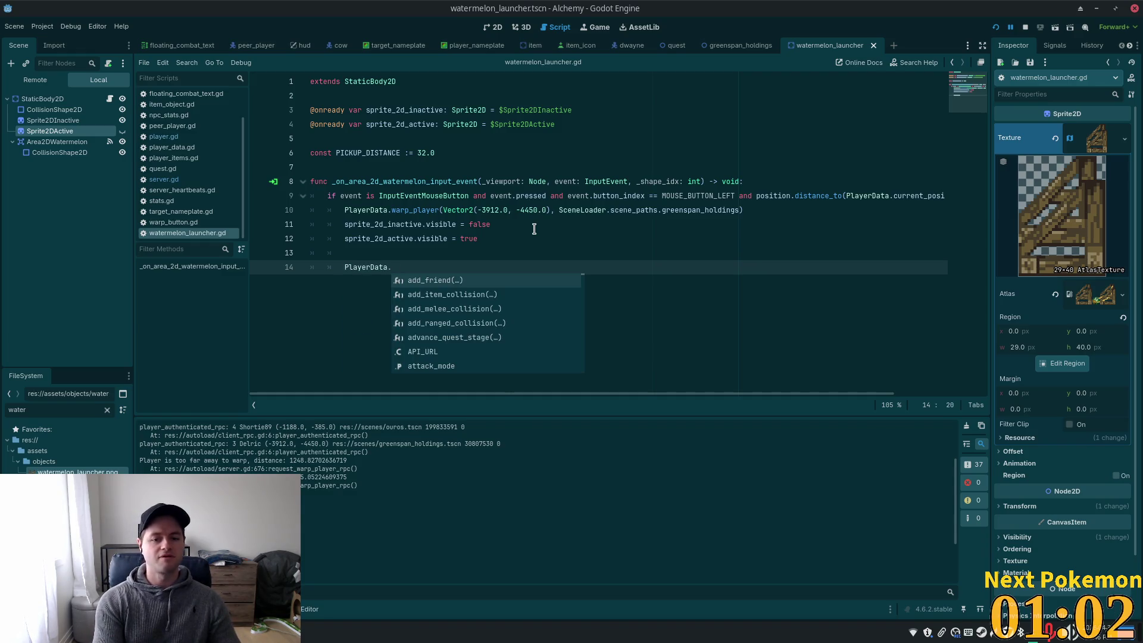
text(hol)
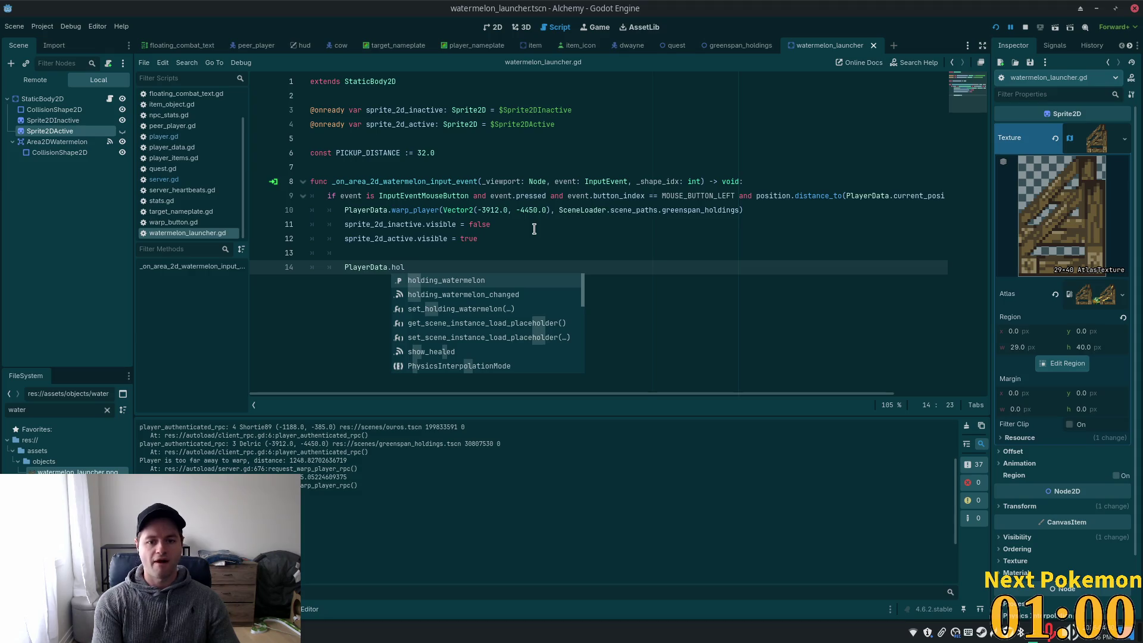
key(Return)
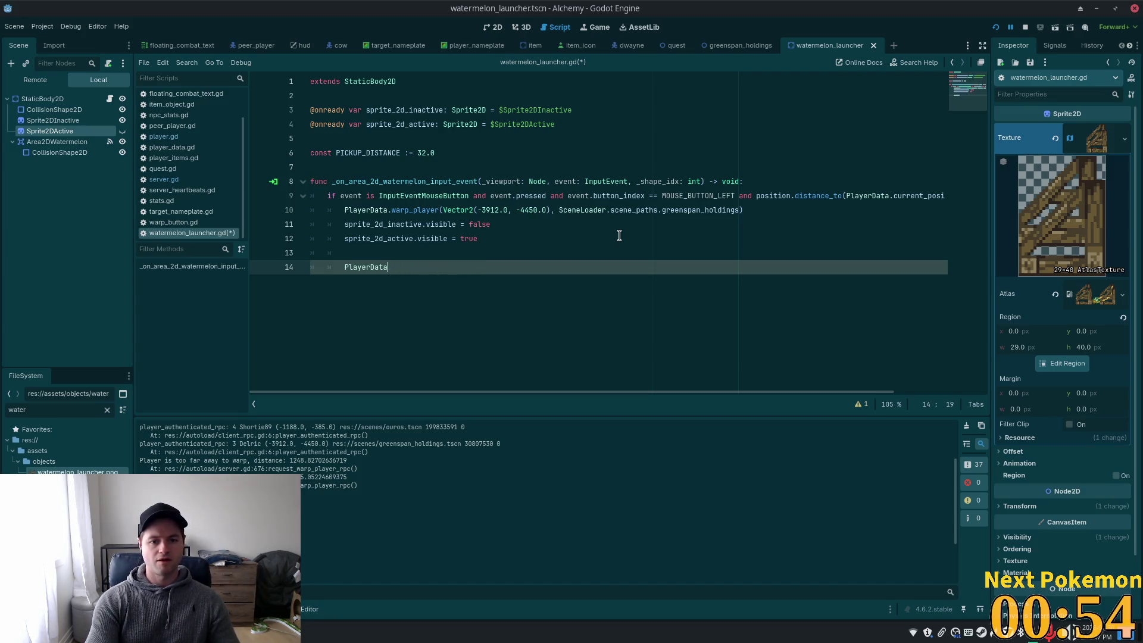
text(.watermel)
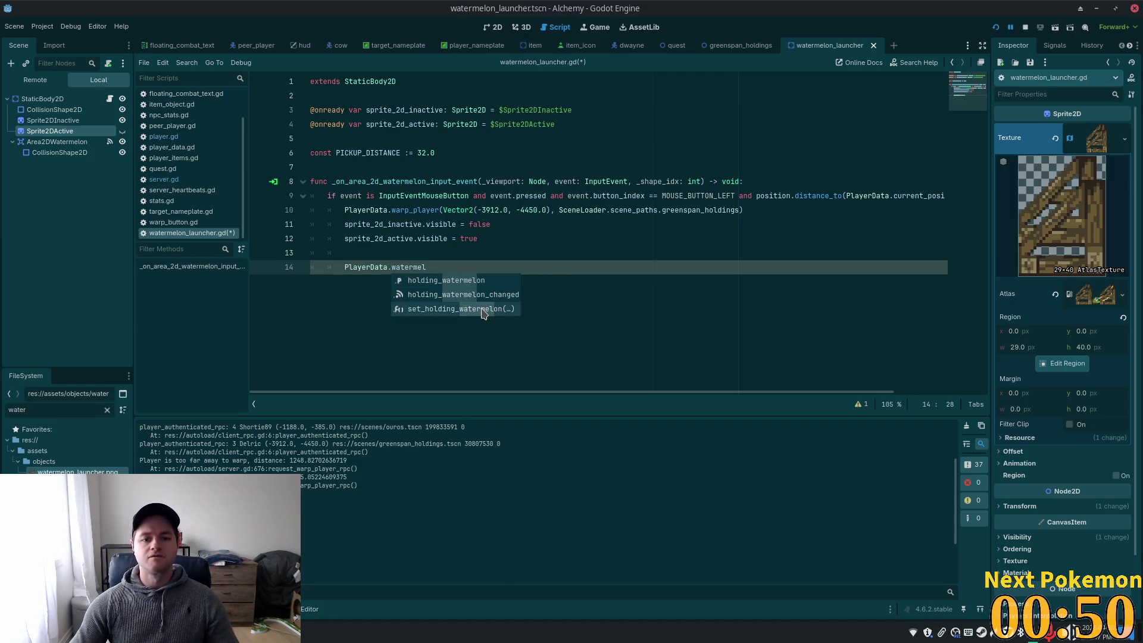
click(481, 309)
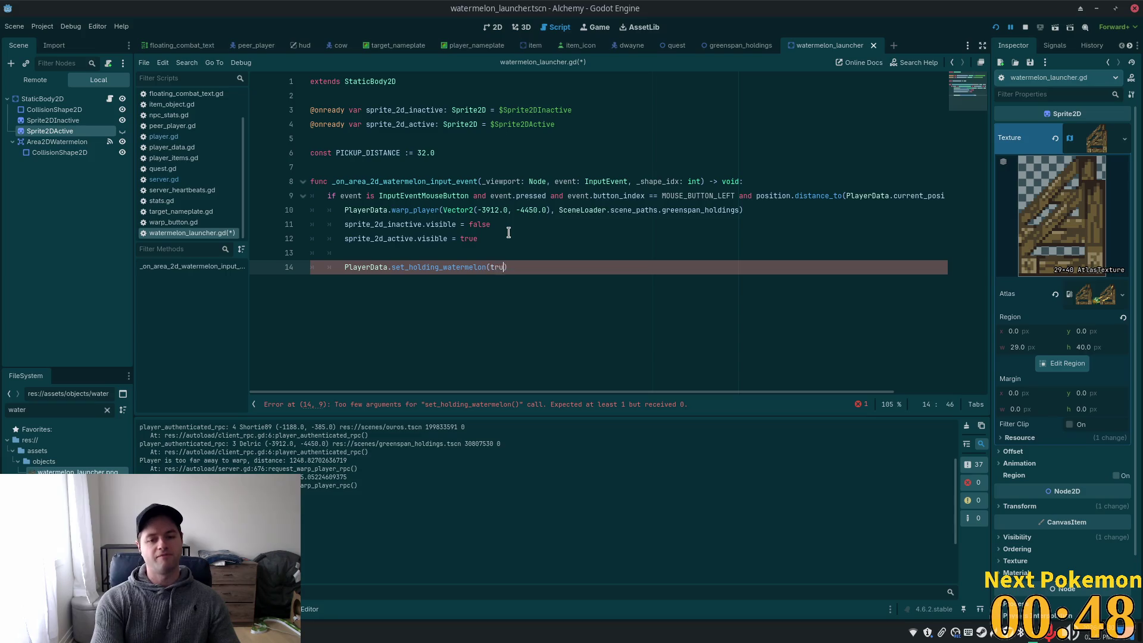
text(true)
key(ctrl+s)
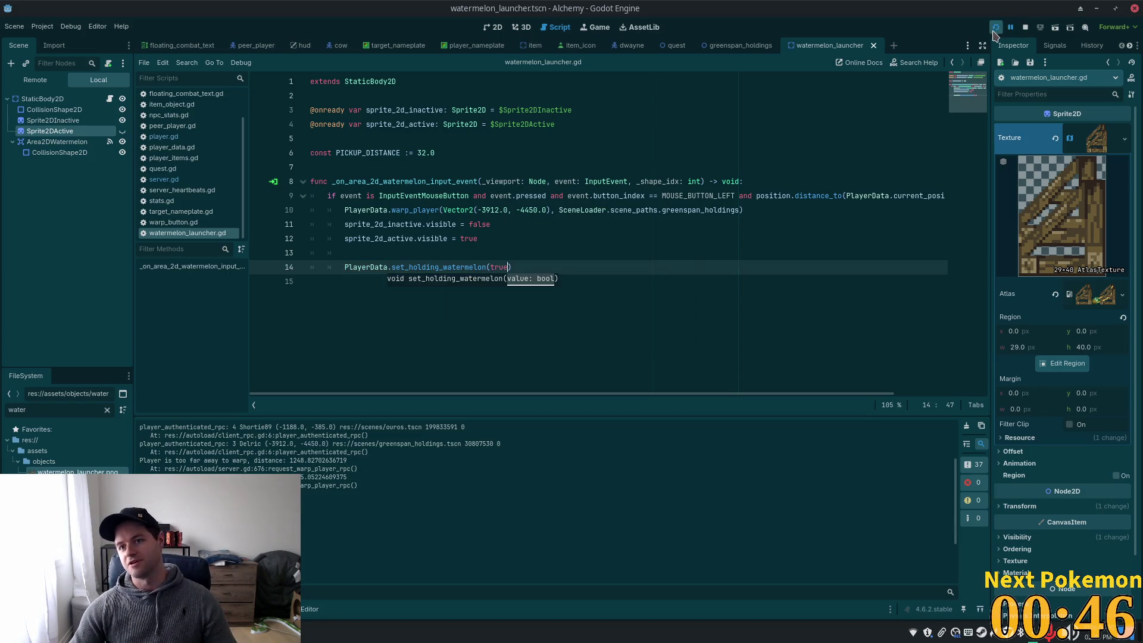
click(994, 31)
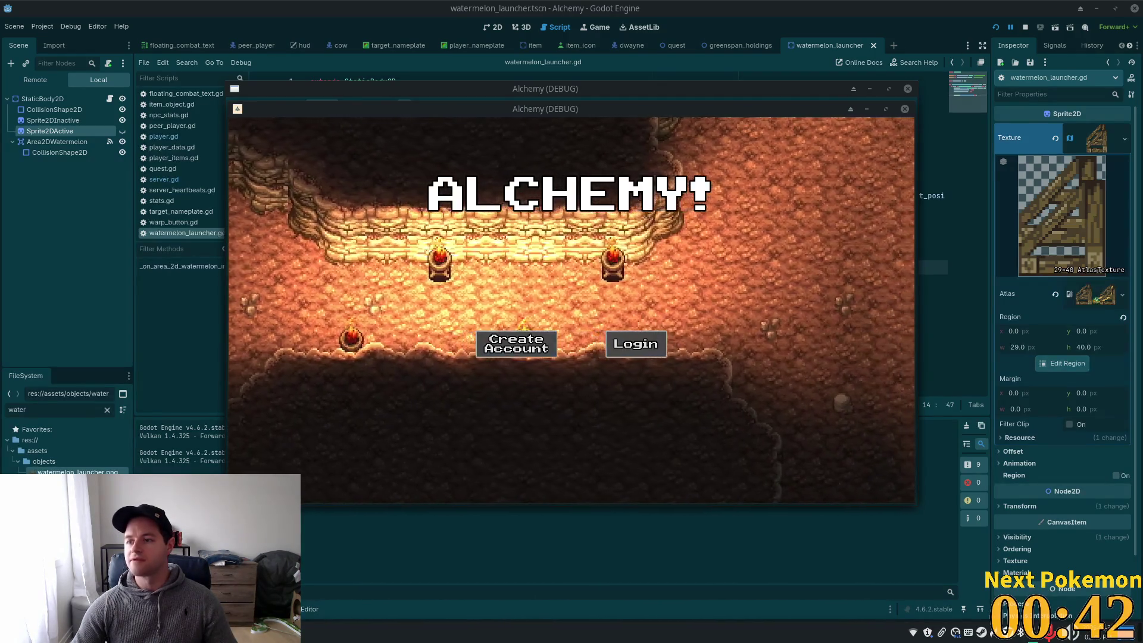
Log in and walk the player left and right near the watermelon launcher
click(635, 344)
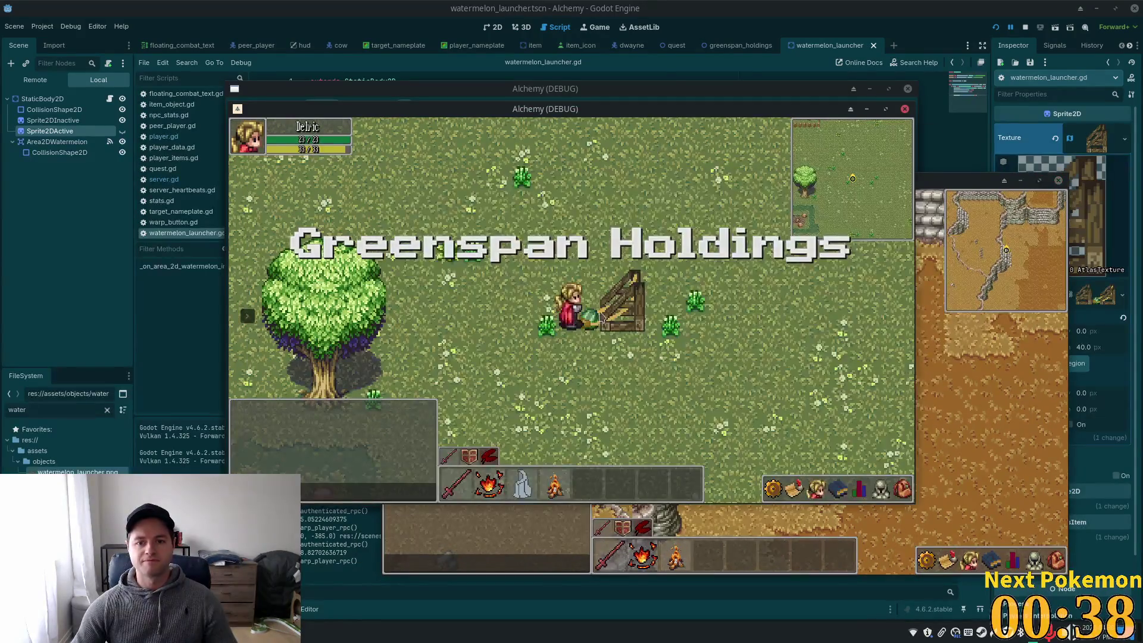
key(Left)
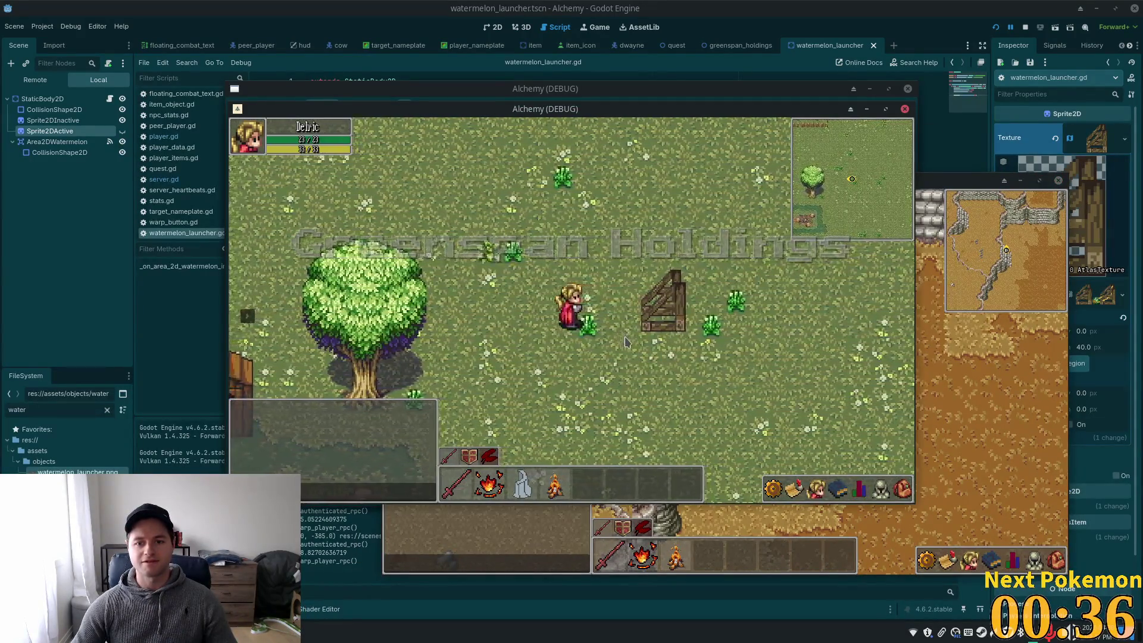
key(Left)
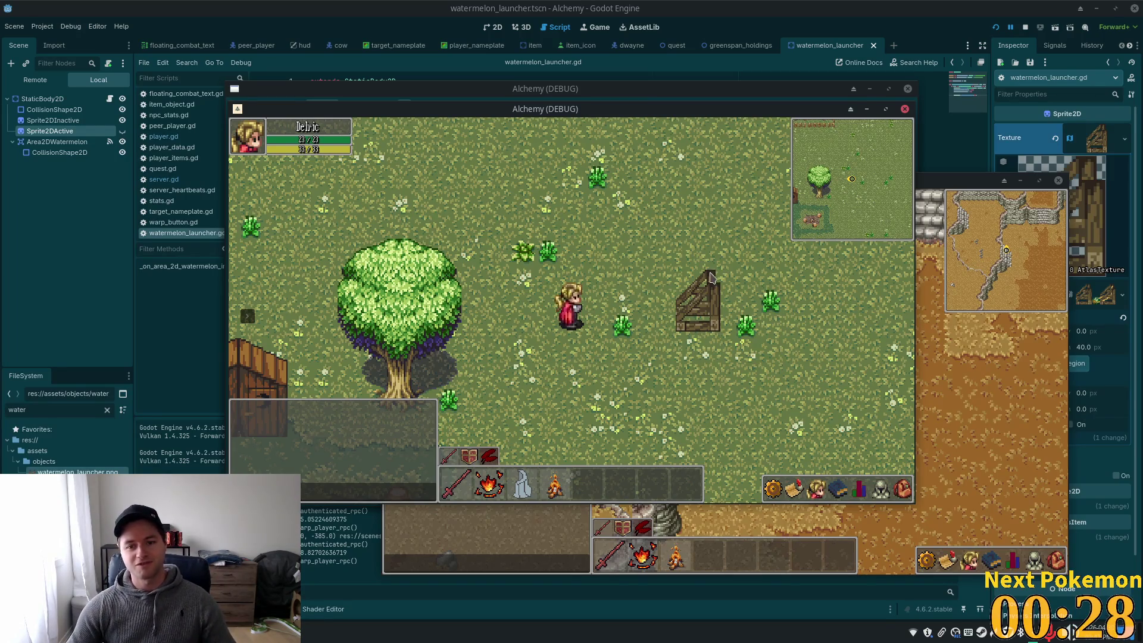
key(Right)
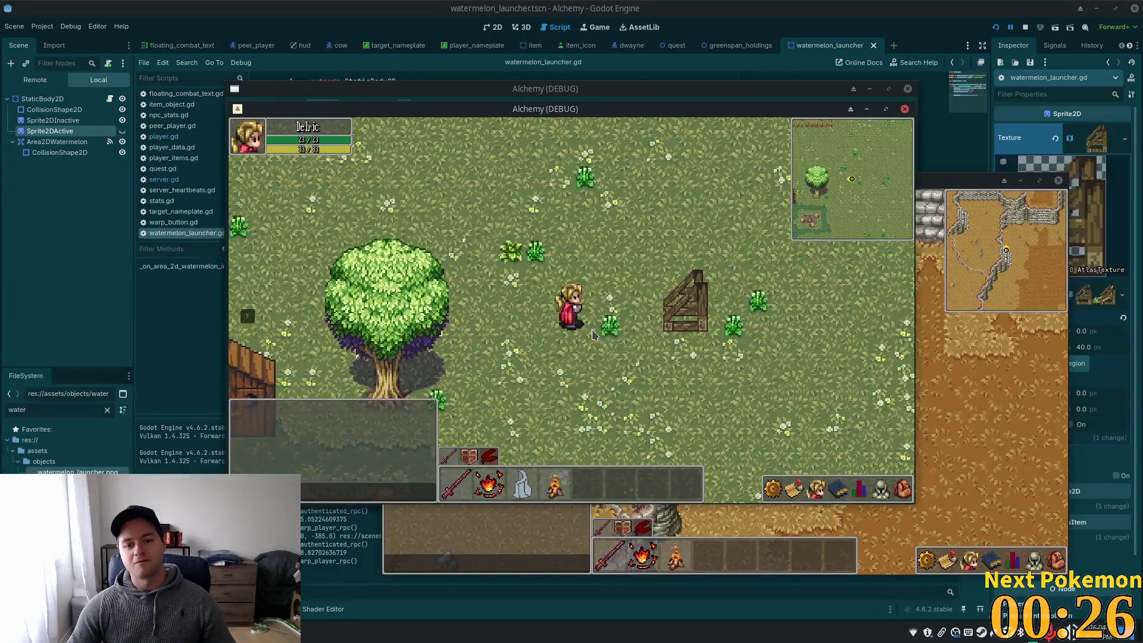
key(Right)
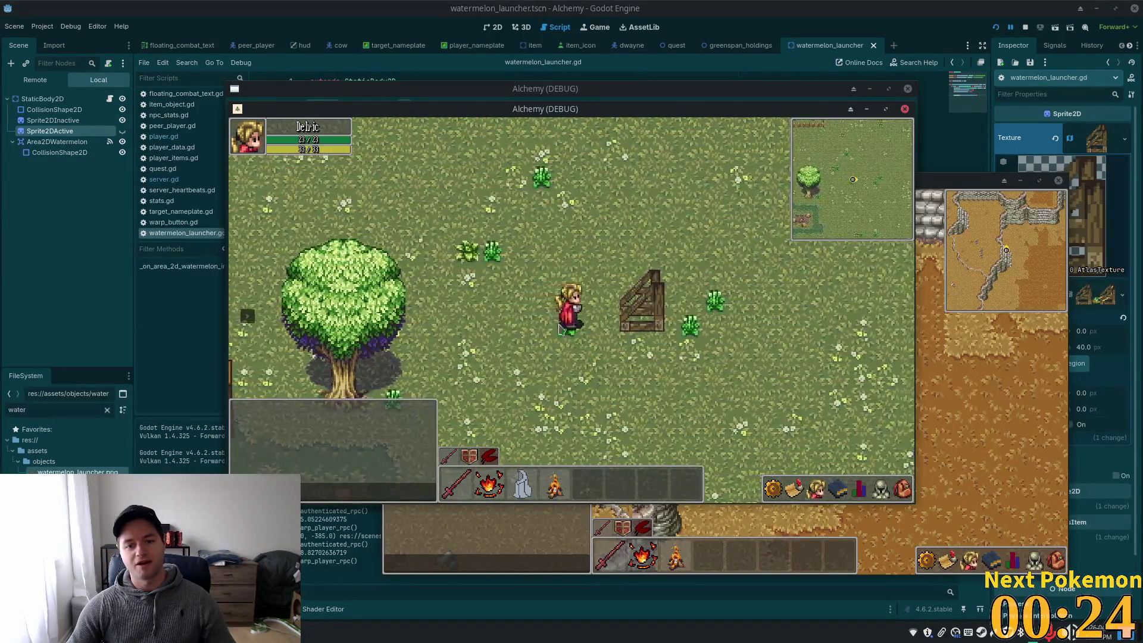
key(Right)
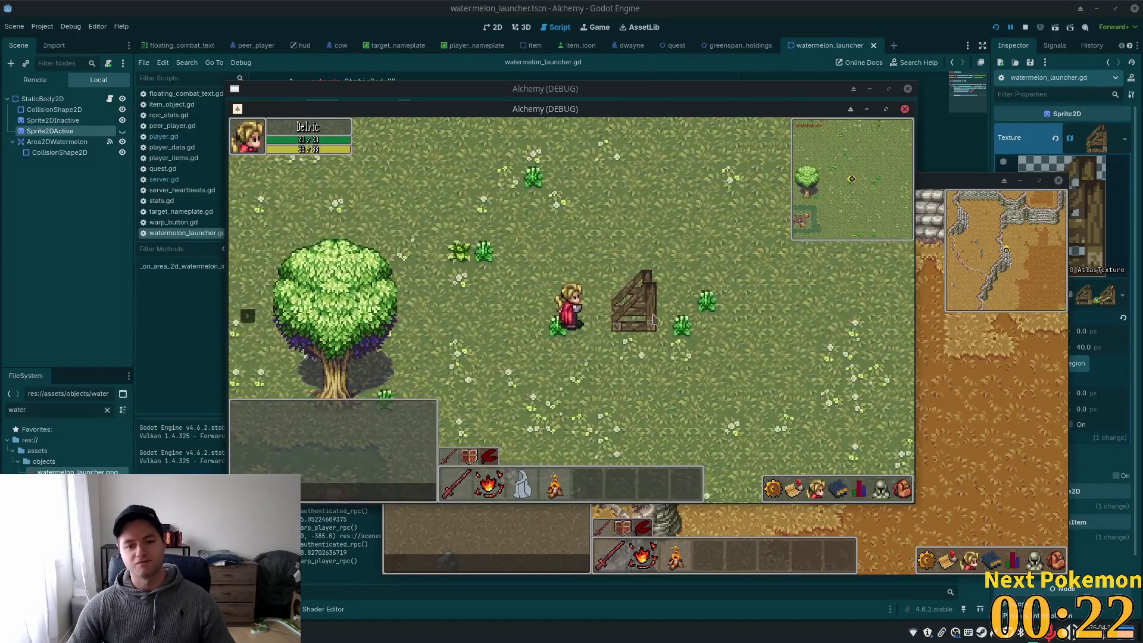
key(Right)
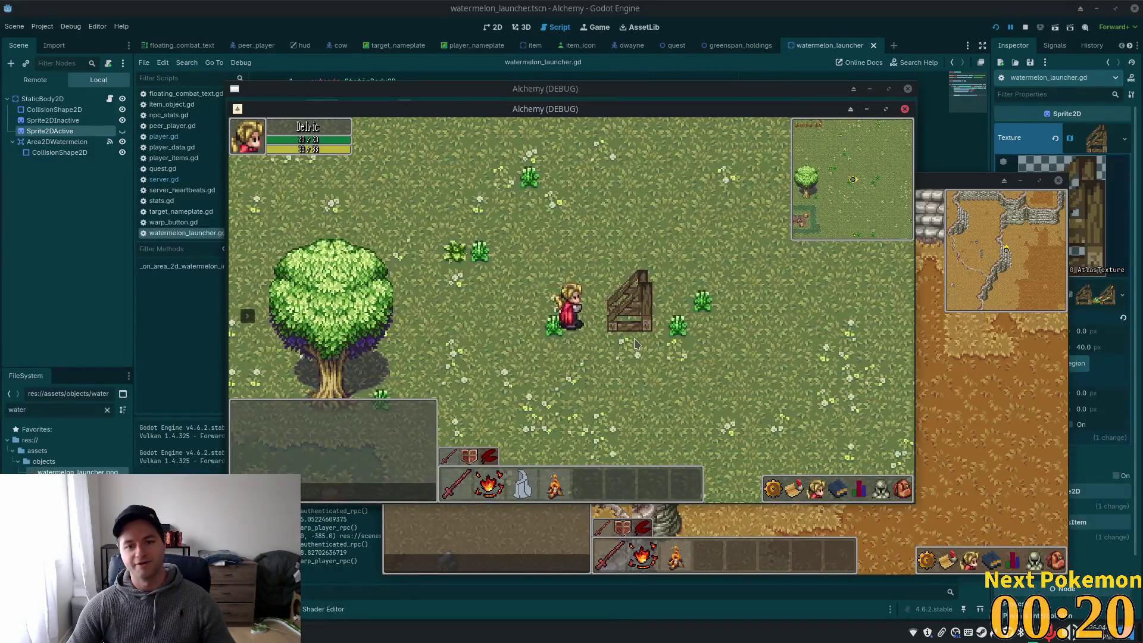
Stop the game and switch back to player.gd in Cursor
click(1023, 28)
click(553, 197)
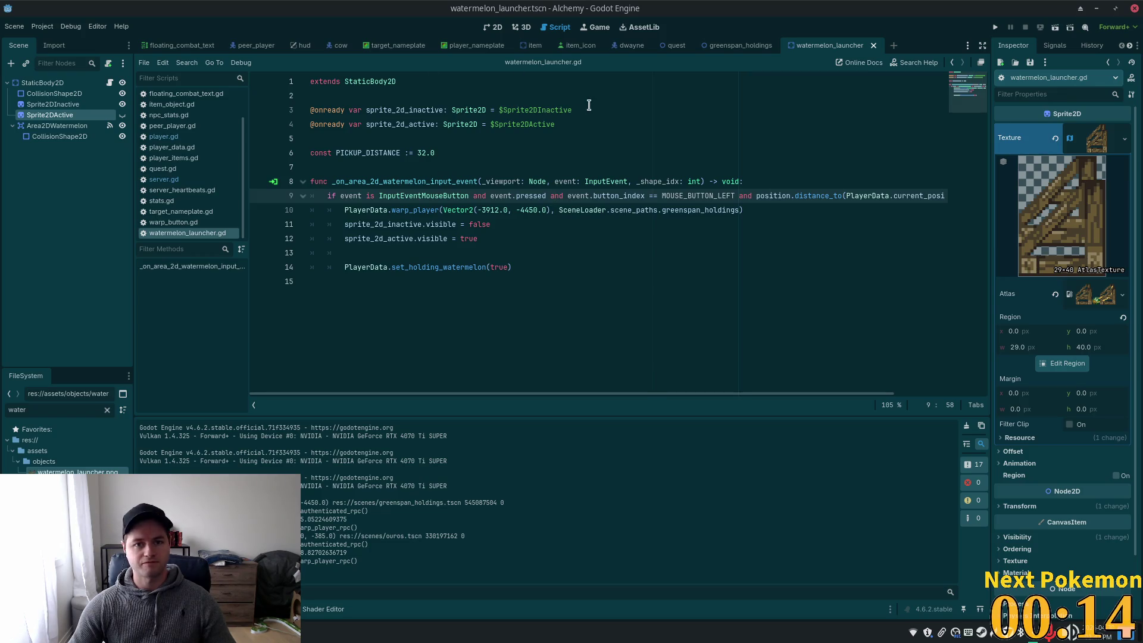
key(super)
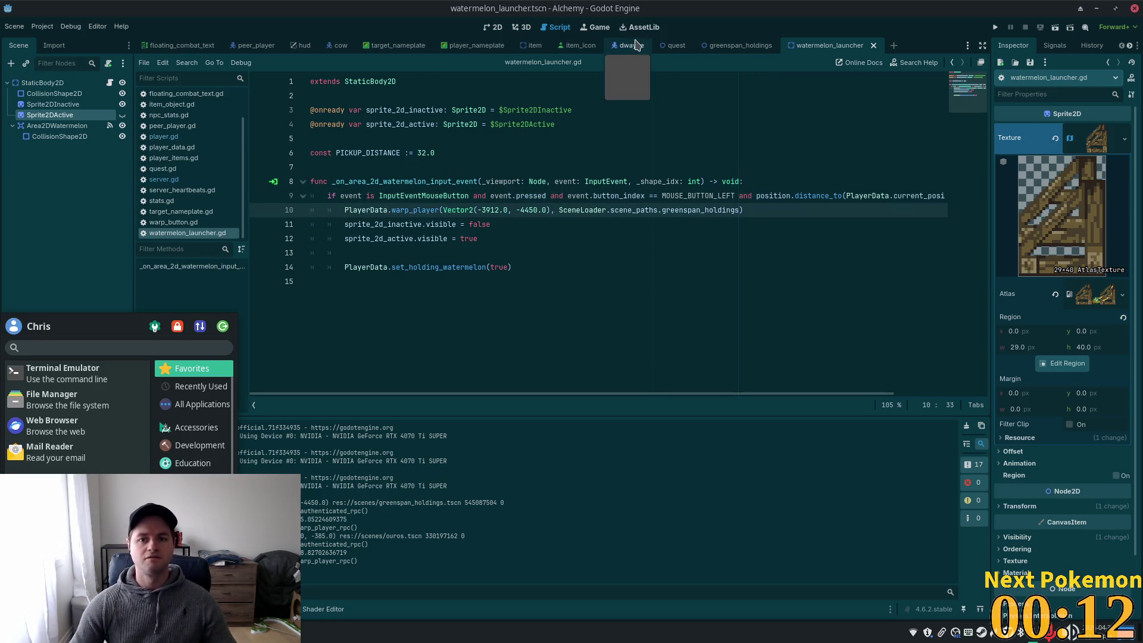
key(alt+Tab)
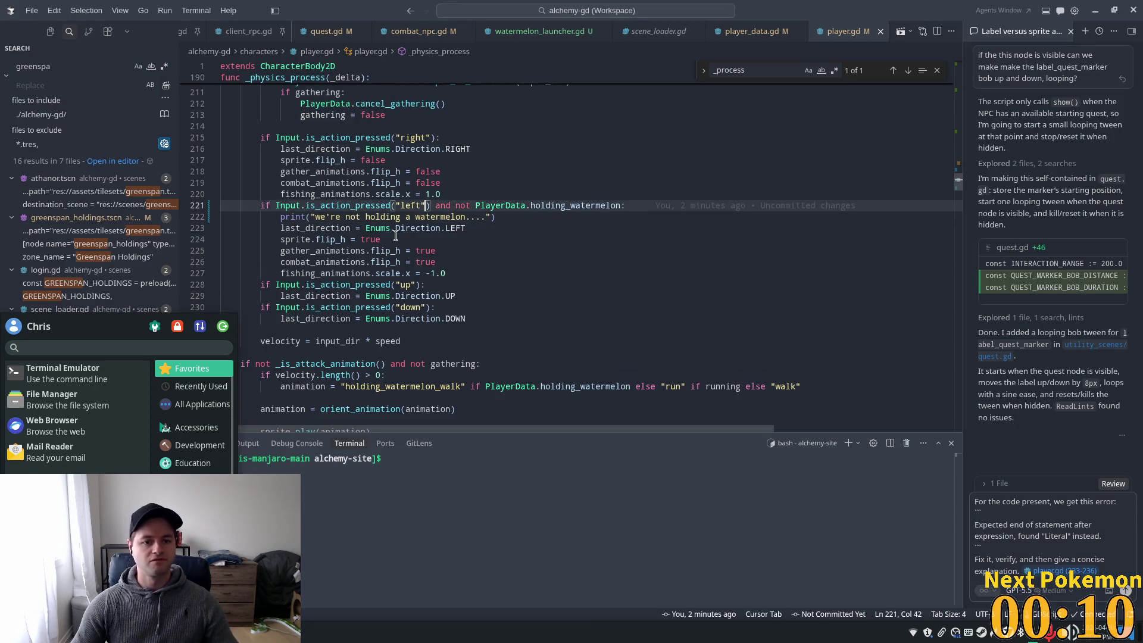
Delete the debug print under the left-movement check and save player.gd
click(497, 161)
click(495, 218)
key(shift+Home)
key(shift+Home)
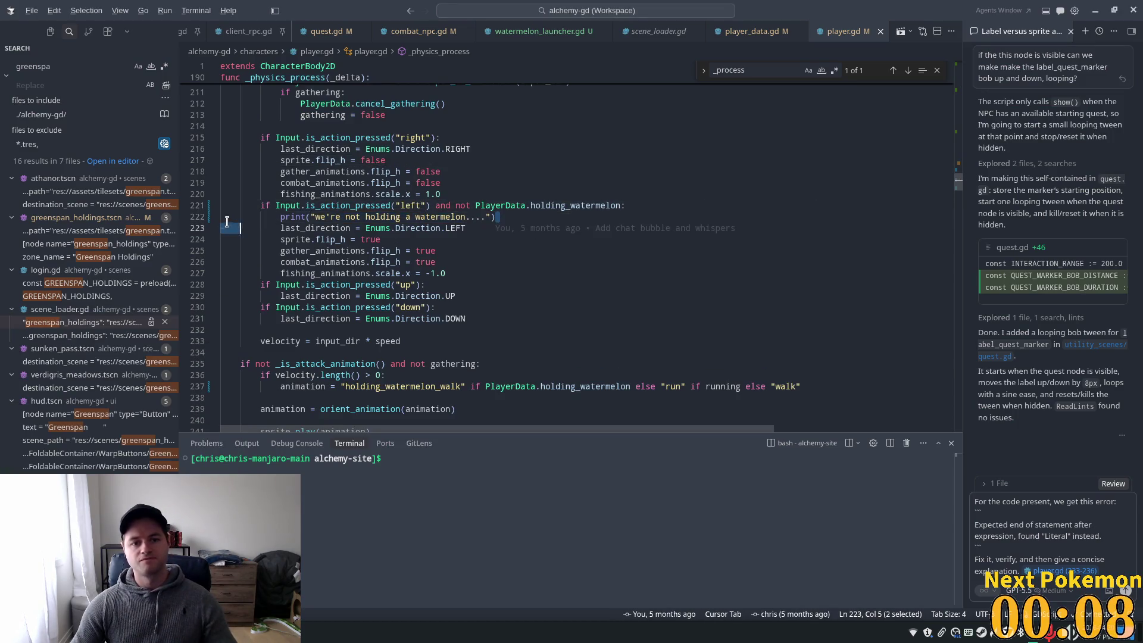
key(BackSpace)
key(BackSpace)
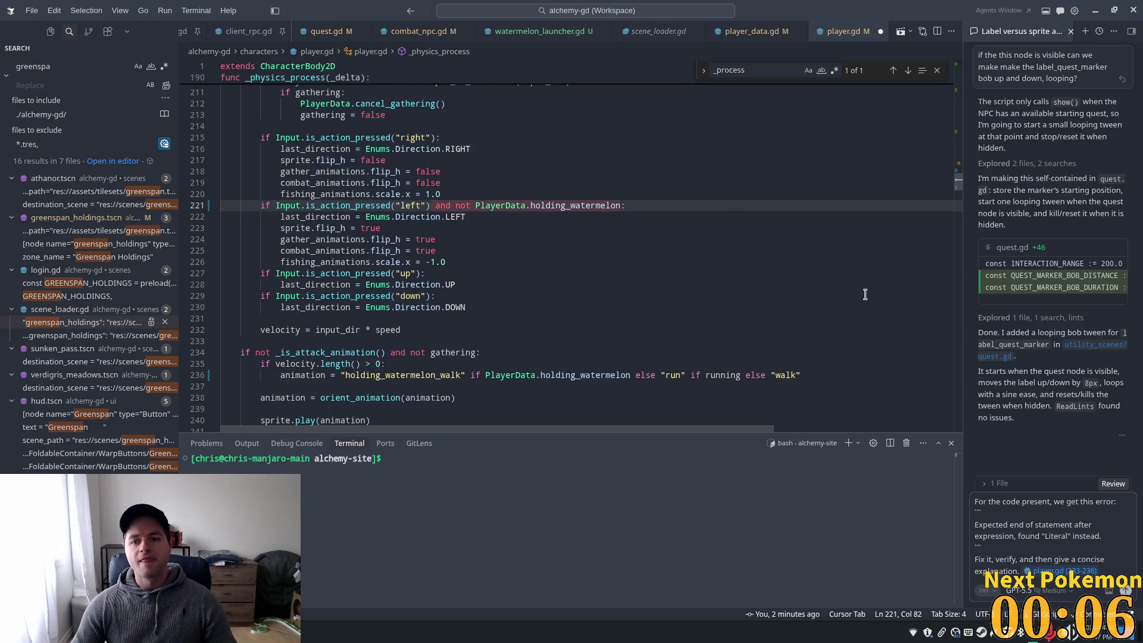
key(ctrl+s)
key(Up)
Review _physics_process, including the gathering reset code and where height is used
scroll(790, 266, up, 5)
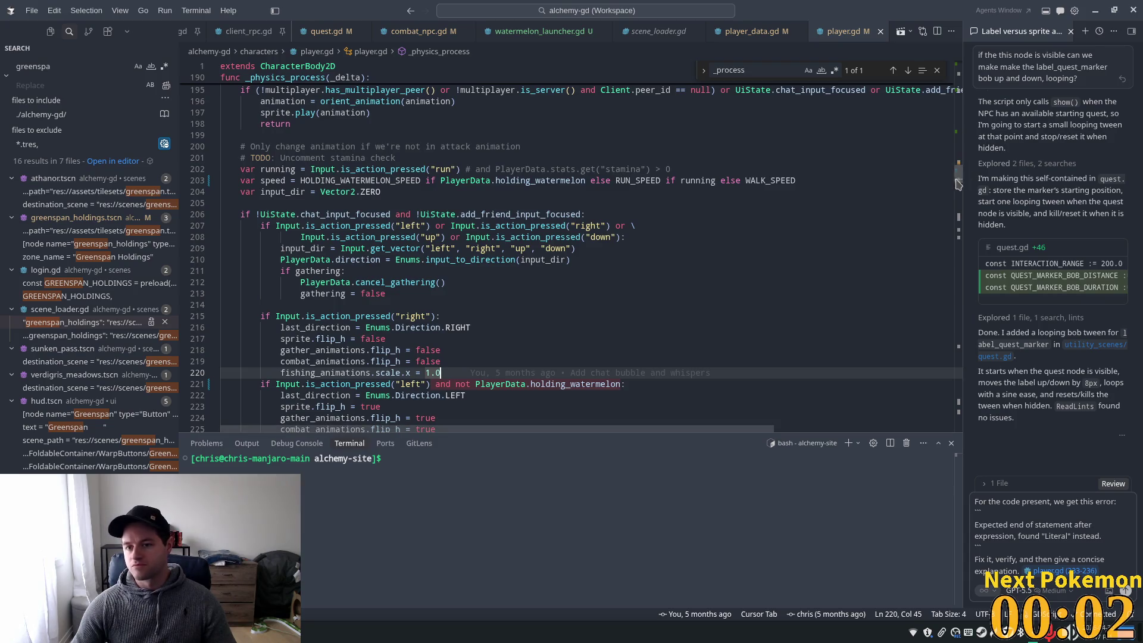
scroll(958, 183, down, 3)
drag(959, 183, 959, 197)
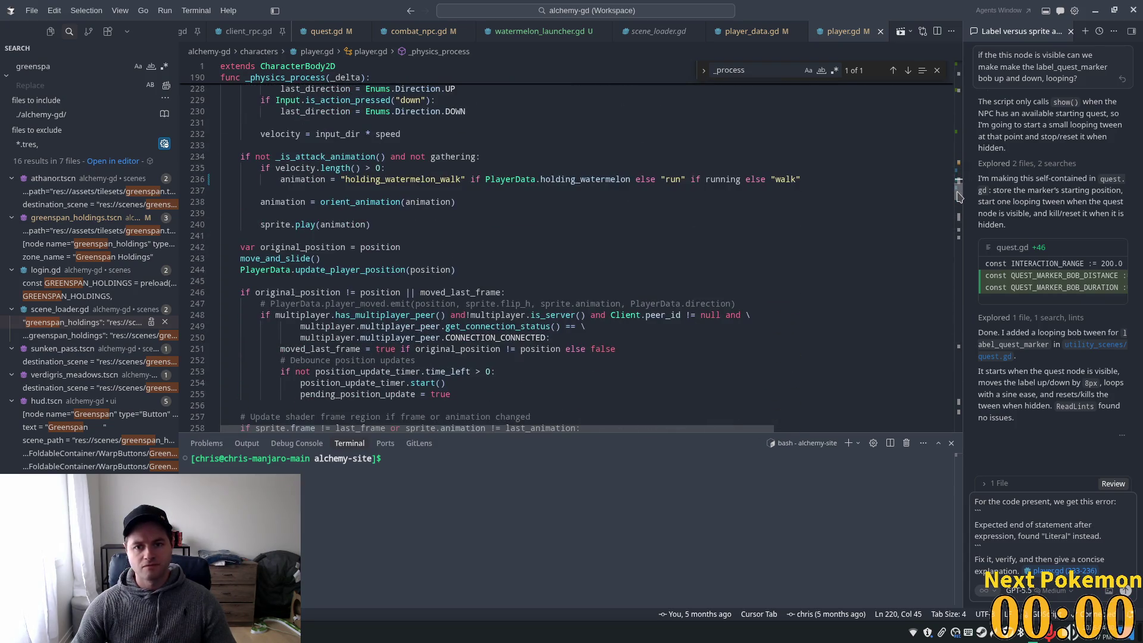
scroll(959, 197, down, 11)
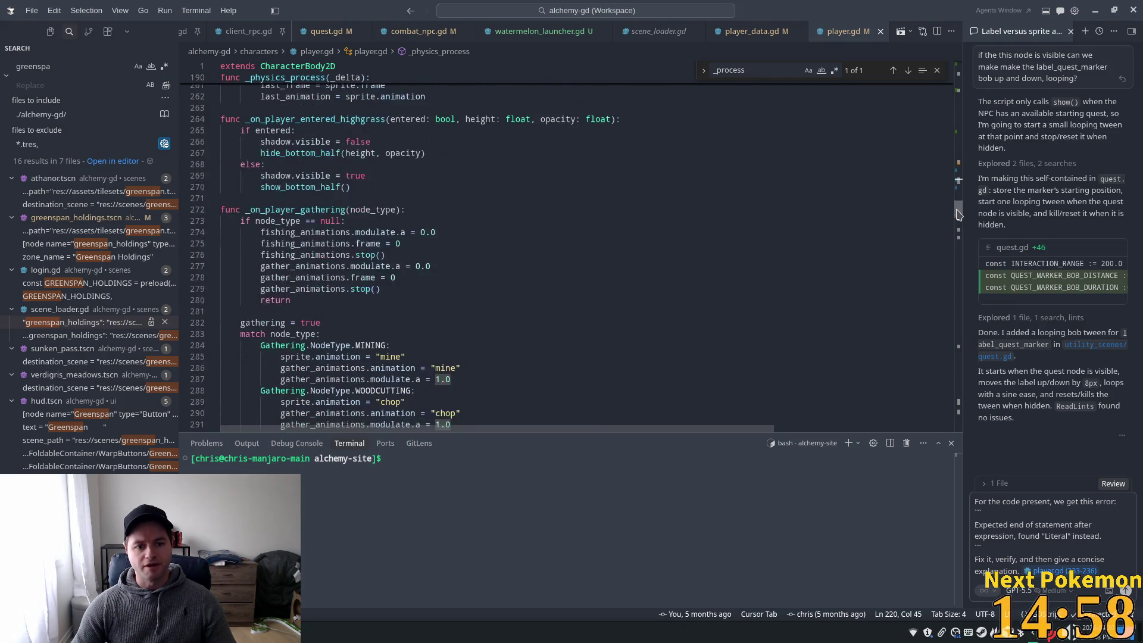
scroll(958, 214, up, 1)
scroll(958, 213, up, 3)
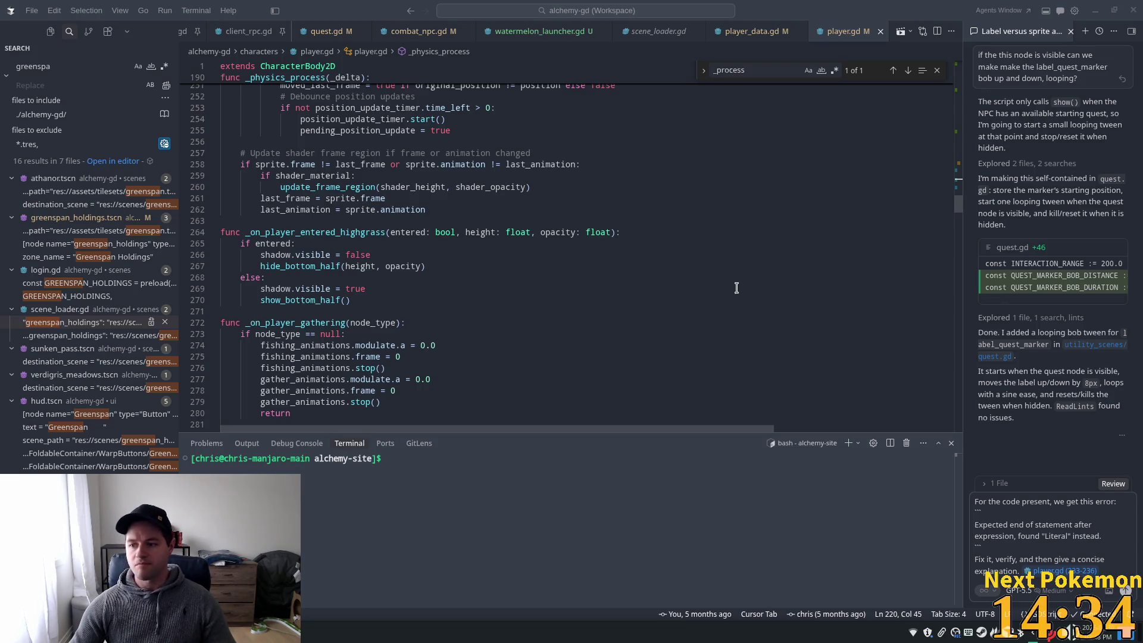
click(584, 356)
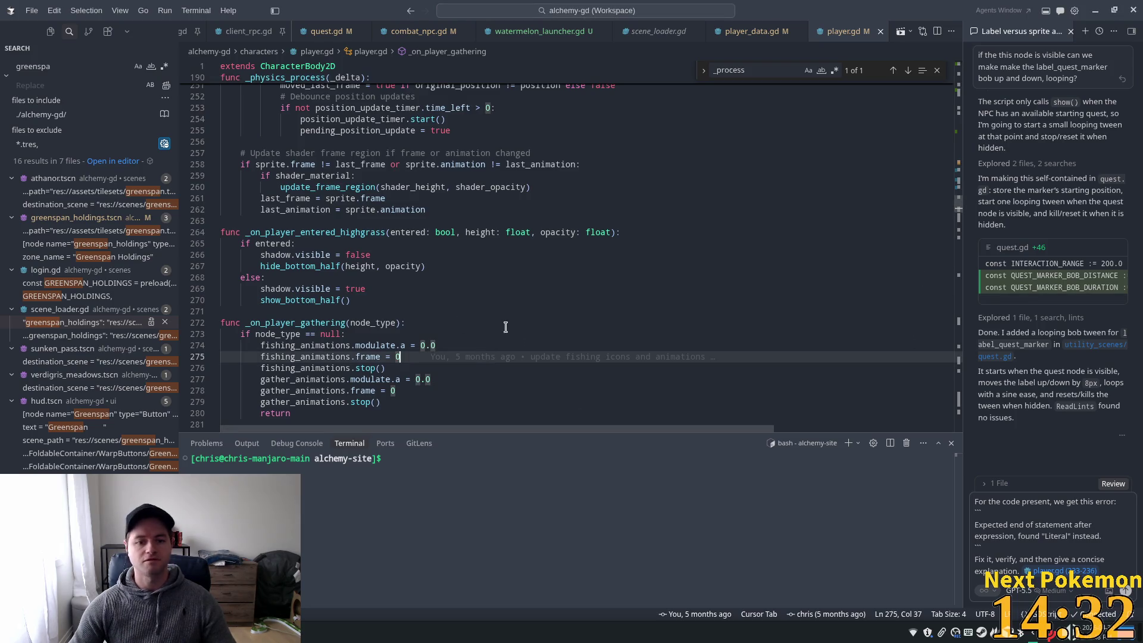
click(475, 232)
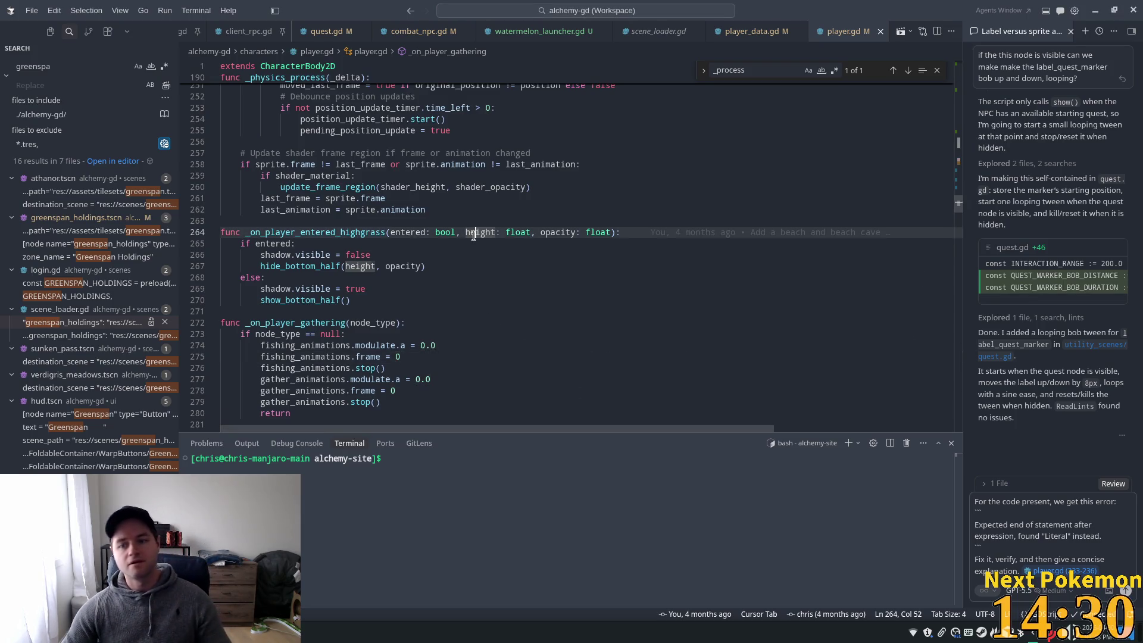
scroll(476, 235, down, 2)
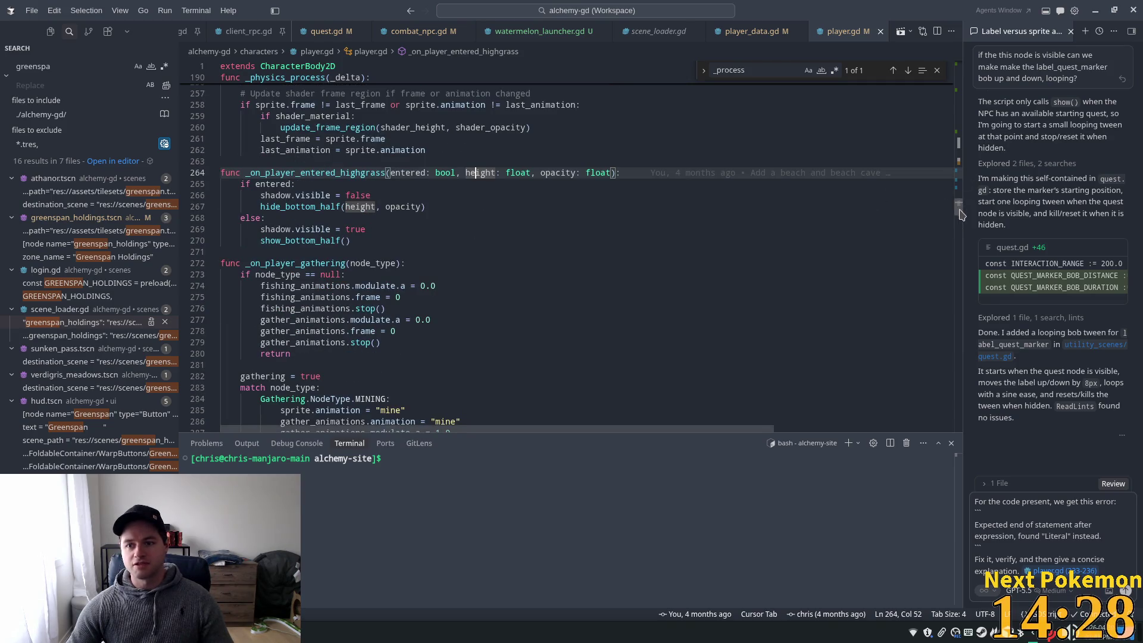
drag(959, 206, 960, 280)
Quick-open player.tscn and select its Sprite node to show the SpriteFrames
key(alt+Tab)
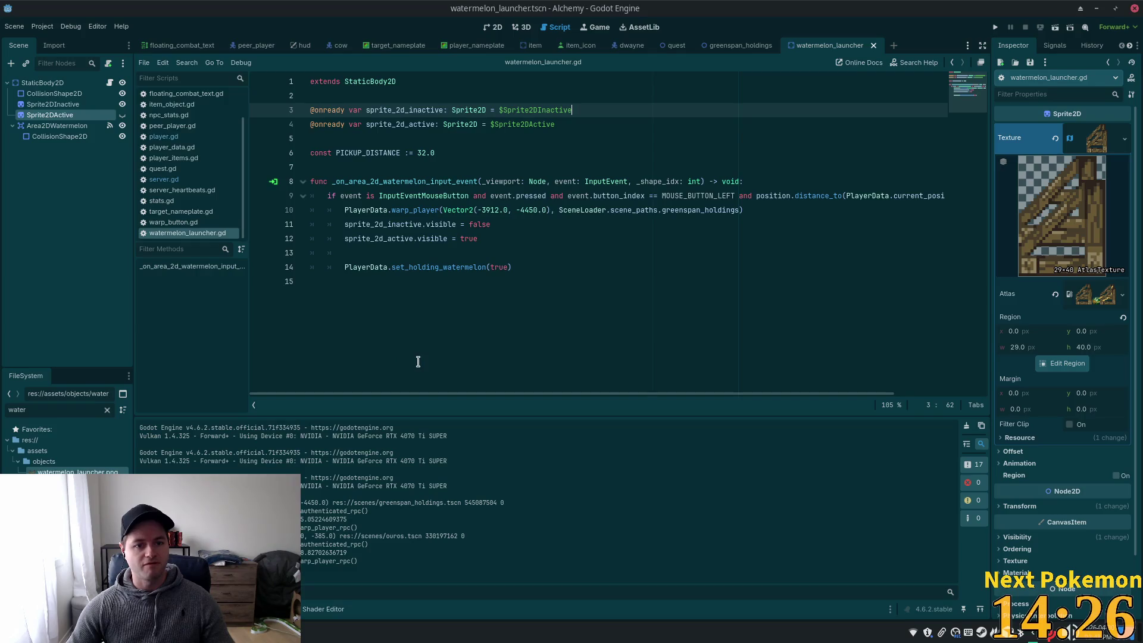
click(493, 26)
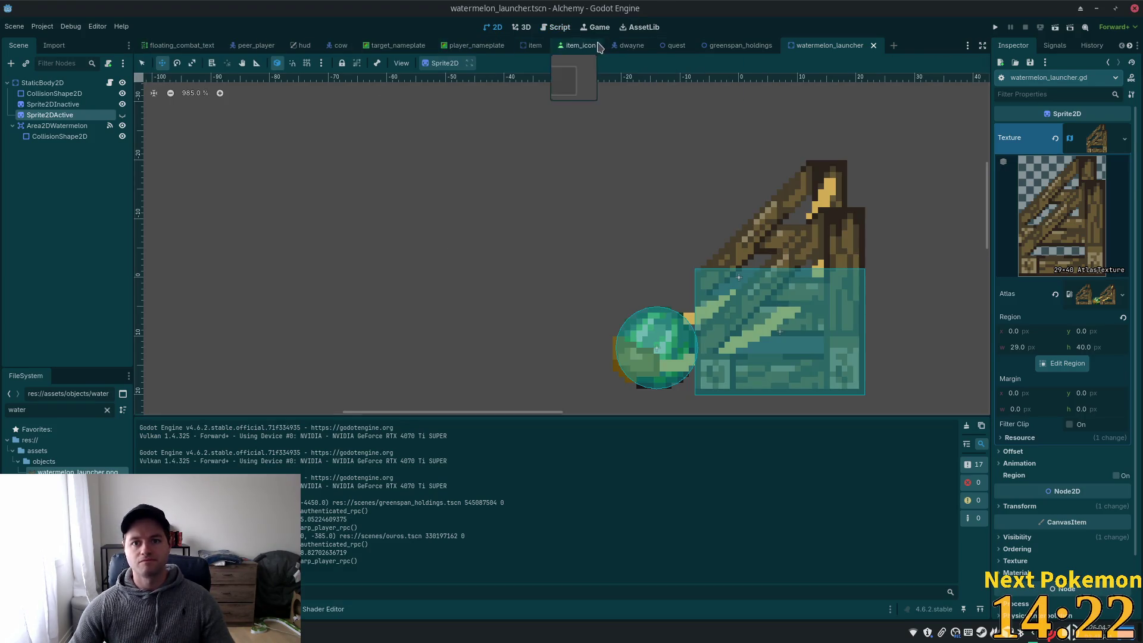
key(shift+alt+o)
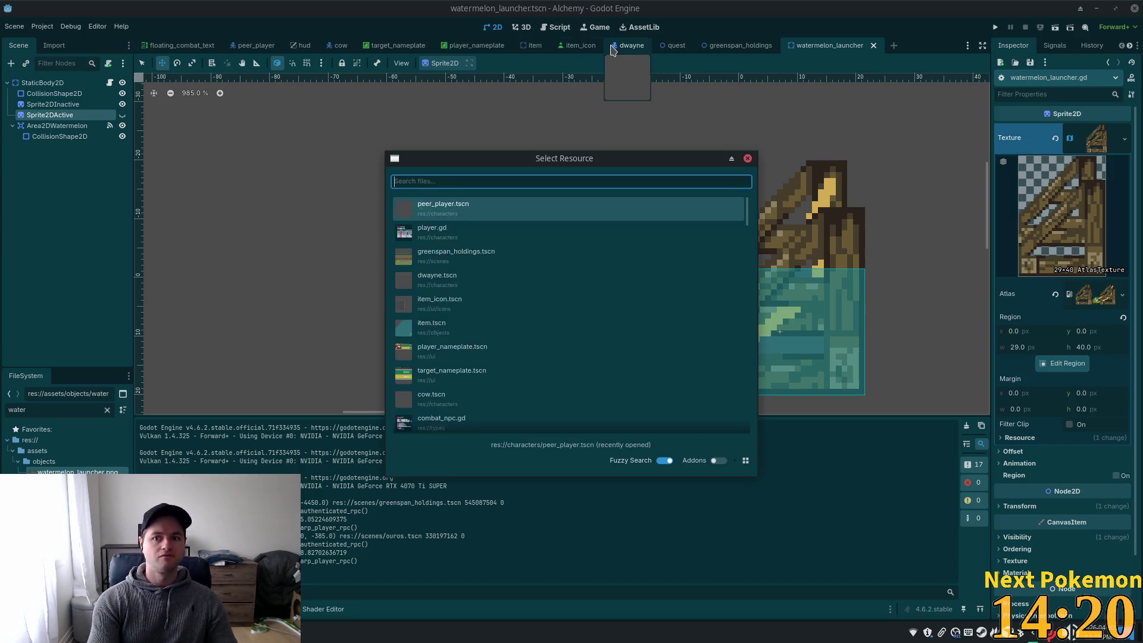
text(player)
key(Down)
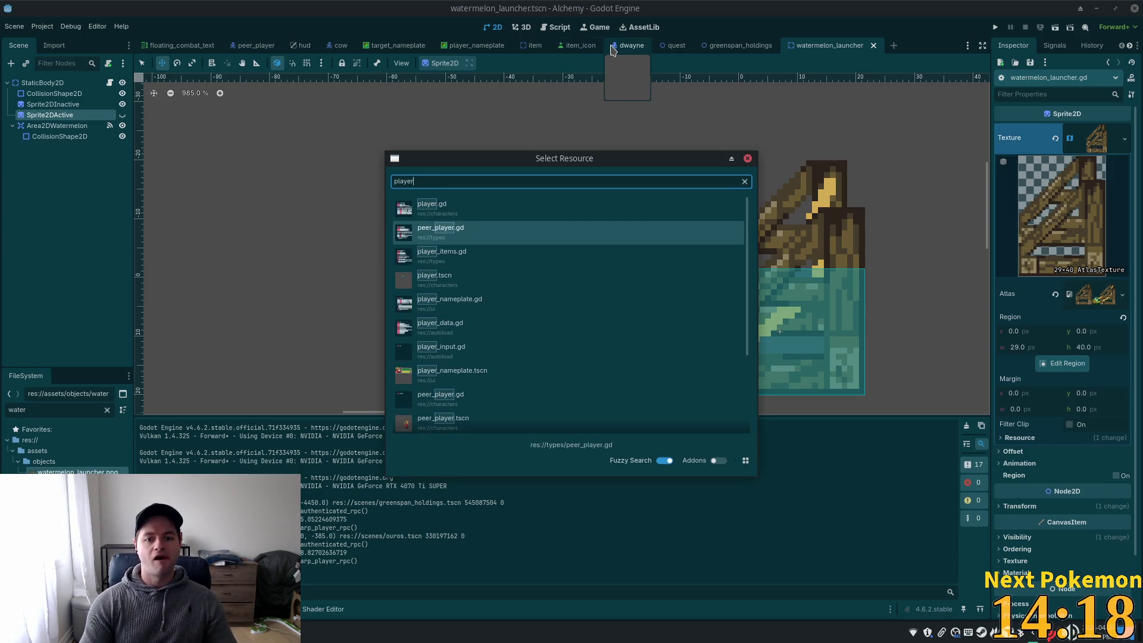
text(.tscn)
key(Return)
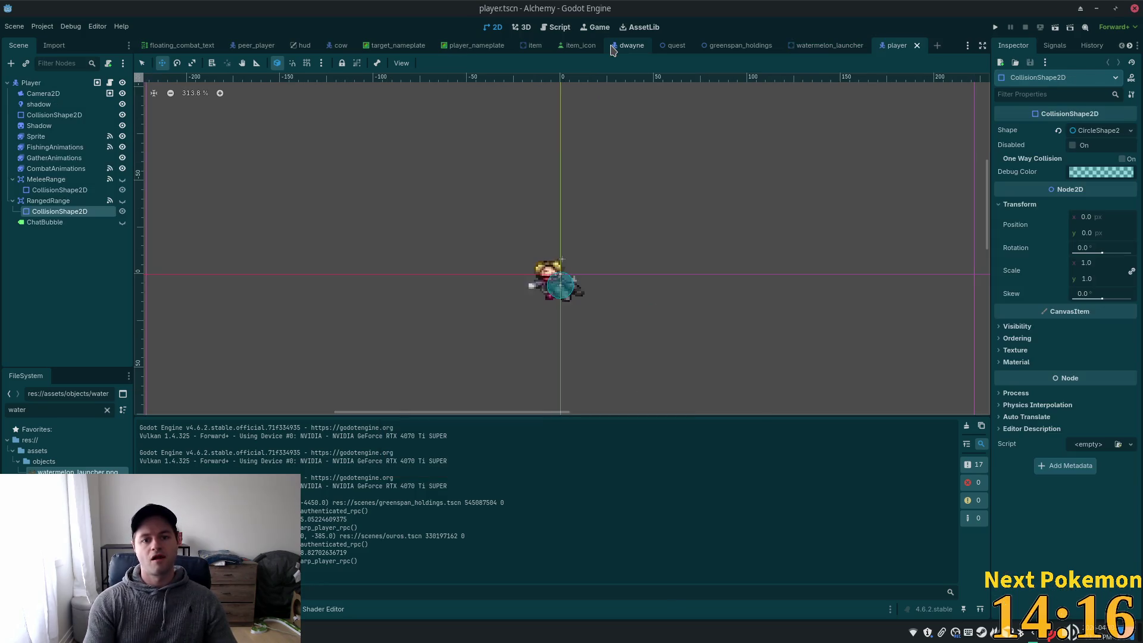
click(36, 137)
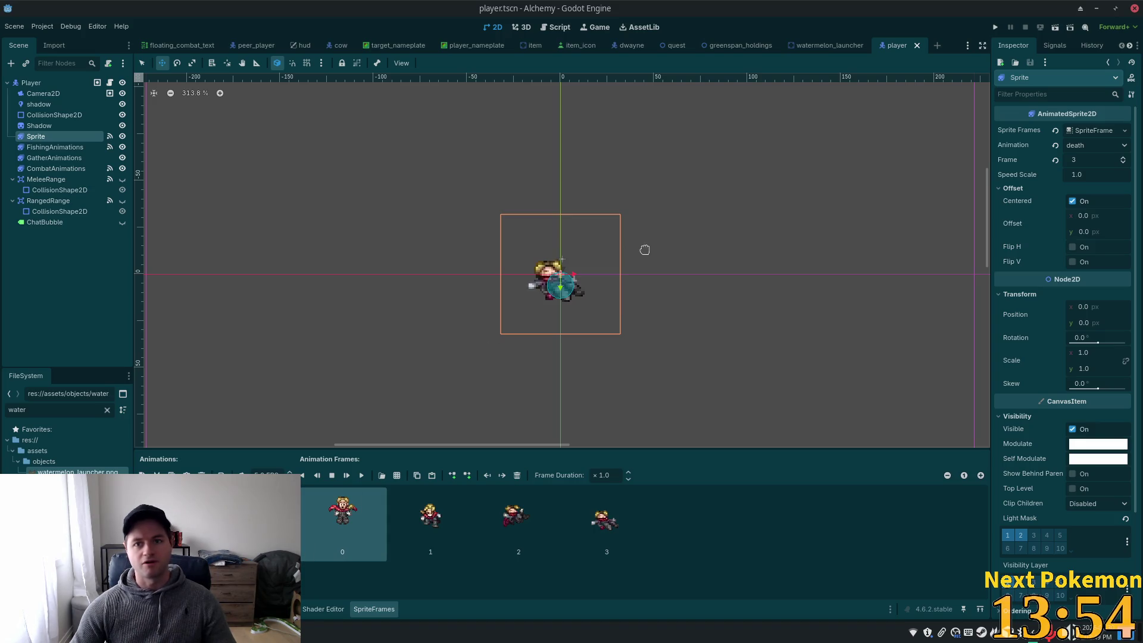
Compare peer_player's idle and holding_watermelon animations, then reselect the player's Sprite node
click(256, 46)
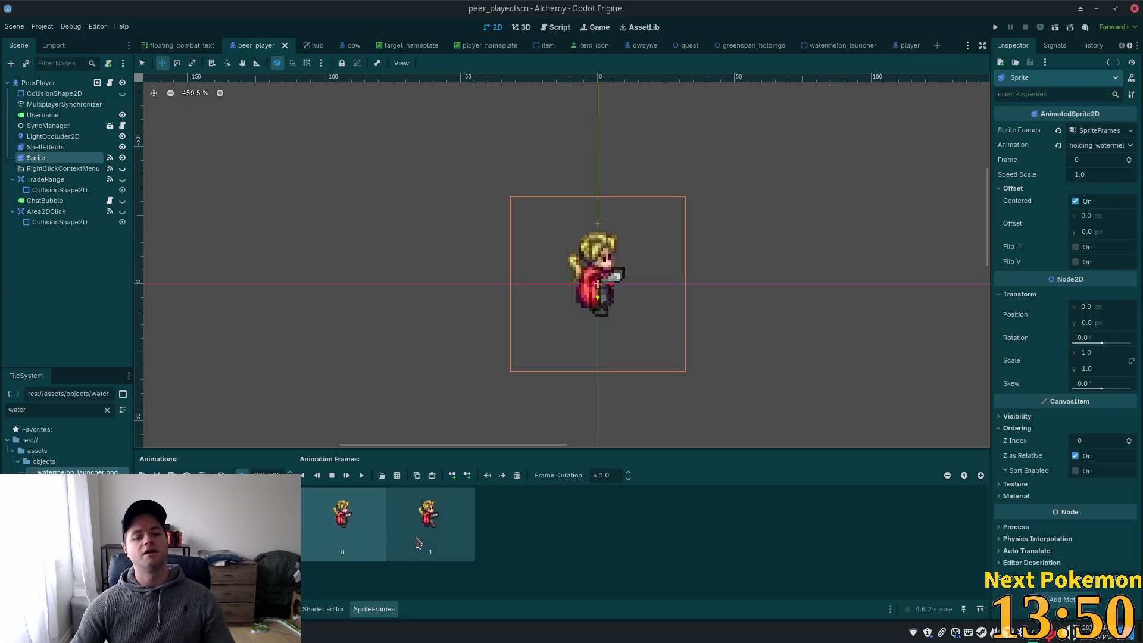
click(178, 500)
click(191, 490)
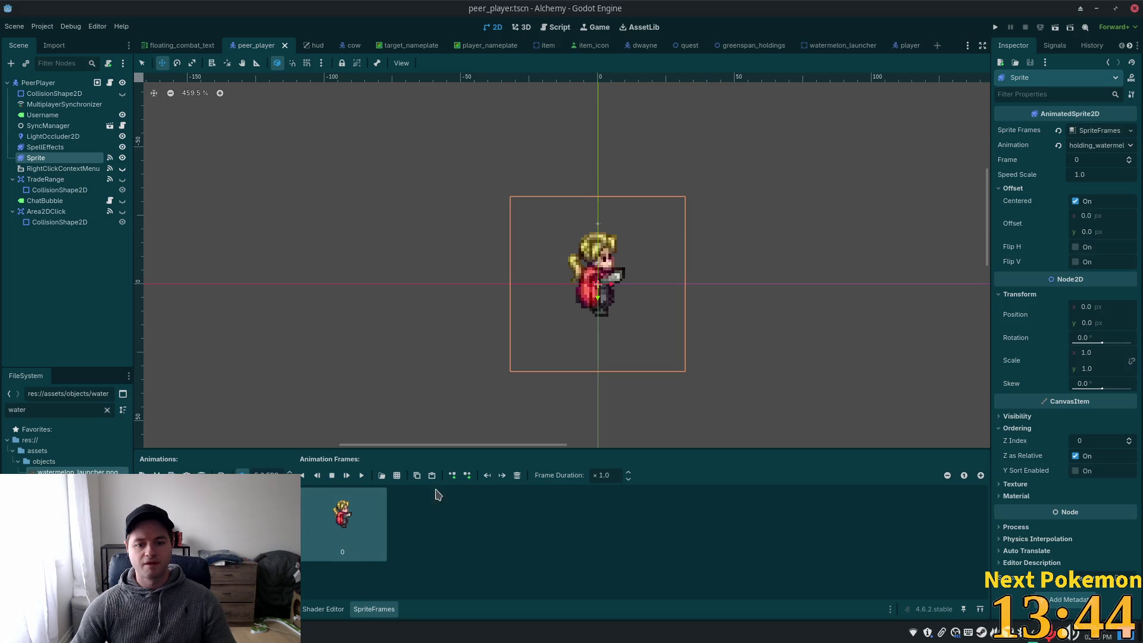
click(909, 45)
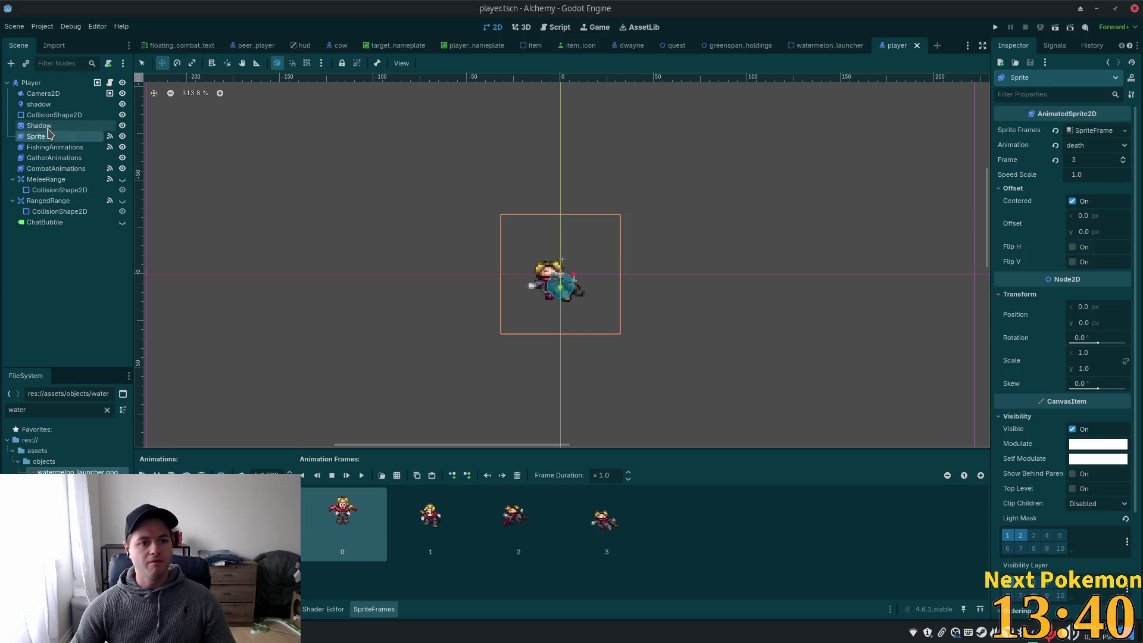
click(55, 147)
click(36, 136)
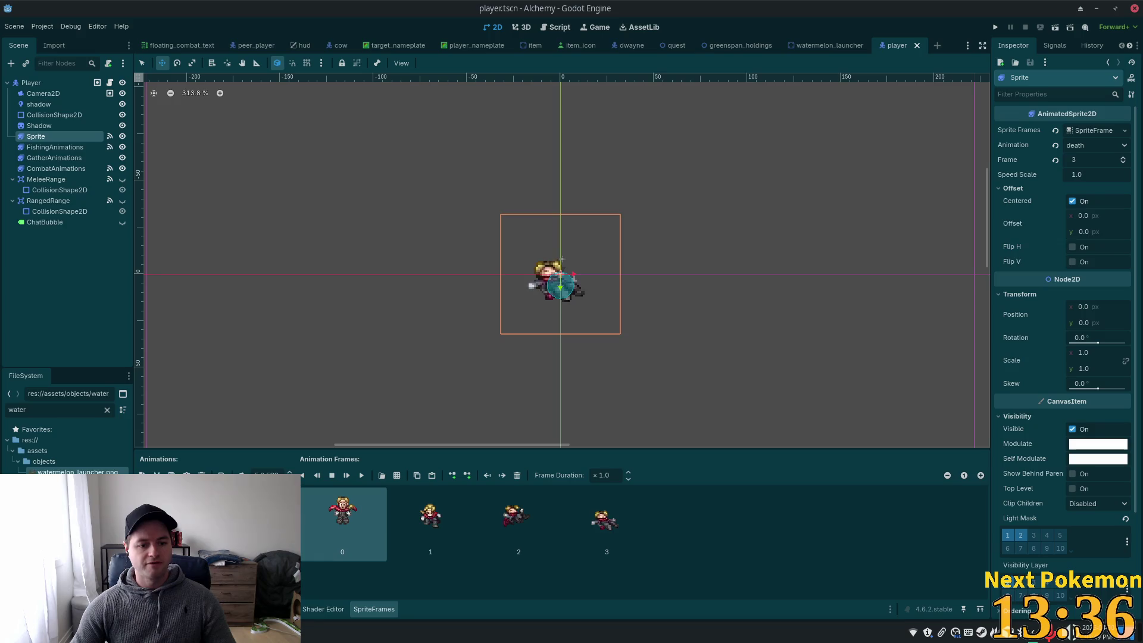
Build a two-frame holding_watermelon animation from peer_player's frames, save player.tscn, and run the game
click(142, 475)
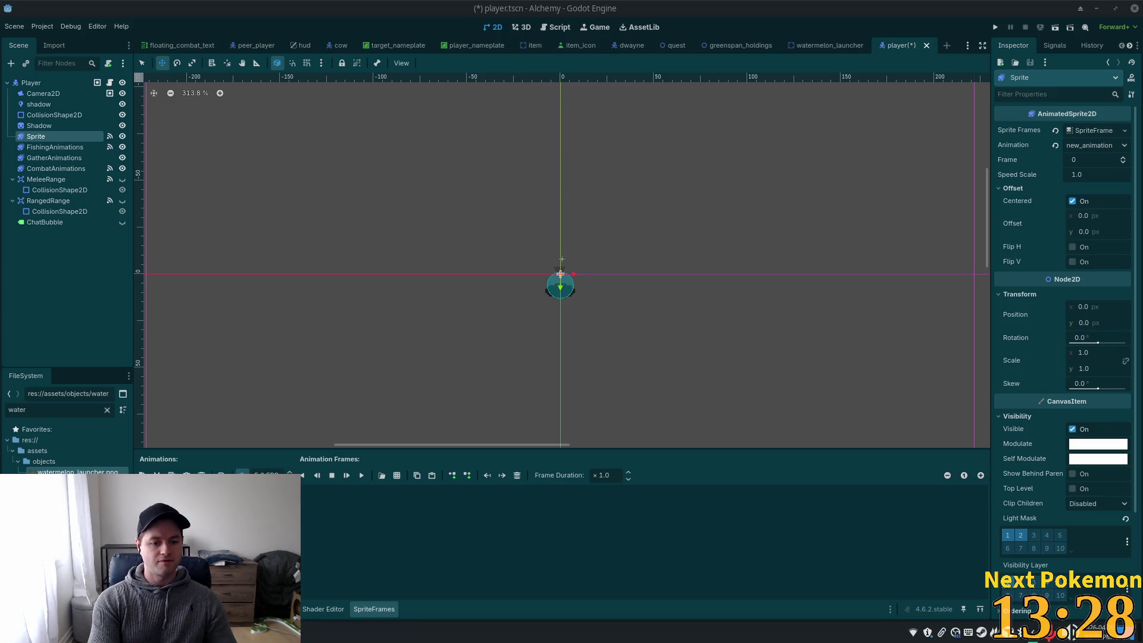
key(Return)
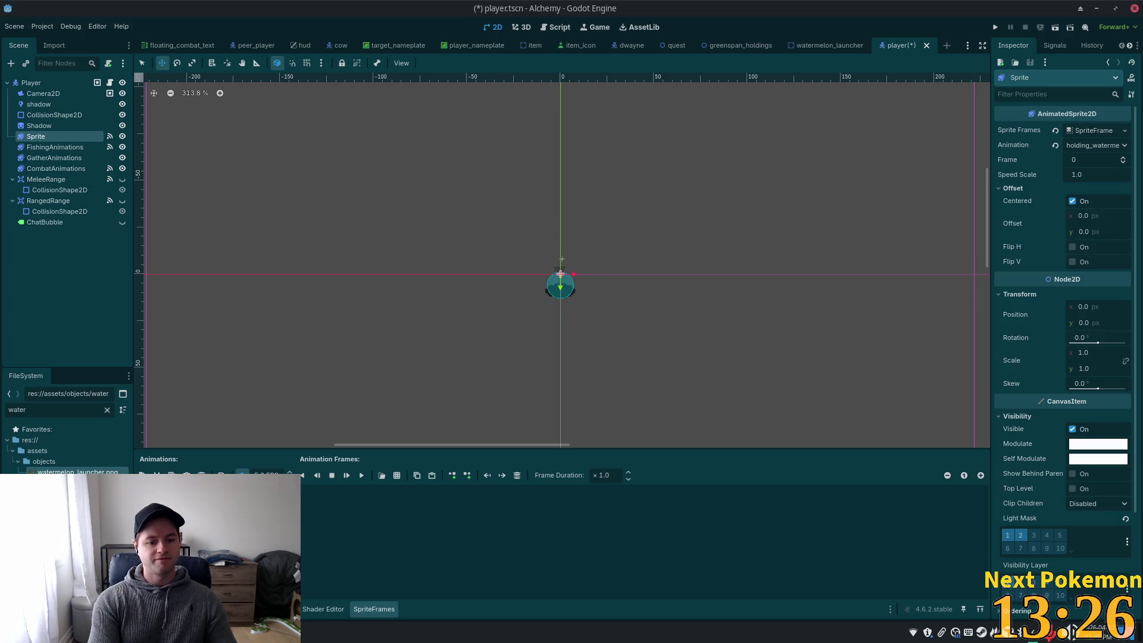
key(ctrl+v)
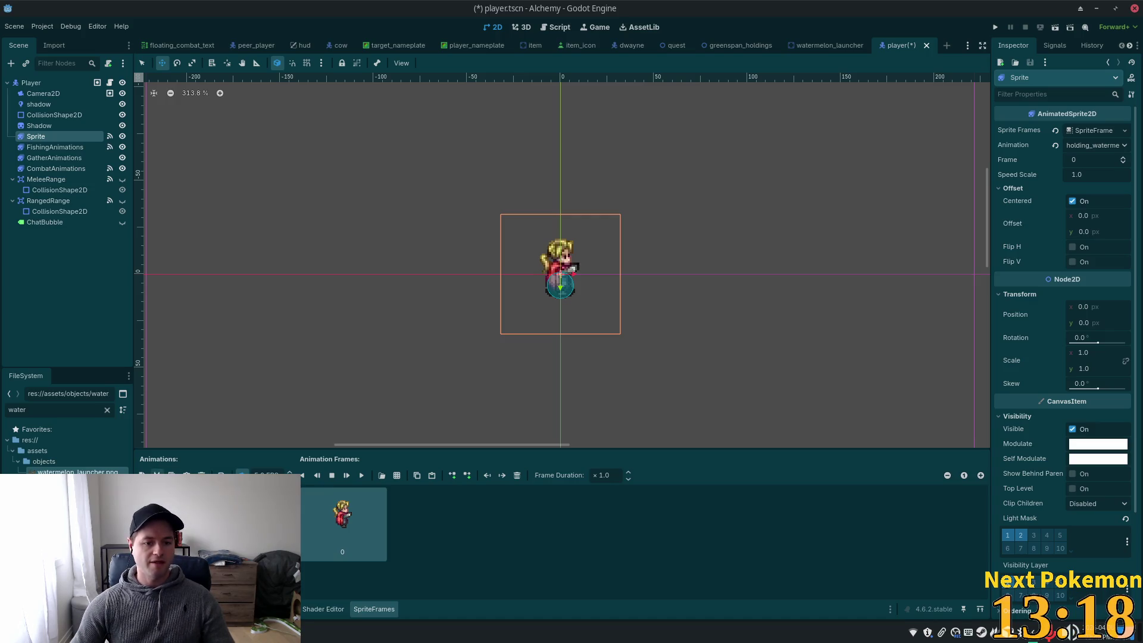
click(142, 475)
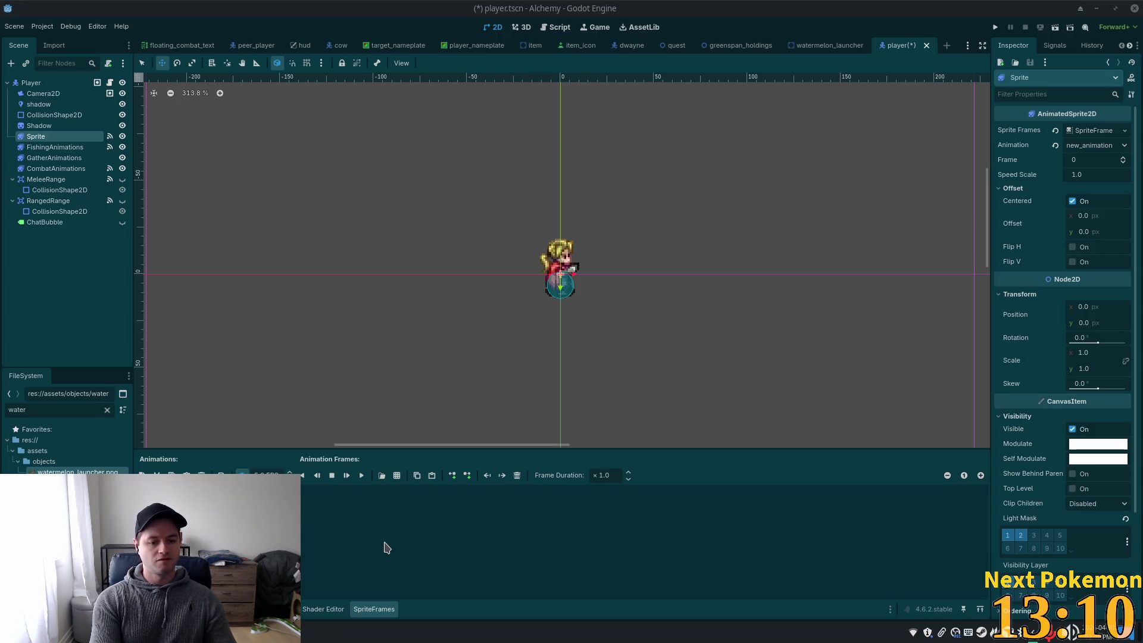
key(Return)
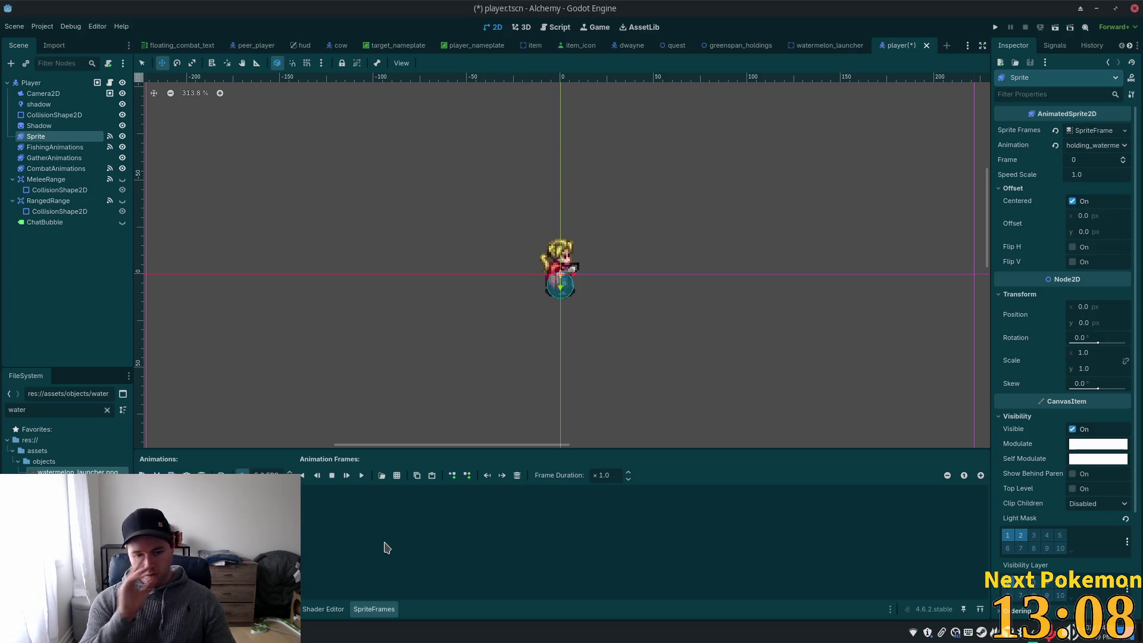
click(256, 45)
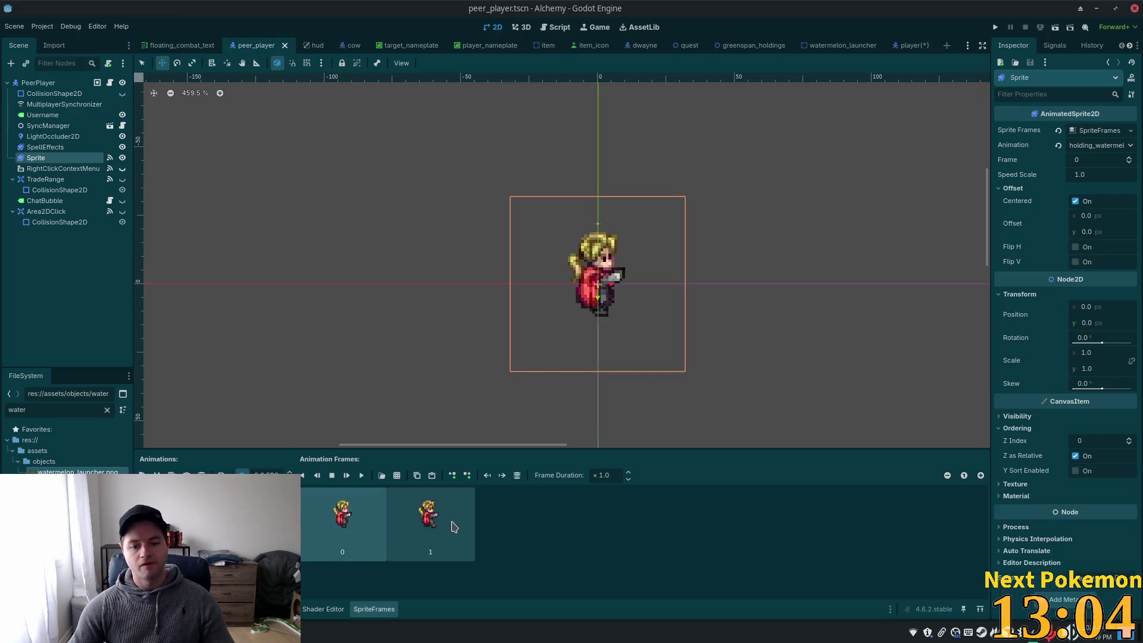
click(902, 48)
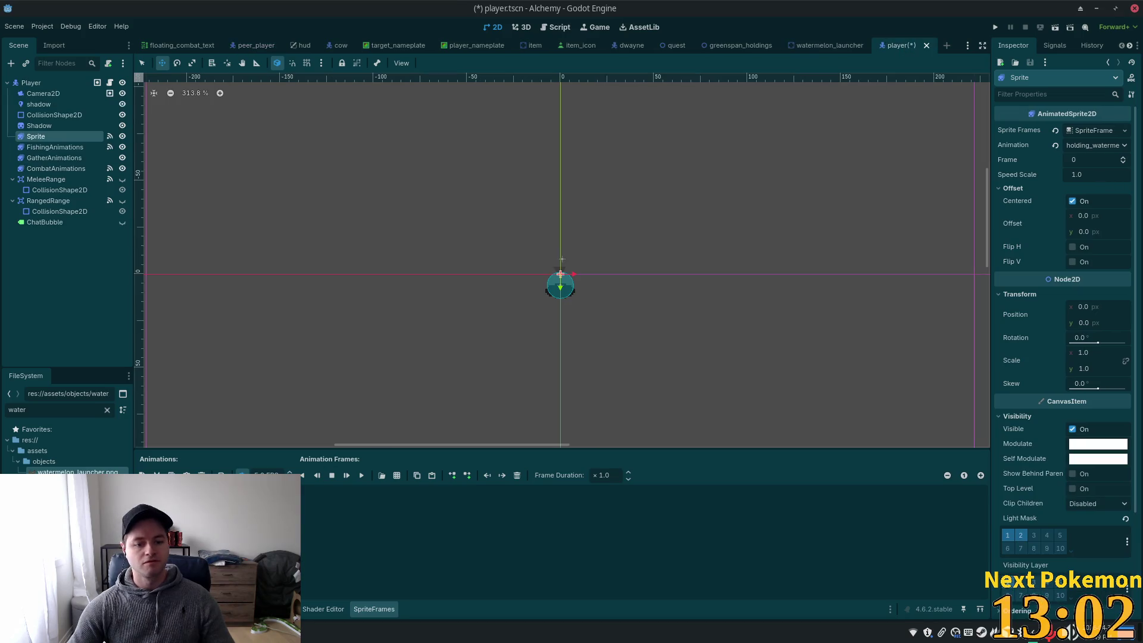
key(ctrl+s)
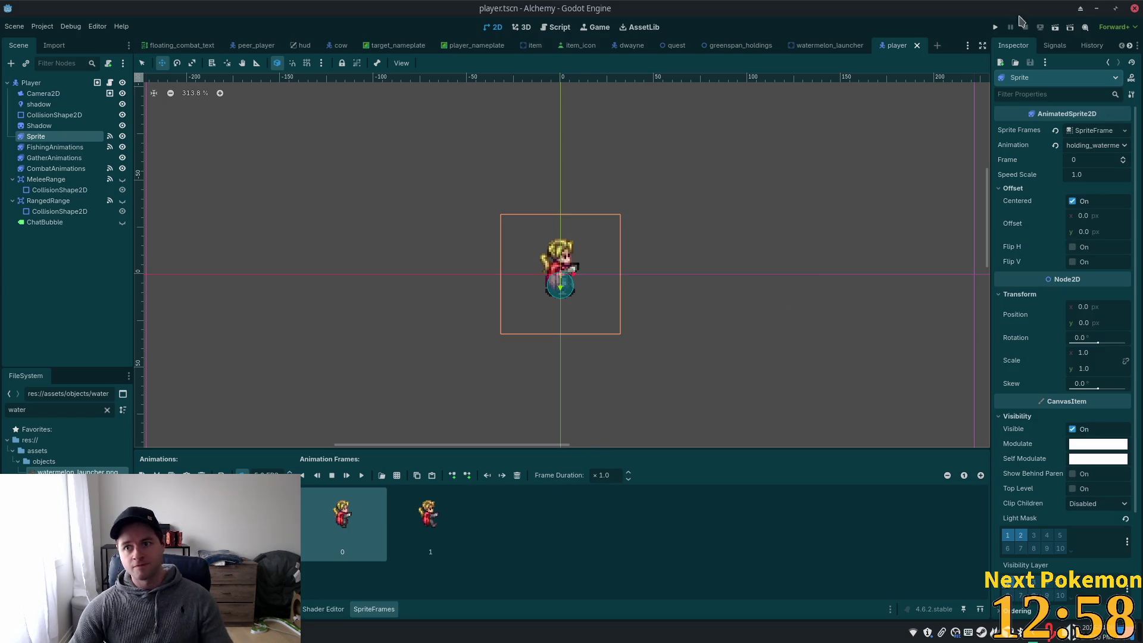
click(994, 27)
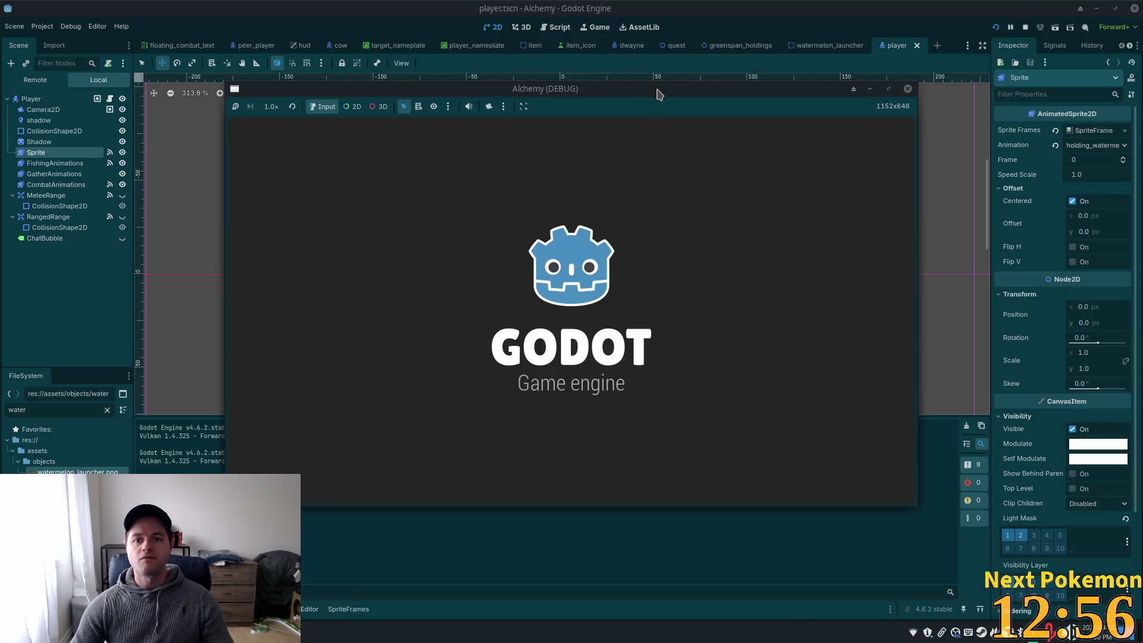
Restart Alchemy, try both client windows, then stop the game and switch to Cursor
drag(658, 92, 799, 112)
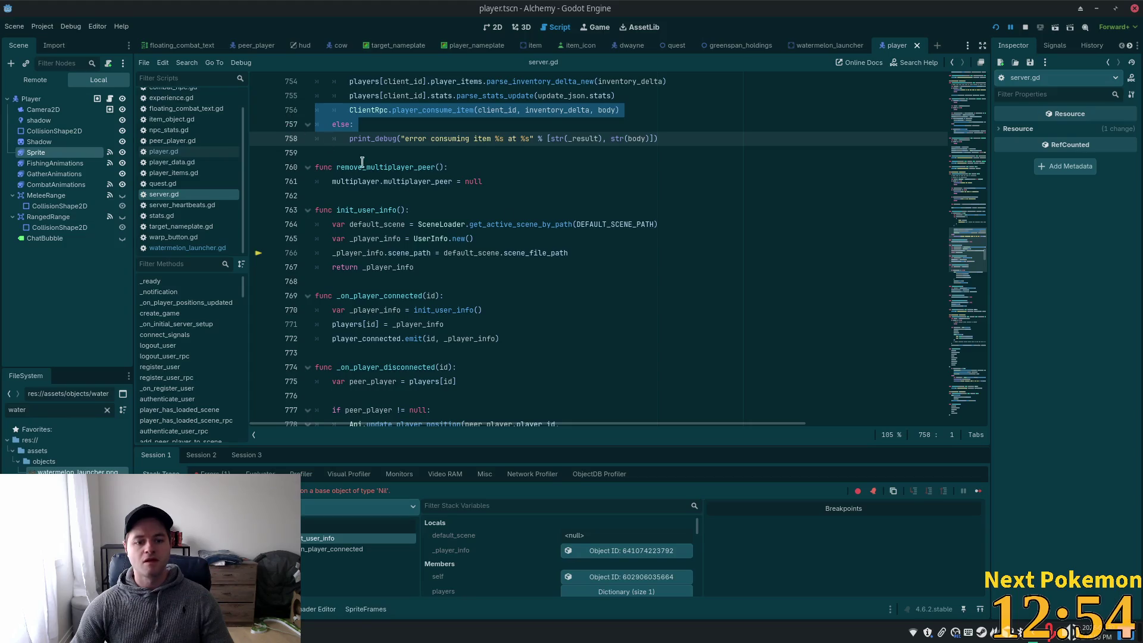
click(646, 244)
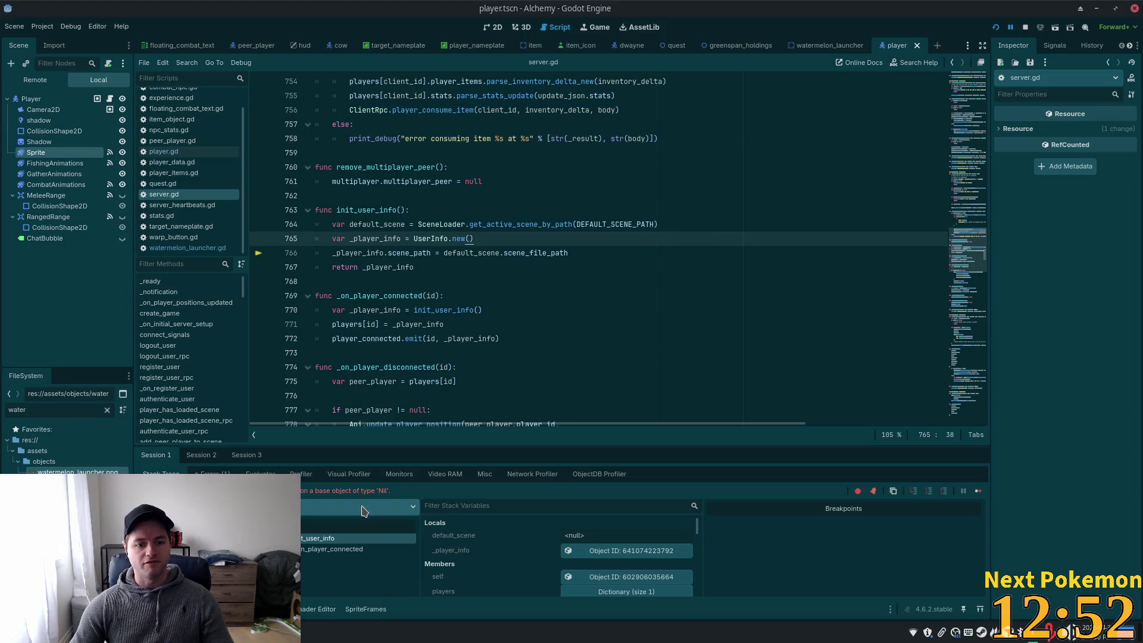
click(995, 27)
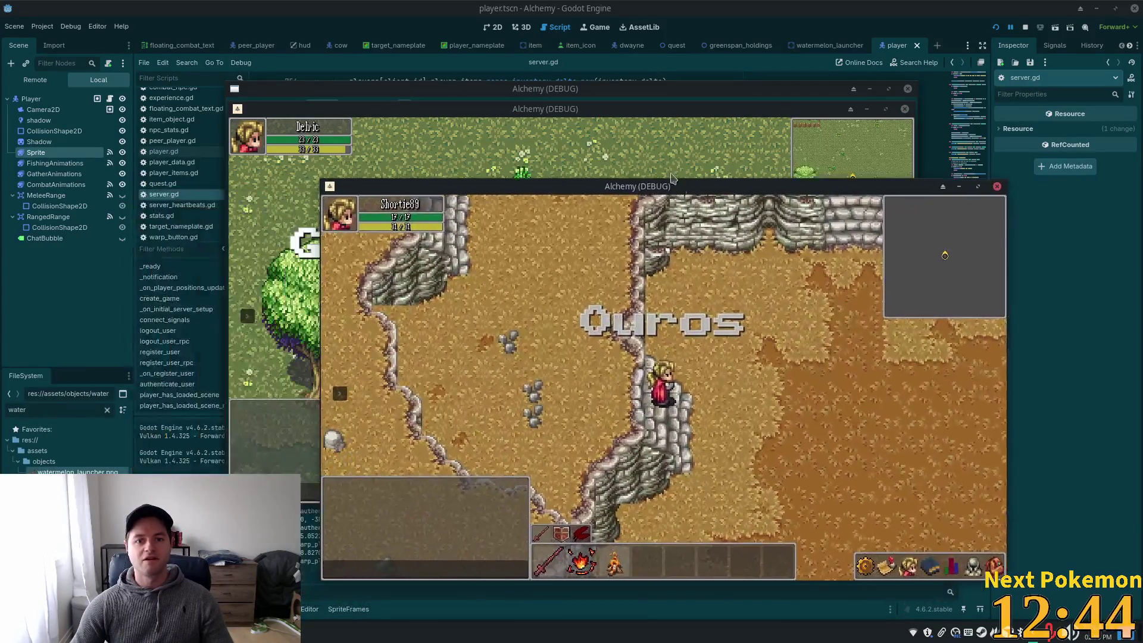
click(588, 305)
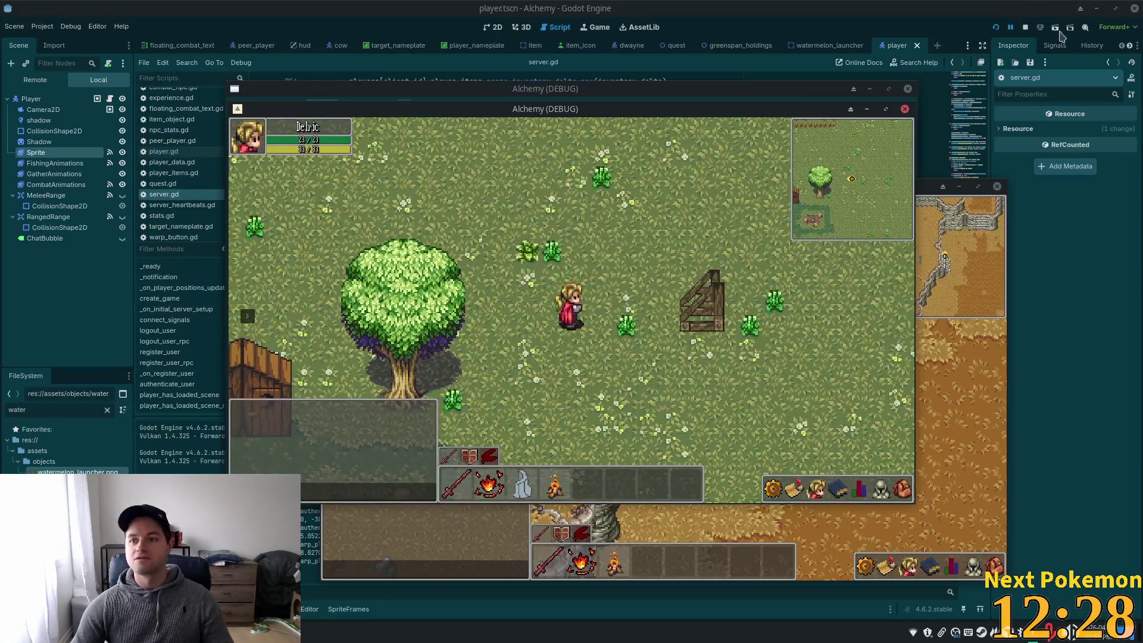
key(F8)
key(alt+Tab)
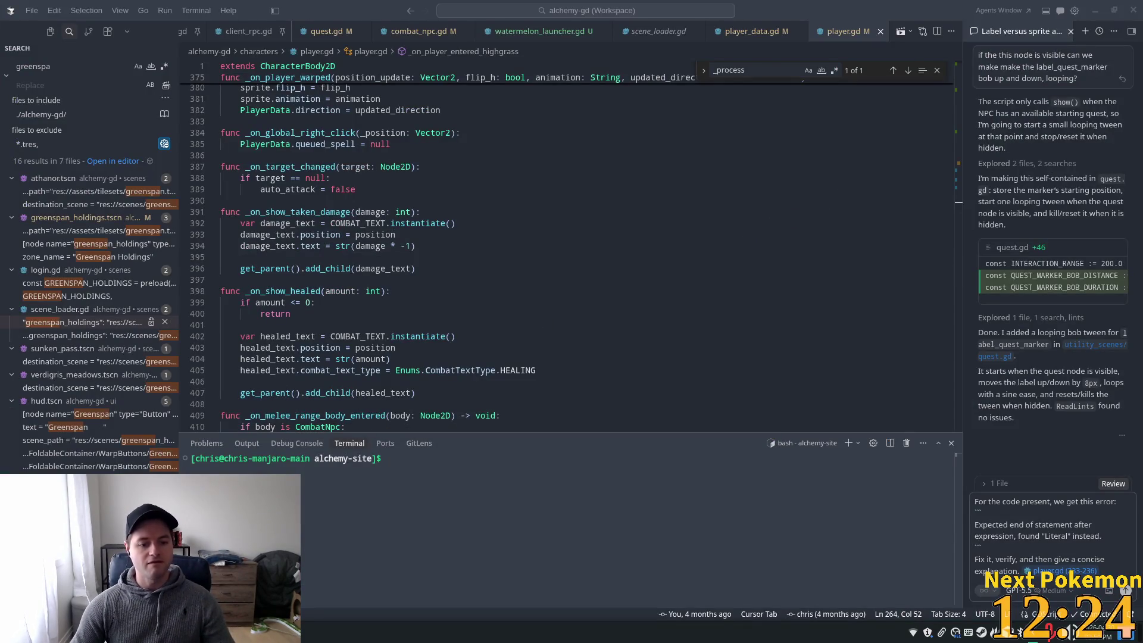
Preview the Sprite's holding_watermelon animation in the 2D view and save player.tscn
key(alt+Tab)
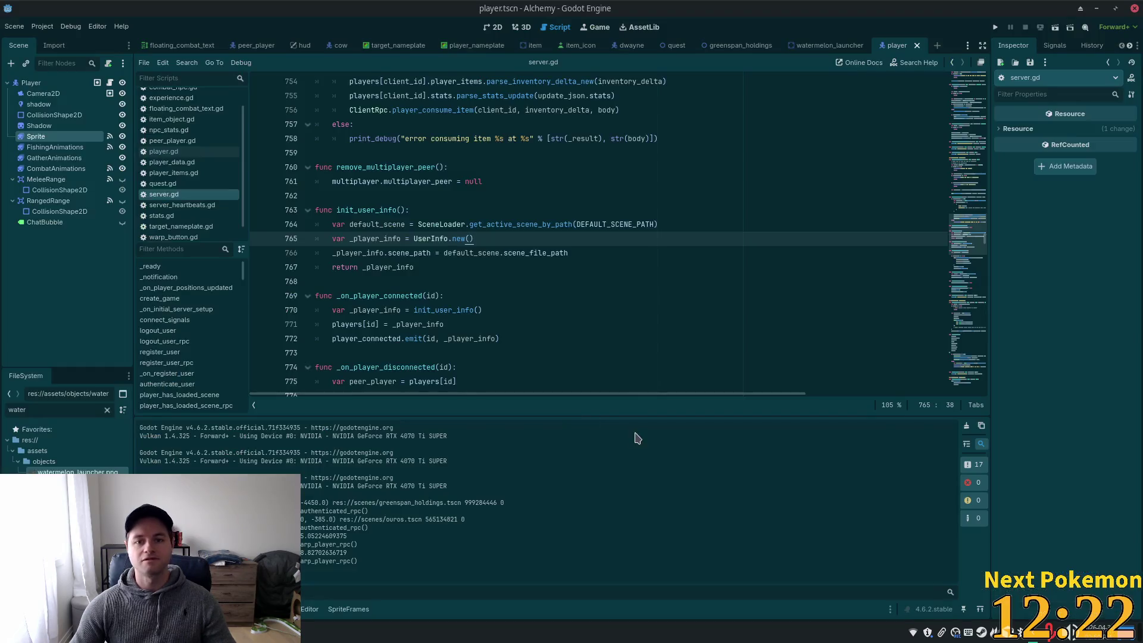
click(37, 137)
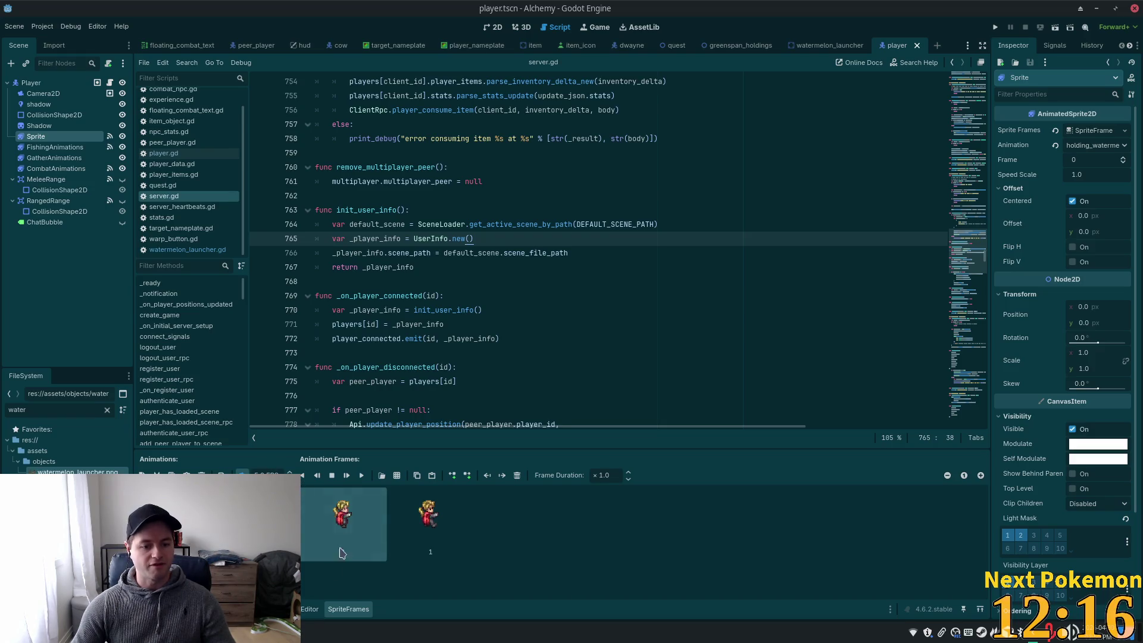
click(492, 28)
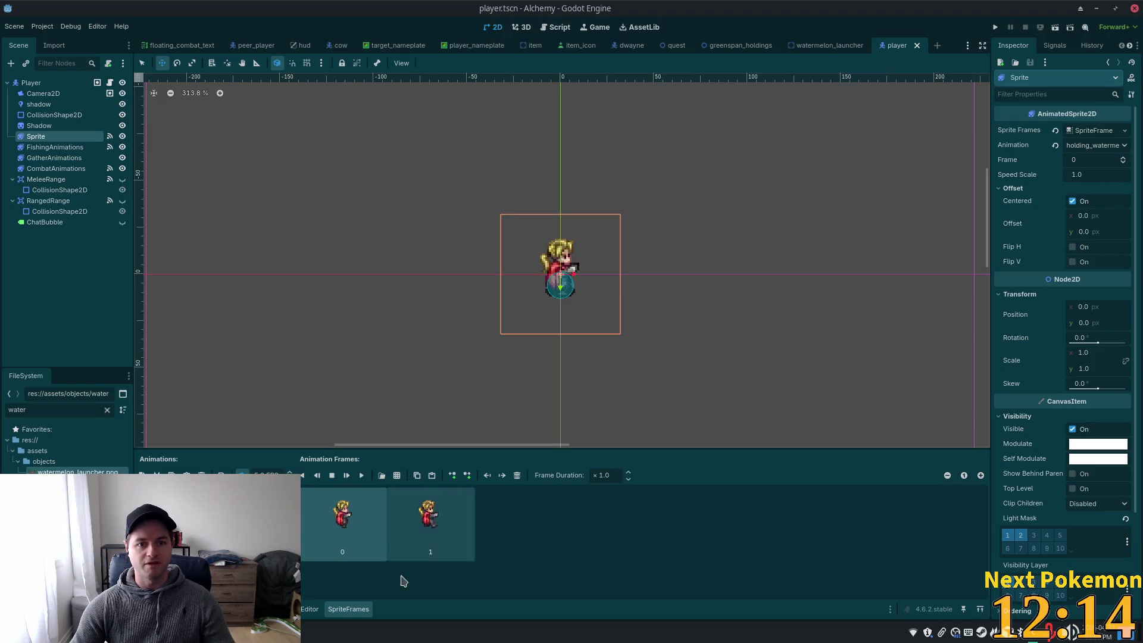
click(364, 475)
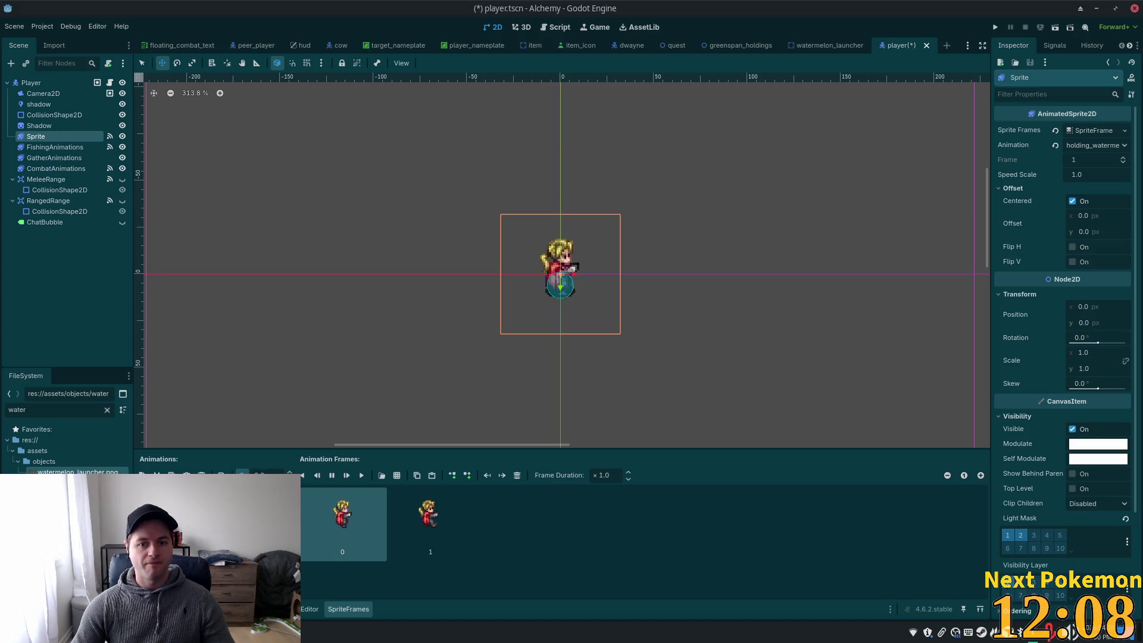
key(ctrl+s)
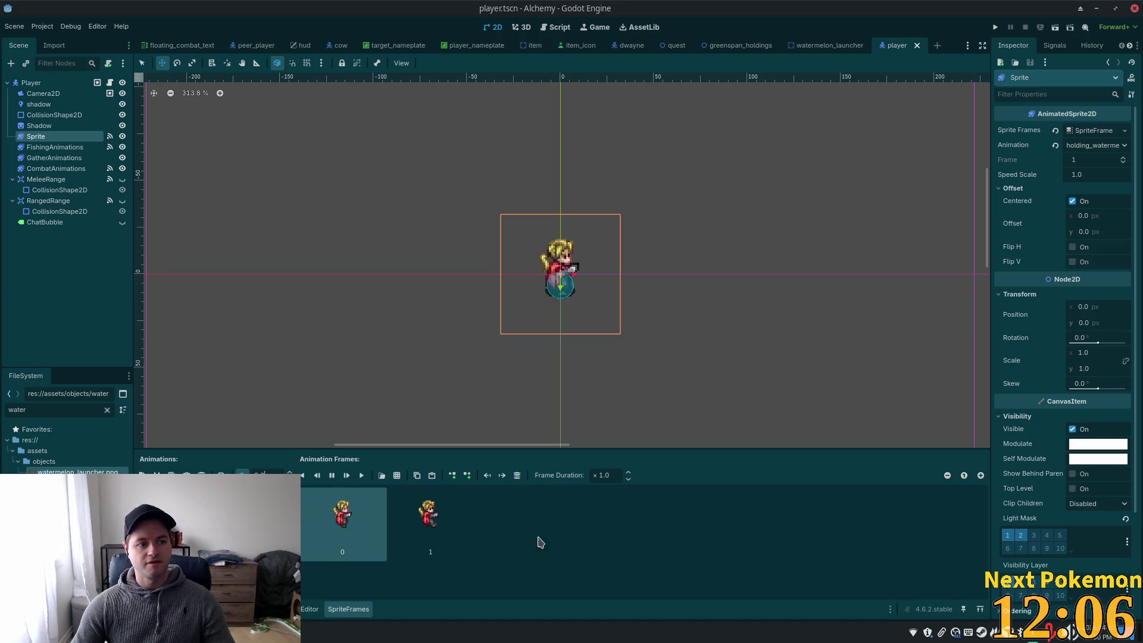
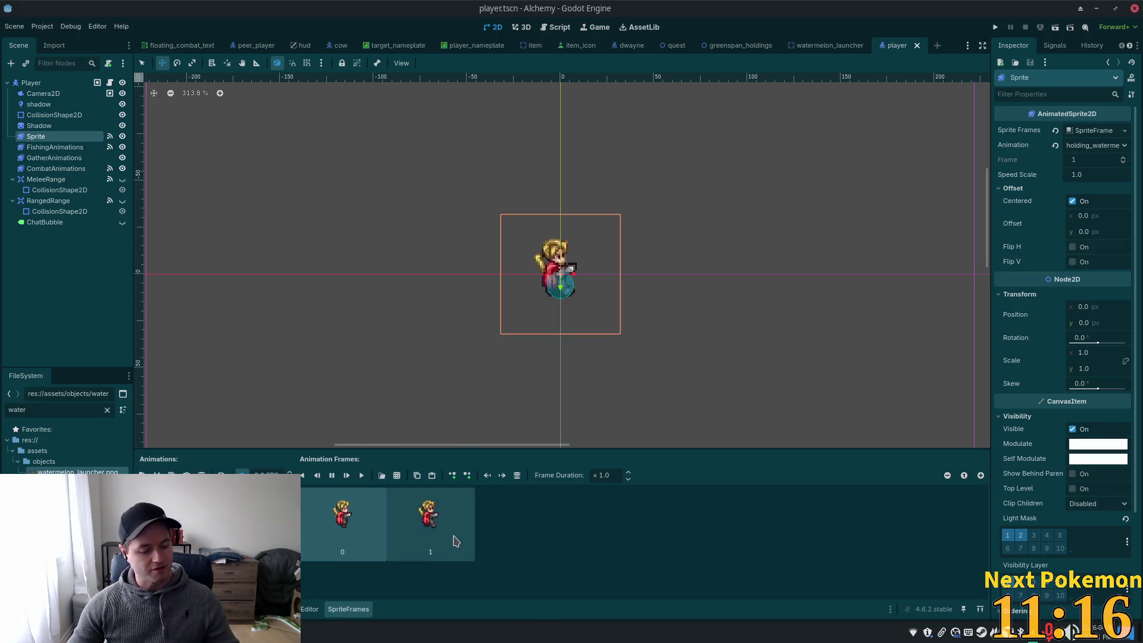
Switch from Godot to the Cursor window showing player.gd
key(alt+Tab)
key(alt+Tab)
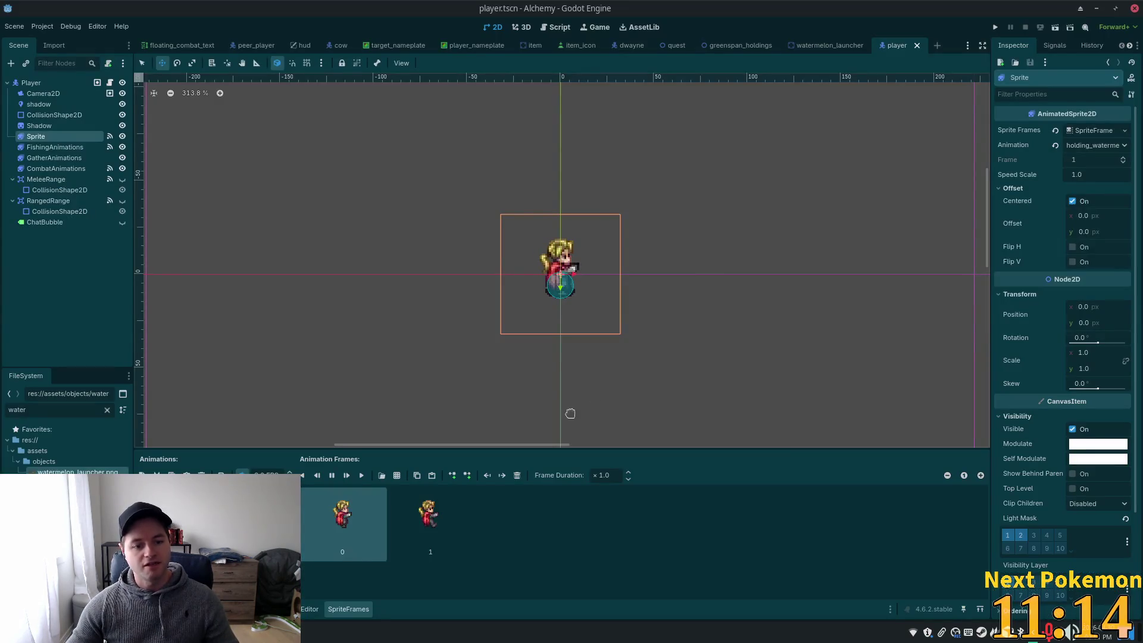
key(alt+Tab)
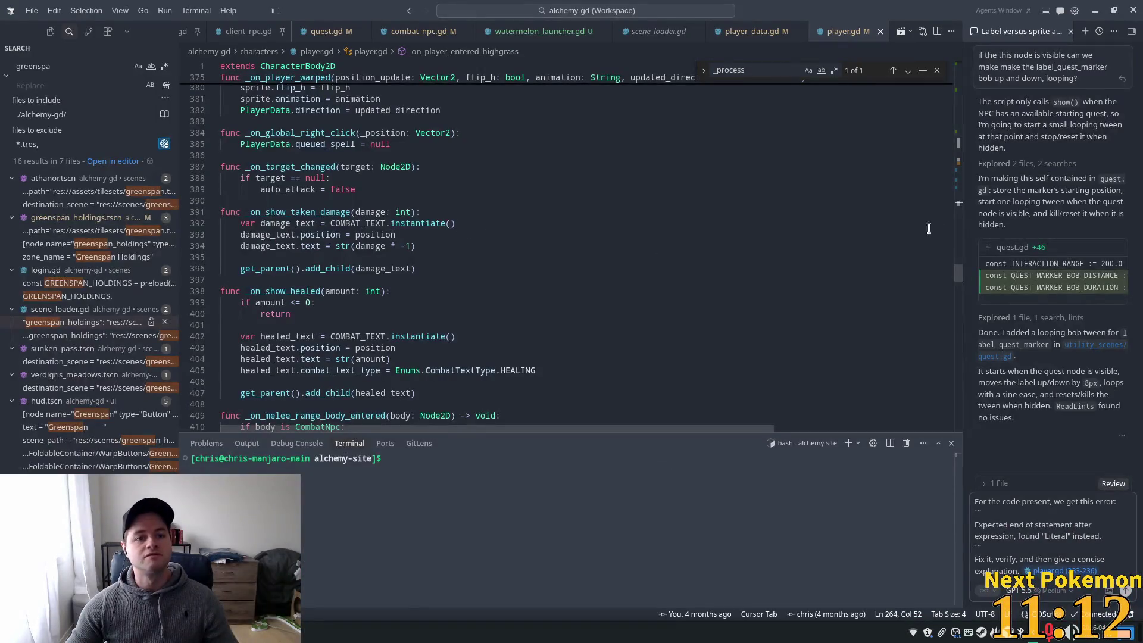
Search player.gd for 'idle' and jump to the idle assignment on line 194
click(744, 216)
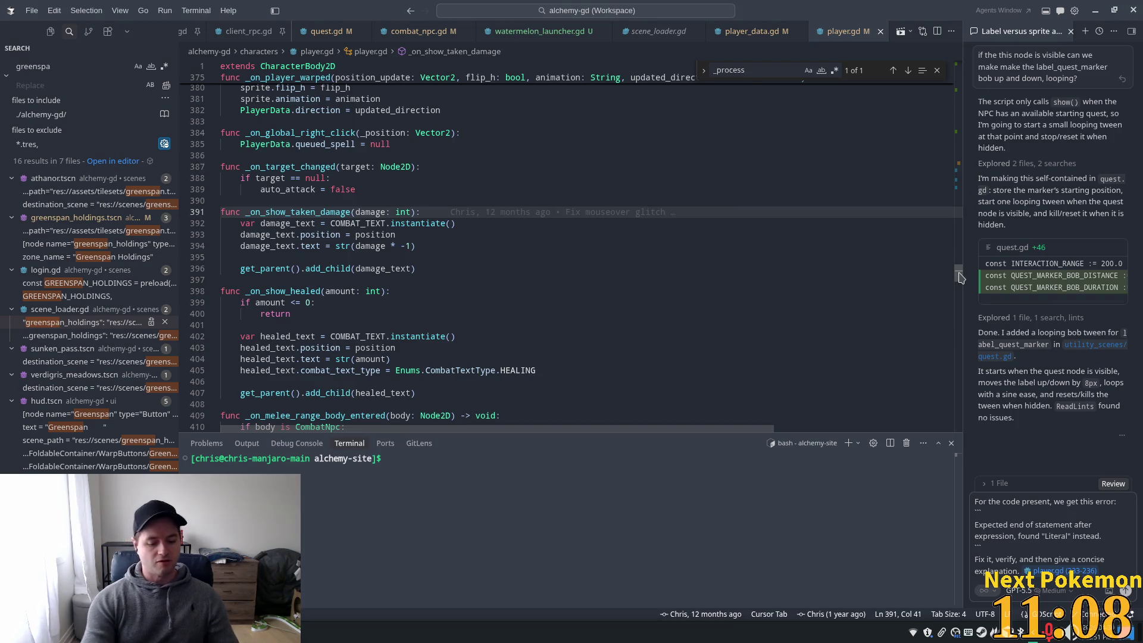
key(ctrl+f)
text("idle)
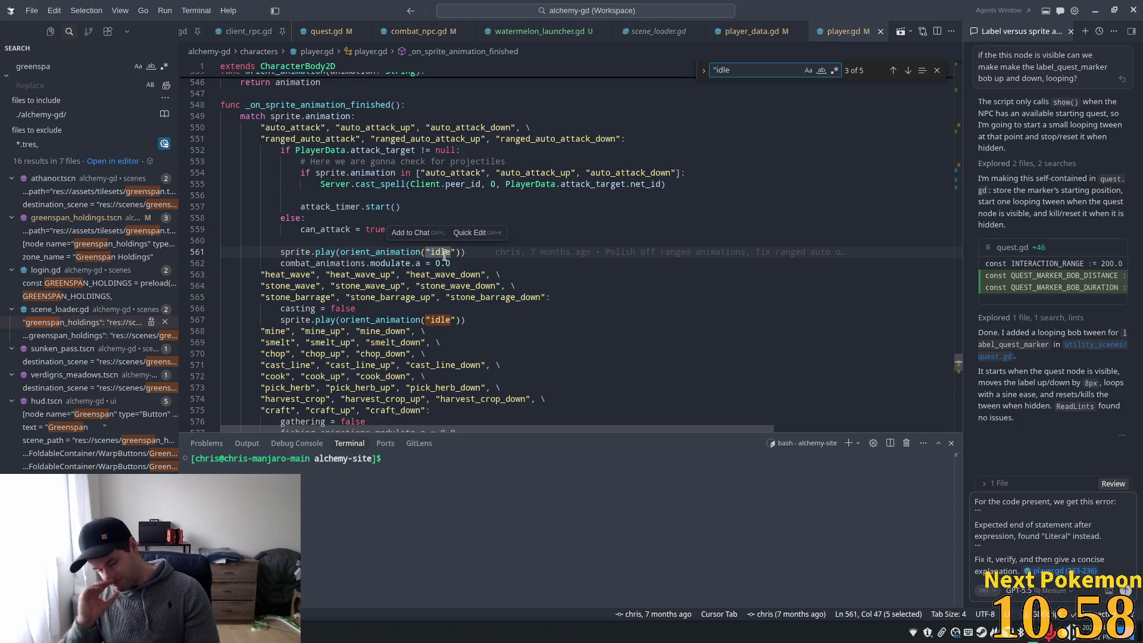
key(Return)
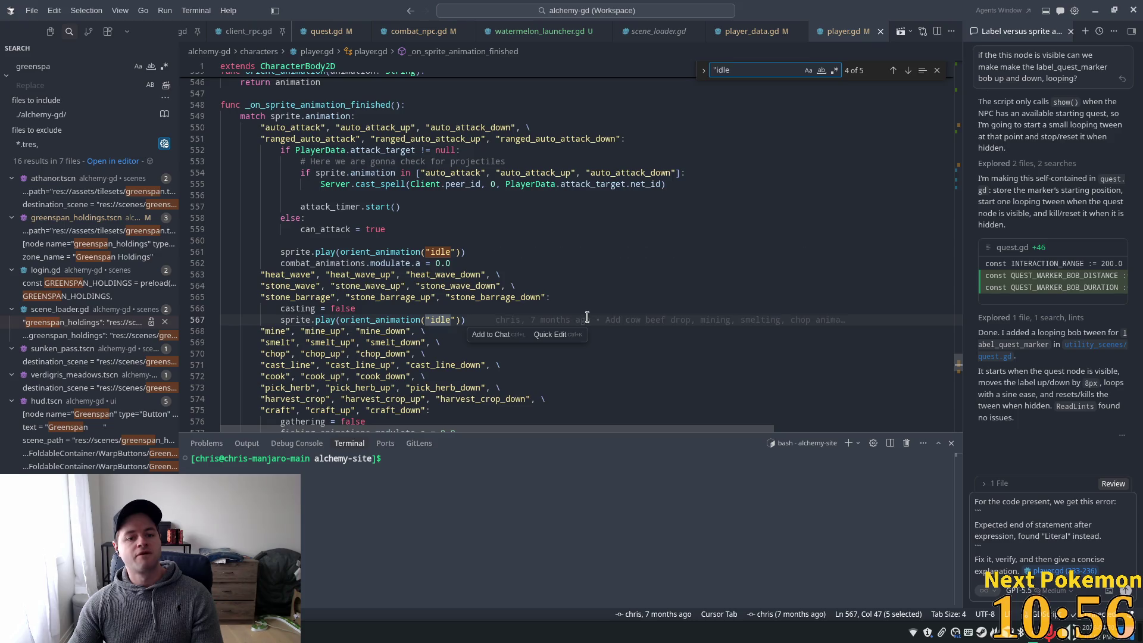
scroll(586, 221, down, 3)
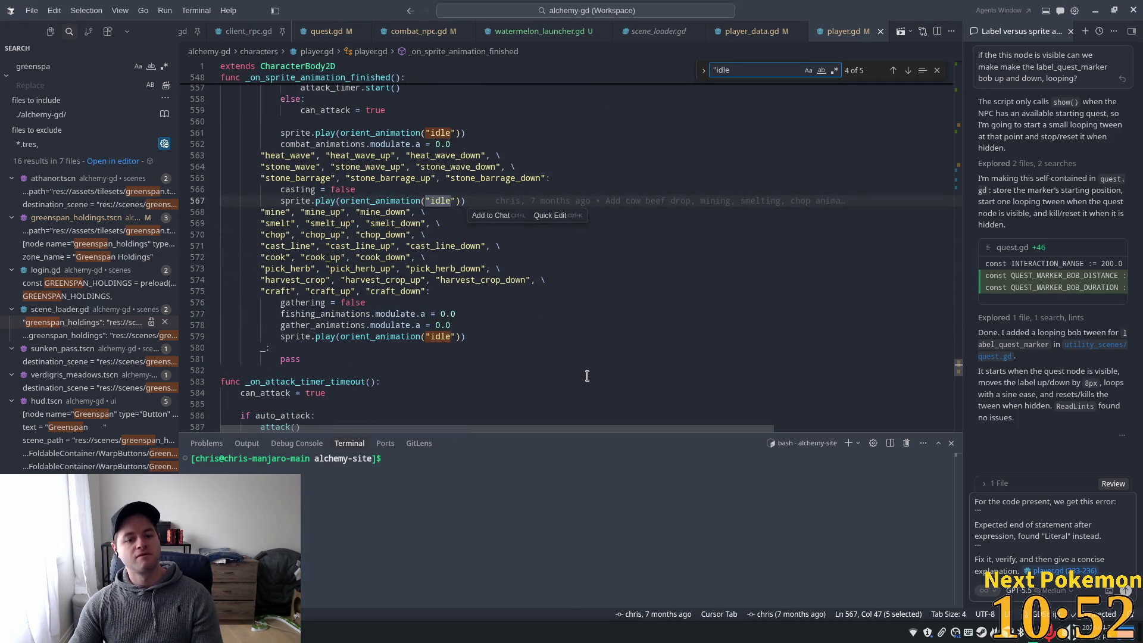
key(Return)
key(Return)
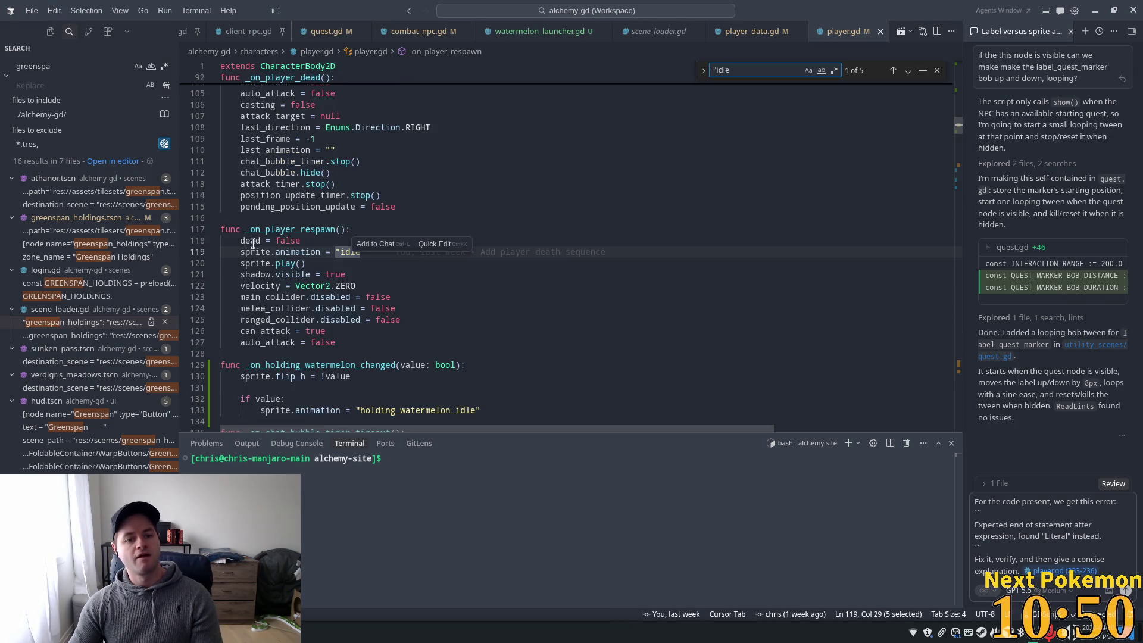
key(Return)
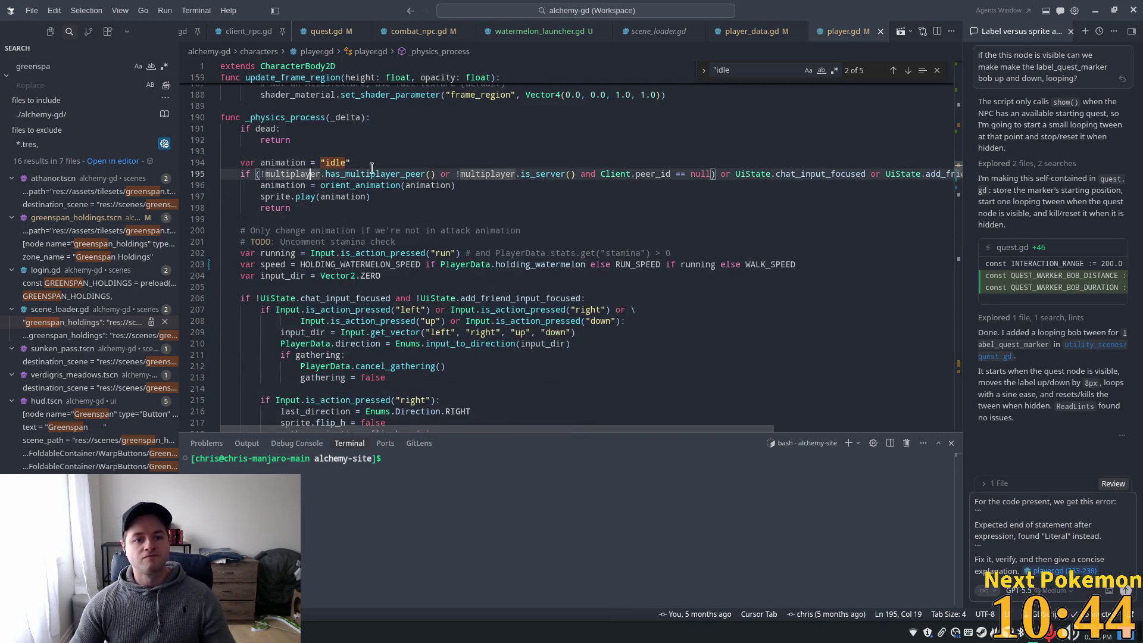
Accept the suggestion so line 194 uses holding_watermelon_idle when a watermelon is held, otherwise idle
click(310, 263)
click(319, 252)
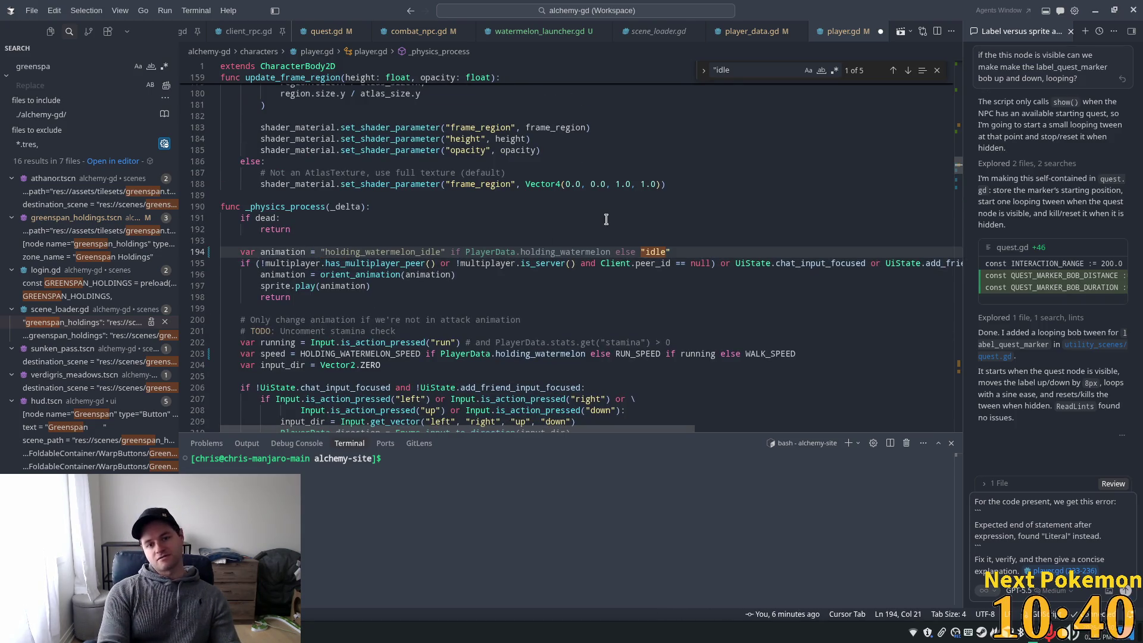
key(Tab)
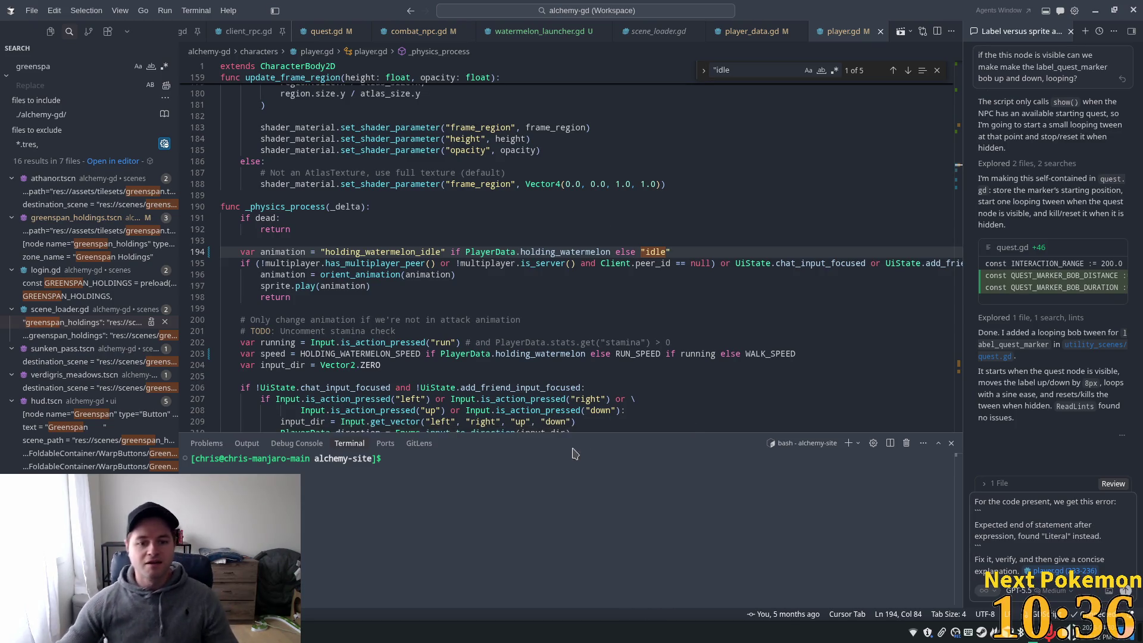
scroll(562, 274, down, 8)
scroll(563, 274, down, 10)
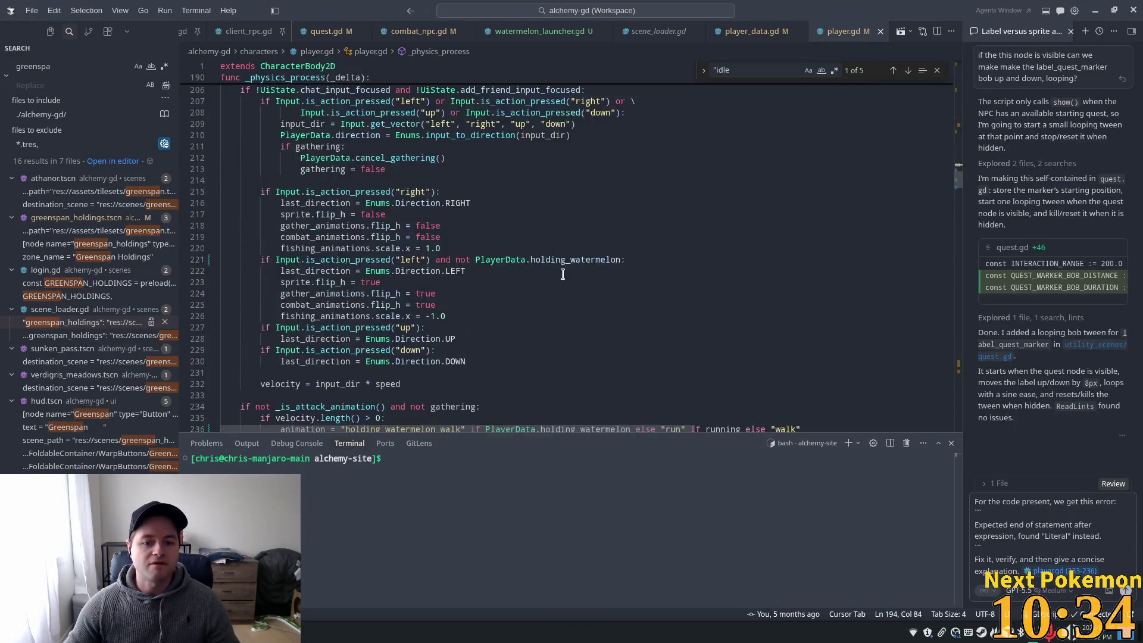
scroll(563, 273, down, 4)
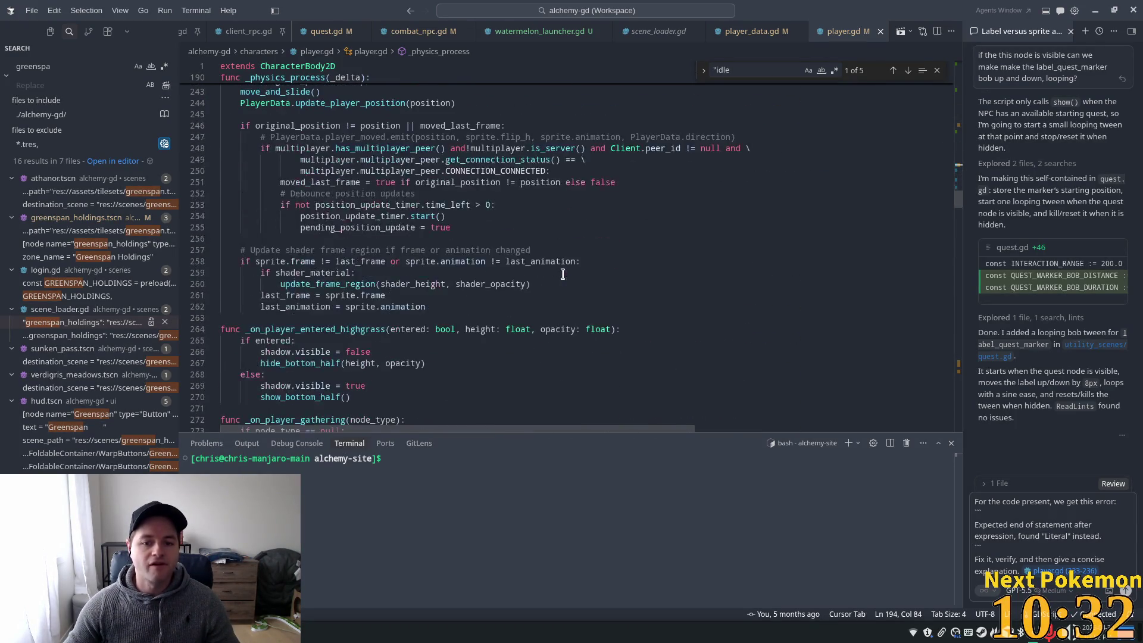
Run the project from Godot and walk the player in every direction around the field
key(alt+Tab)
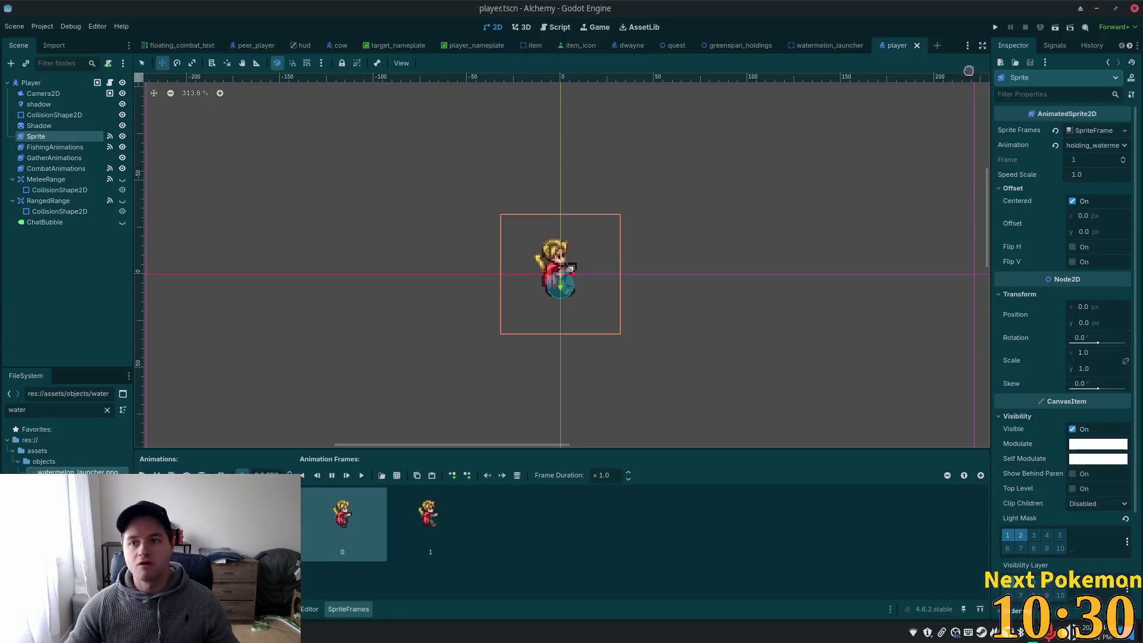
key(F5)
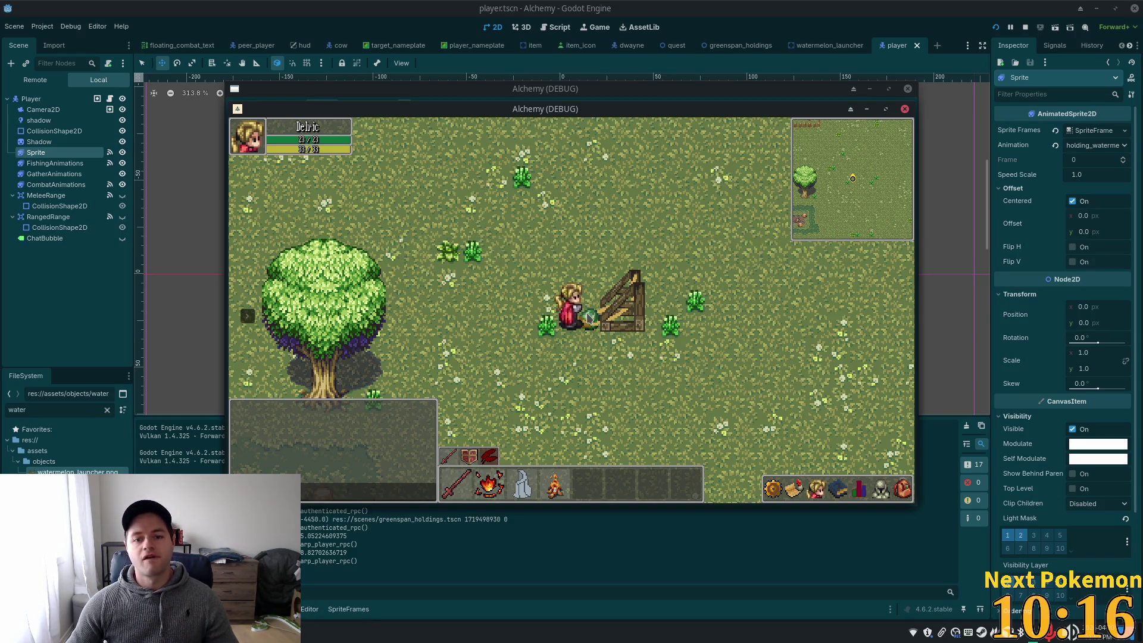
key(a)
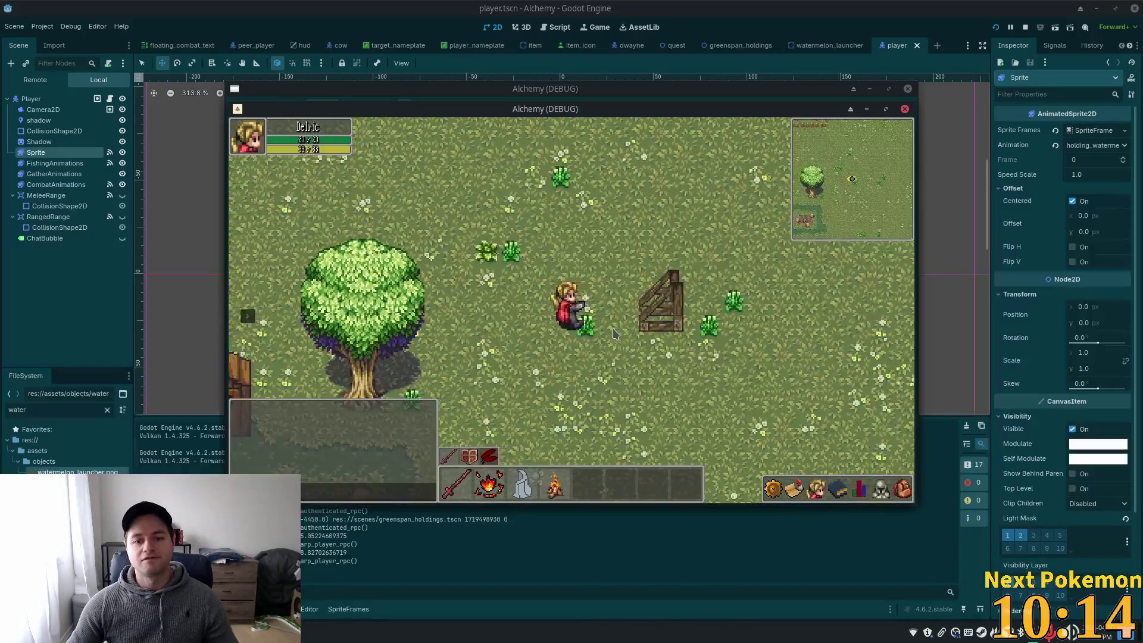
key(a)
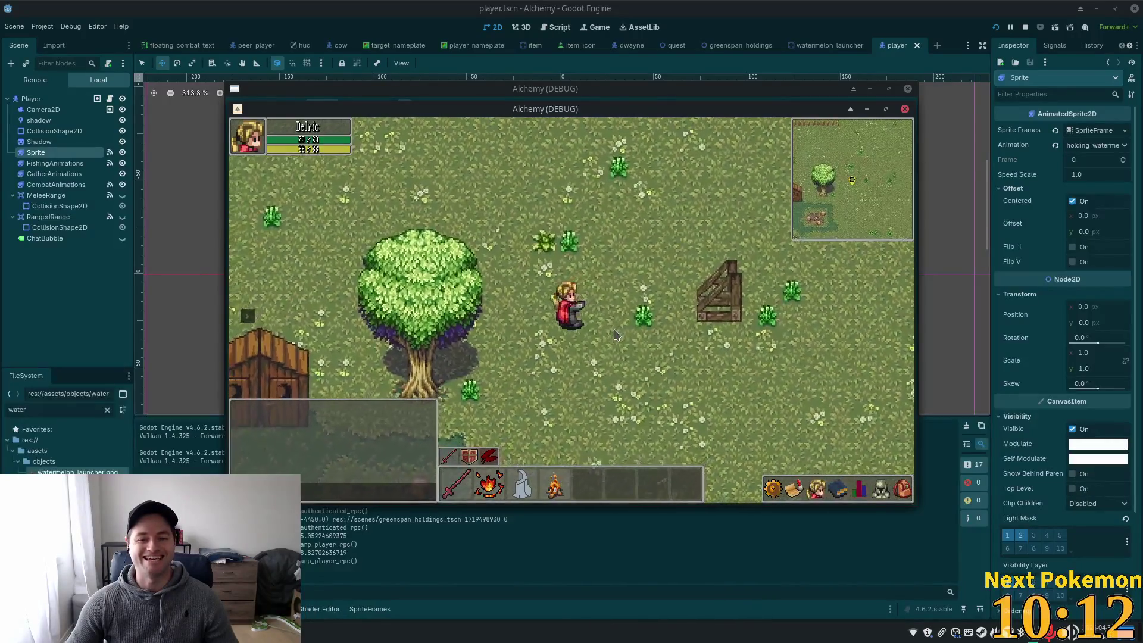
key(w+d)
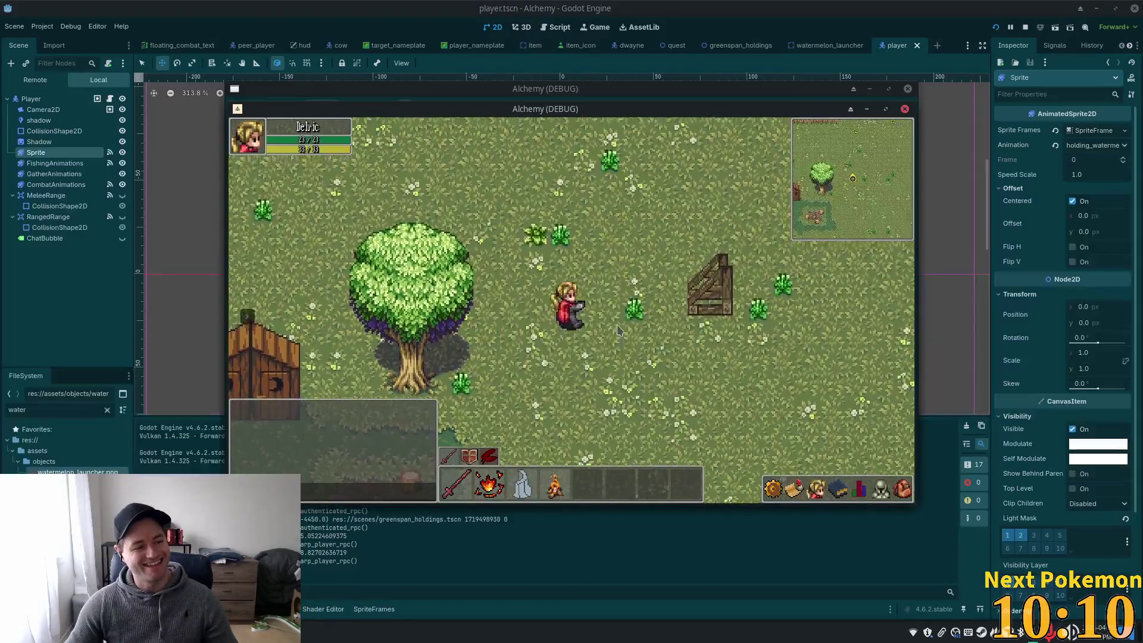
key(s)
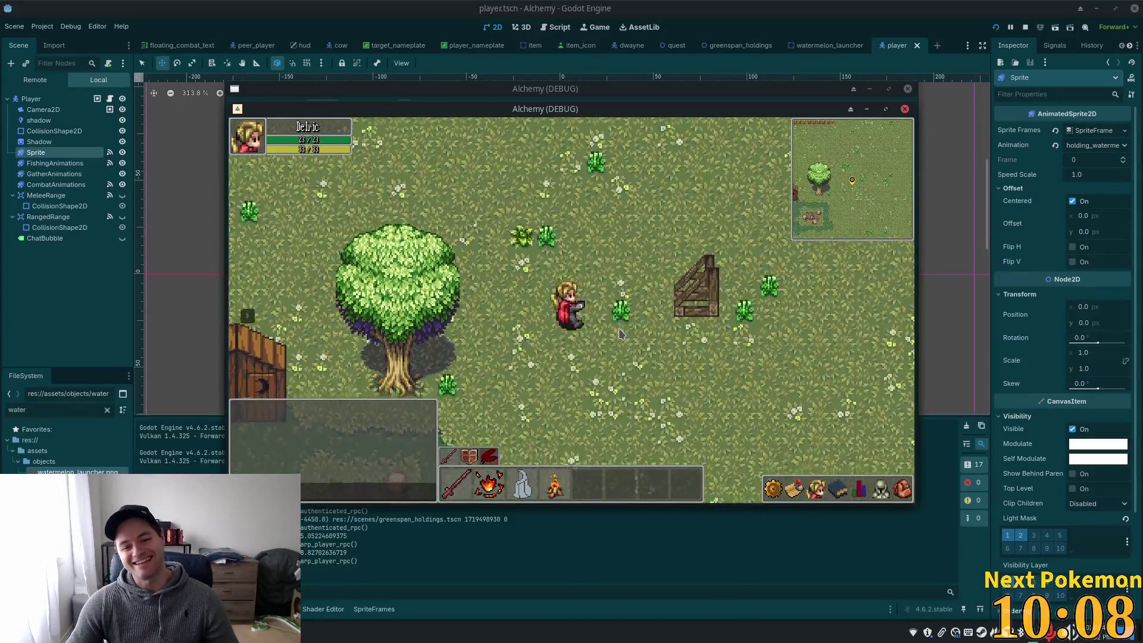
key(w)
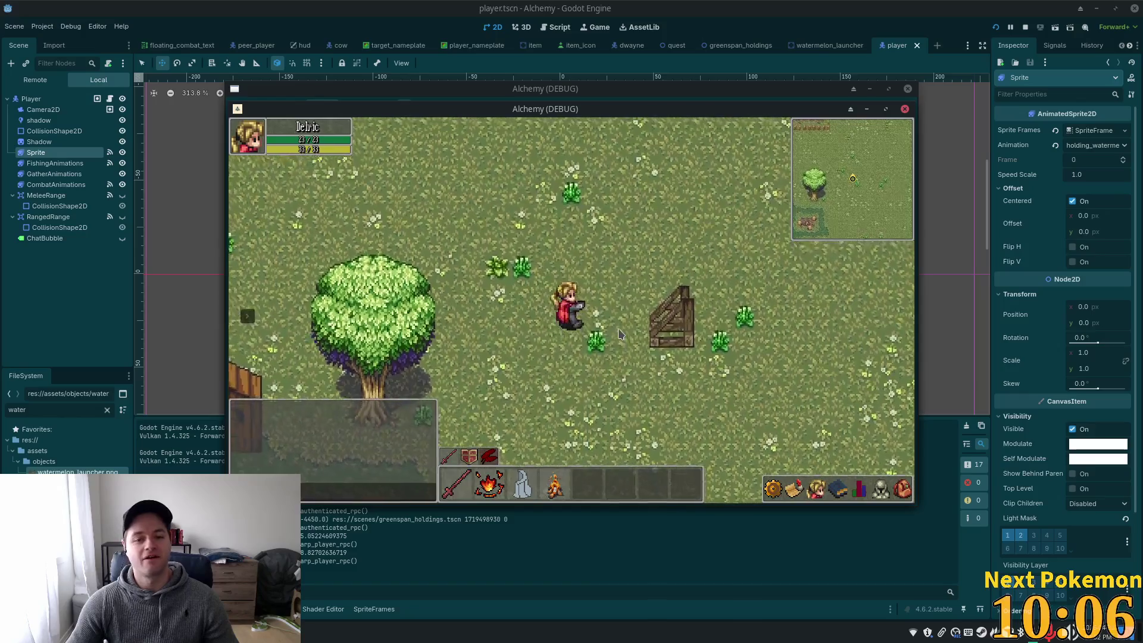
key(s+a)
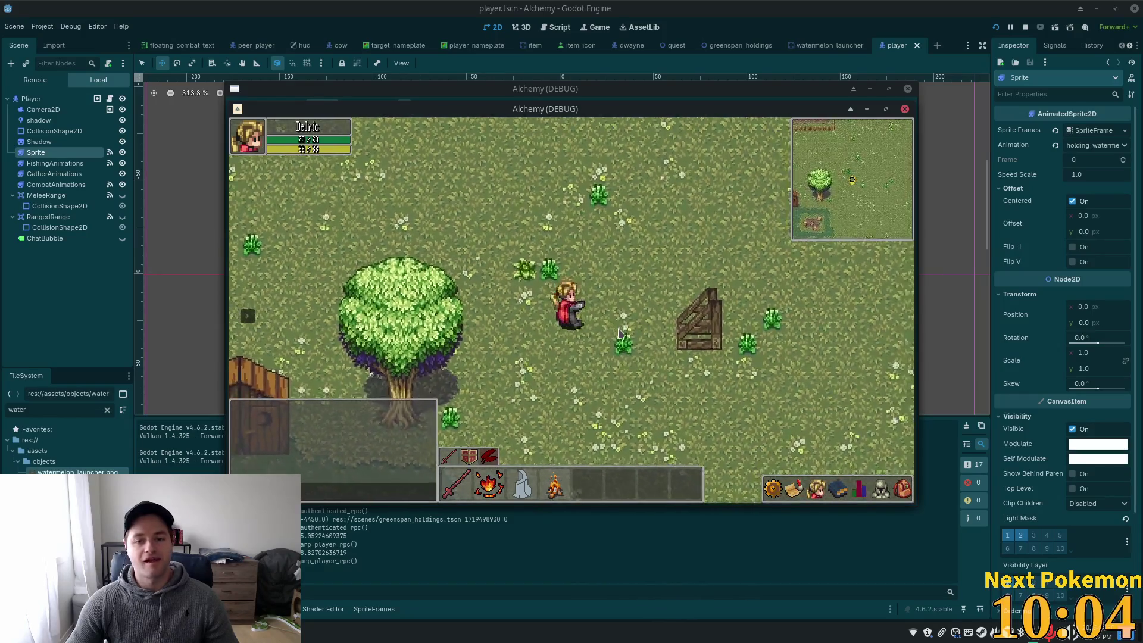
key(s)
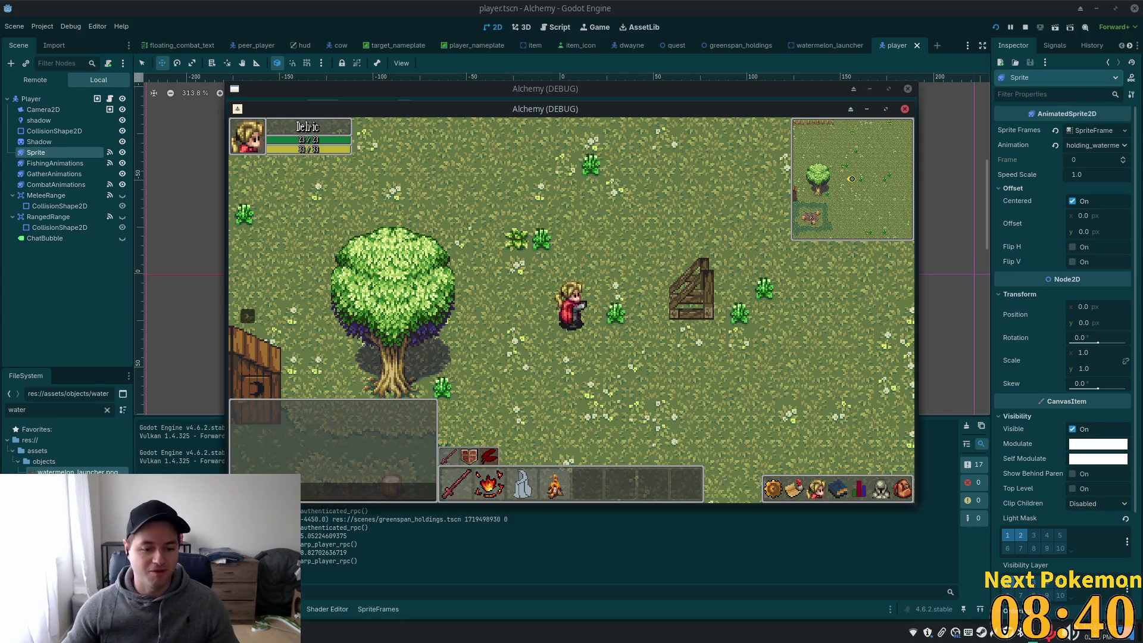
Stop the game and trace the missing holding_watermelon_walk_down error to player.gd line 240
key(F8)
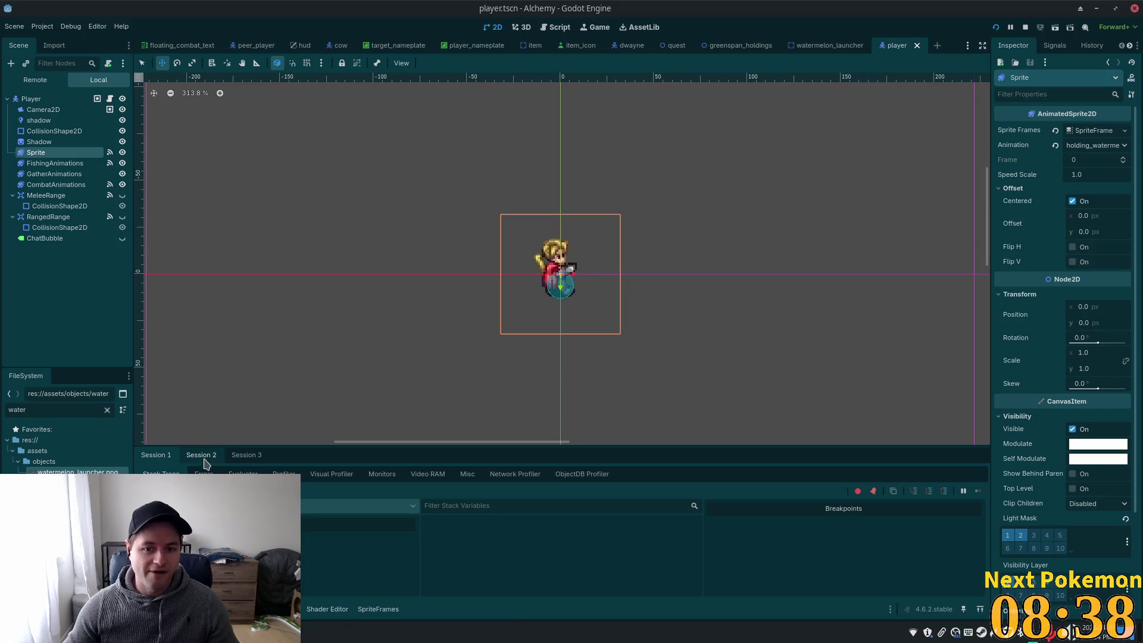
click(208, 456)
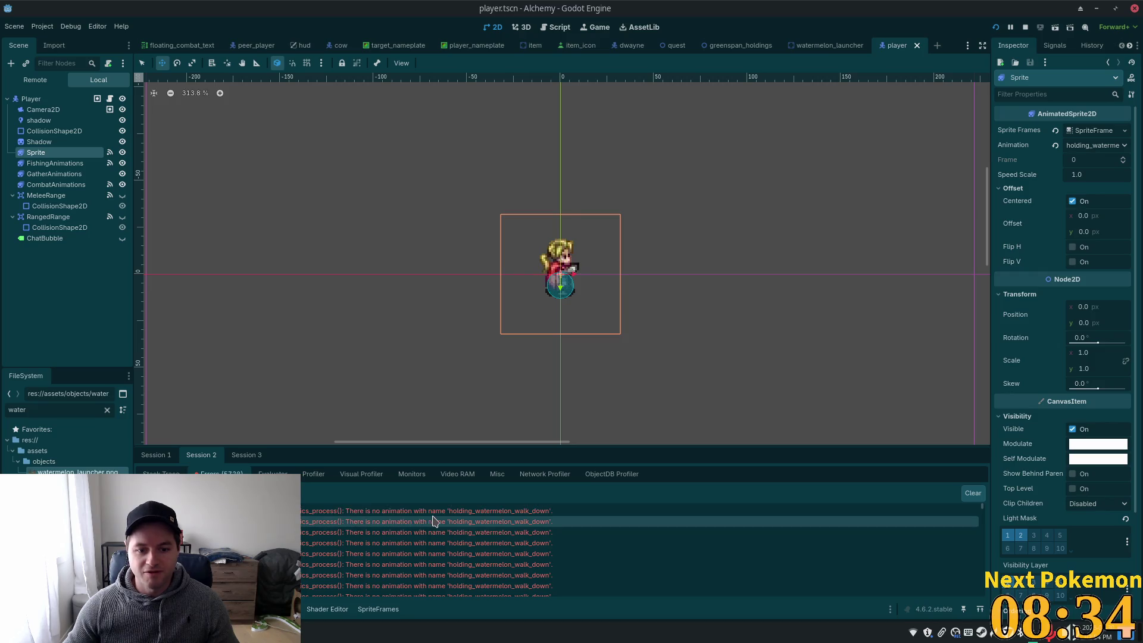
click(511, 512)
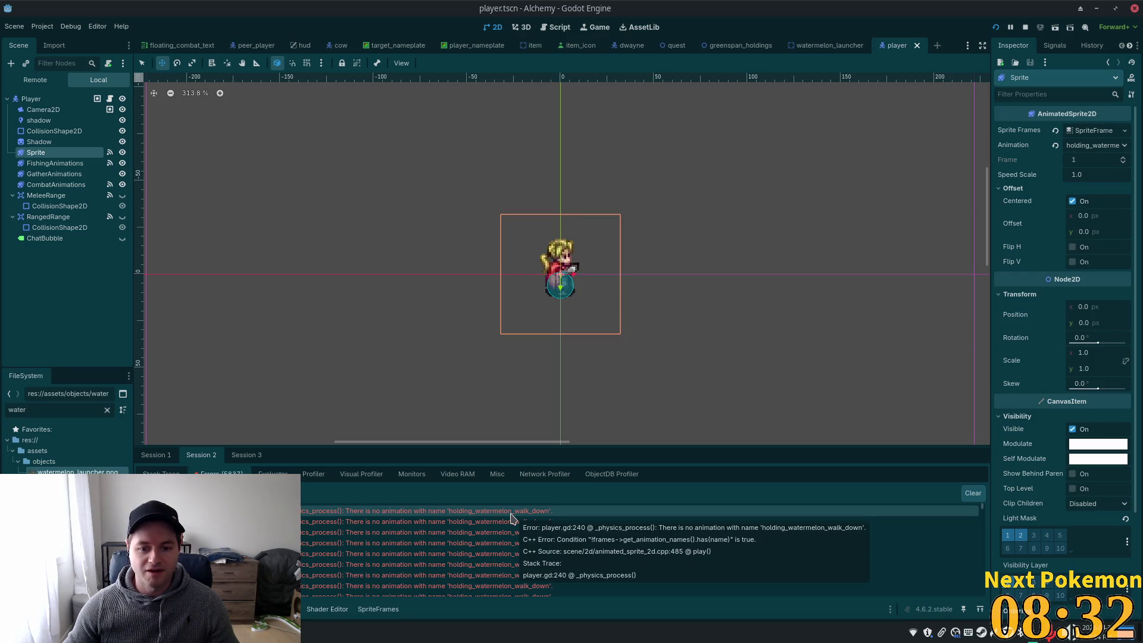
double_click(511, 511)
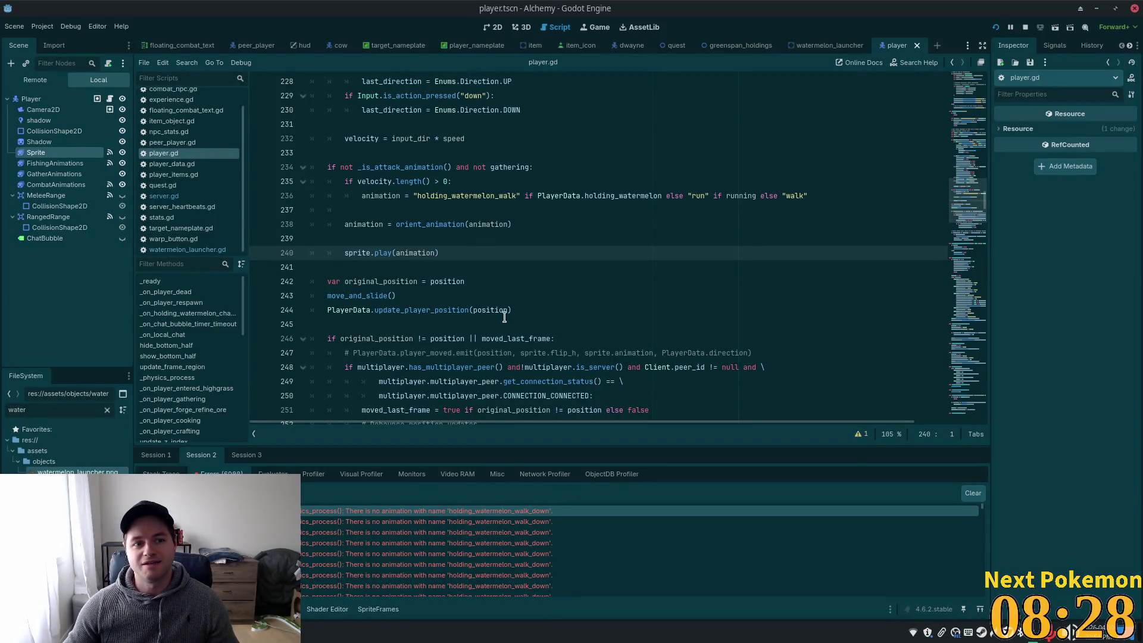
scroll(558, 313, up, 1)
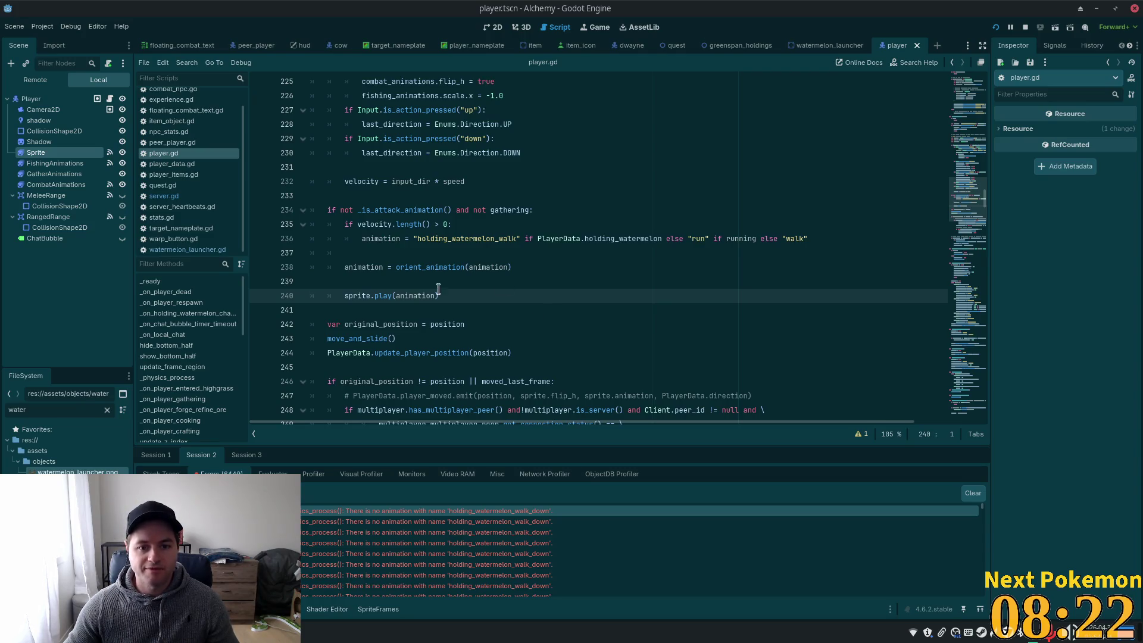
mouse_move(429, 290)
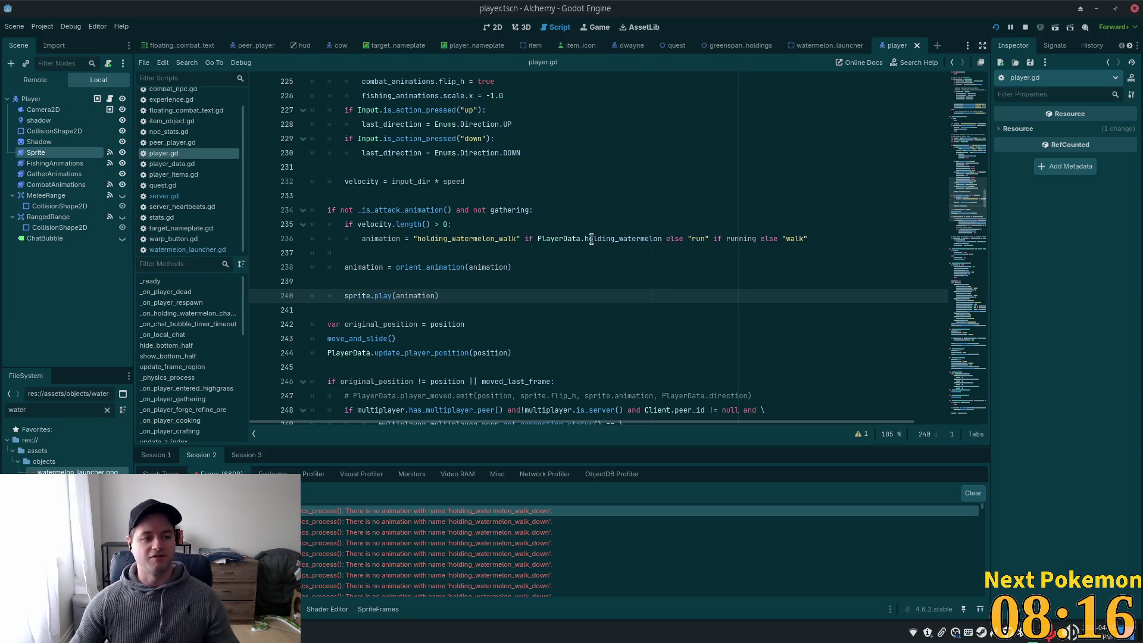
key(alt+Tab)
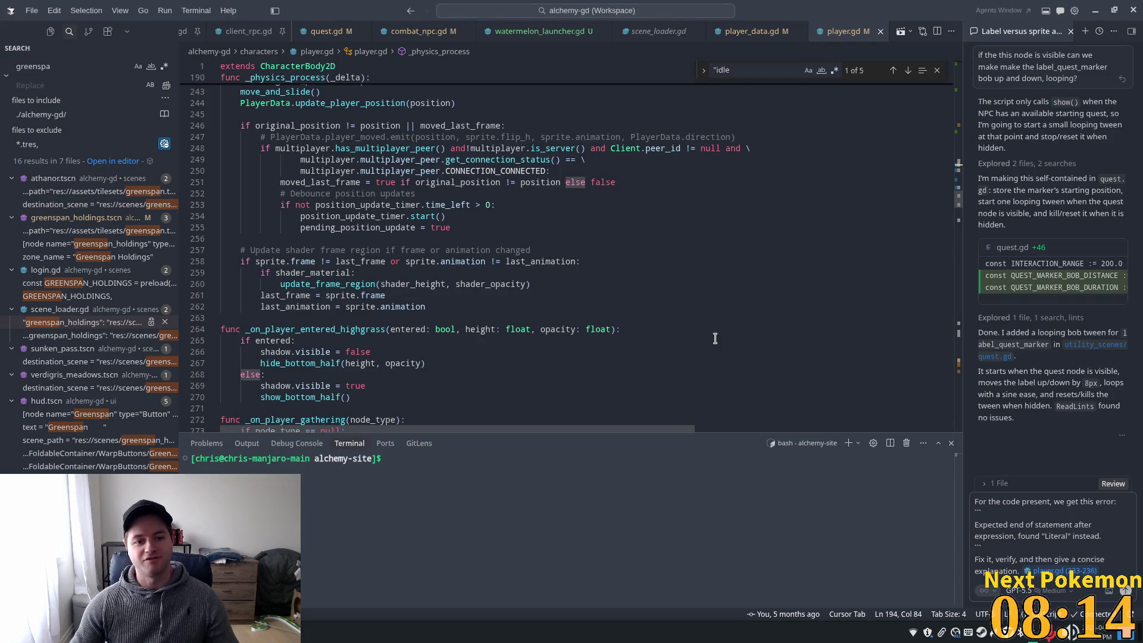
Jump to line 240 of player.gd in Cursor
drag(958, 200, 961, 276)
scroll(669, 207, up, 5)
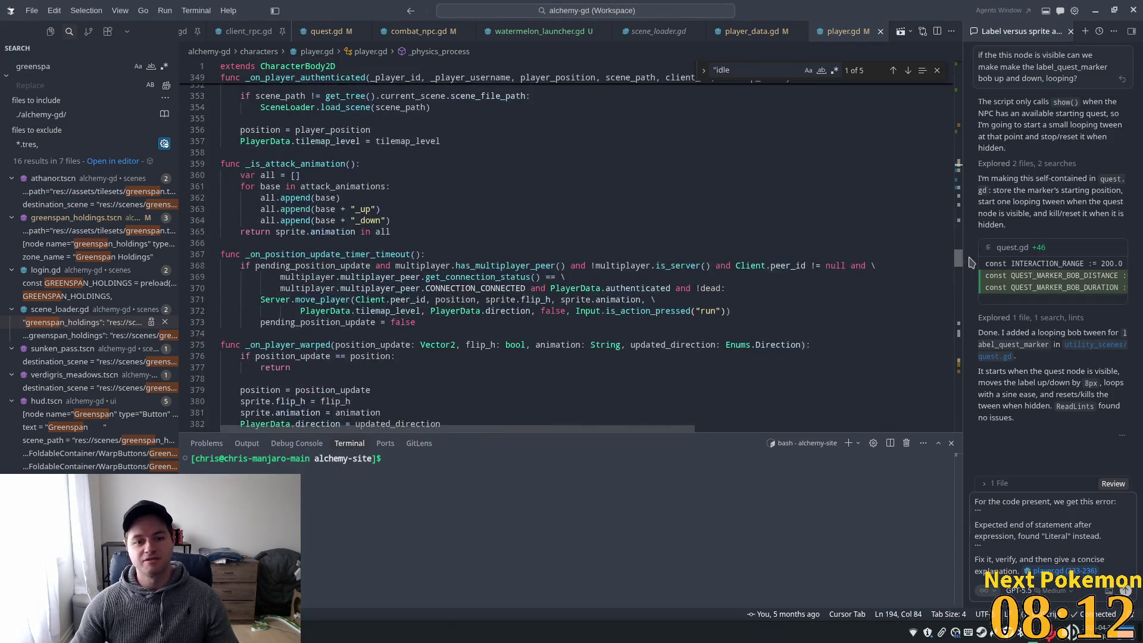
scroll(669, 207, up, 3)
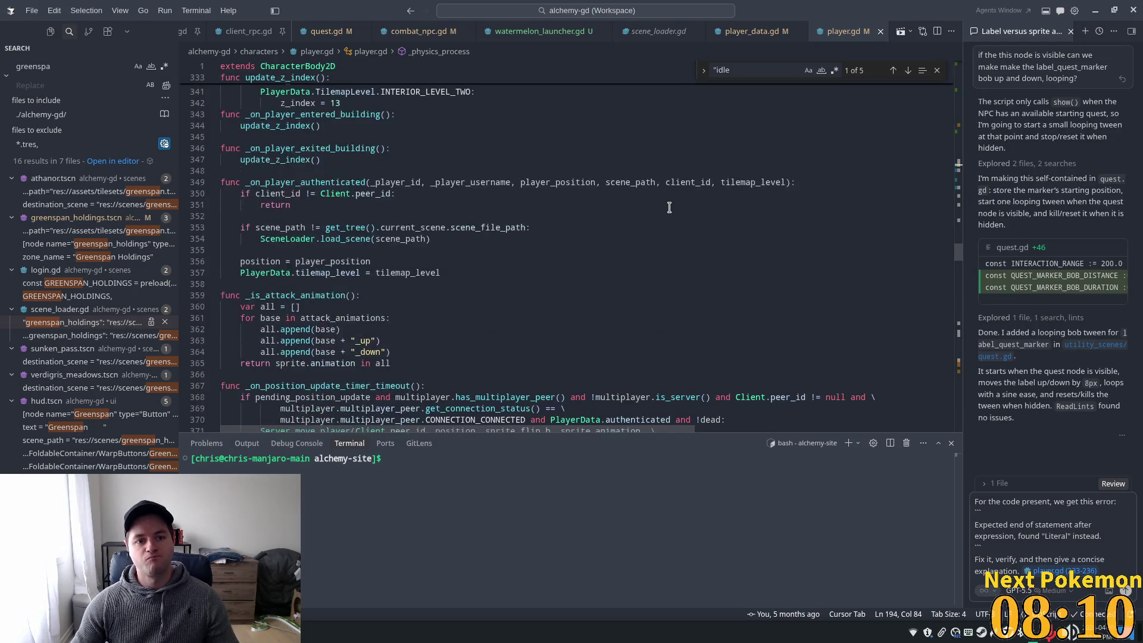
scroll(673, 207, down, 8)
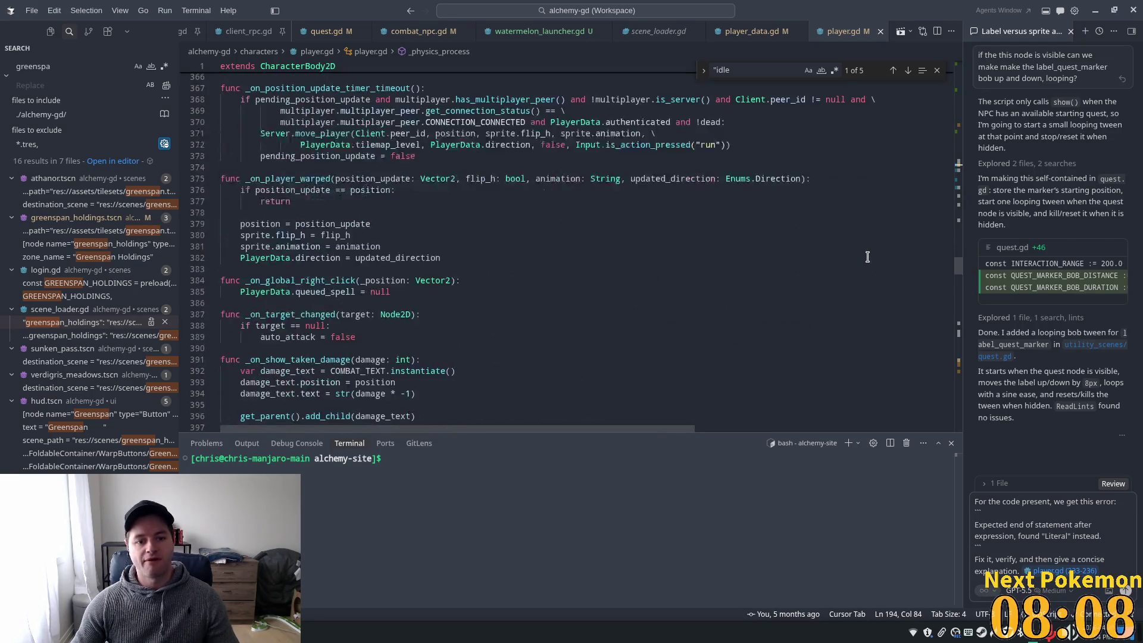
key(alt+Tab)
key(alt+Tab)
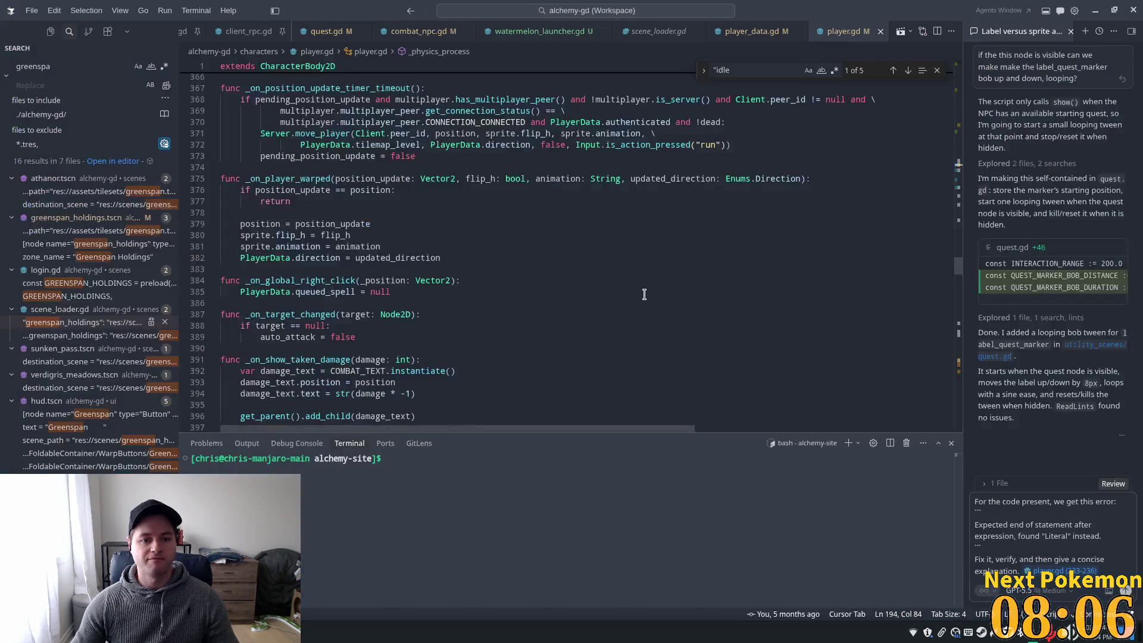
click(653, 295)
key(ctrl+g)
text(24)
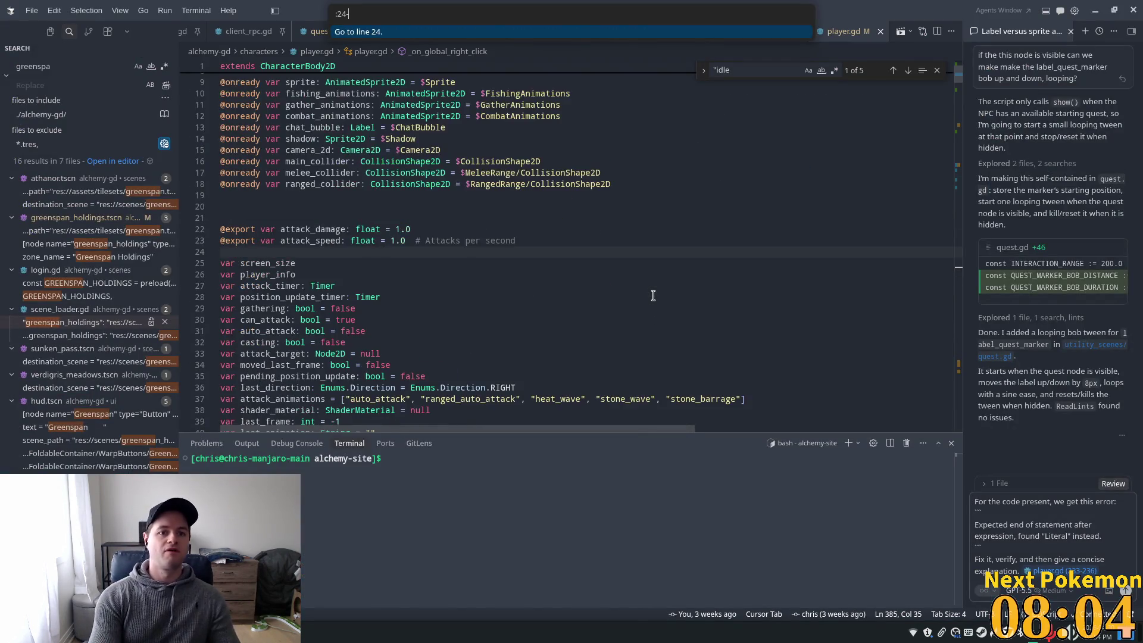
text(0)
key(Return)
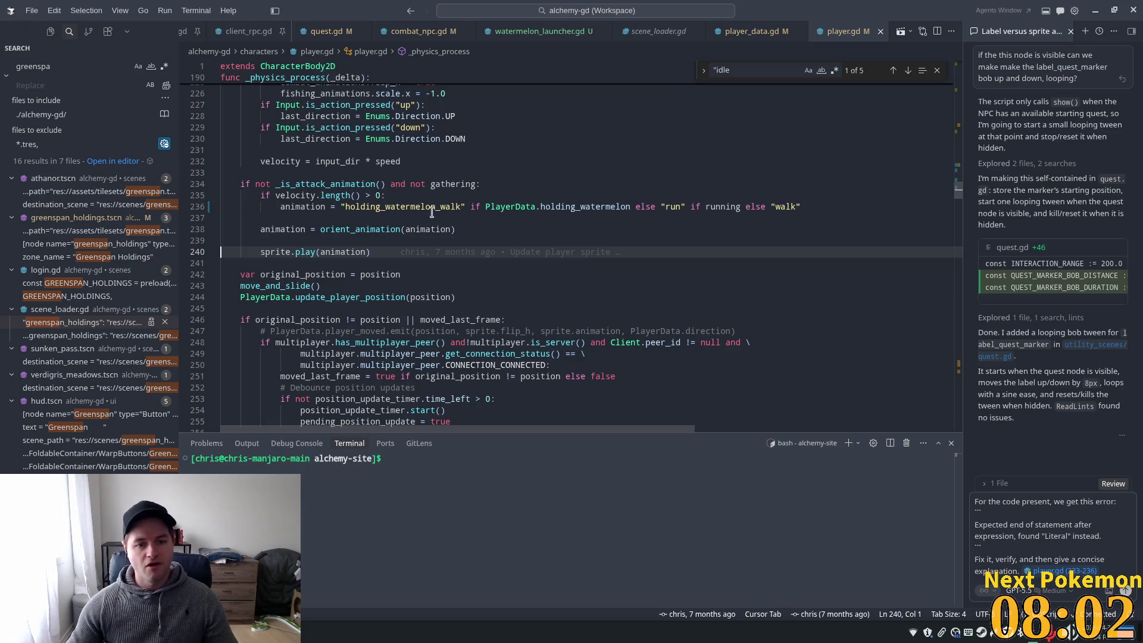
Insert 'if !PlayerData.holding_watermelon:' above the orient_animation call and save player.gd
click(409, 218)
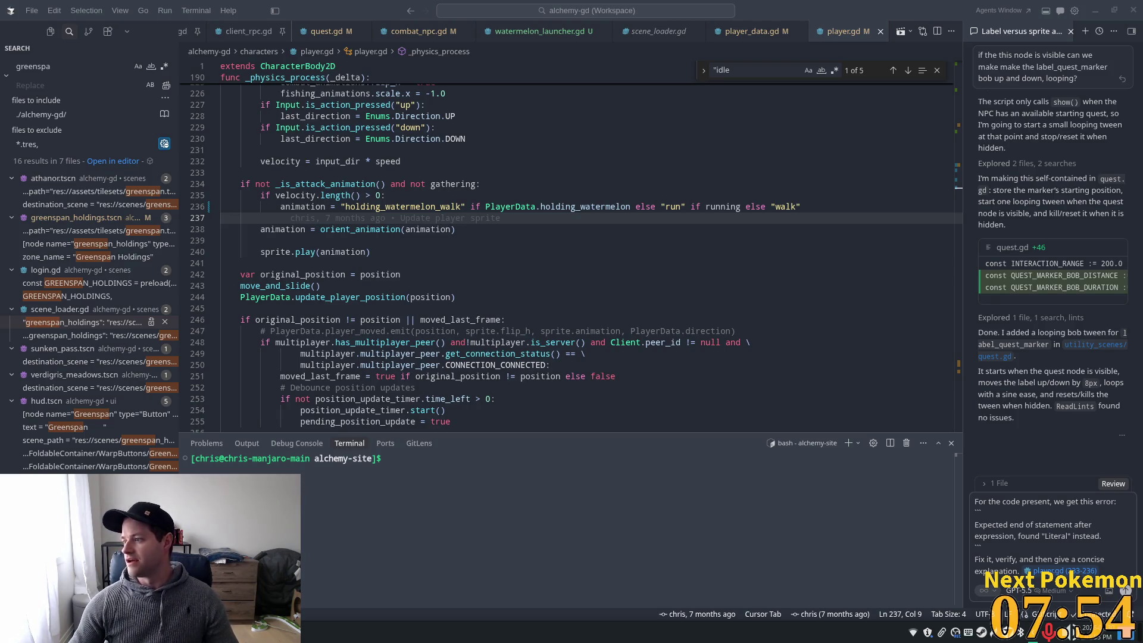
key(alt+Tab)
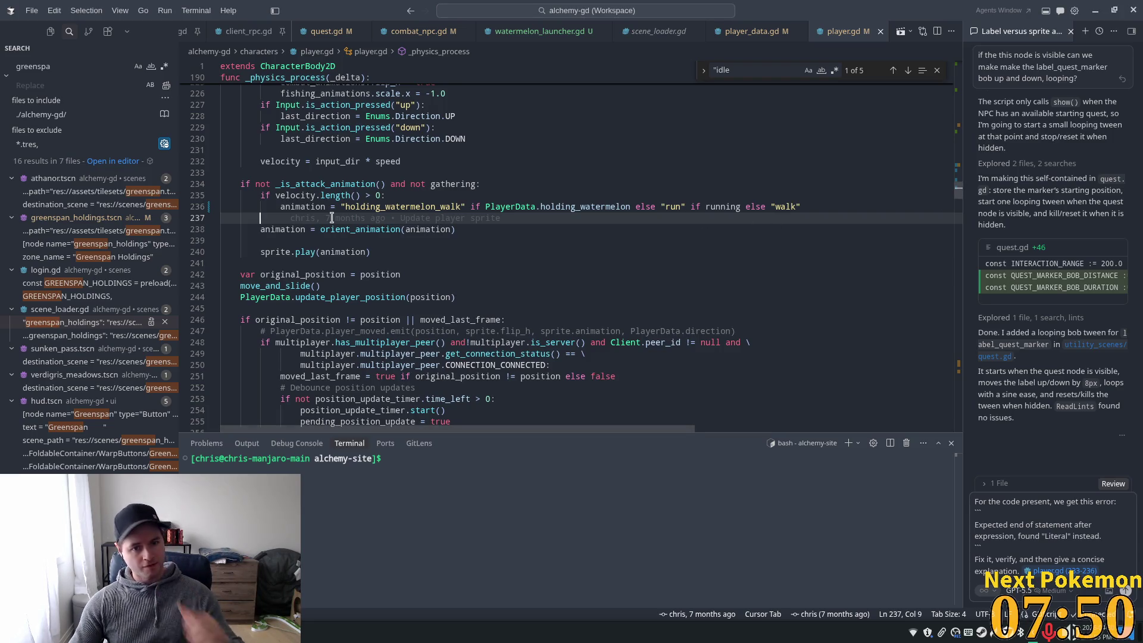
scroll(298, 250, up, 2)
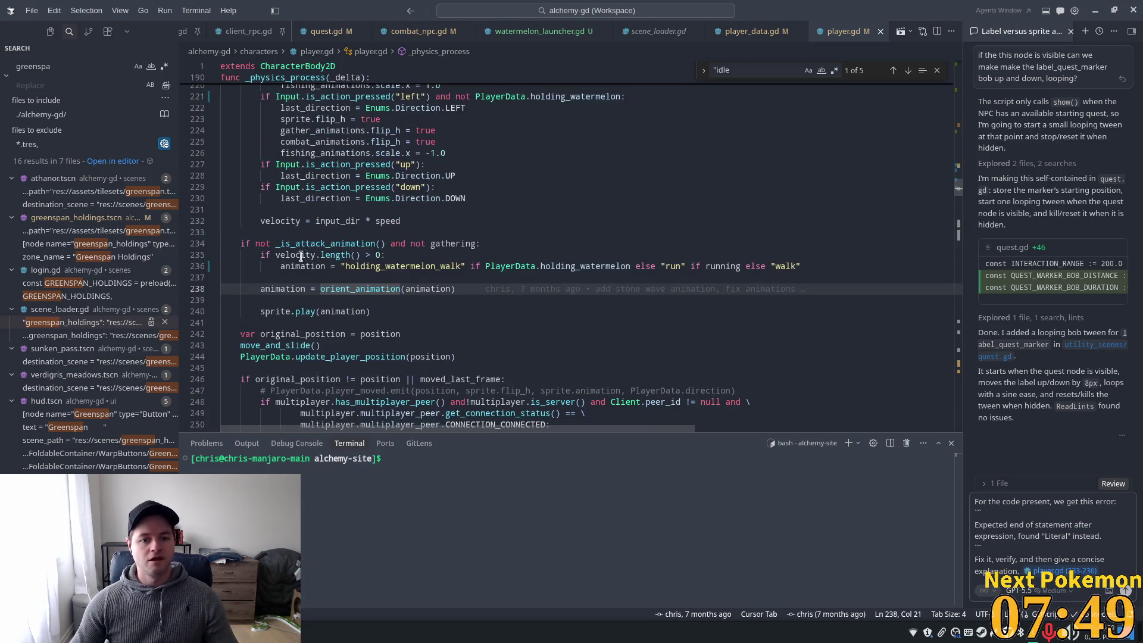
key(Down)
click(275, 277)
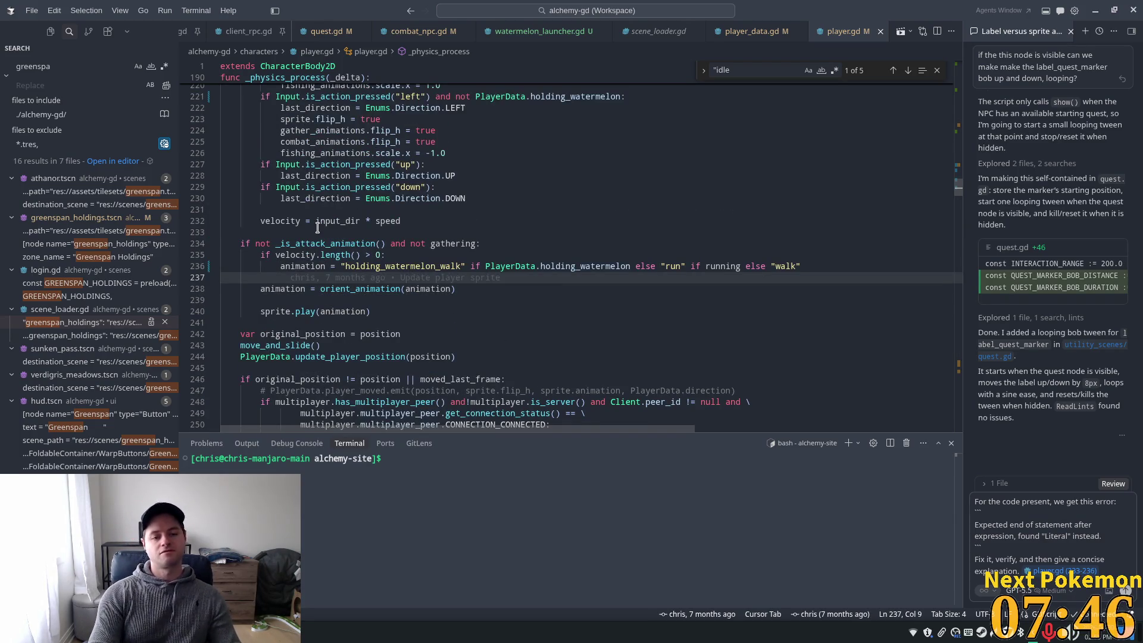
key(Return)
text(if !PlayerData.holding_watermelon:)
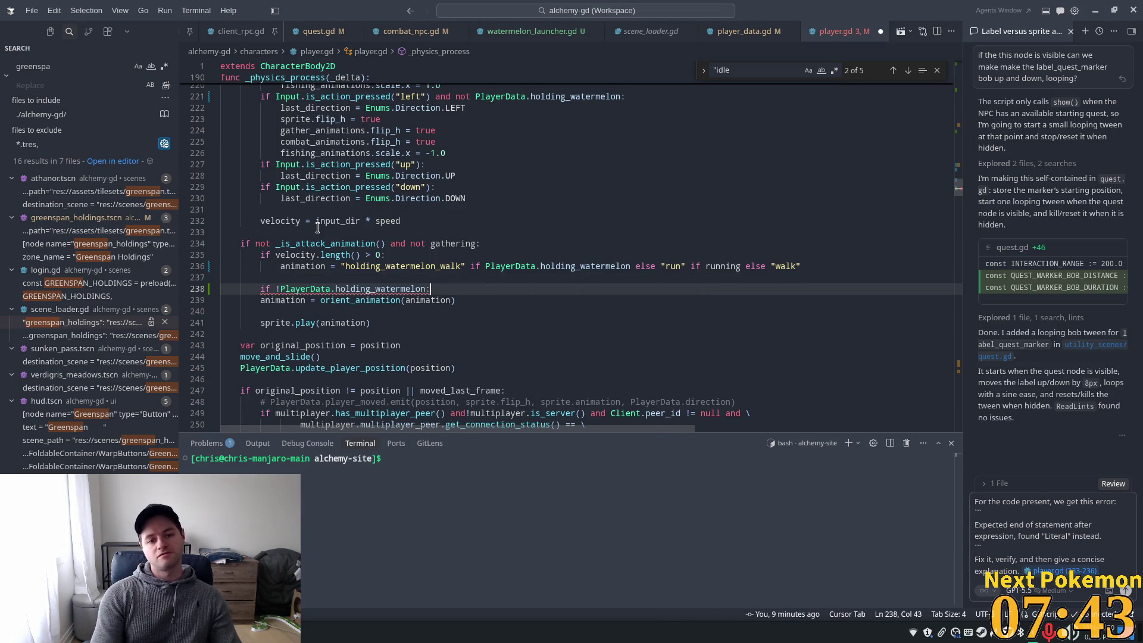
key(Tab)
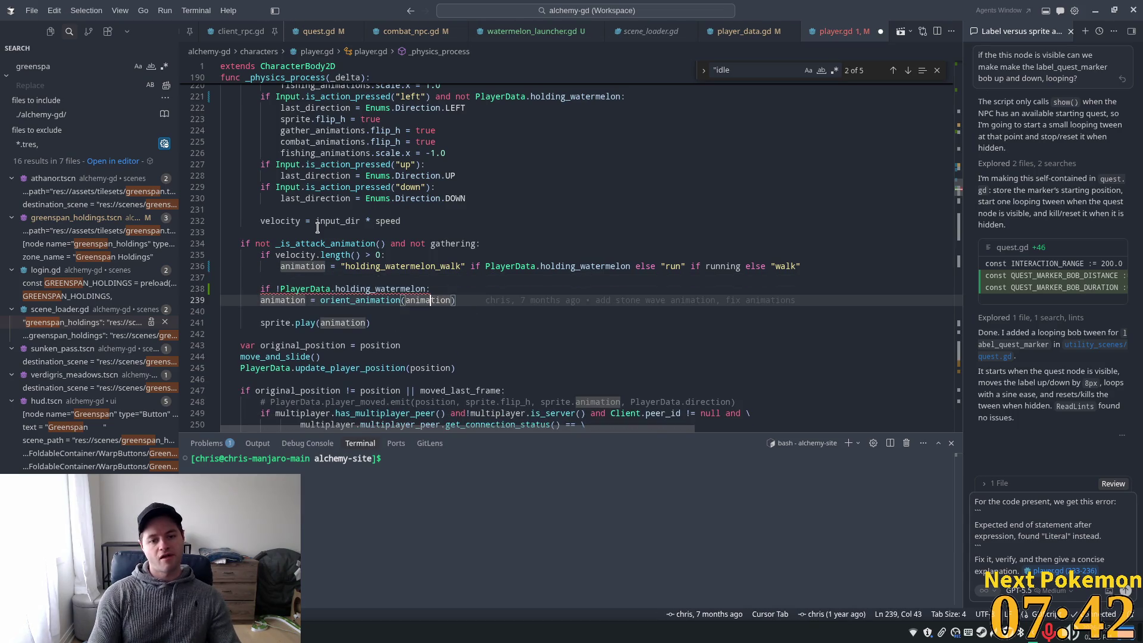
key(ctrl+s)
Run the project from Godot to test the change
click(435, 187)
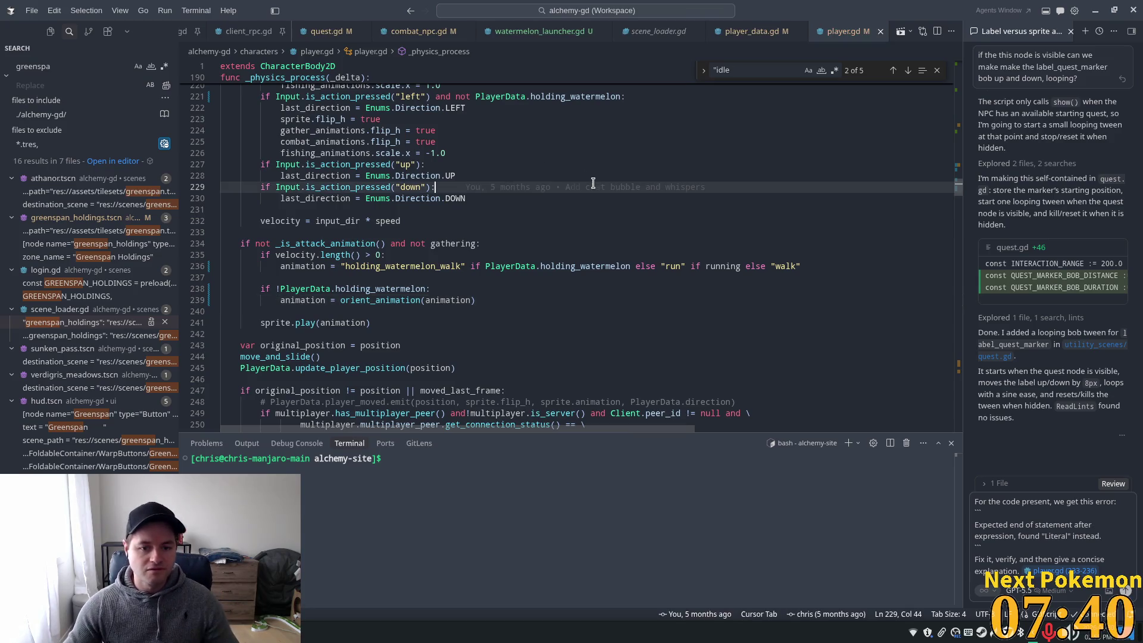
key(alt+Tab)
click(995, 27)
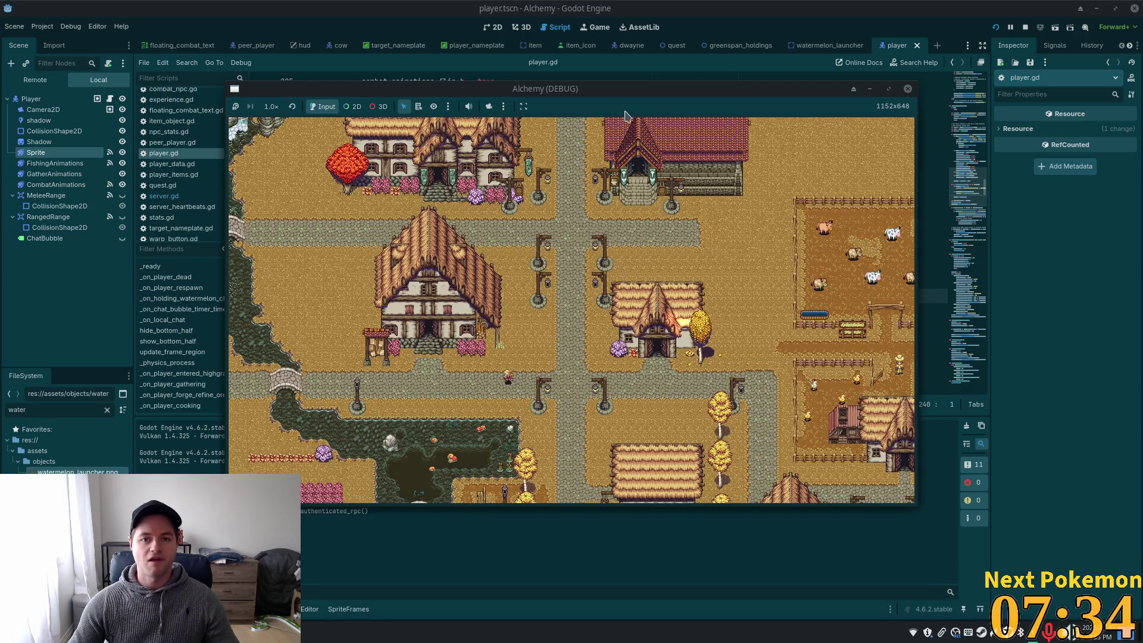
Raise the Greenspan game window, walk the player left and right by the crate, then close it
drag(624, 90, 729, 173)
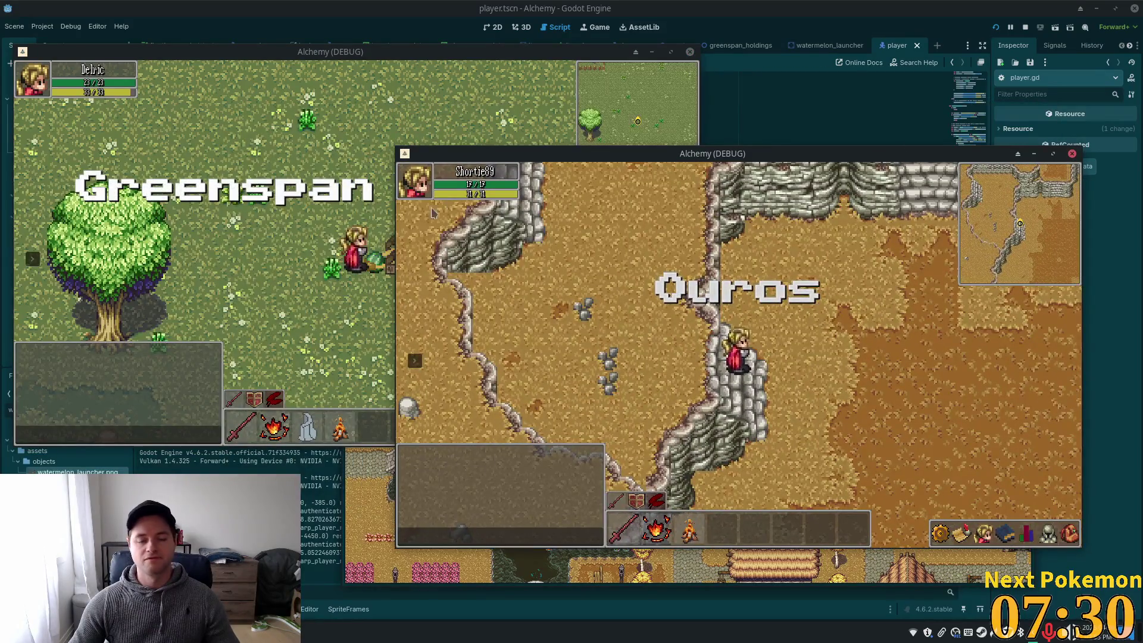
click(379, 266)
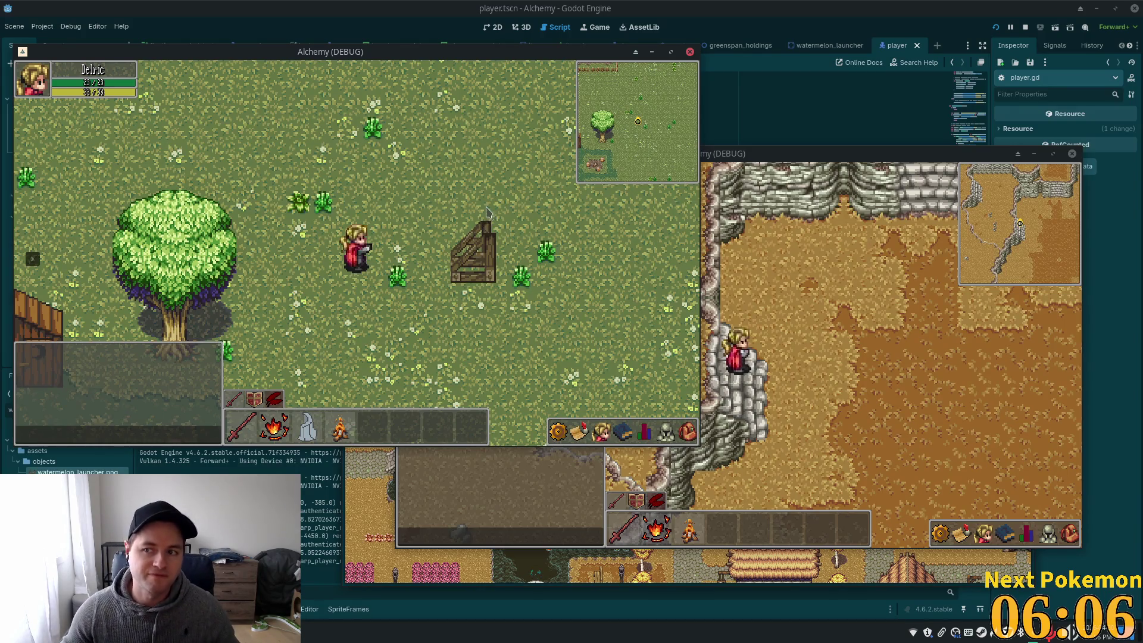
key(d)
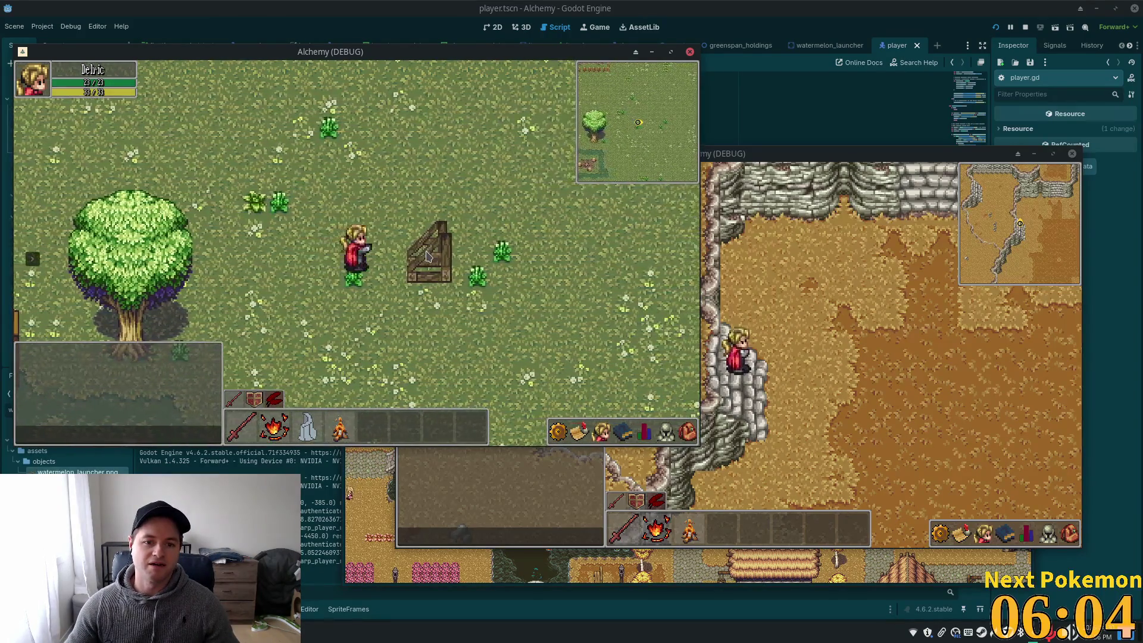
key(a)
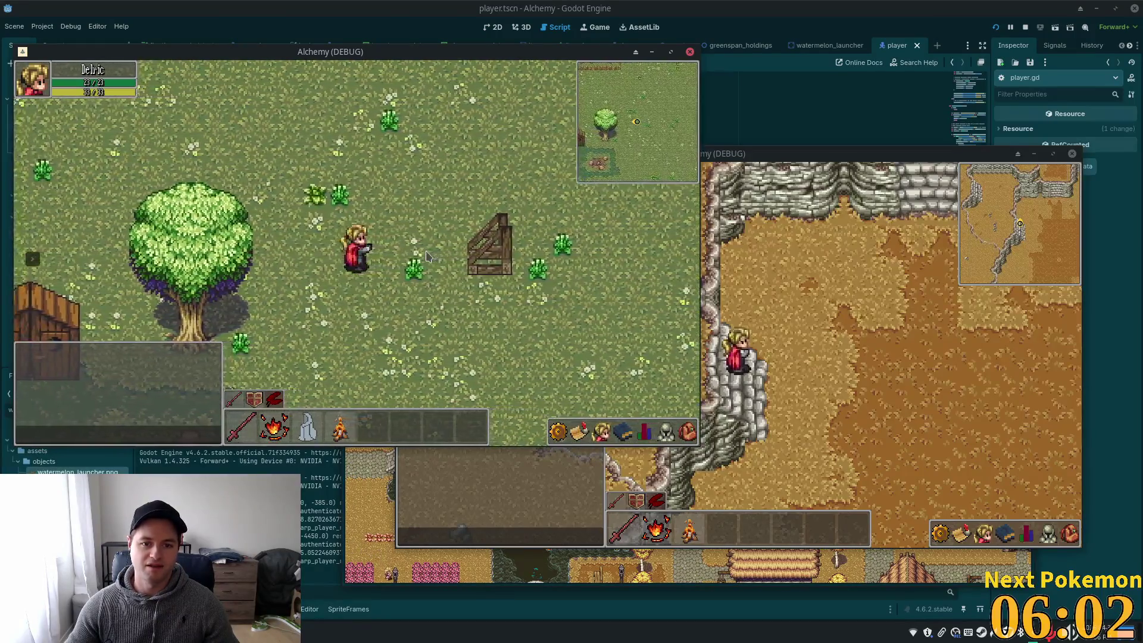
key(d)
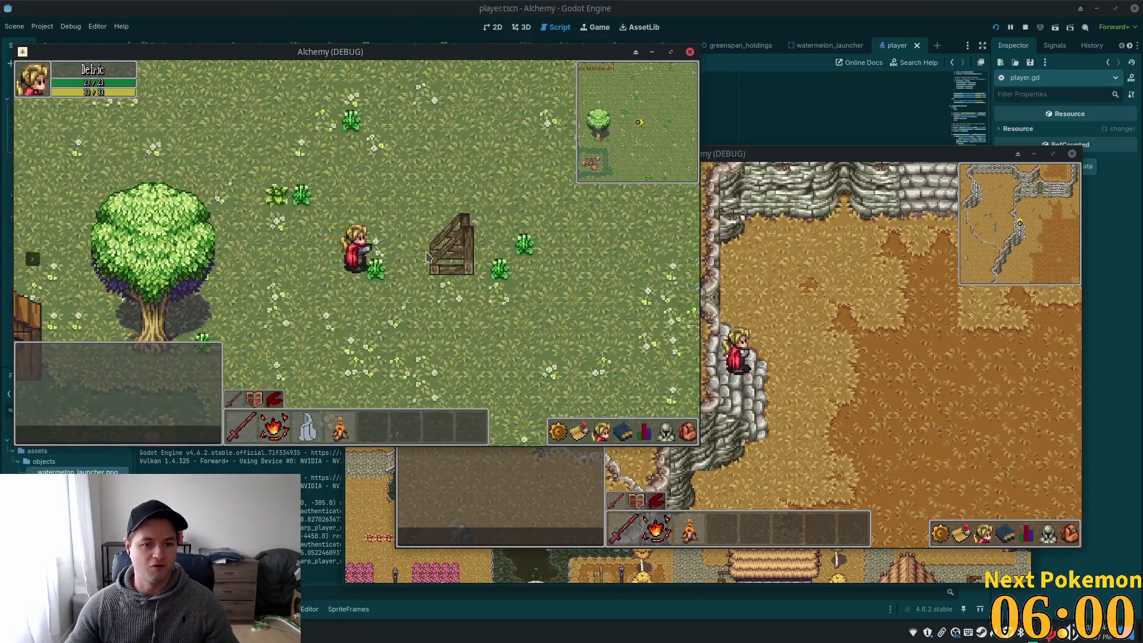
key(d)
key(a)
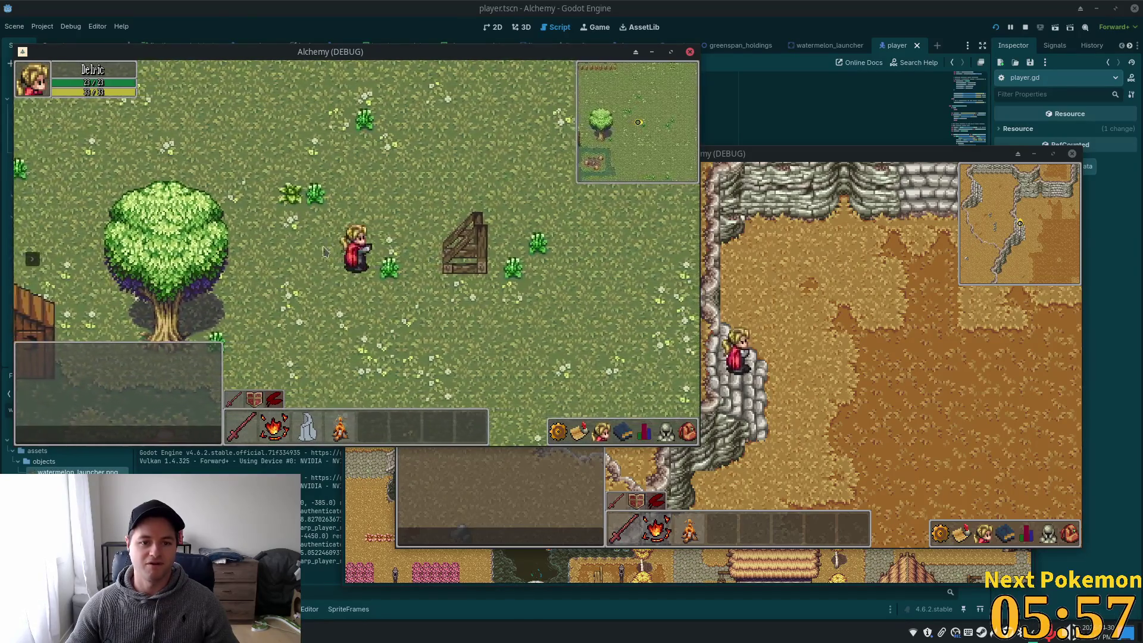
key(d)
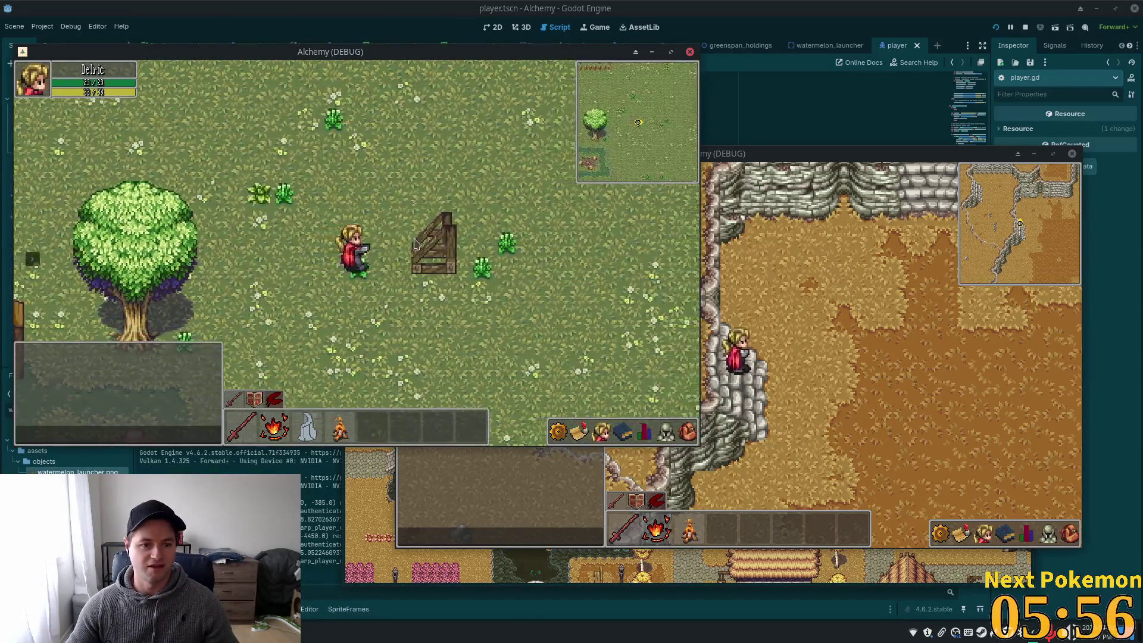
key(d)
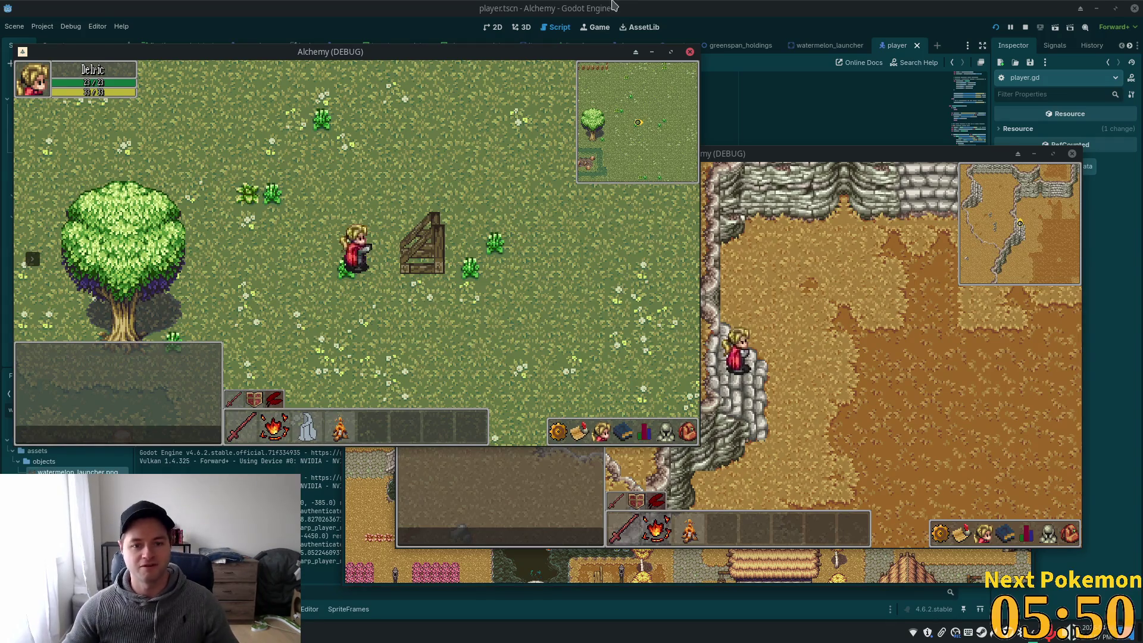
click(852, 10)
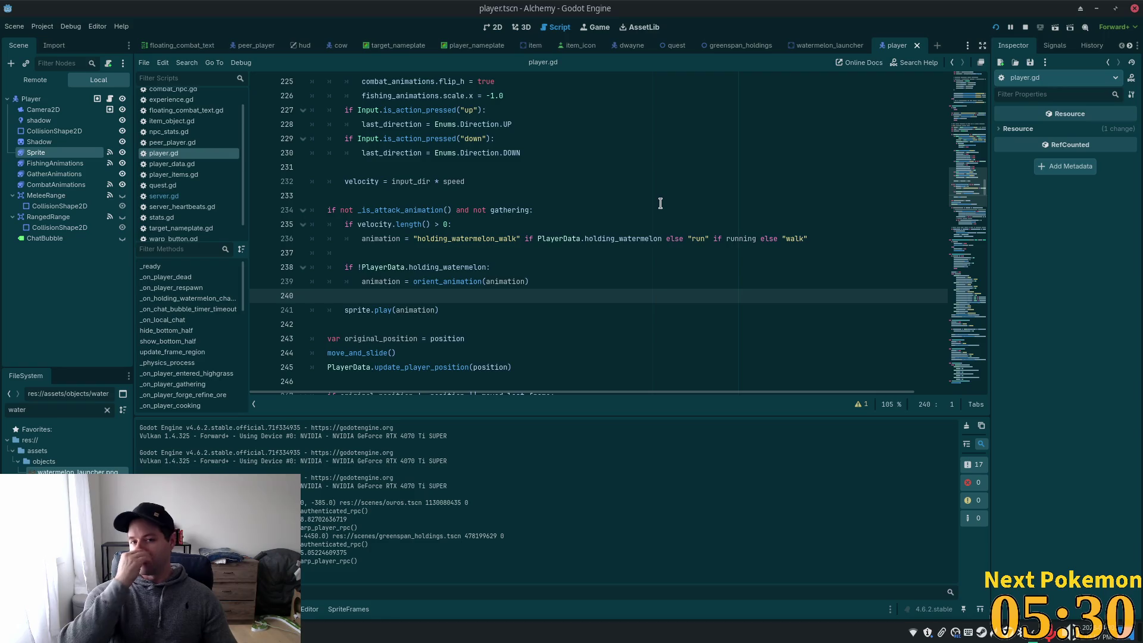
Show the watermelon_launcher scene in the 2D view, zoomed in
click(807, 45)
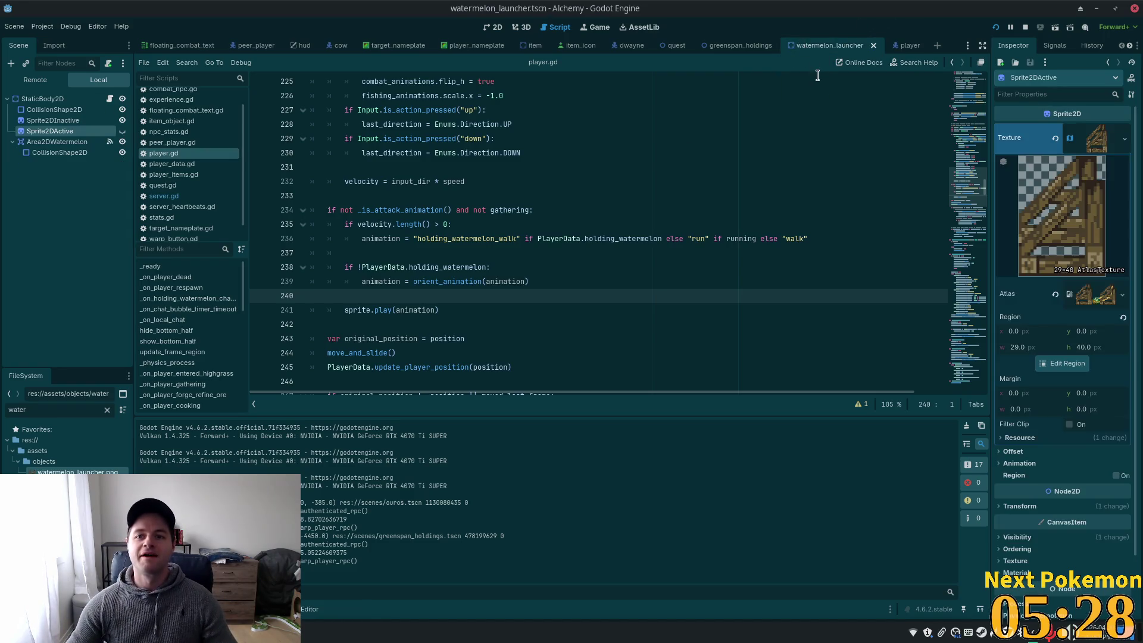
click(492, 26)
scroll(659, 238, down, 3)
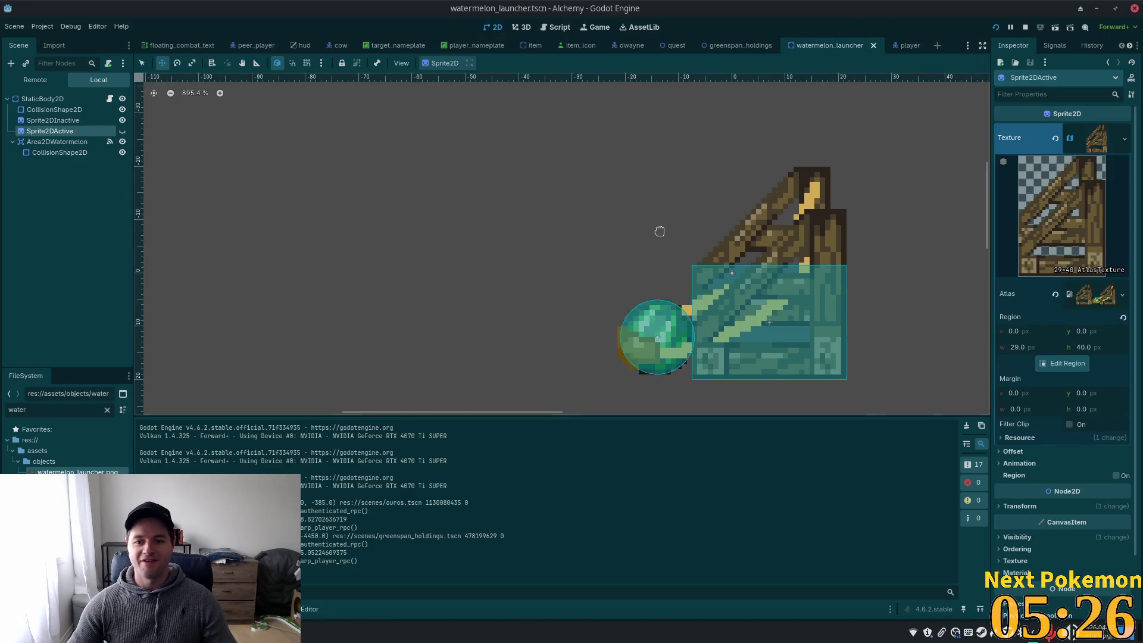
scroll(796, 262, right, 5)
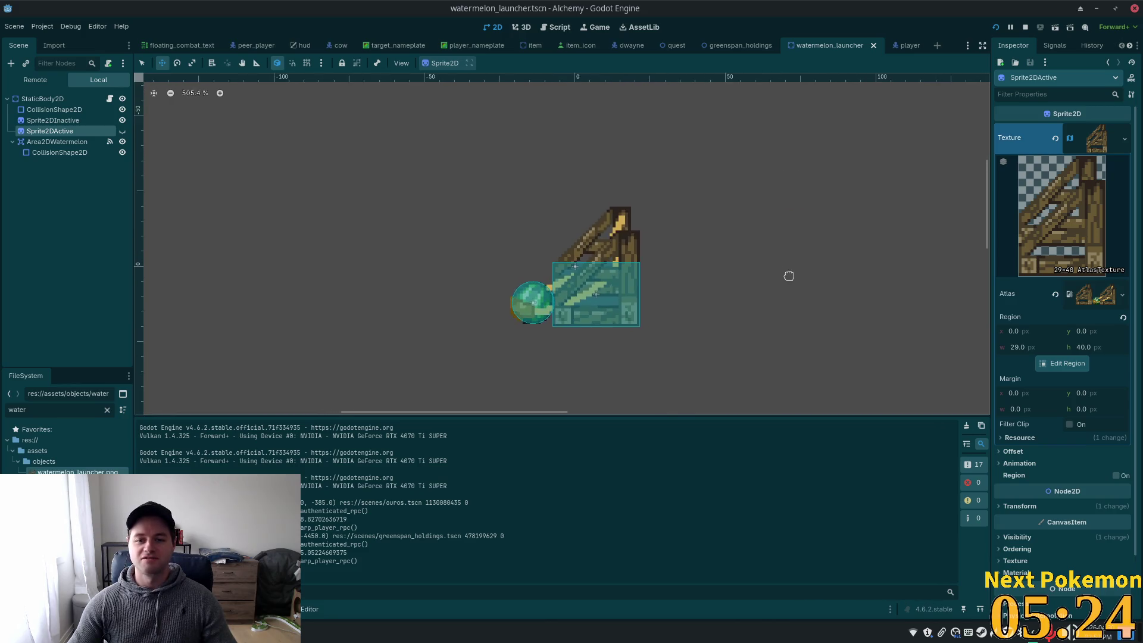
scroll(787, 275, up, 1)
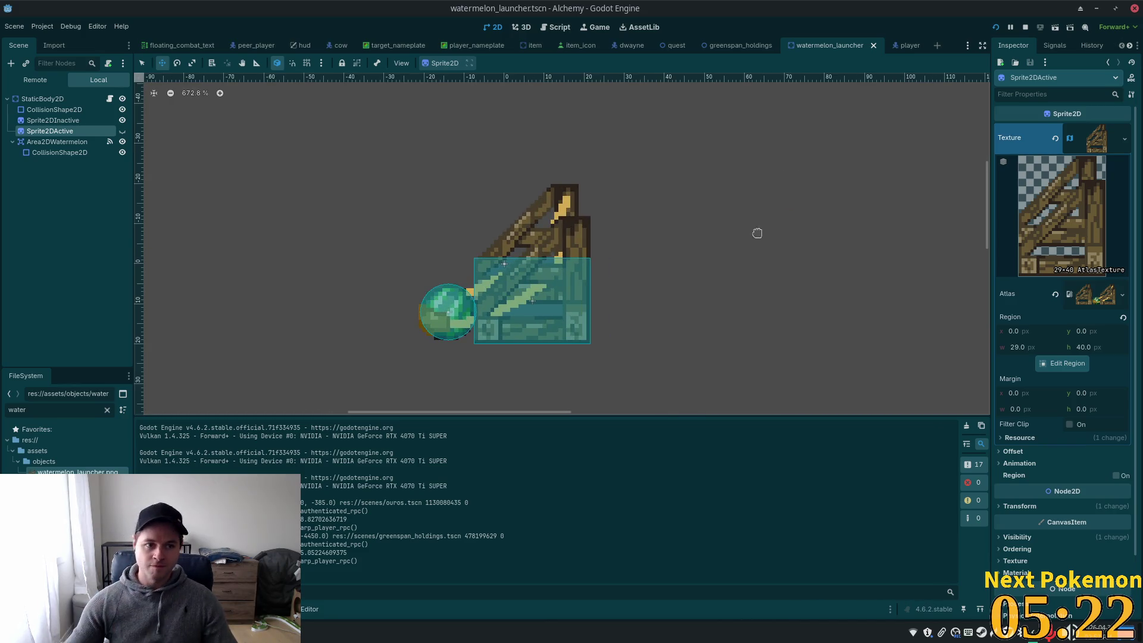
Collapse Area2DWatermelon, select the root StaticBody2D and start adding a child node
click(54, 141)
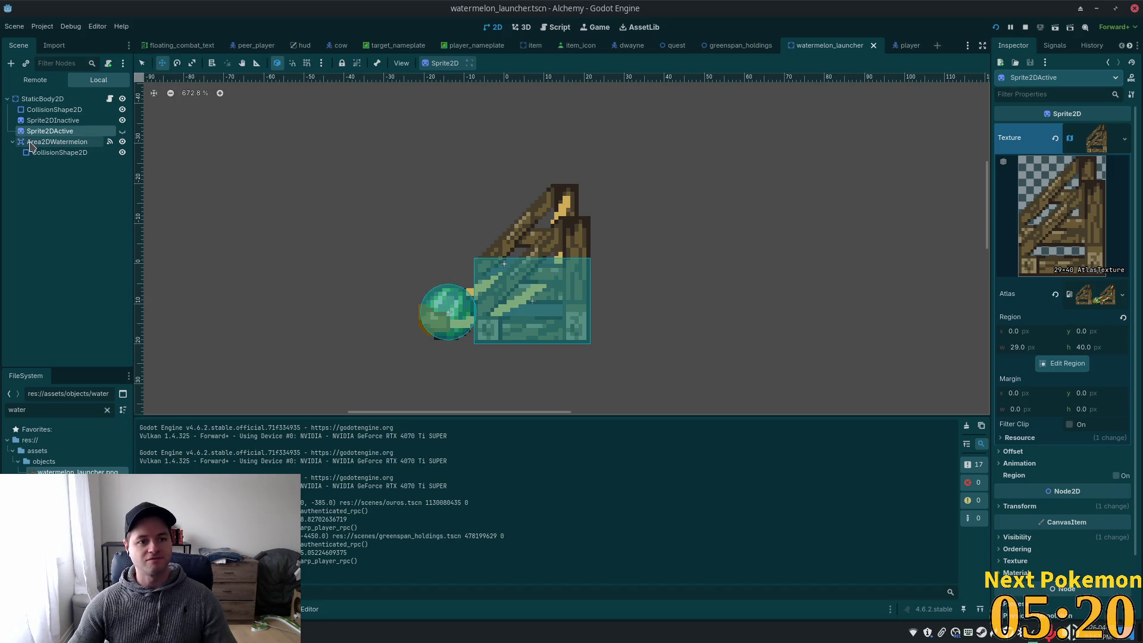
click(12, 142)
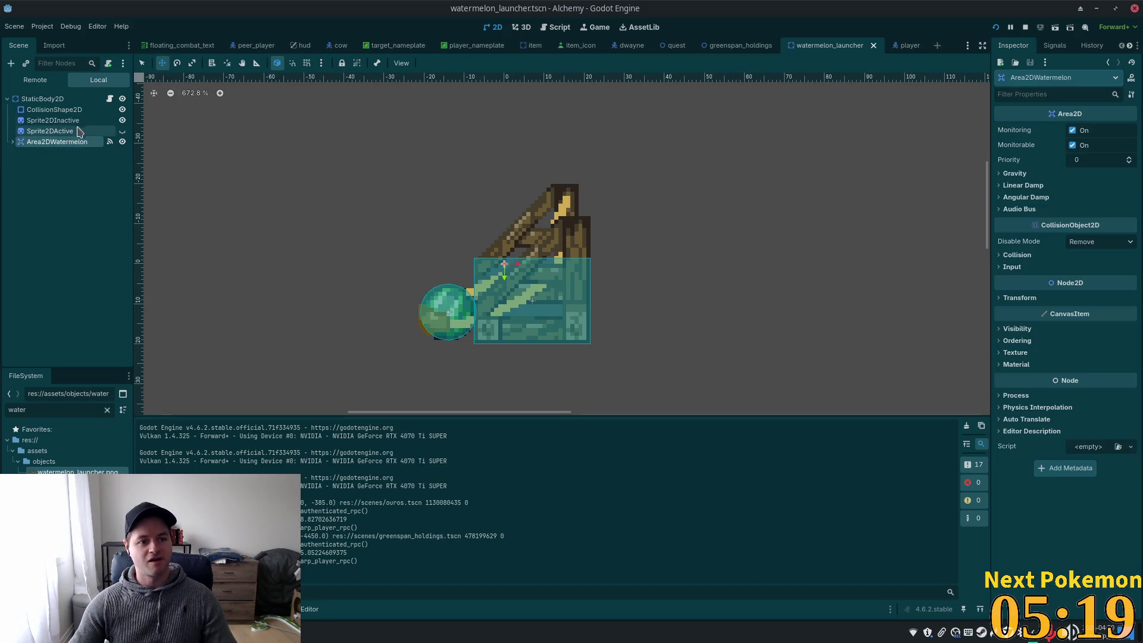
click(41, 99)
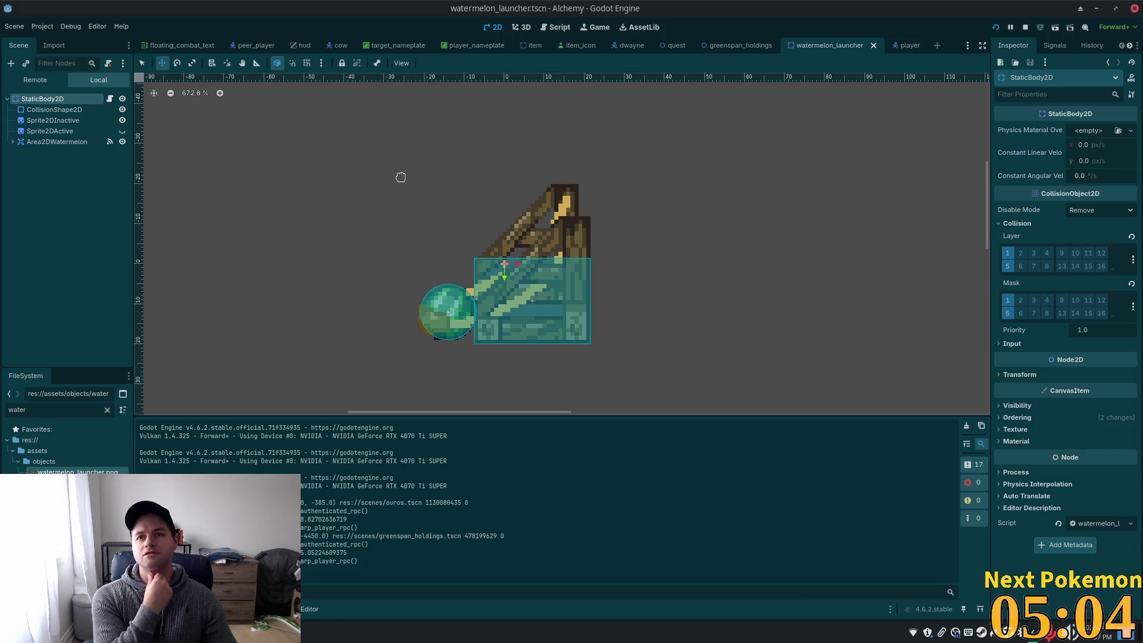
key(ctrl+a)
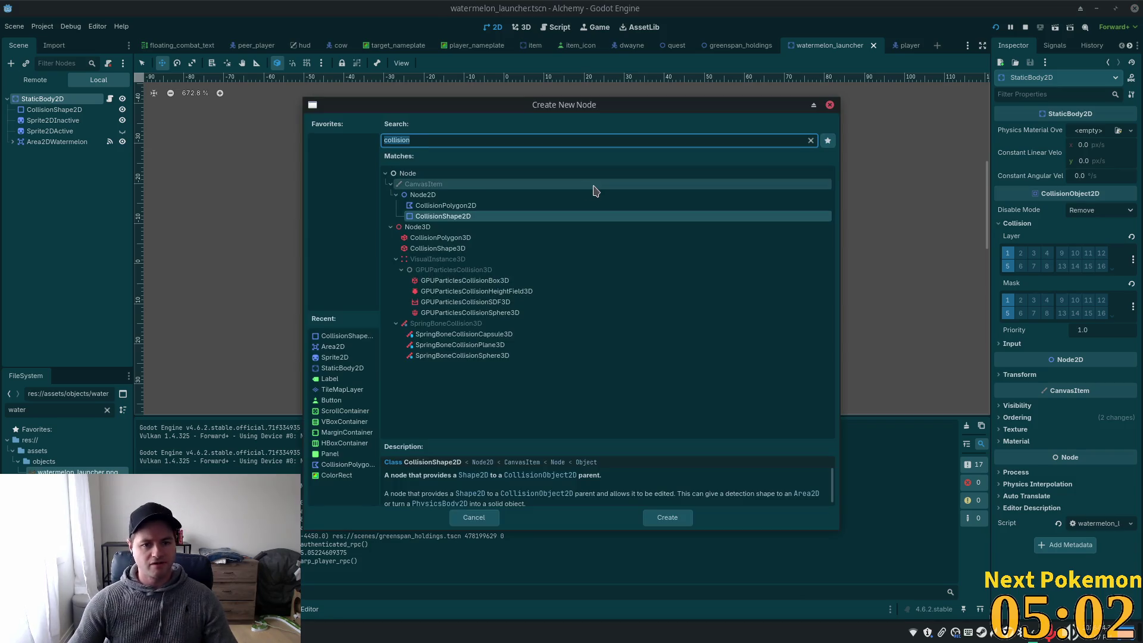
Search 'body' and compare the StaticBody2D, PhysicsBody2D and RigidBody2D descriptions
text(body)
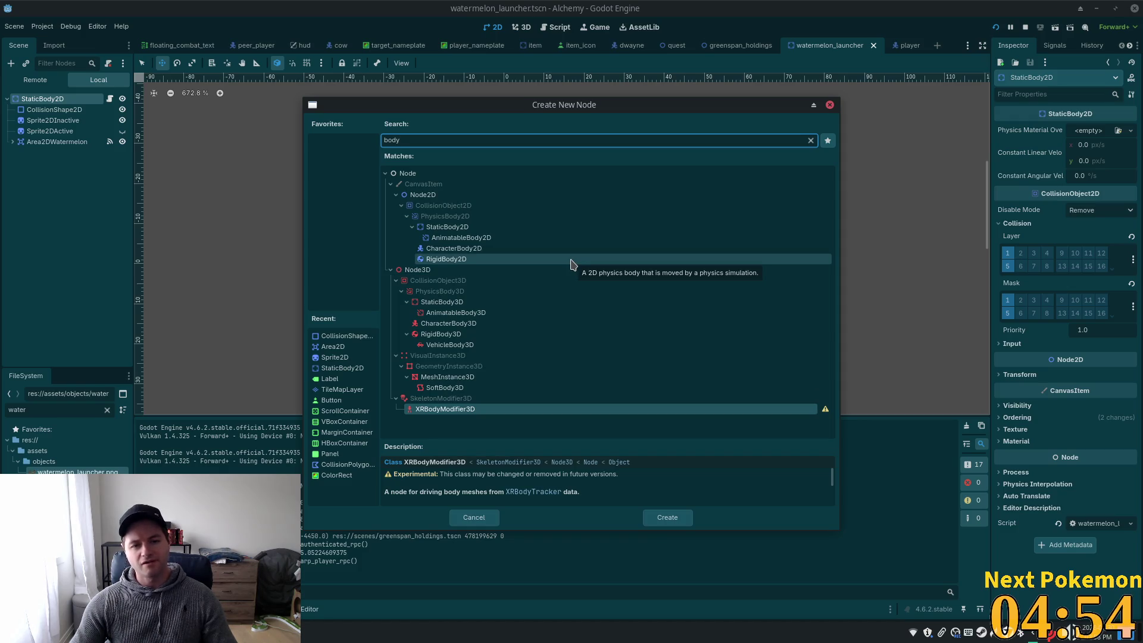
click(489, 228)
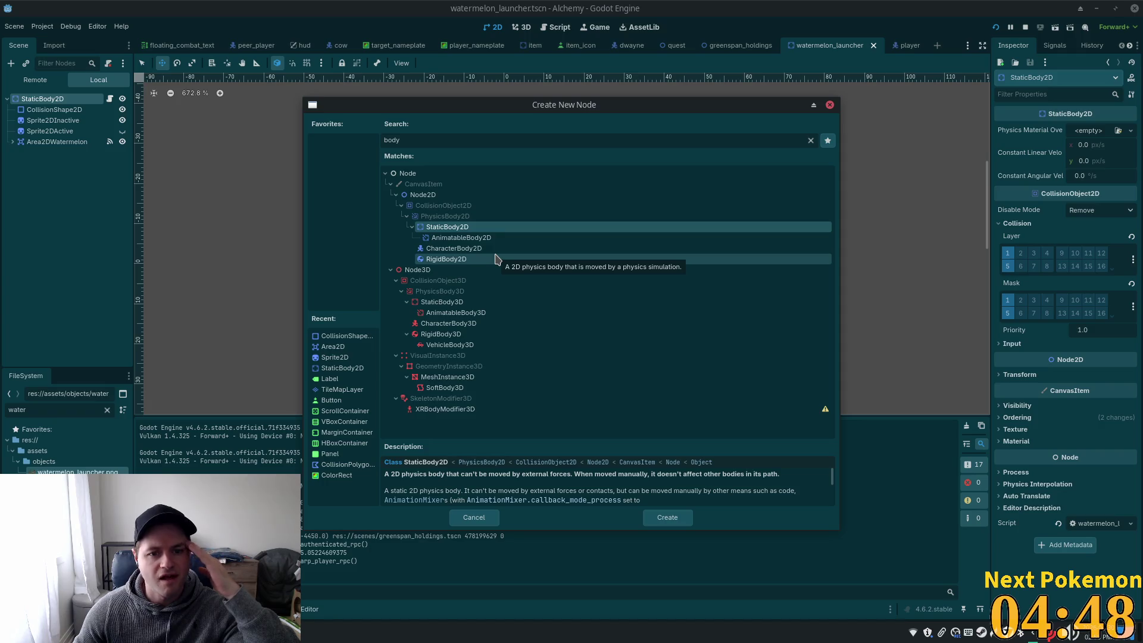
click(465, 218)
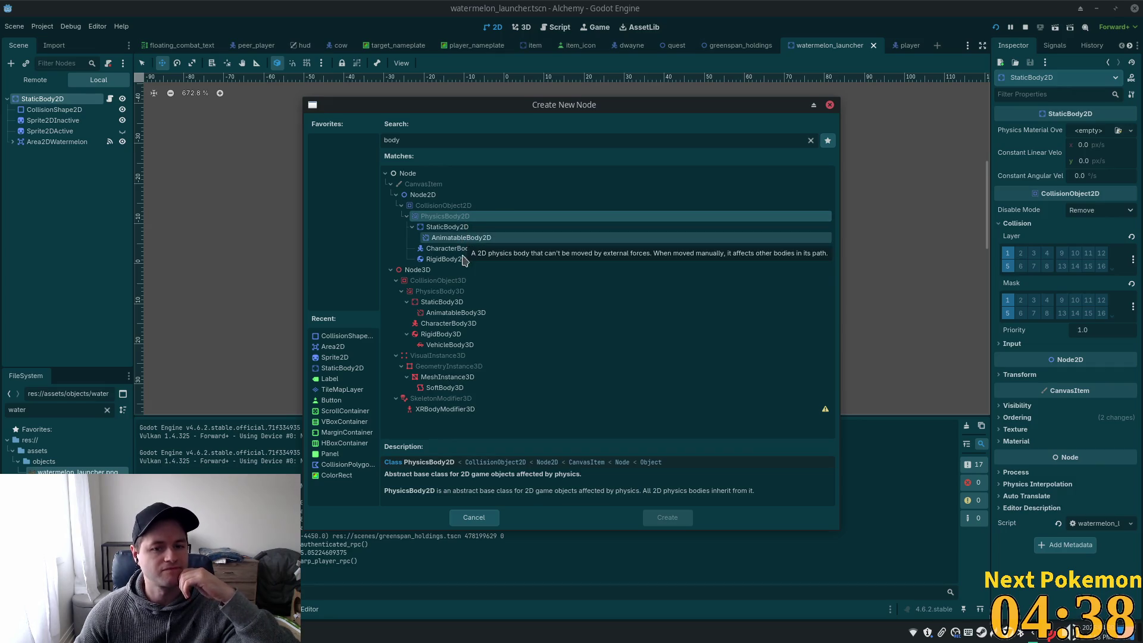
click(450, 230)
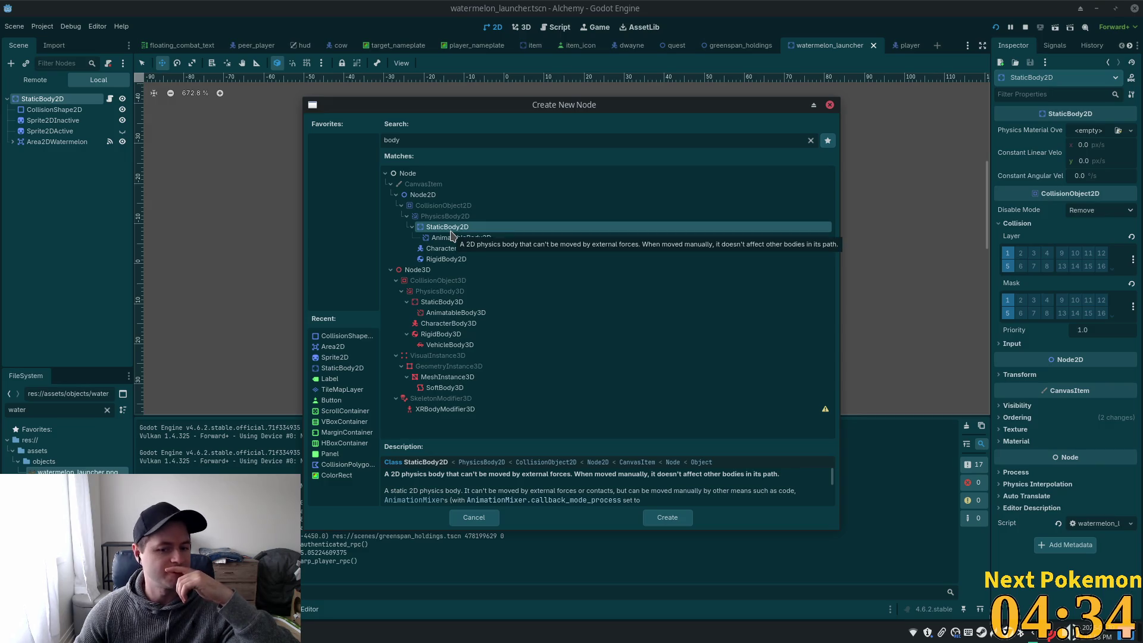
click(468, 260)
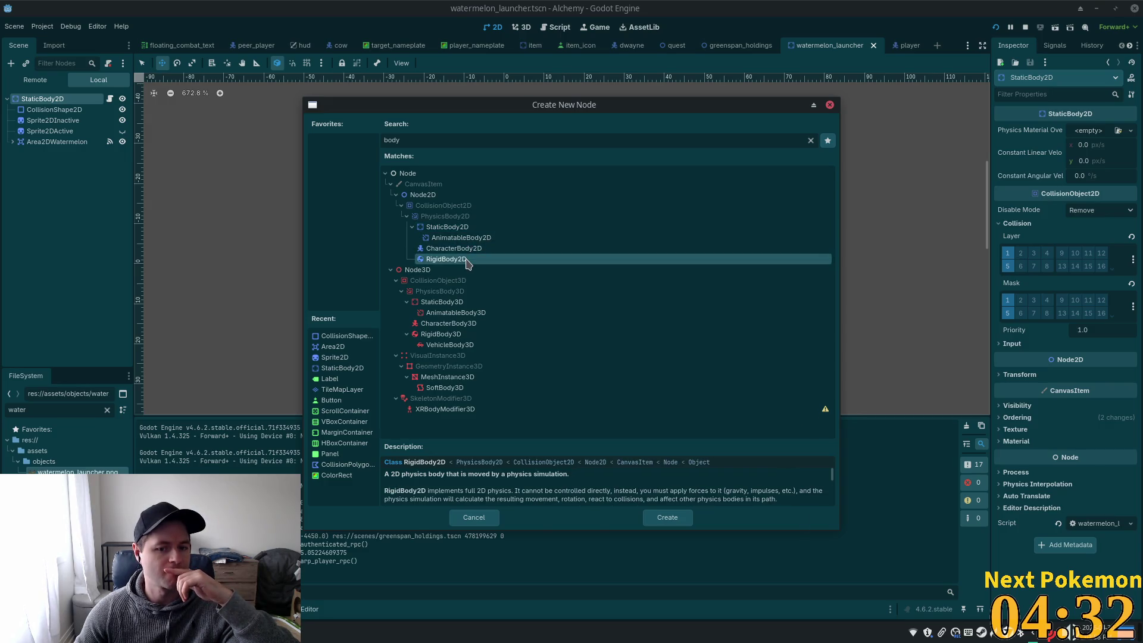
click(457, 228)
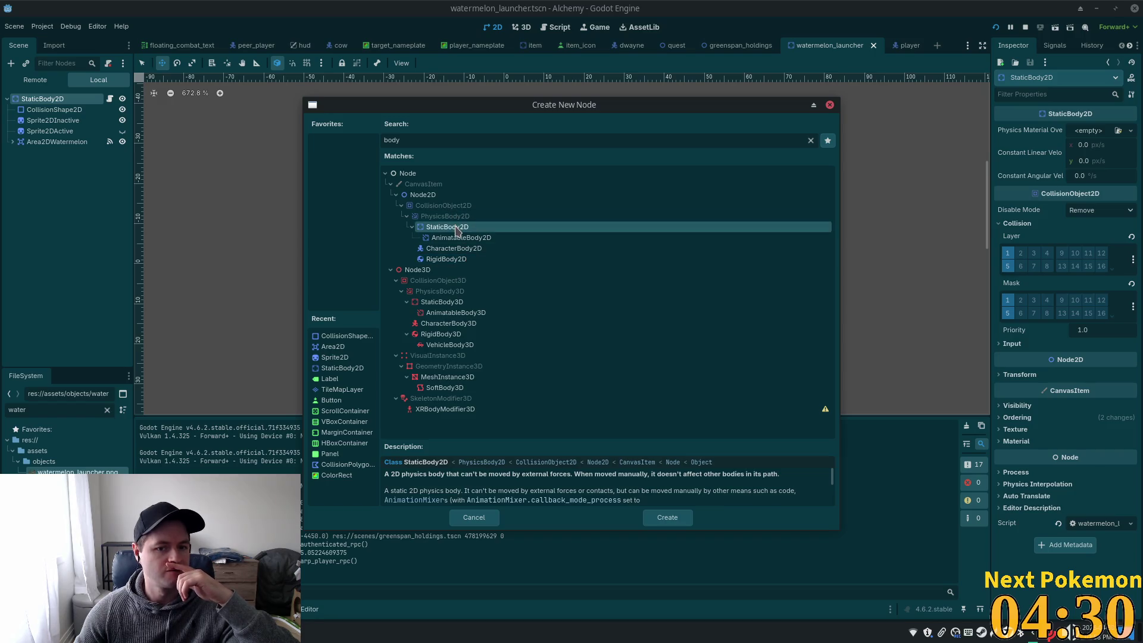
click(461, 263)
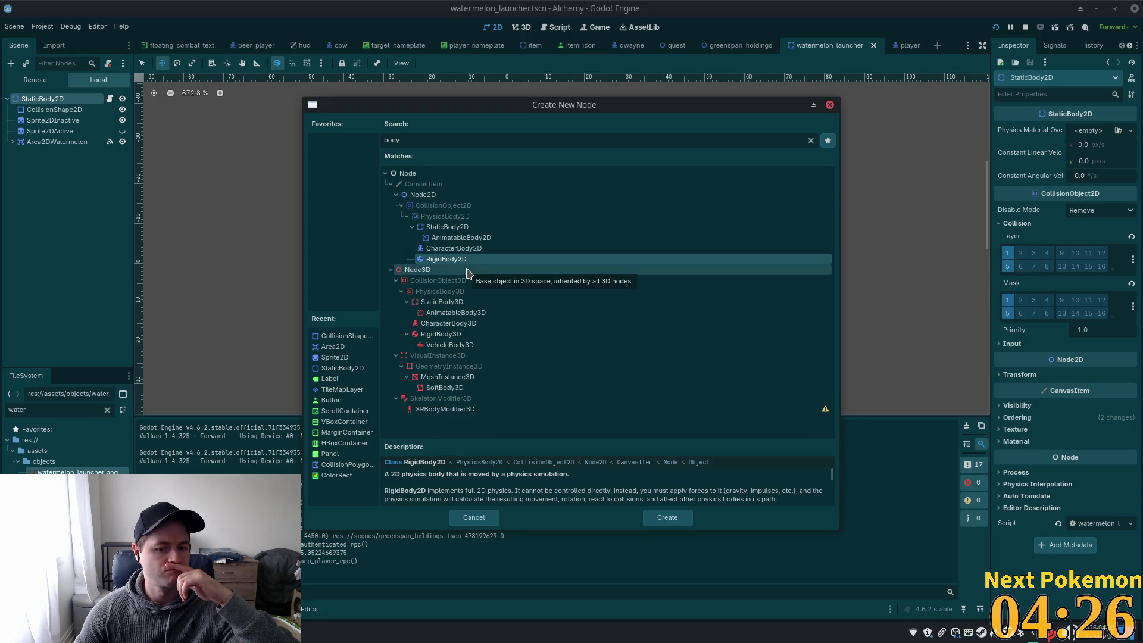
click(458, 228)
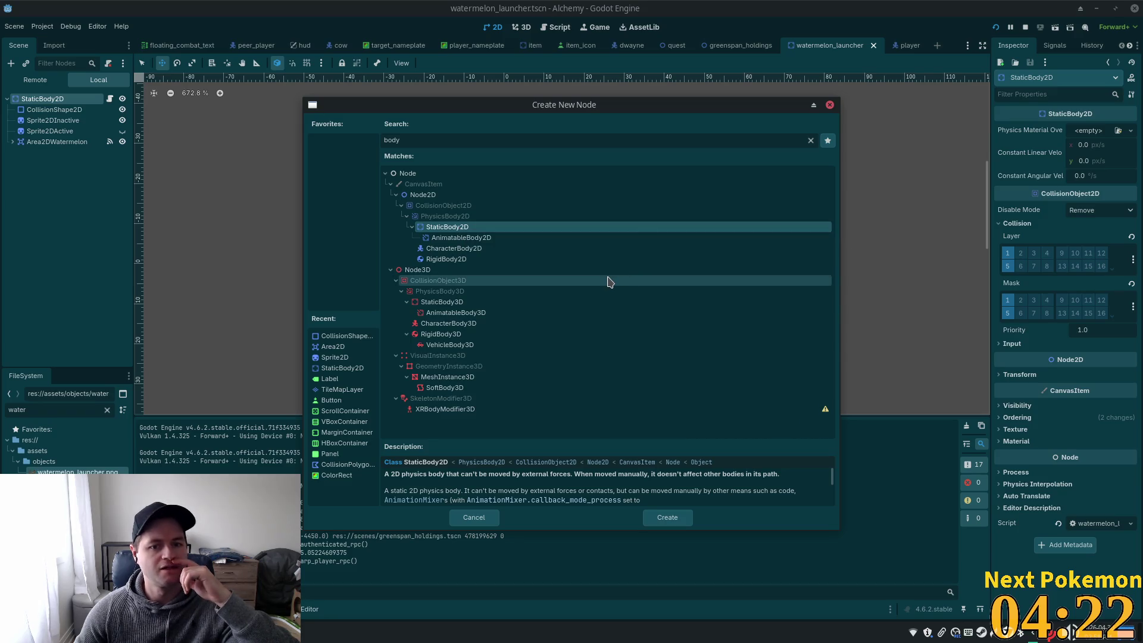
click(446, 217)
click(449, 260)
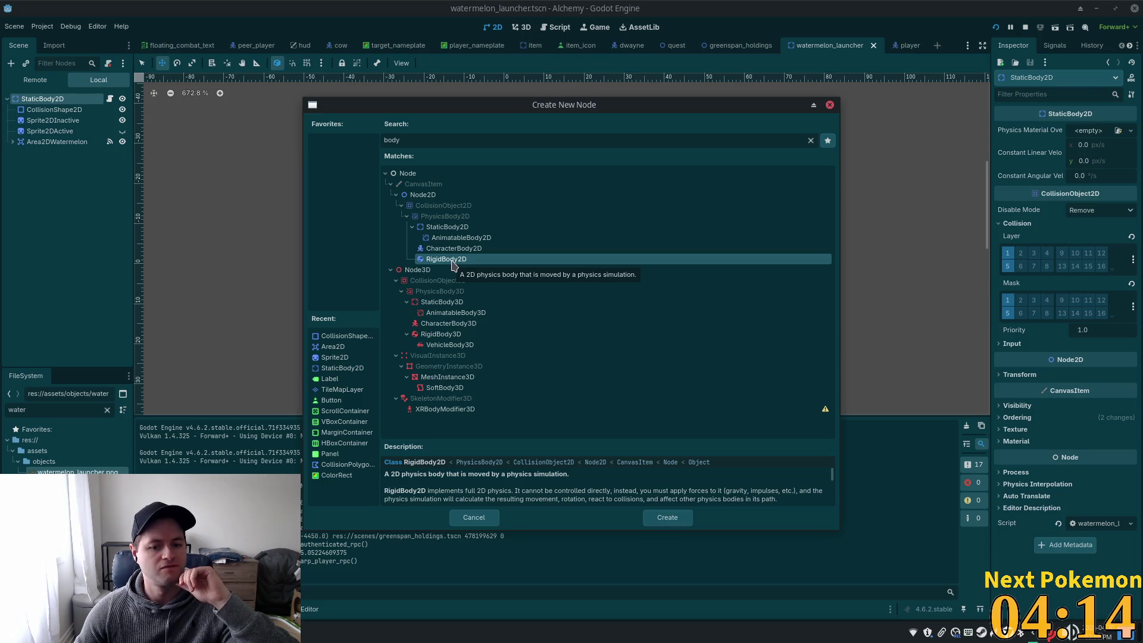
click(444, 231)
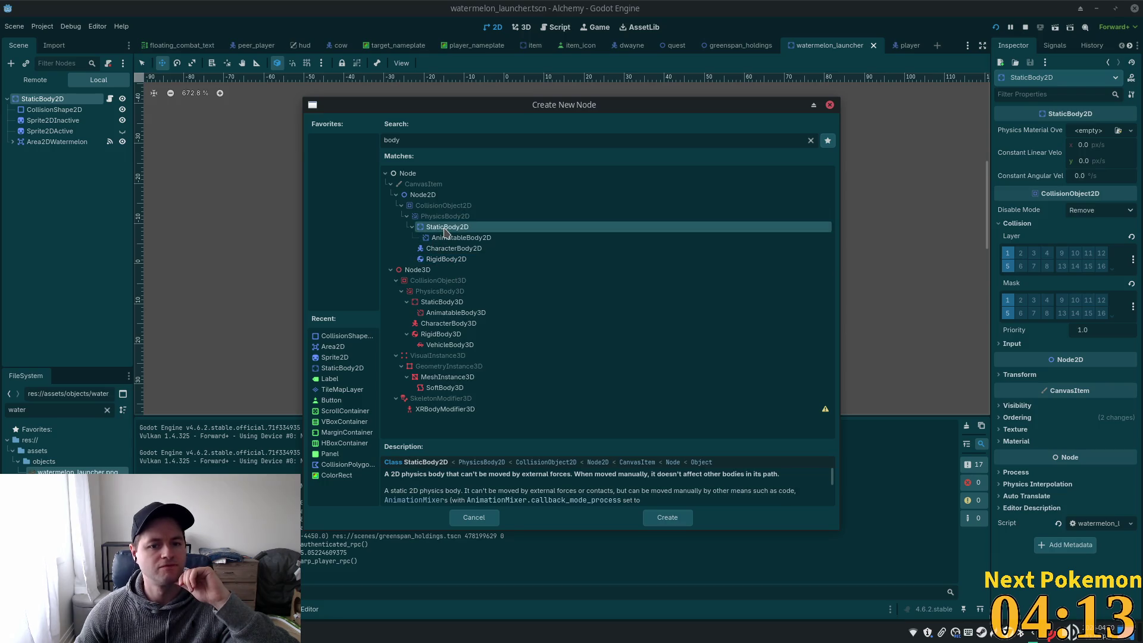
click(412, 227)
click(446, 249)
scroll(789, 483, down, 2)
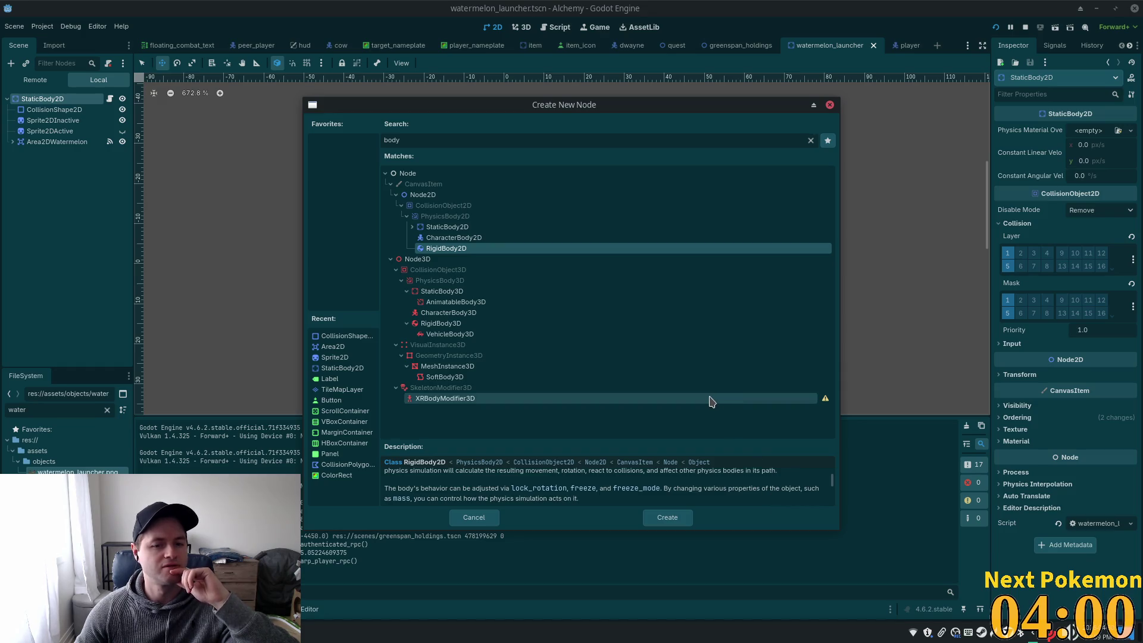
Add a StaticBody2D as a child of the root StaticBody2D
click(449, 227)
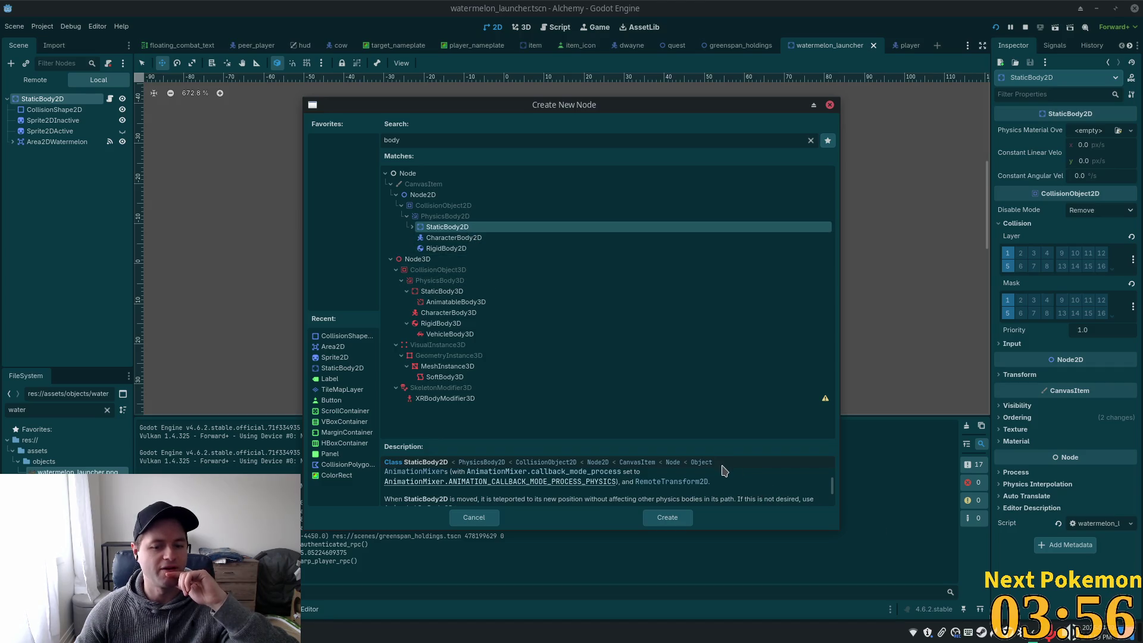
scroll(732, 481, down, 1)
scroll(746, 489, down, 1)
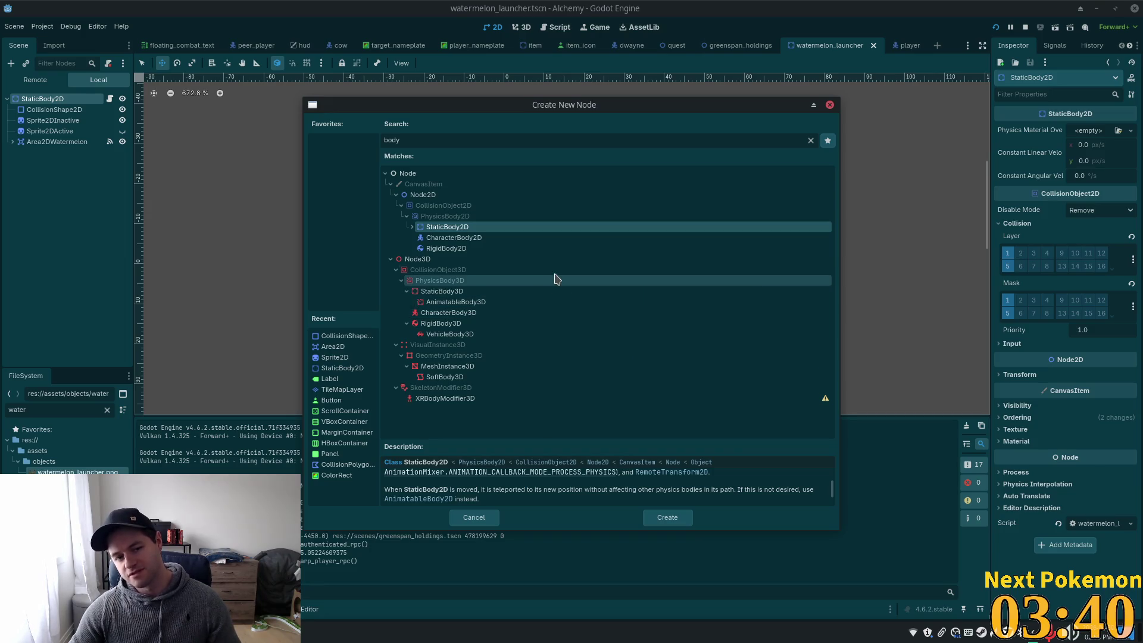
double_click(486, 227)
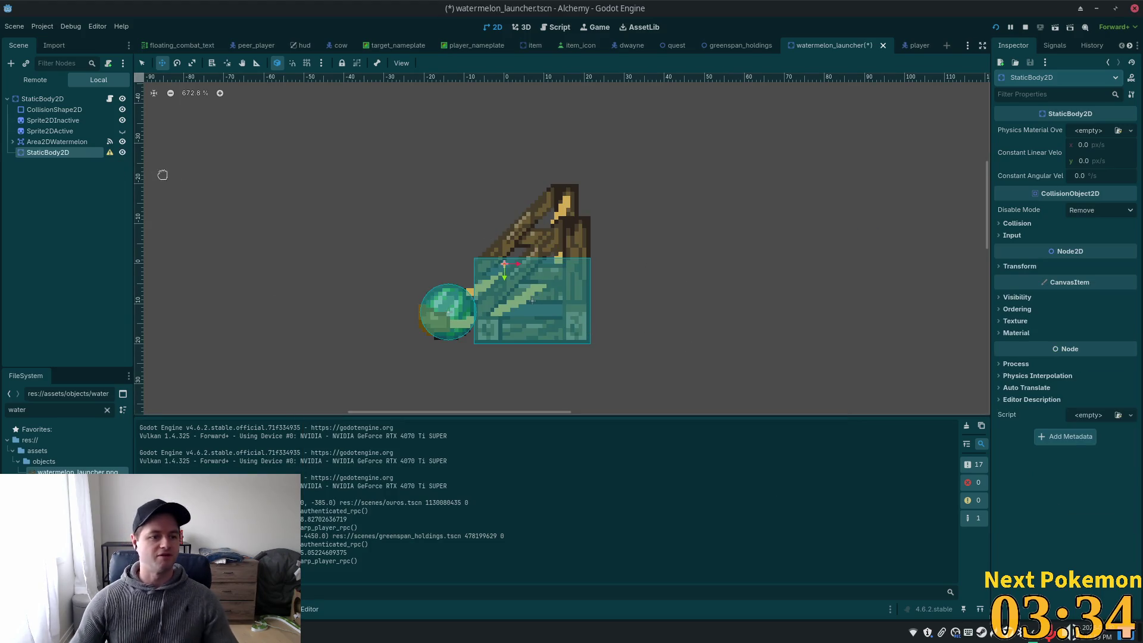
Add a CollisionShape2D with a new circle shape under the new StaticBody2D
key(ctrl+a)
text(co)
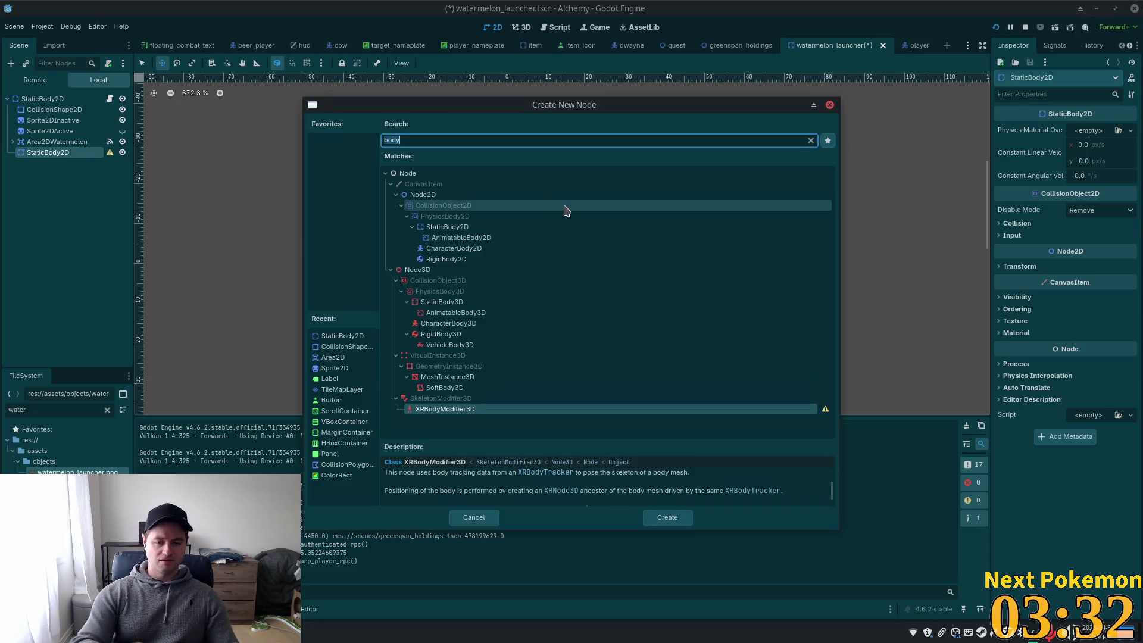
text(lli)
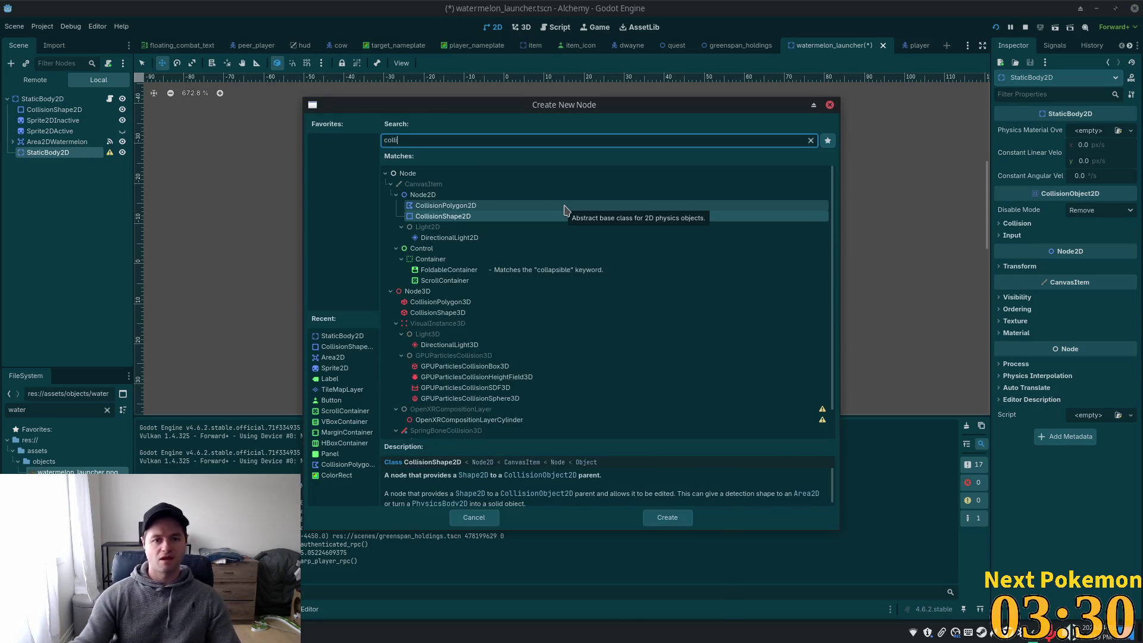
click(446, 216)
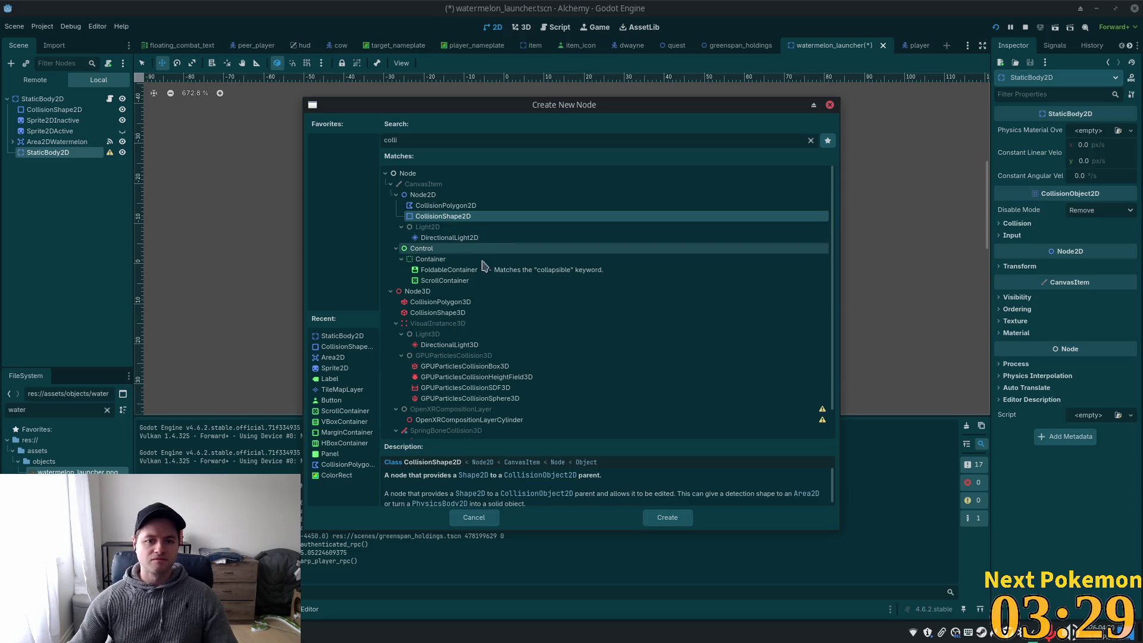
double_click(438, 218)
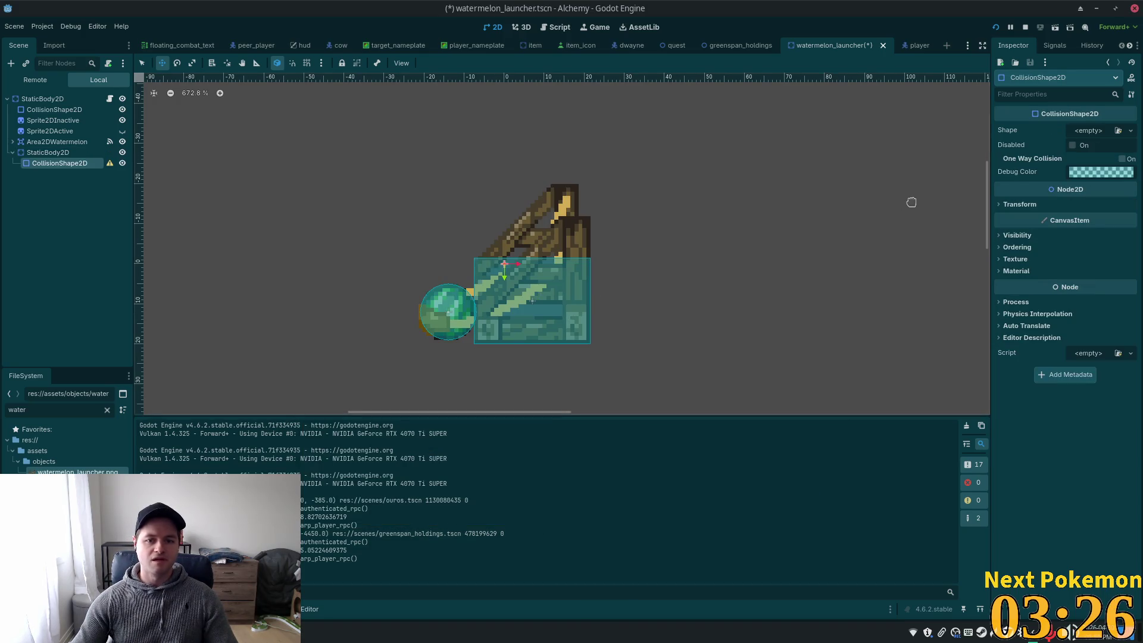
click(1077, 136)
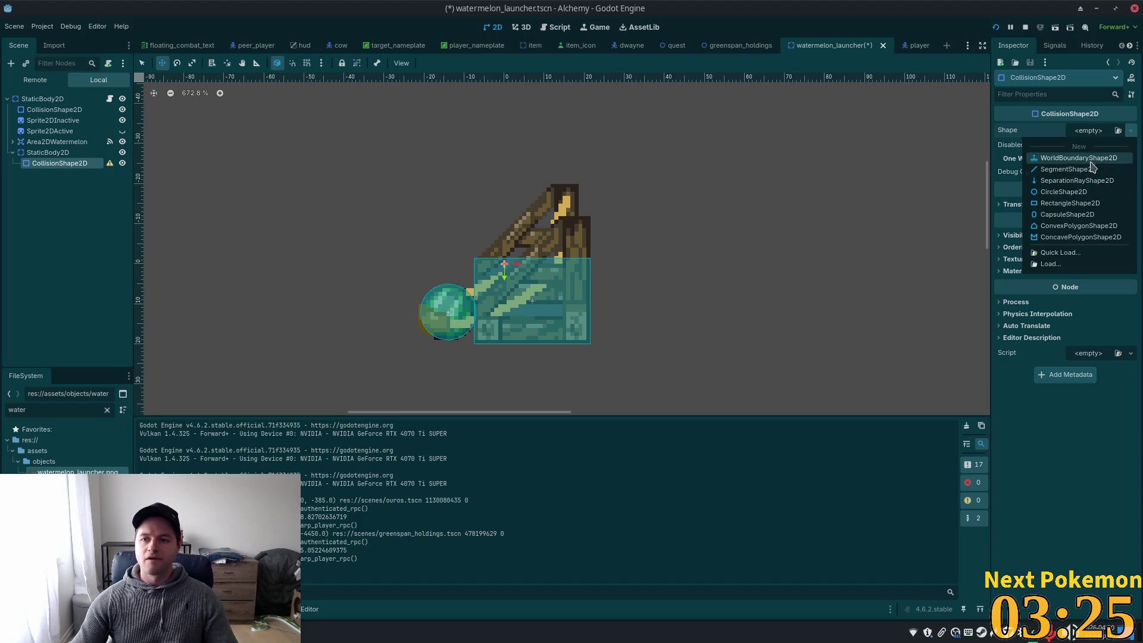
click(1075, 193)
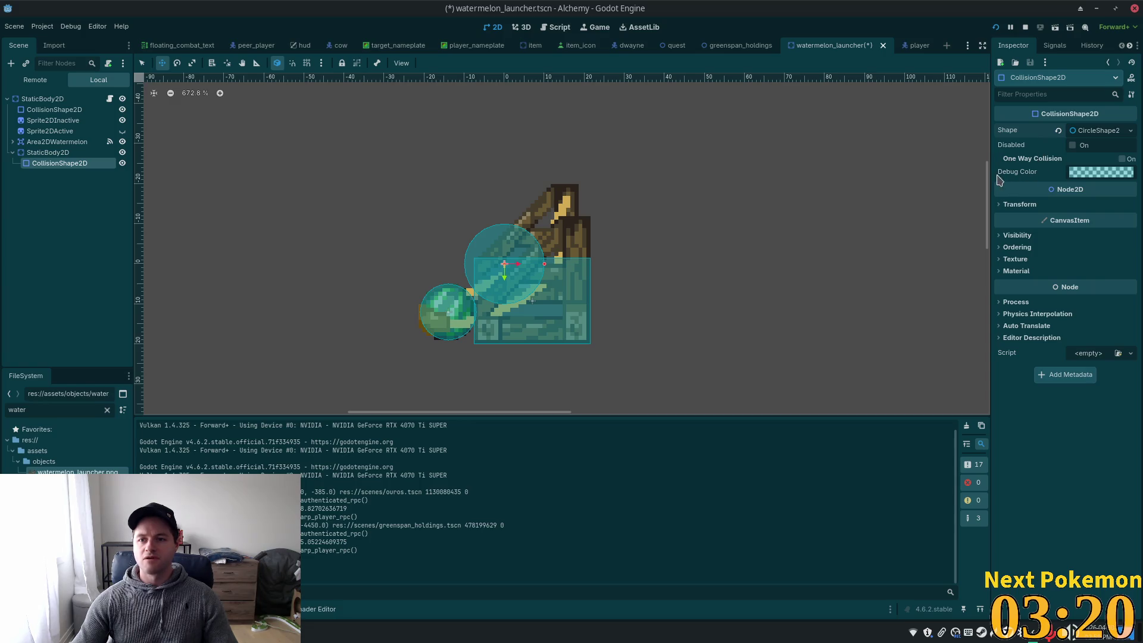
click(1006, 206)
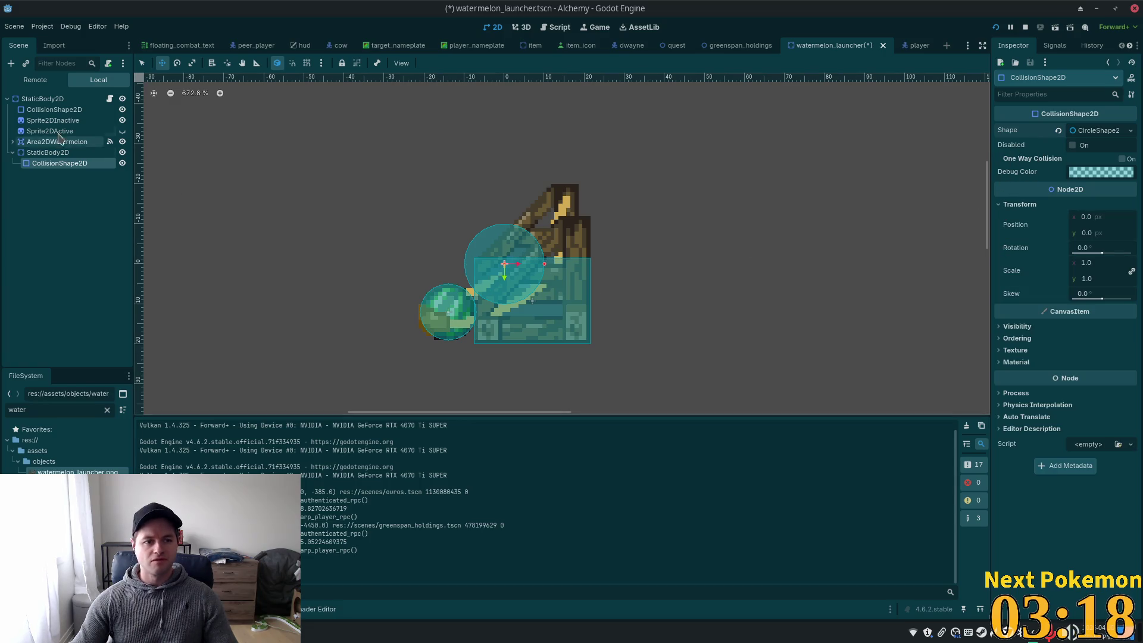
Copy the rectangle shape's position 7.0, 9.25 and paste it onto the circle shape
click(56, 110)
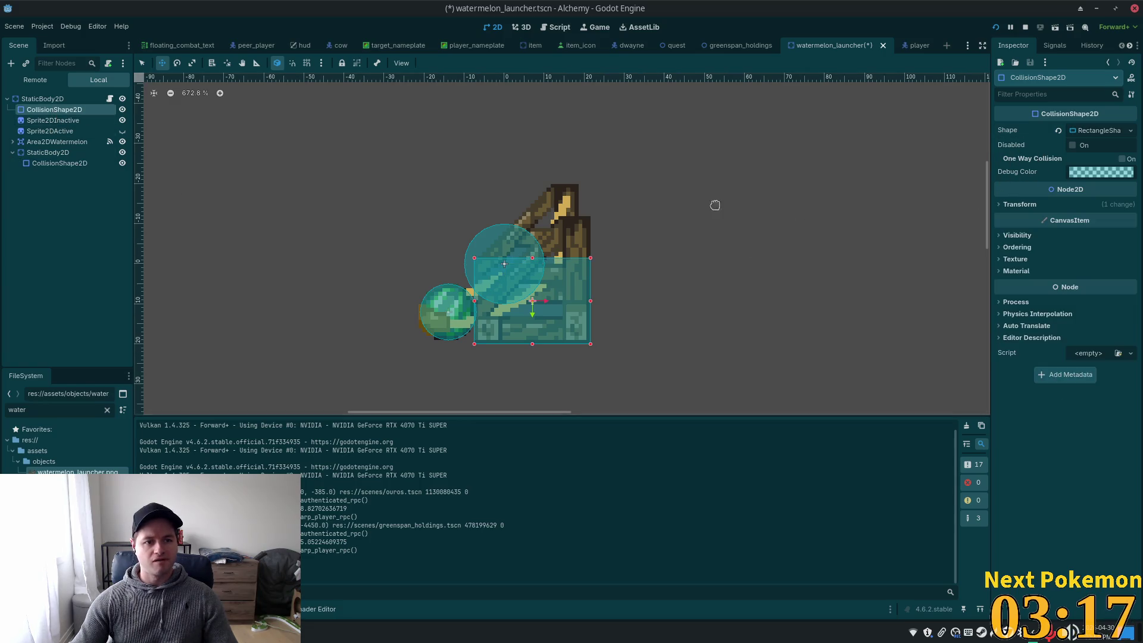
click(1015, 205)
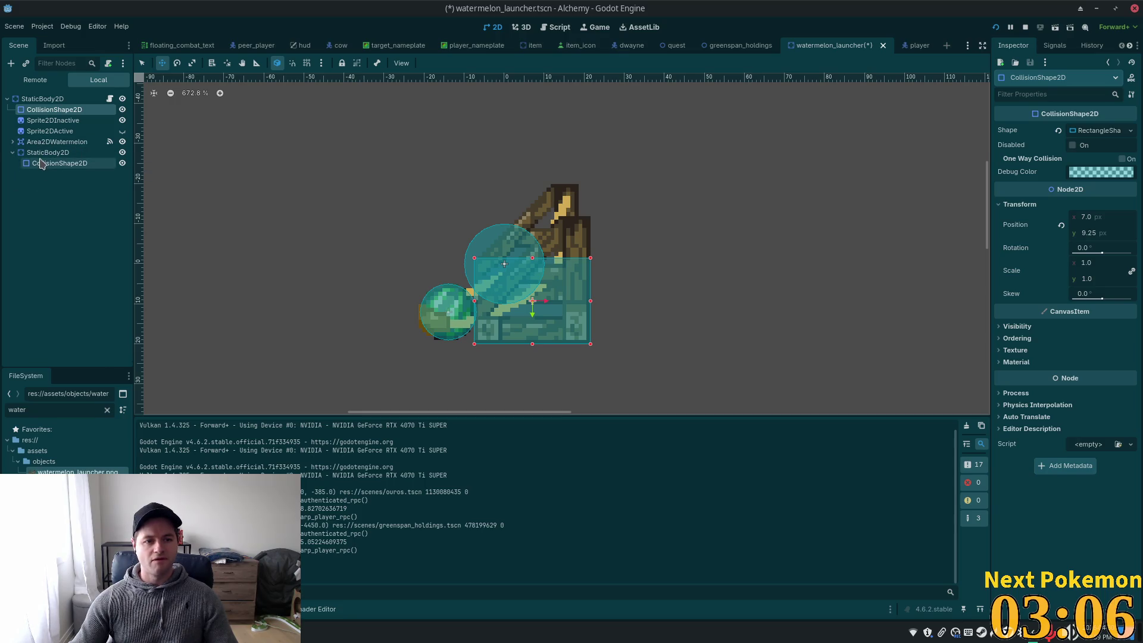
click(60, 163)
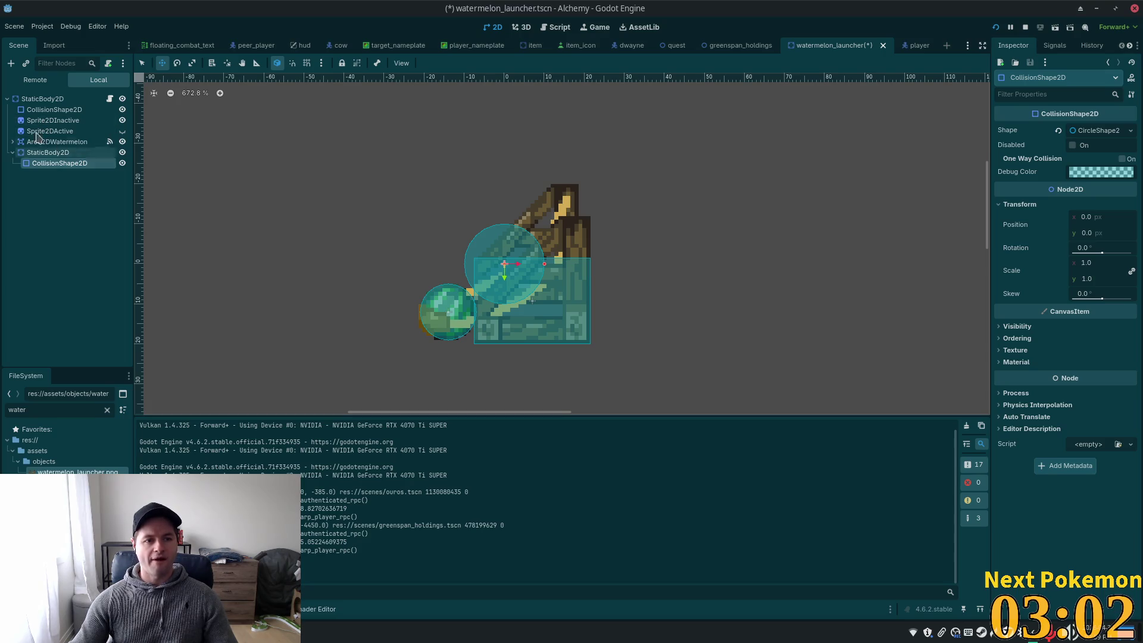
click(51, 110)
right_click(1014, 232)
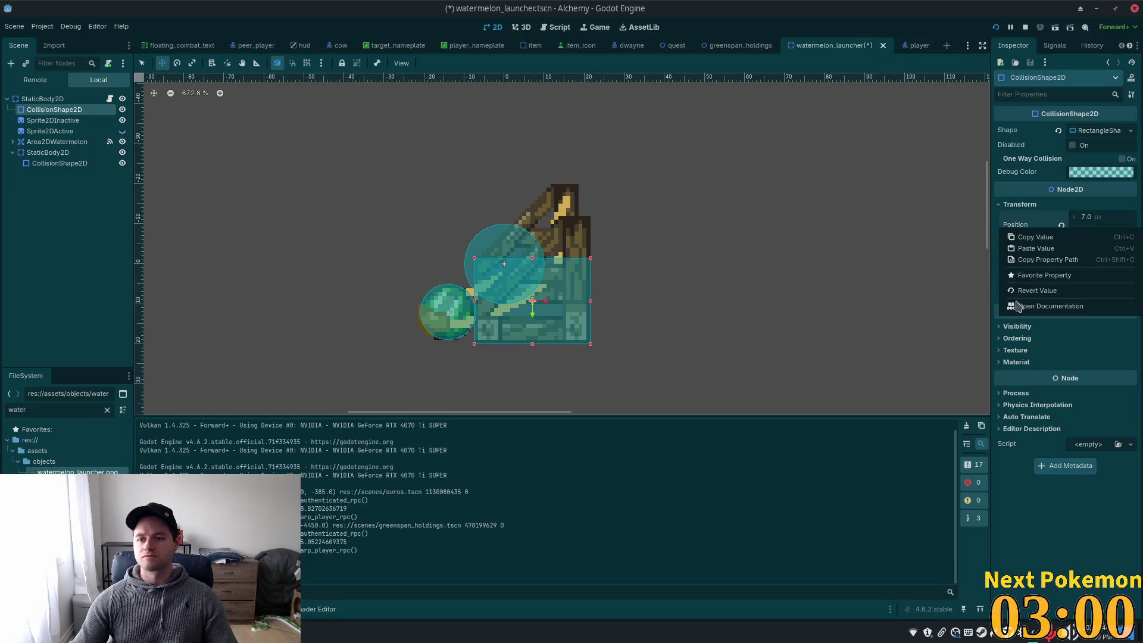
click(60, 163)
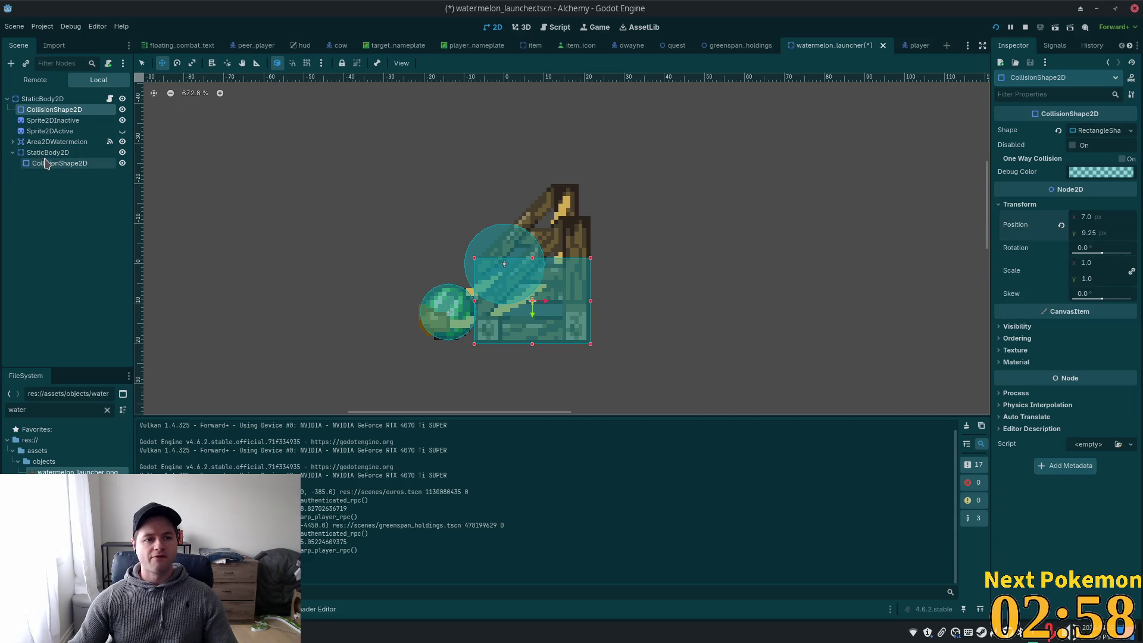
right_click(1033, 236)
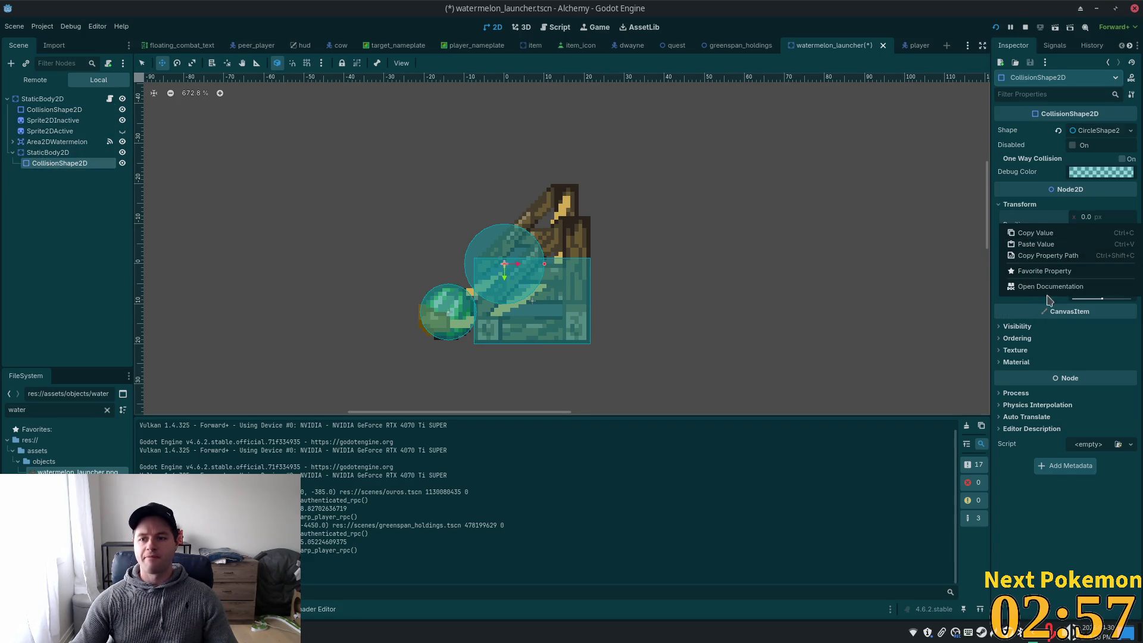
click(1025, 244)
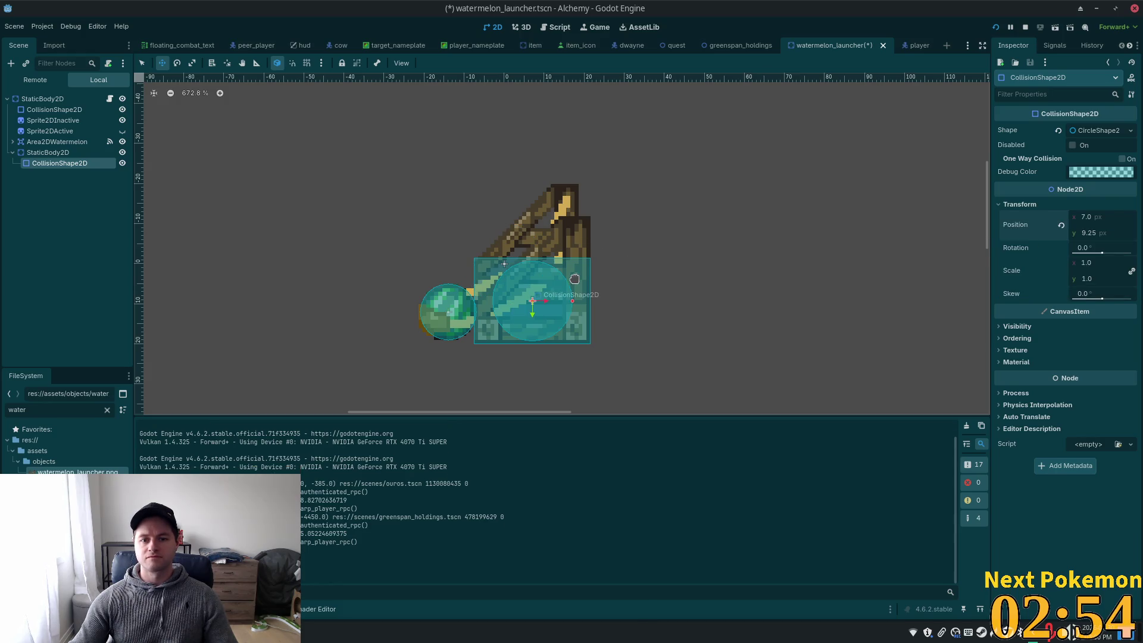
Reset the circle collision shape's position back to the origin
key(q)
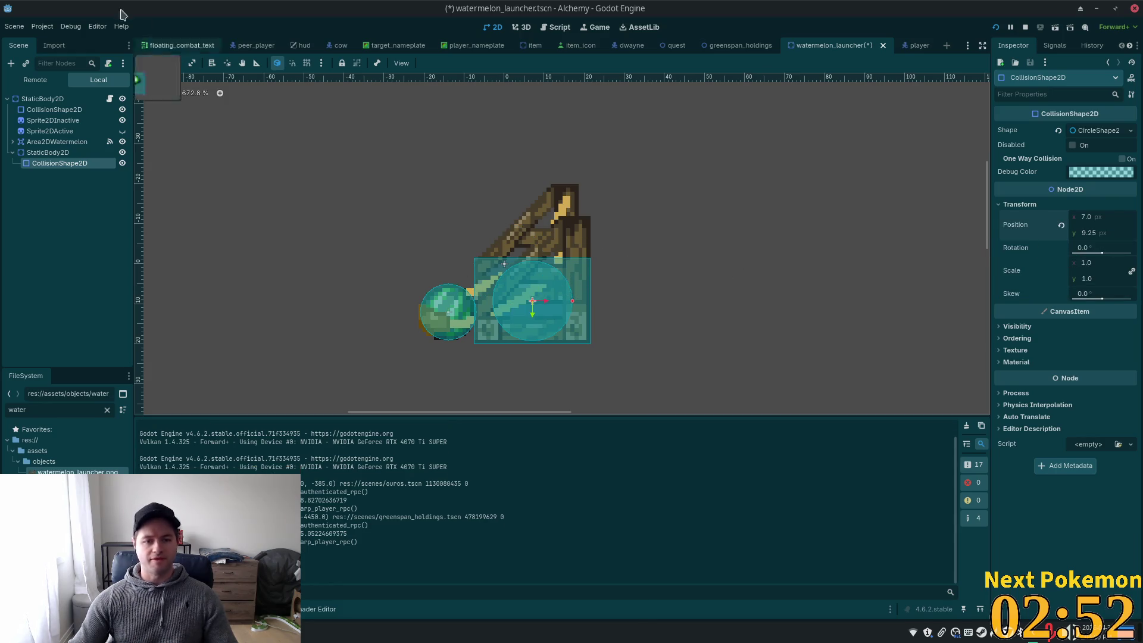
click(47, 153)
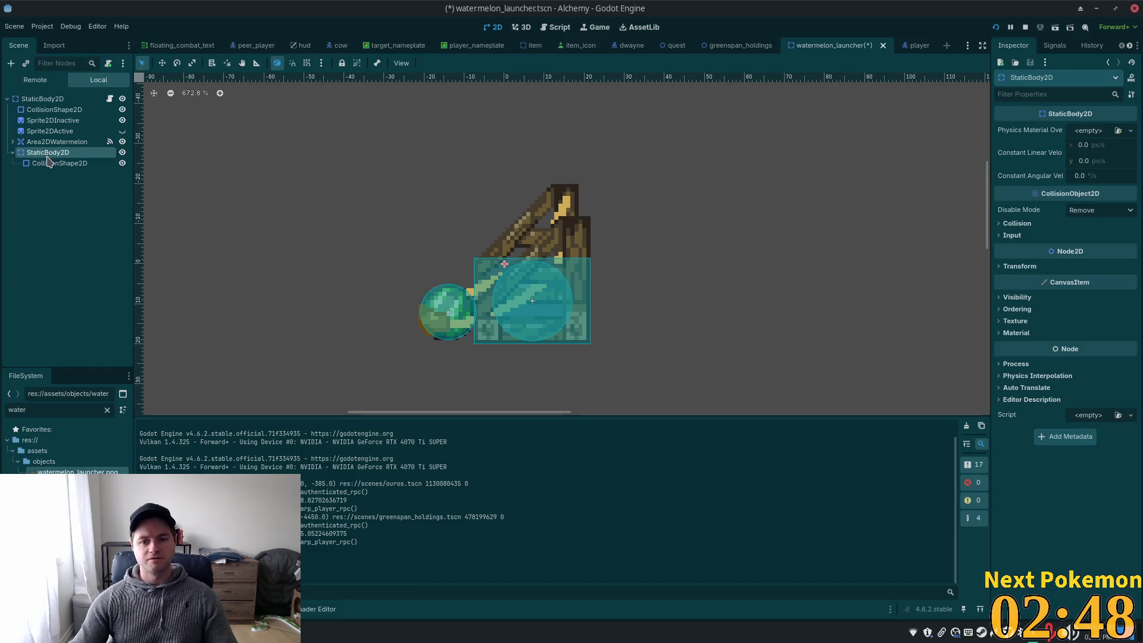
click(59, 163)
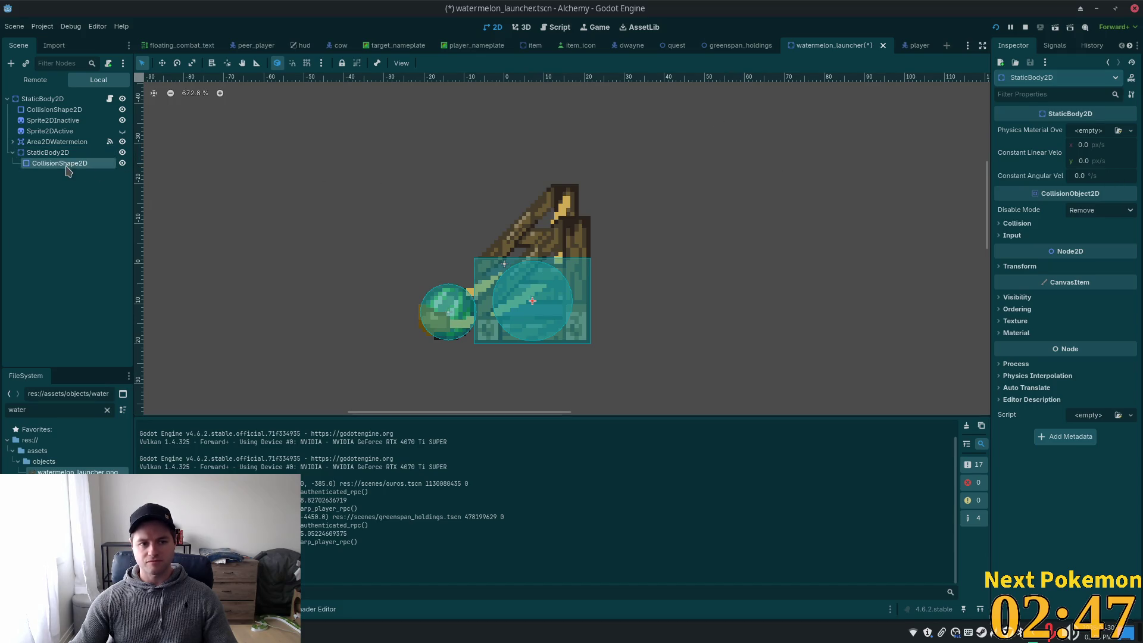
click(1019, 204)
click(1061, 225)
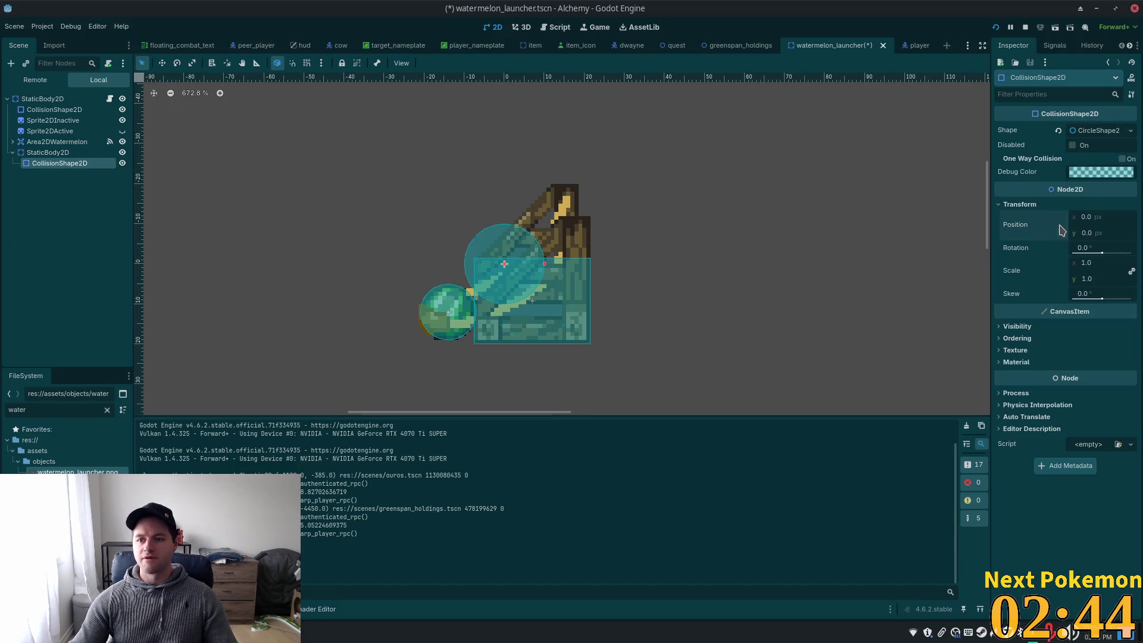
Paste position 7.0, 9.25 onto the second StaticBody2D and review its collision shapes
drag(57, 142, 37, 154)
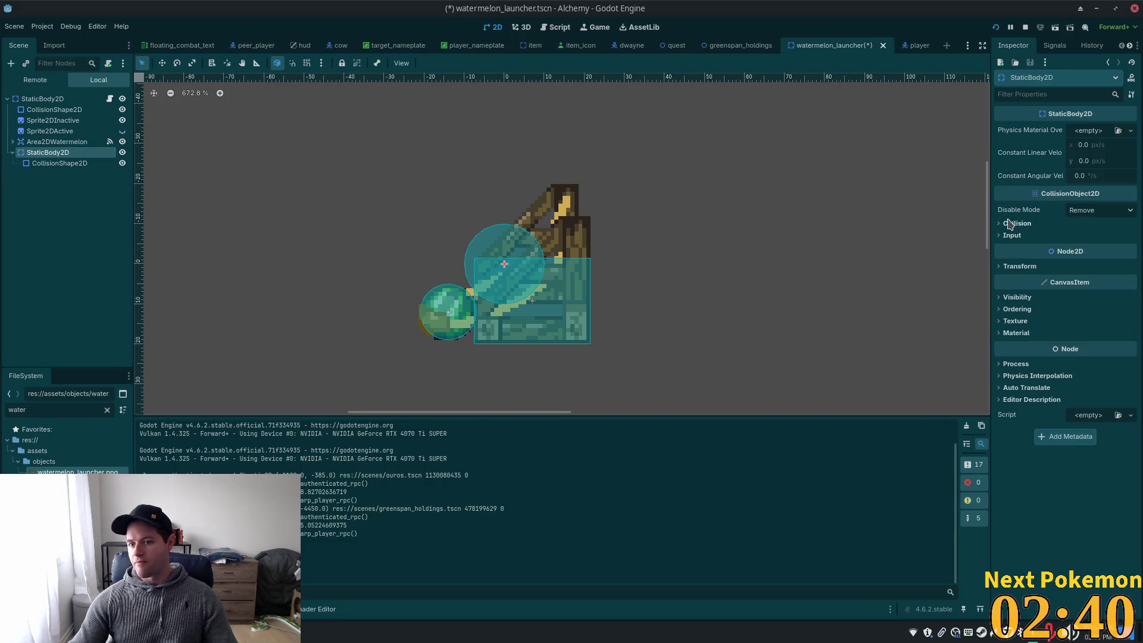
click(1019, 266)
right_click(1016, 285)
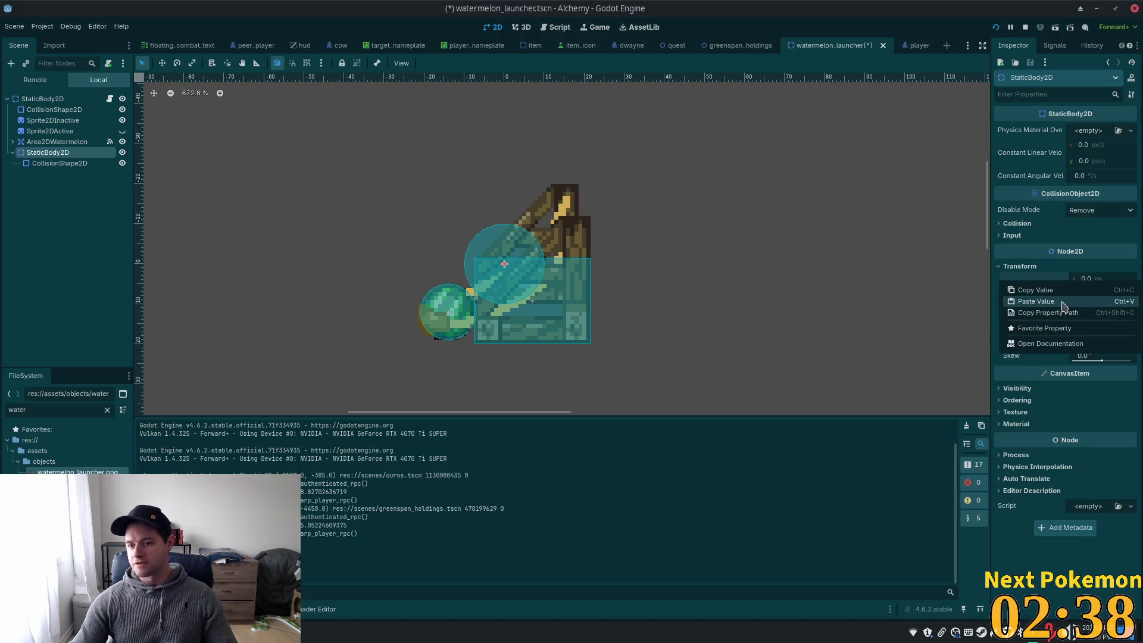
click(1051, 302)
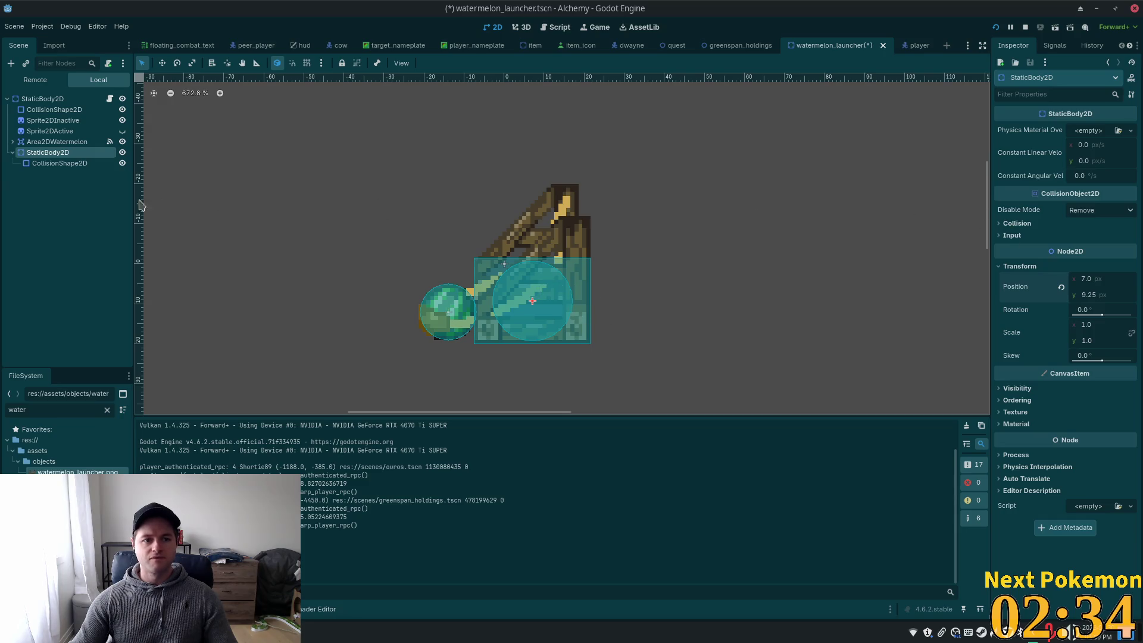
click(55, 165)
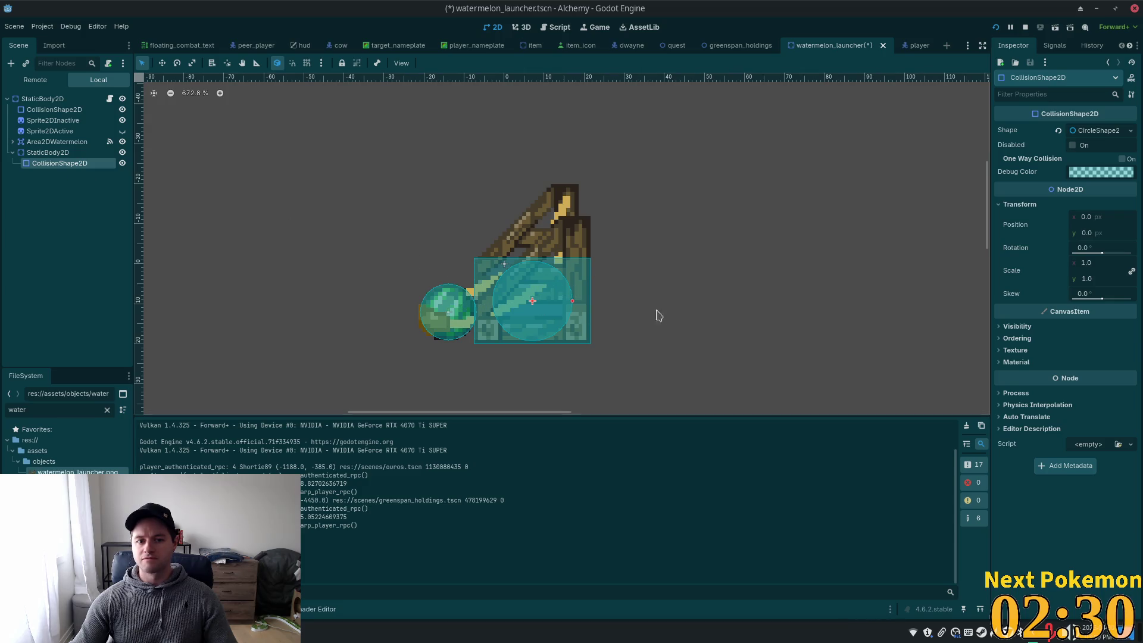
click(67, 153)
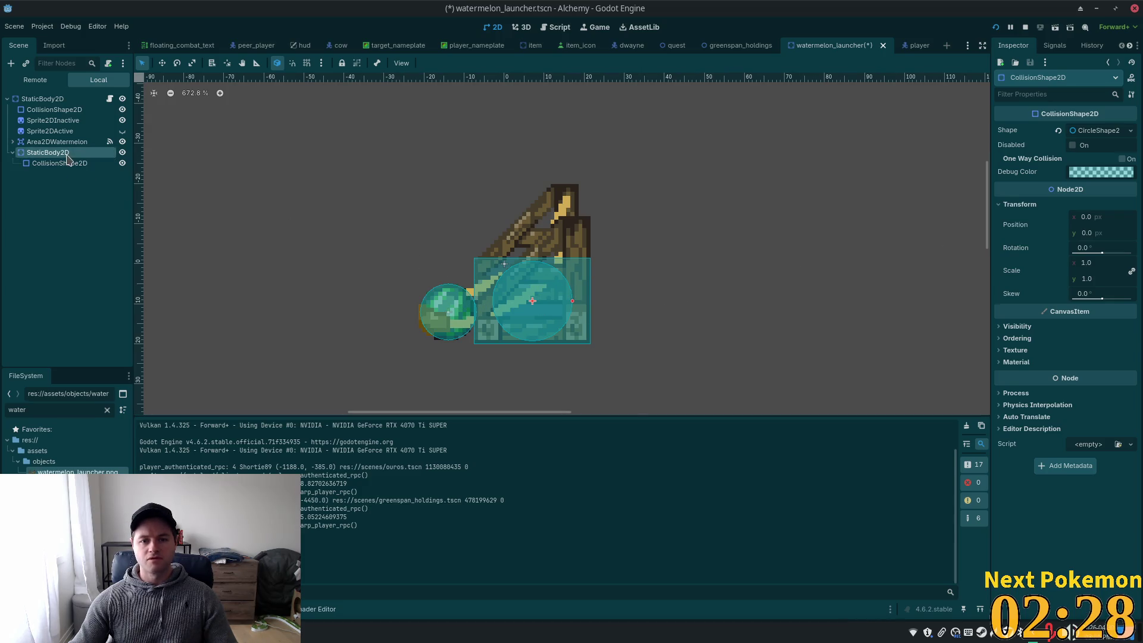
click(67, 165)
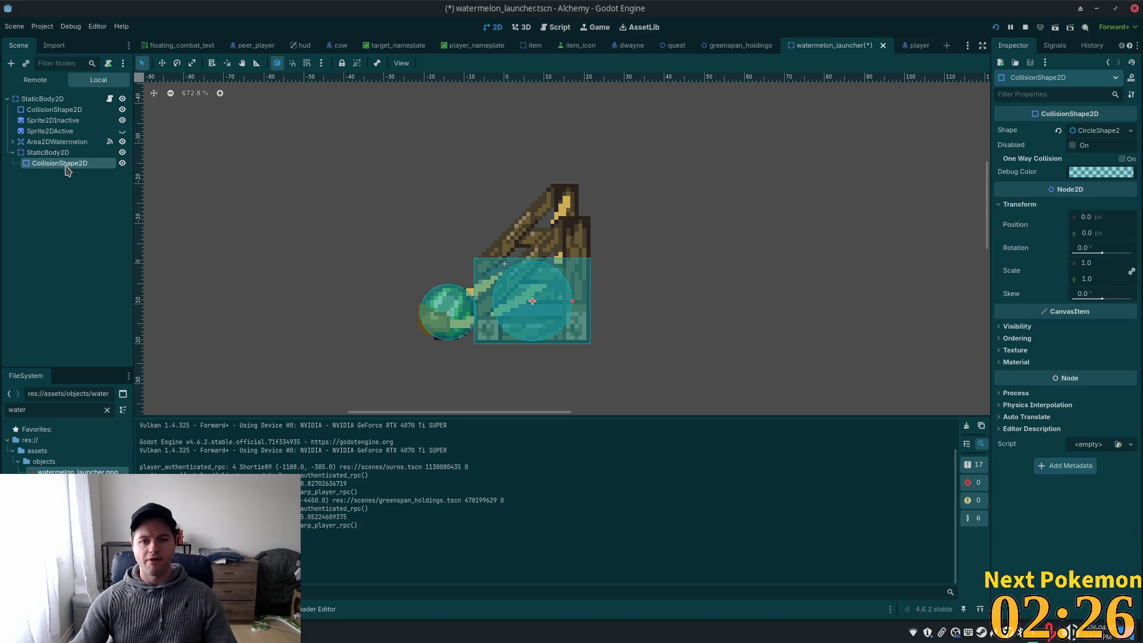
click(55, 154)
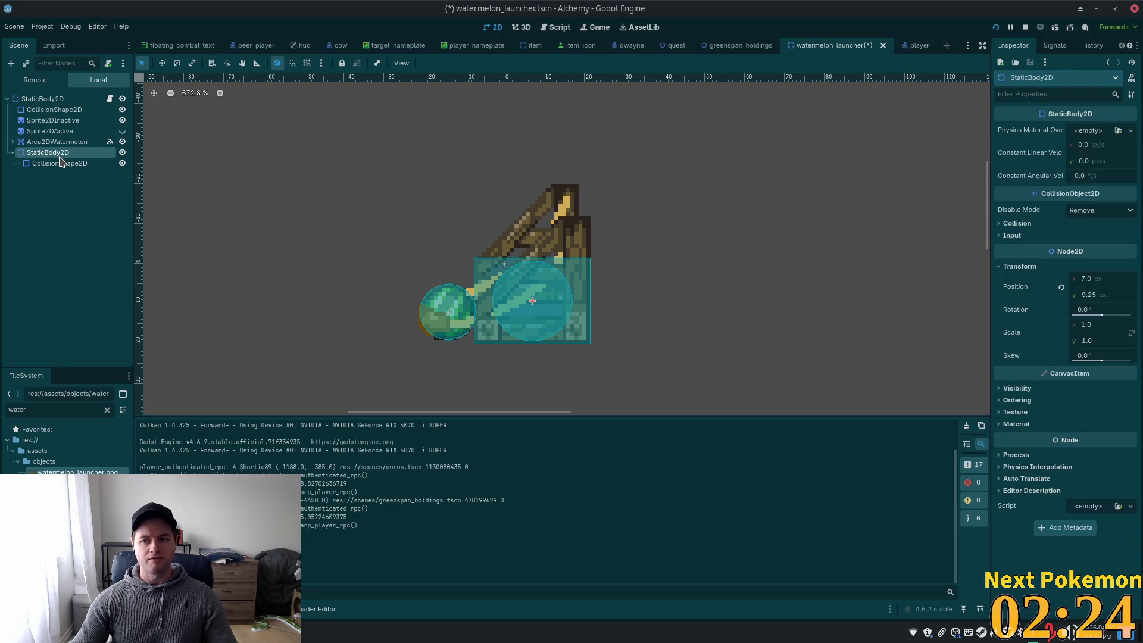
click(32, 110)
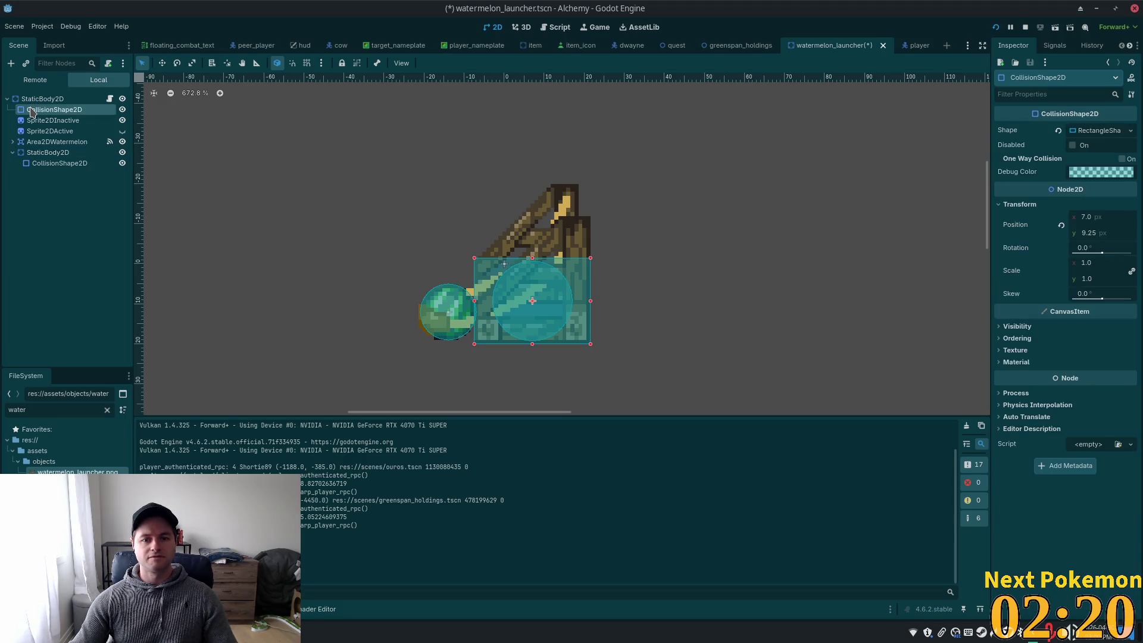
Copy the watermelon collision shape's position (-14, 12) onto the second StaticBody2D
click(42, 143)
click(11, 142)
click(60, 152)
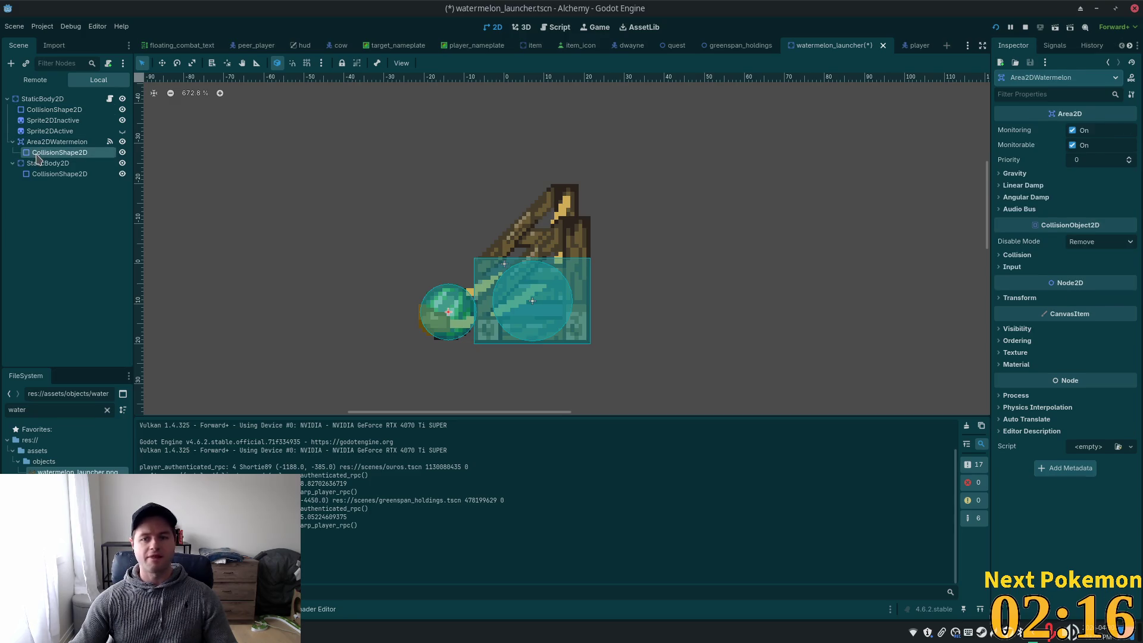
click(1019, 204)
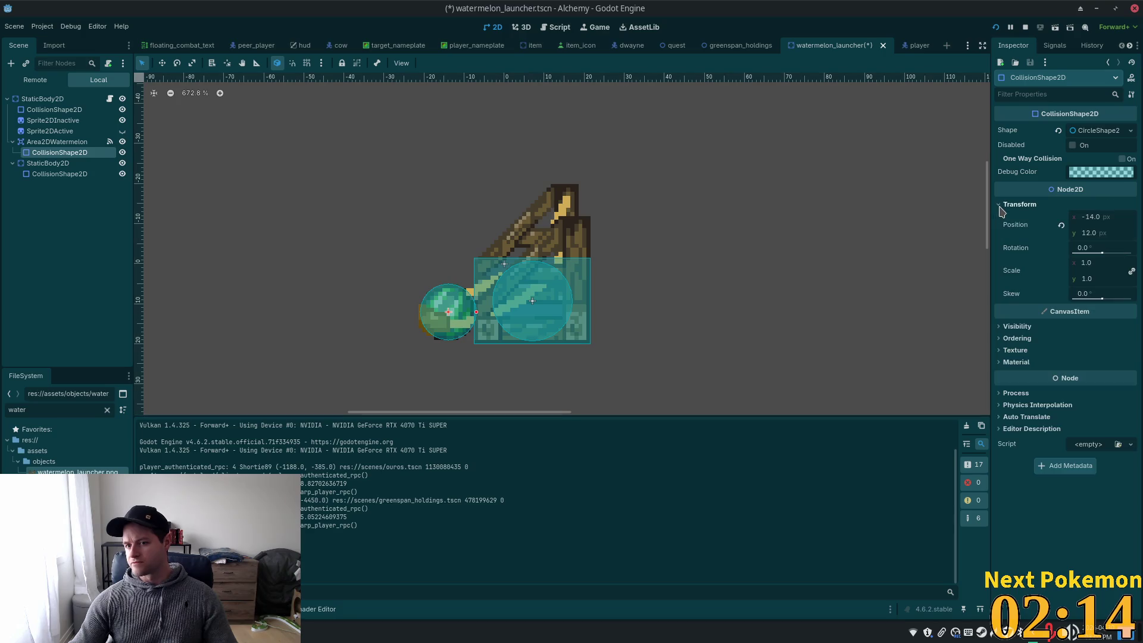
right_click(1020, 227)
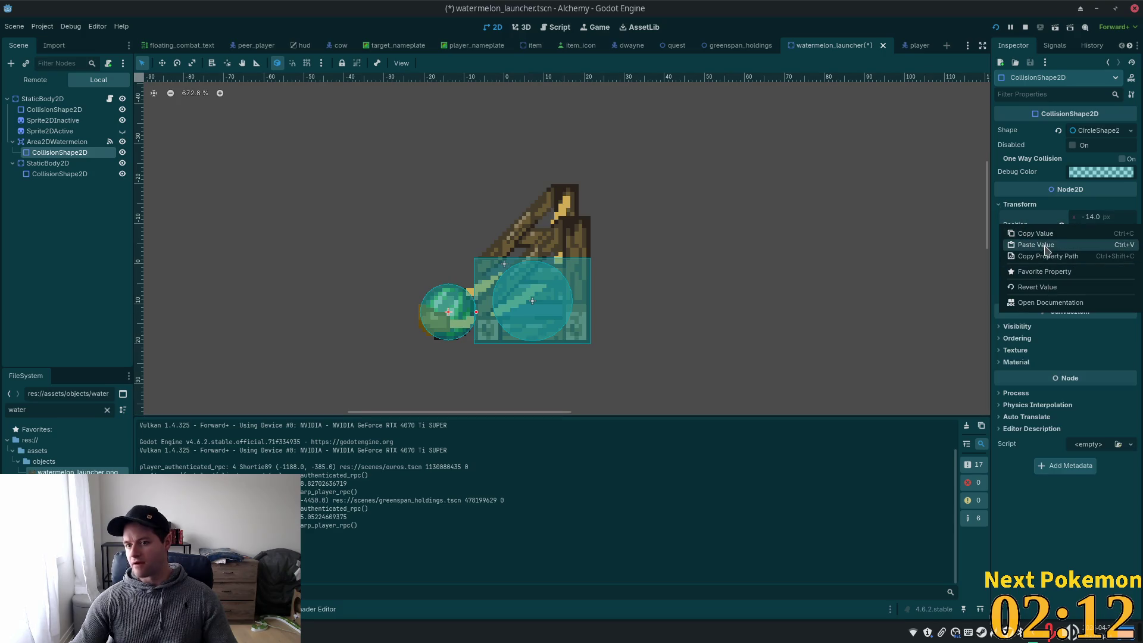
click(1049, 248)
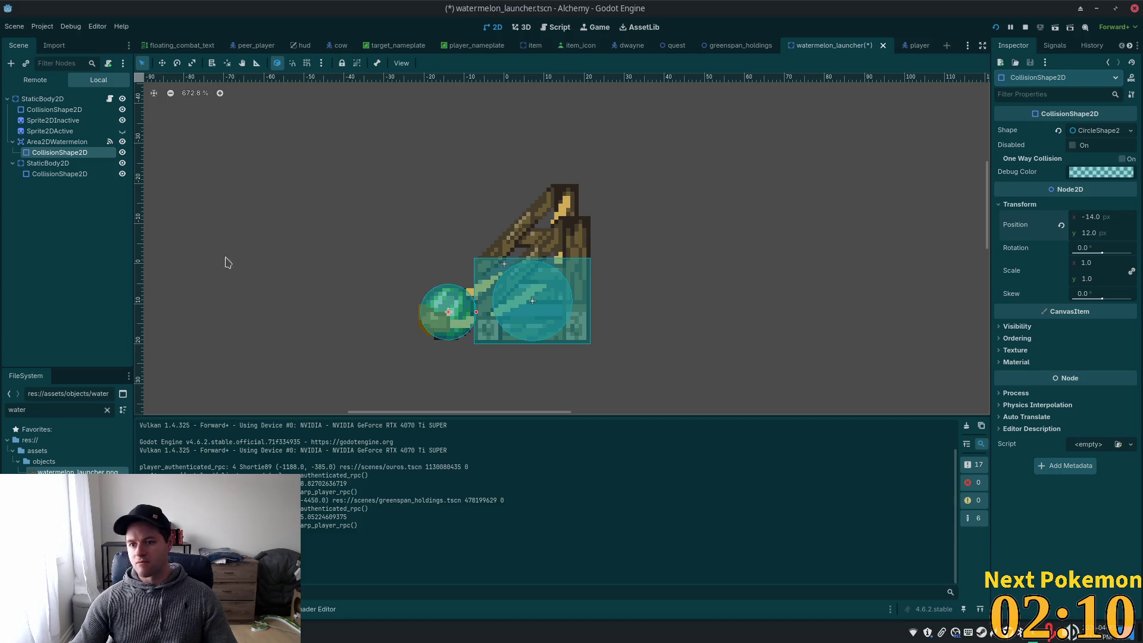
click(37, 142)
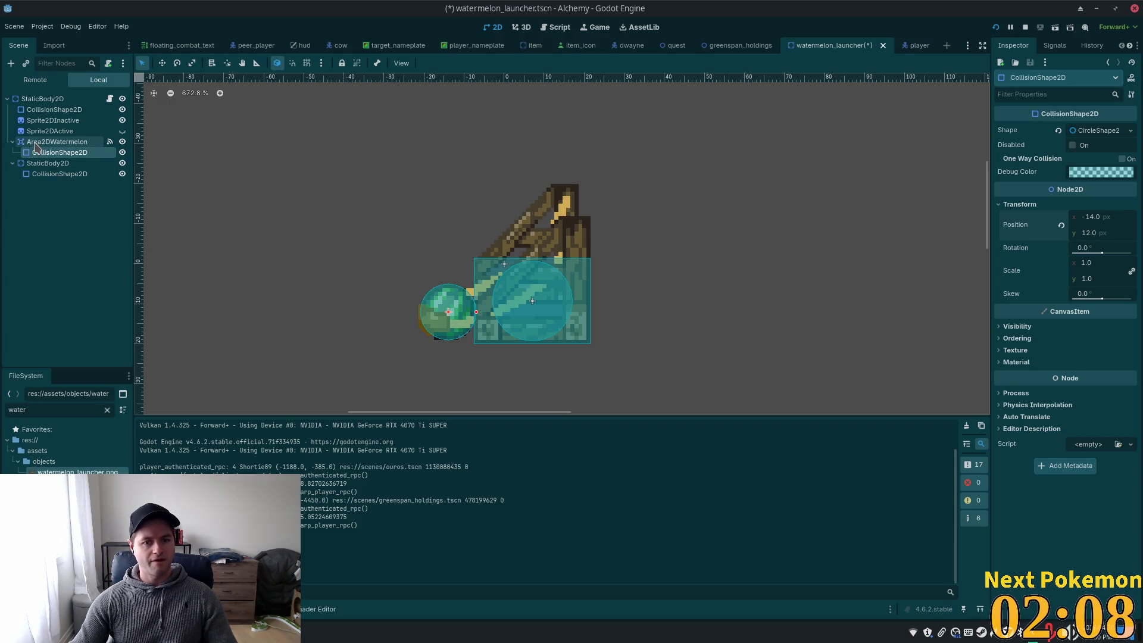
click(54, 174)
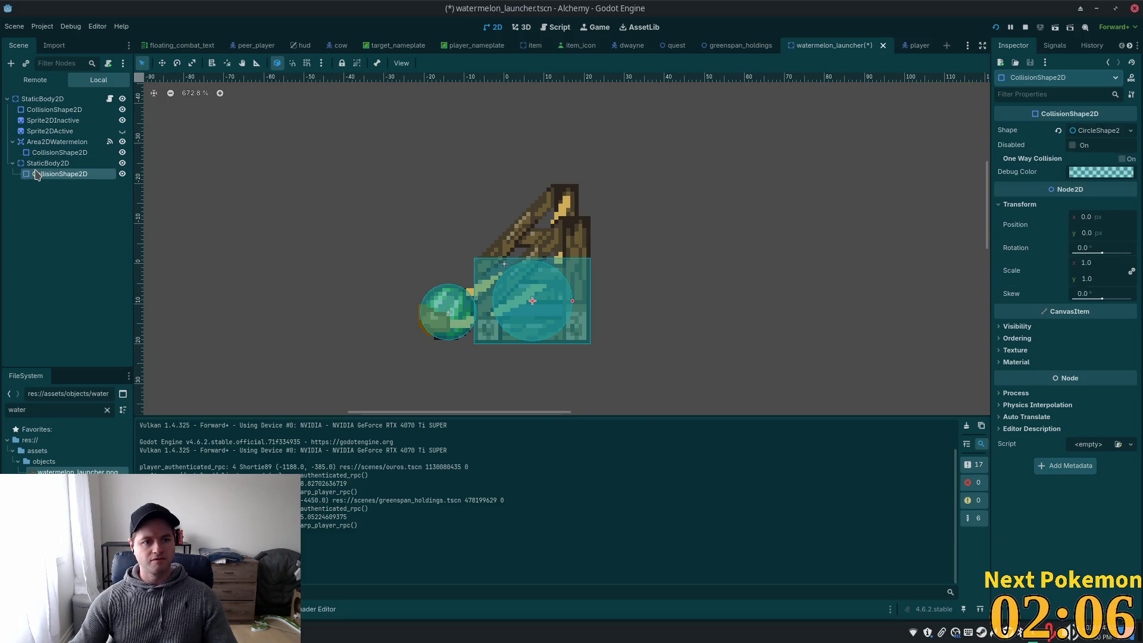
click(66, 163)
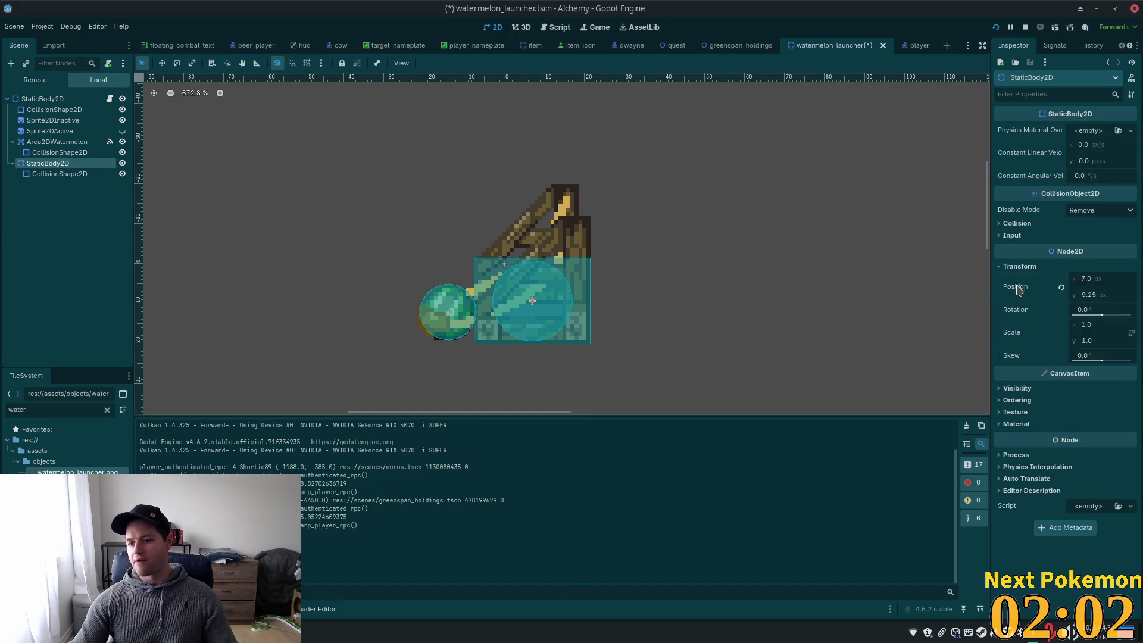
right_click(1023, 286)
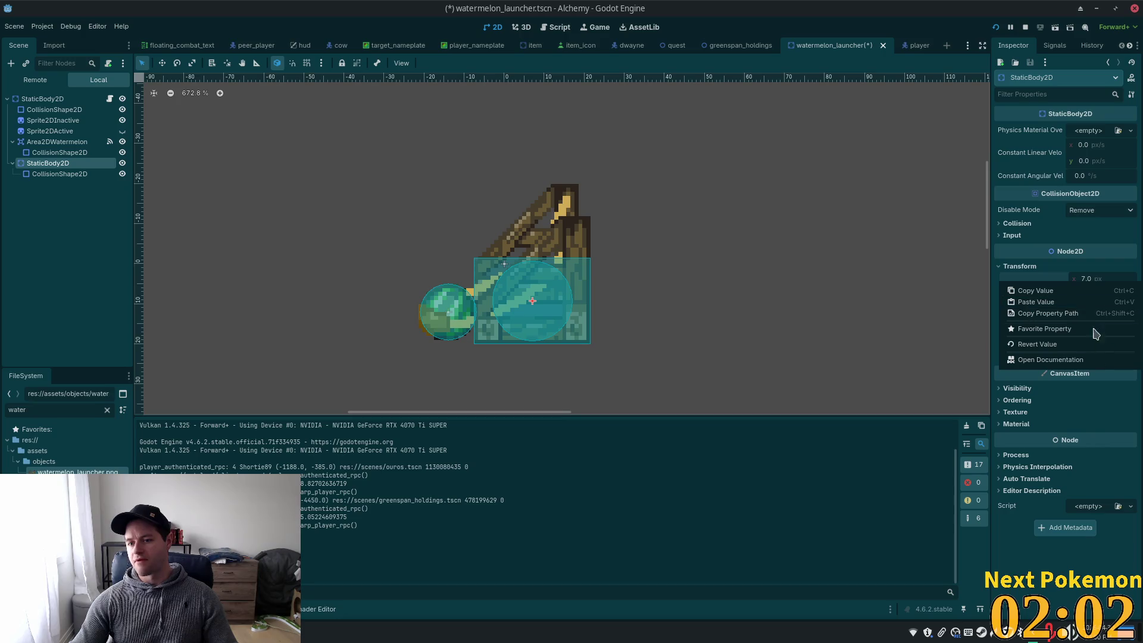
click(1059, 302)
Give the new circle shape the watermelon's radius of 7.0 and save watermelon_launcher.tscn
scroll(367, 299, up, 3)
scroll(367, 299, up, 2)
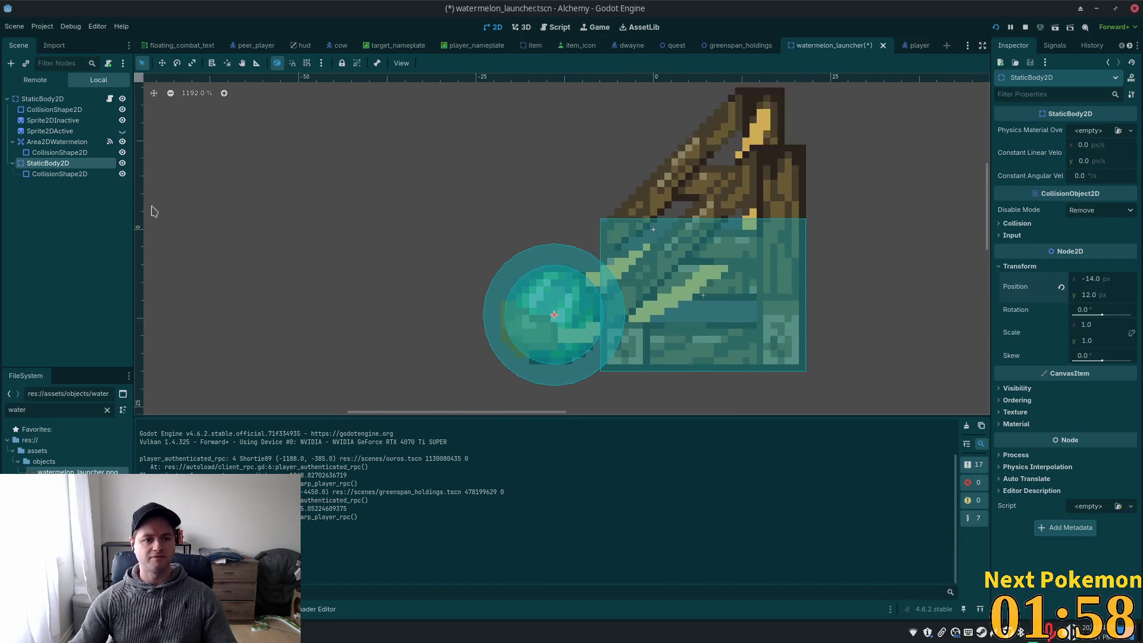
click(51, 176)
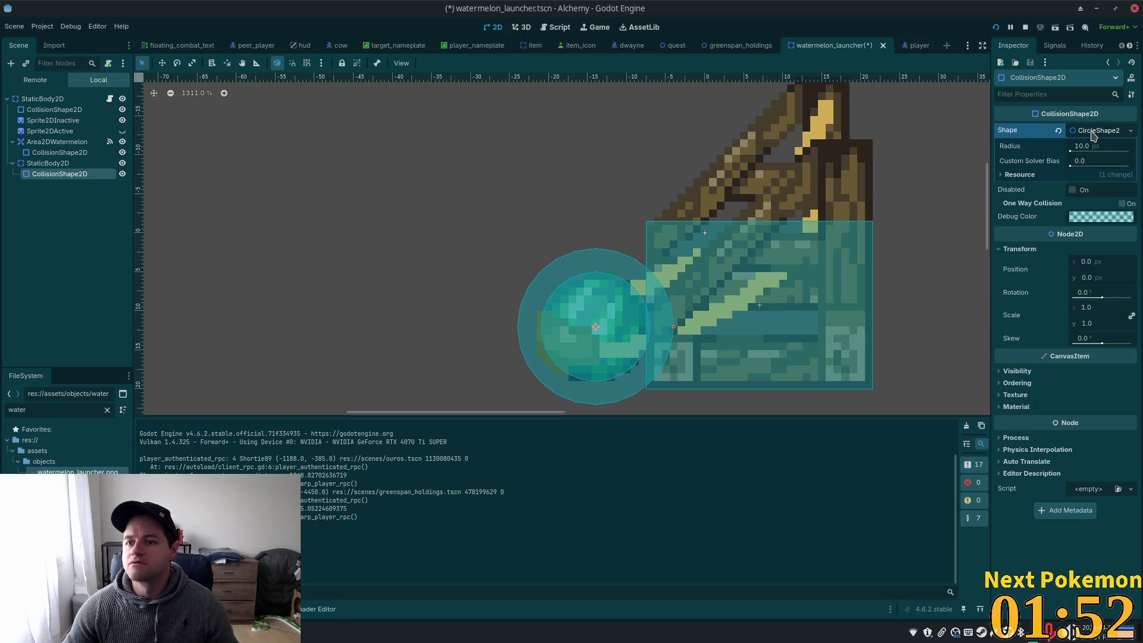
click(53, 153)
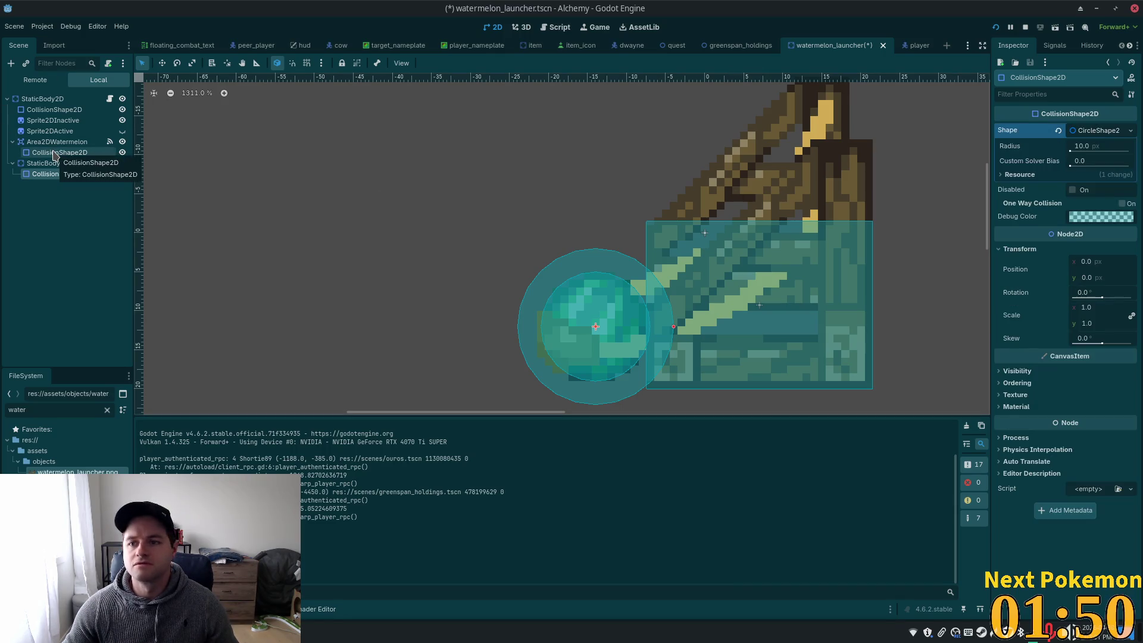
click(1096, 154)
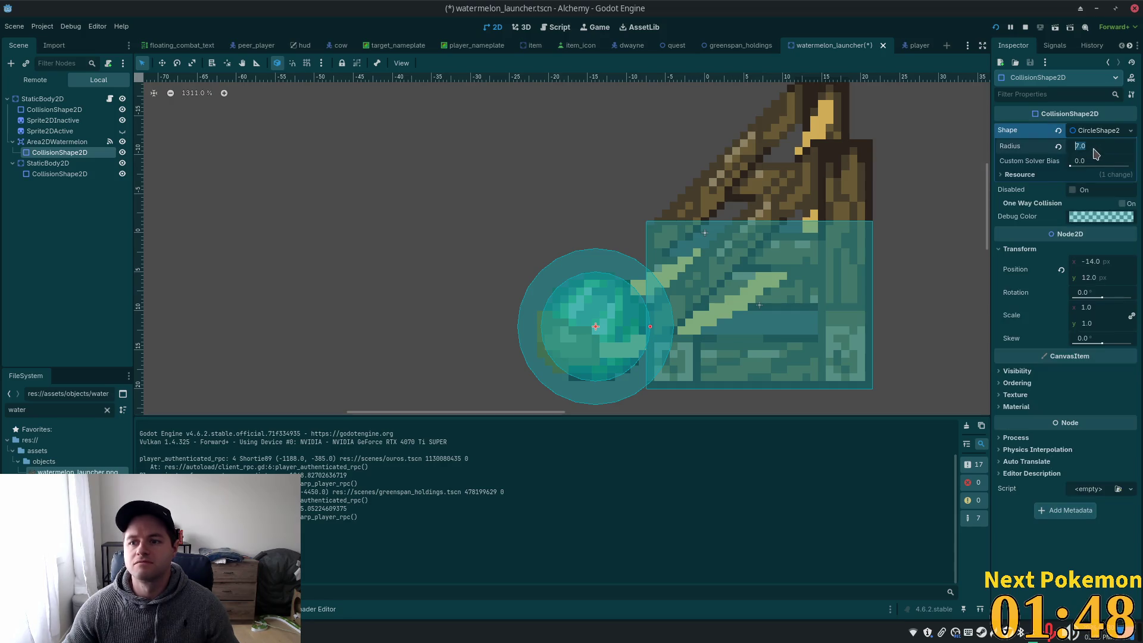
click(60, 174)
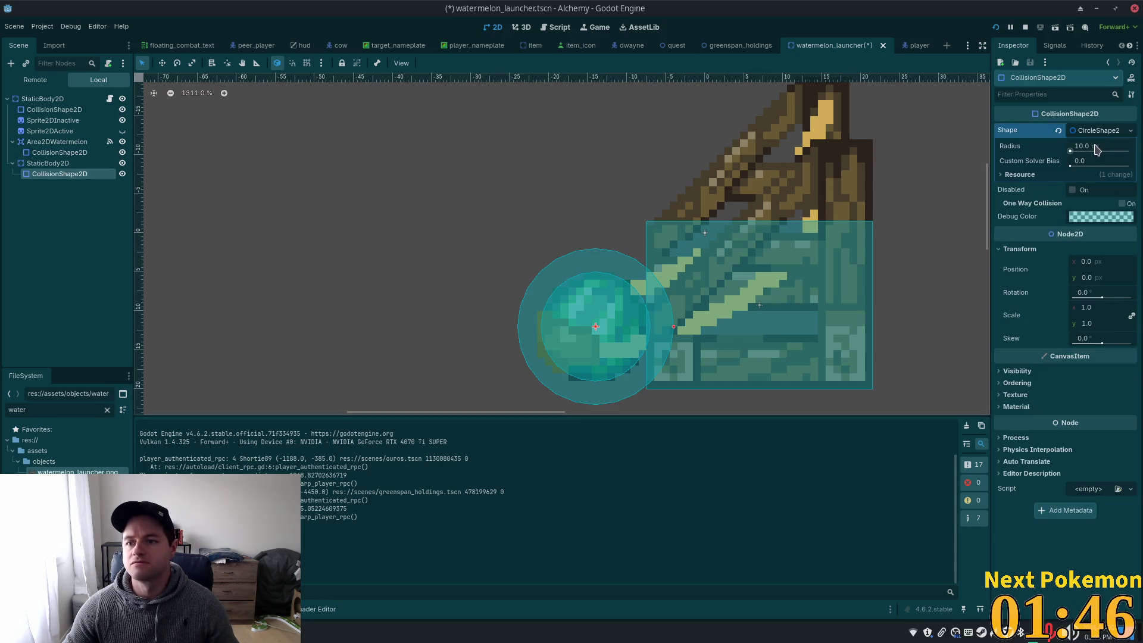
click(1097, 149)
key(Tab)
key(ctrl+s)
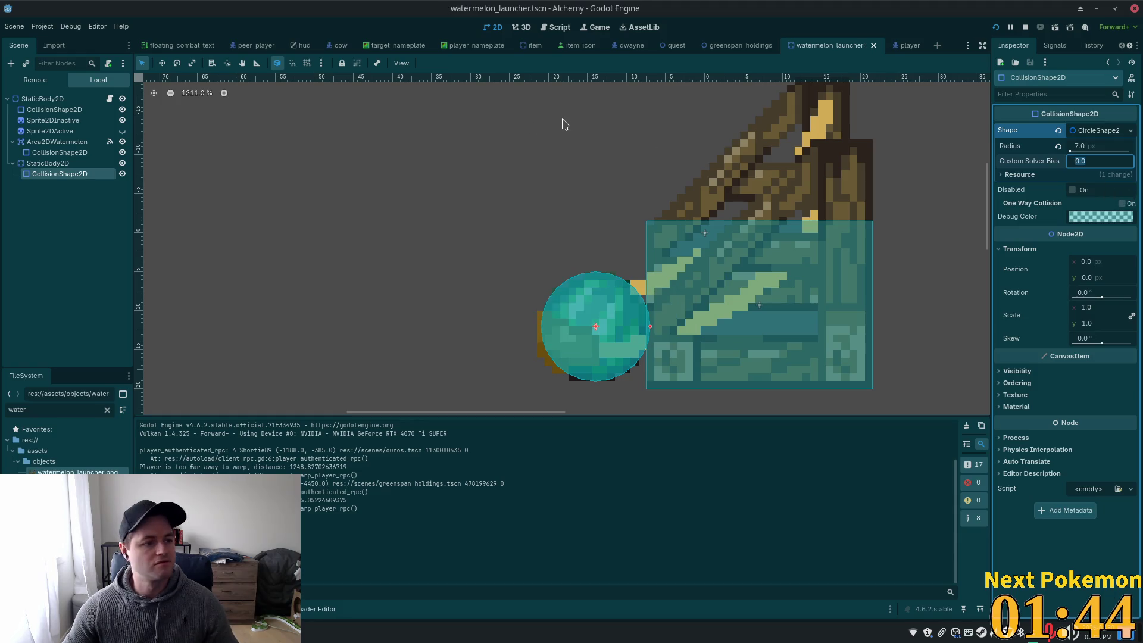
click(67, 163)
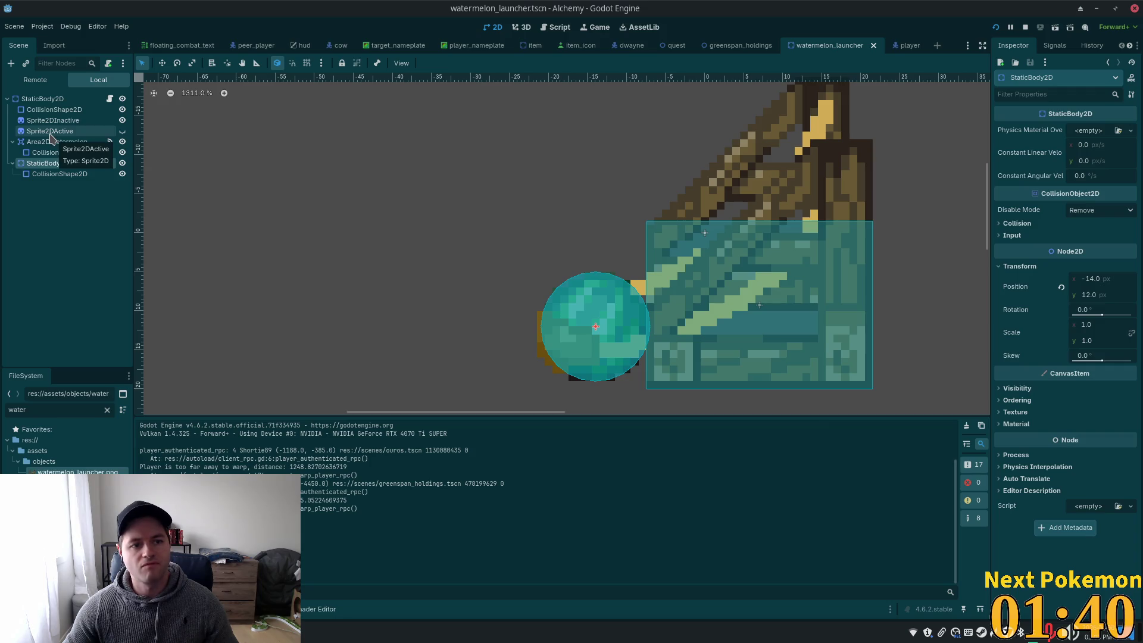
Add a Sprite2D child under the second StaticBody2D
key(ctrl+a)
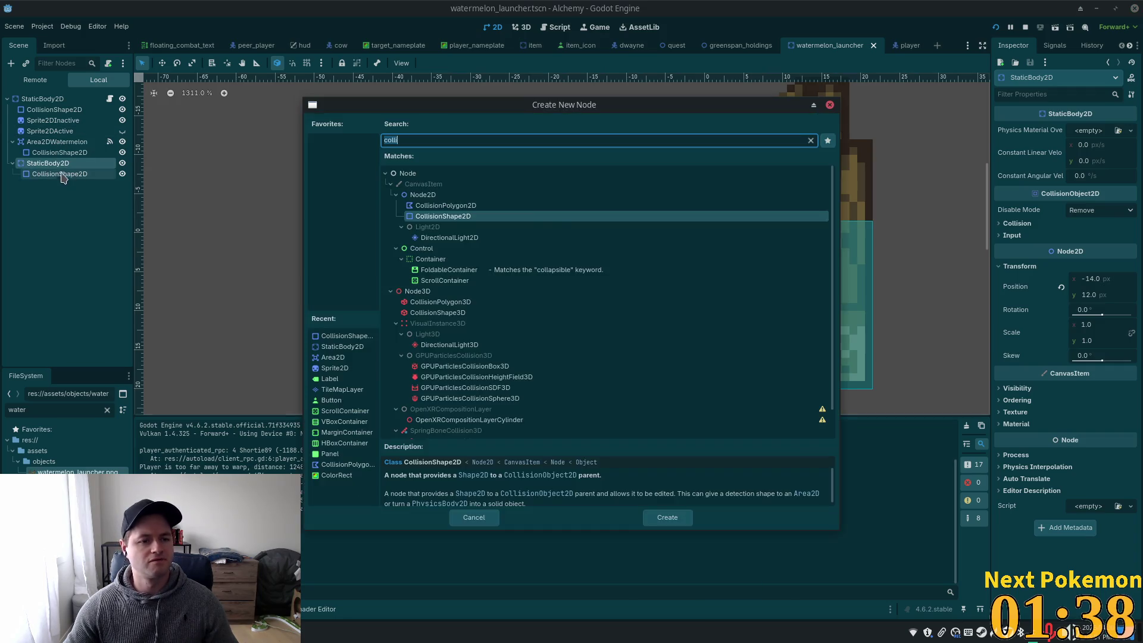
text(sprite)
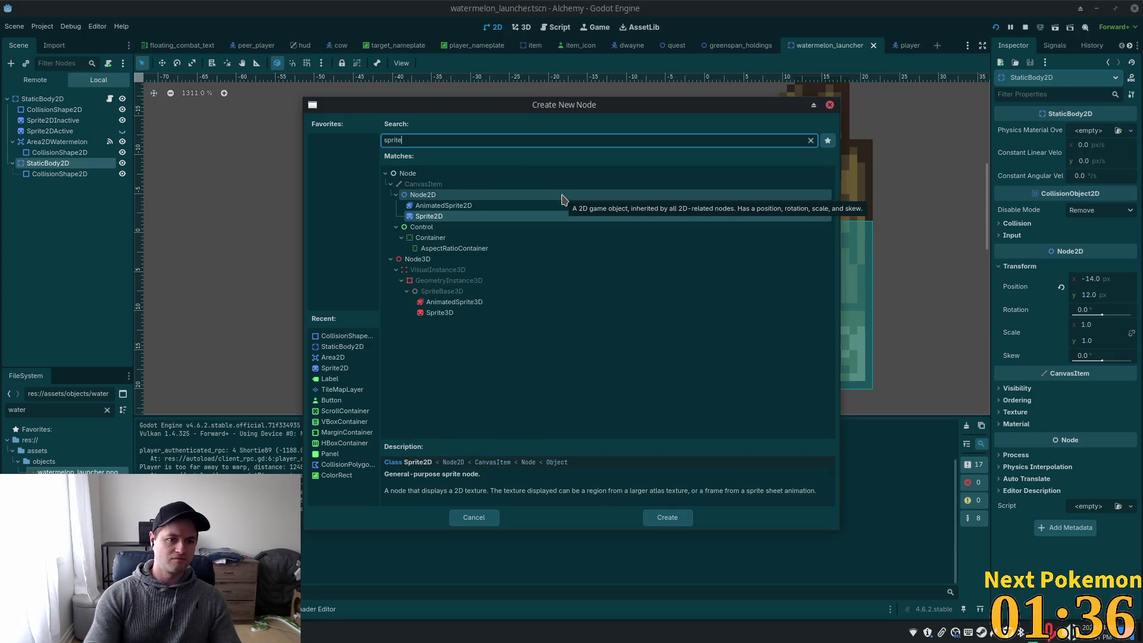
click(453, 218)
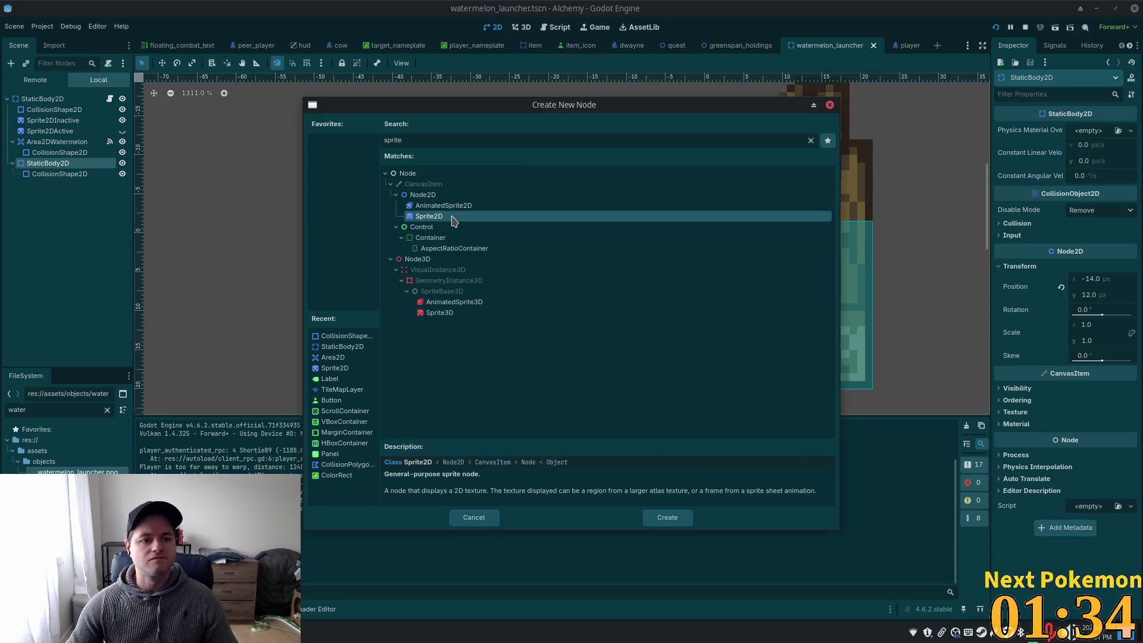
double_click(454, 217)
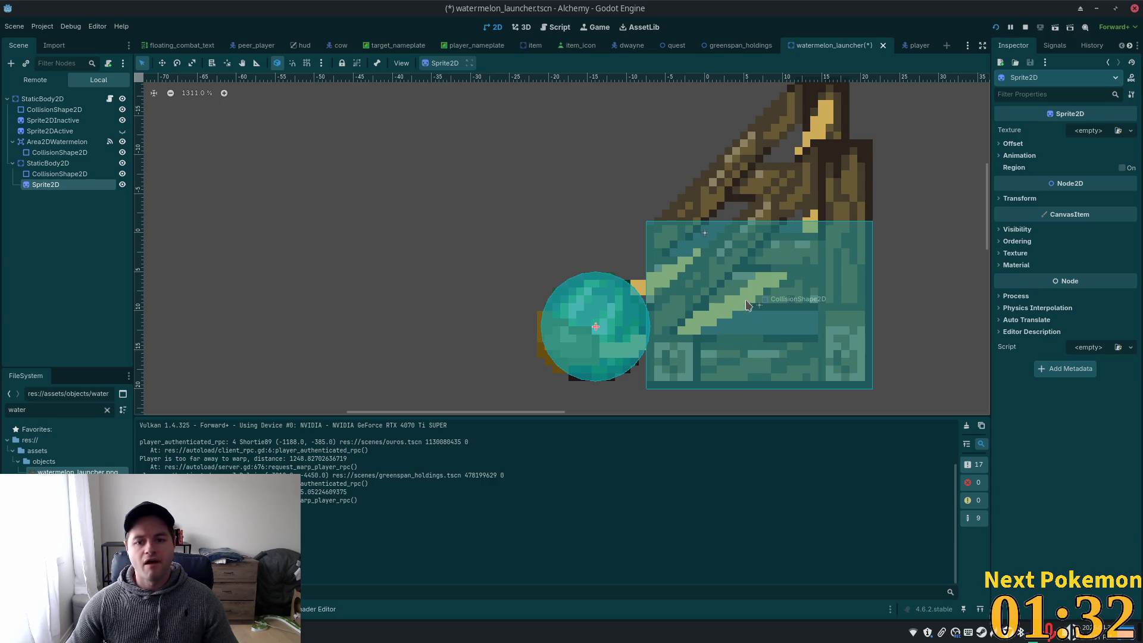
Give the sprite a new AtlasTexture and filter the FileSystem by 'crop'
click(1130, 130)
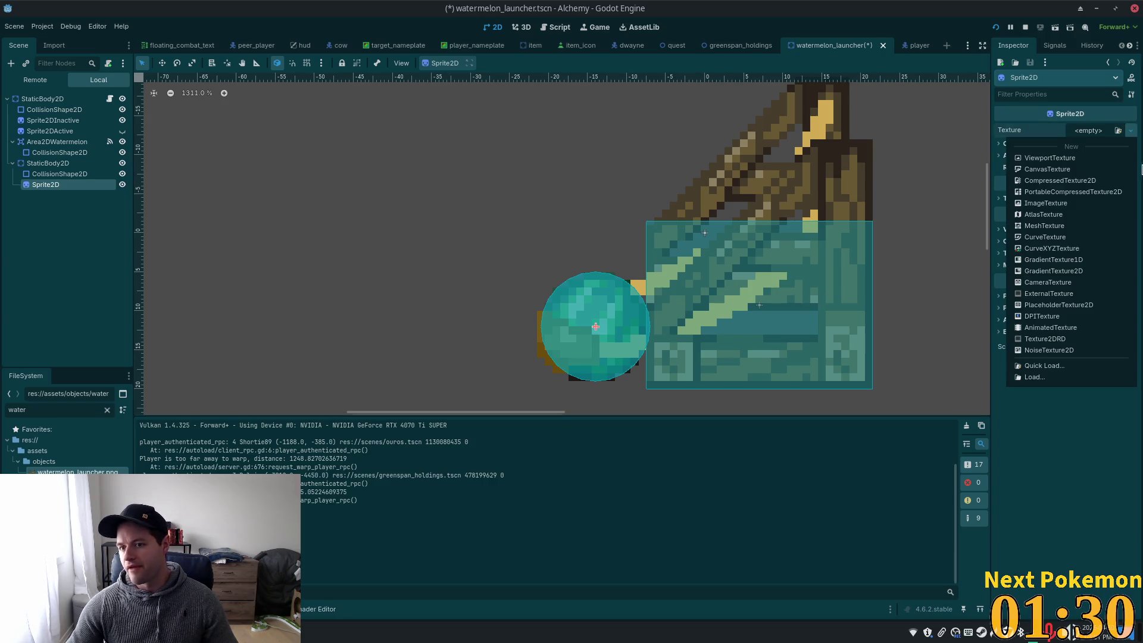
click(1046, 215)
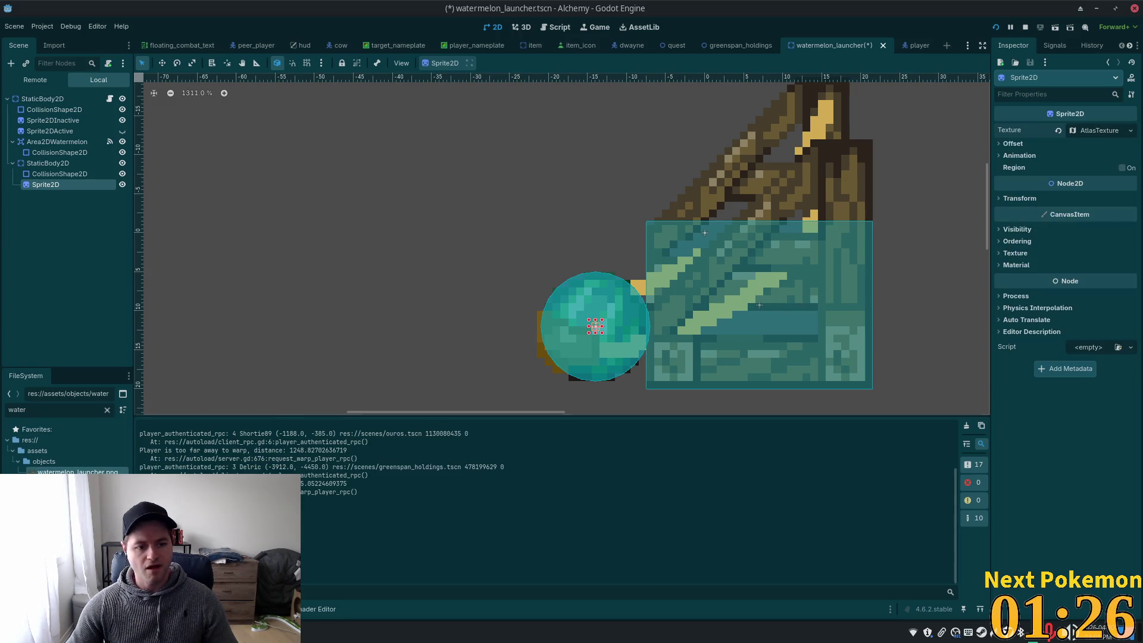
click(59, 411)
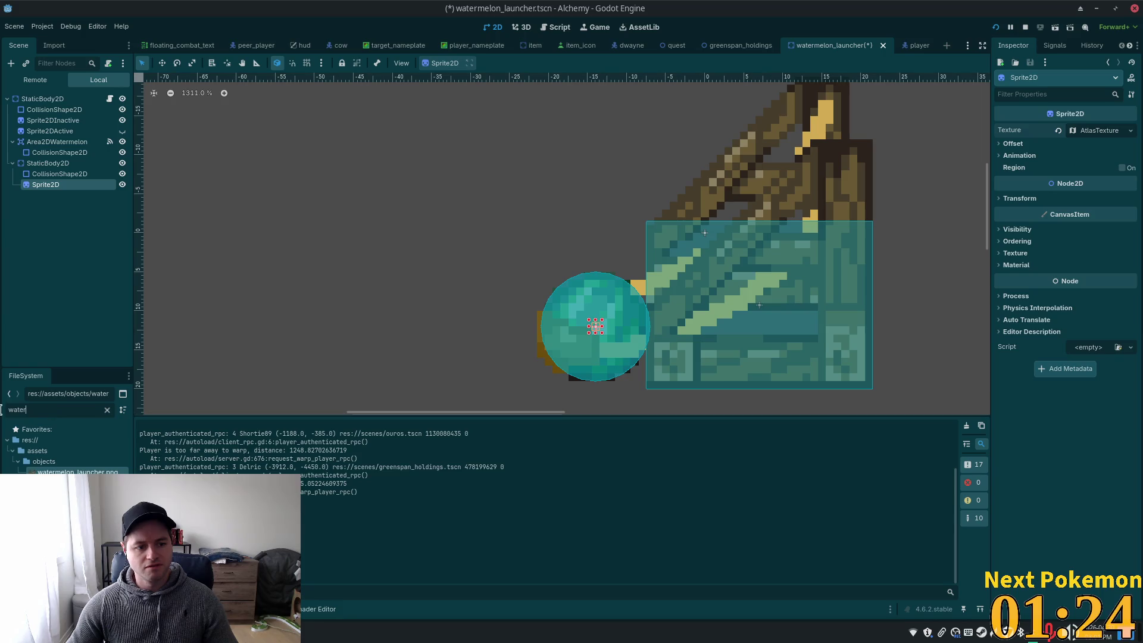
text(crop)
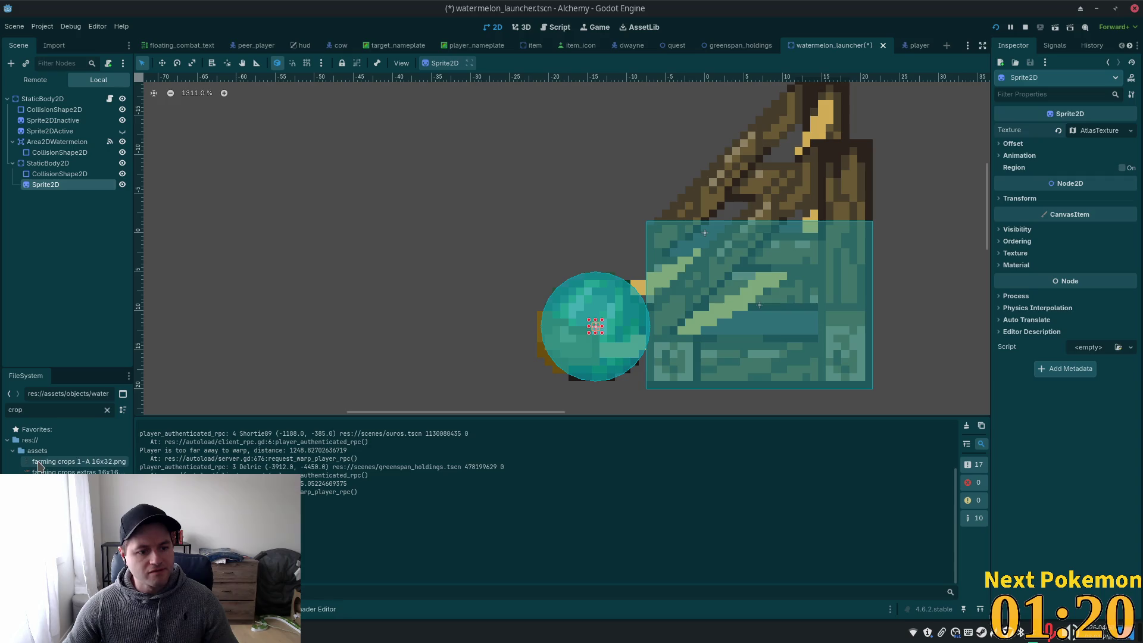
Preview farming crops 2.png in Thunar, then select farming crops 2-A 16x32.png in the Farming Crops folder
mouse_move(37, 466)
mouse_down()
mouse_move(465, 280)
mouse_move(847, 5)
mouse_move(926, 275)
mouse_move(832, 261)
mouse_move(768, 75)
mouse_move(737, 185)
mouse_move(877, 31)
mouse_move(823, 5)
mouse_move(595, 357)
mouse_move(715, 613)
mouse_move(711, 631)
mouse_move(543, 382)
mouse_move(413, 252)
mouse_move(420, 212)
mouse_up()
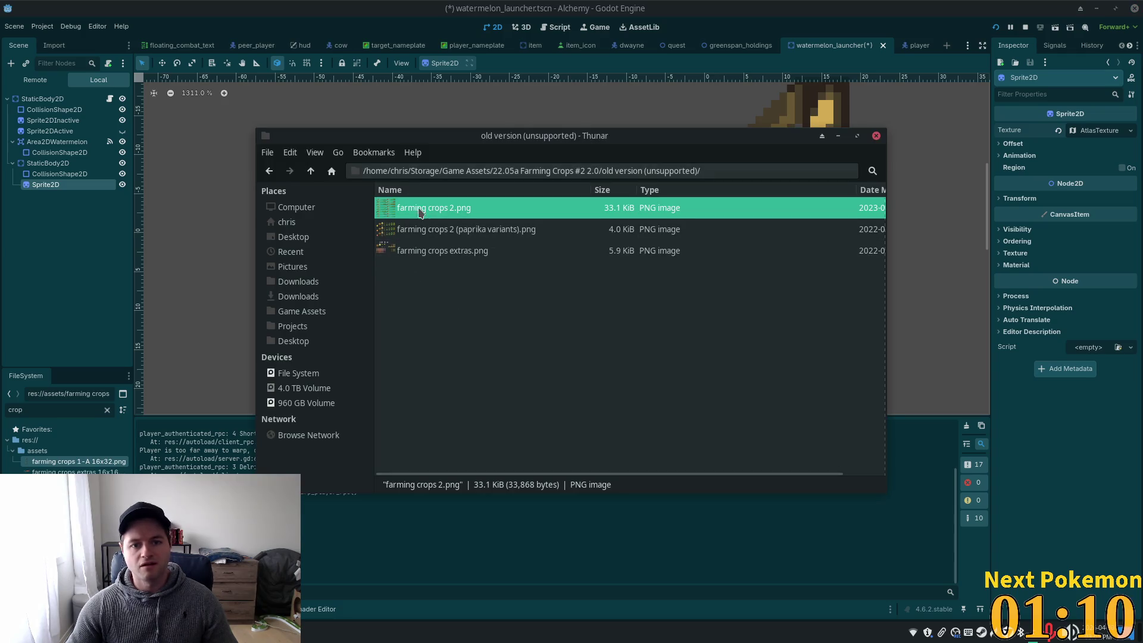
double_click(383, 214)
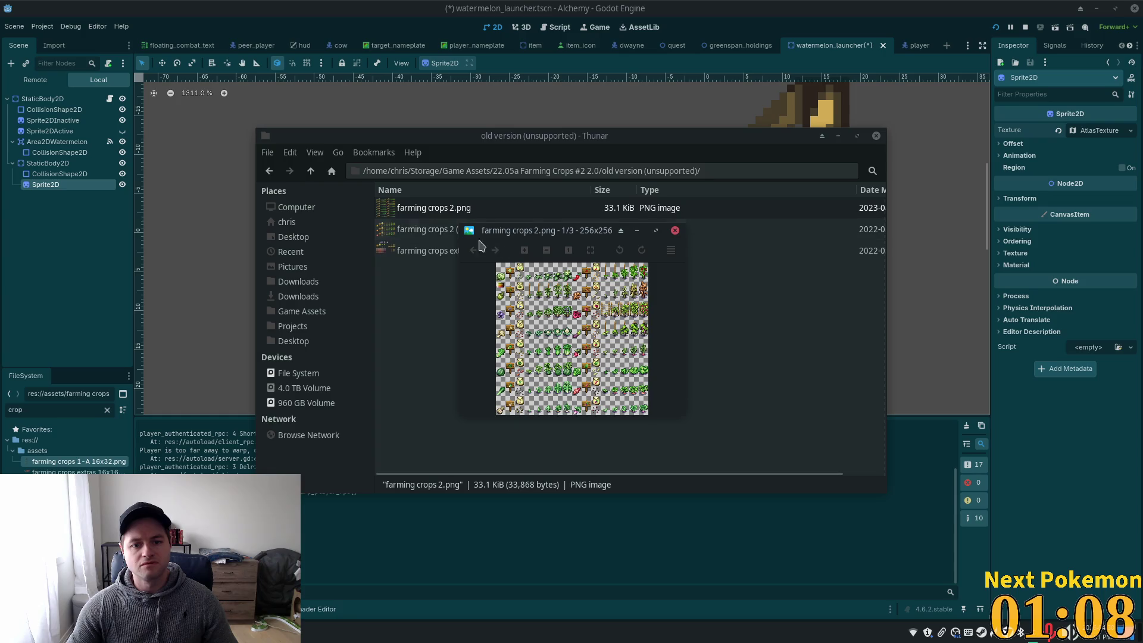
click(674, 230)
click(310, 172)
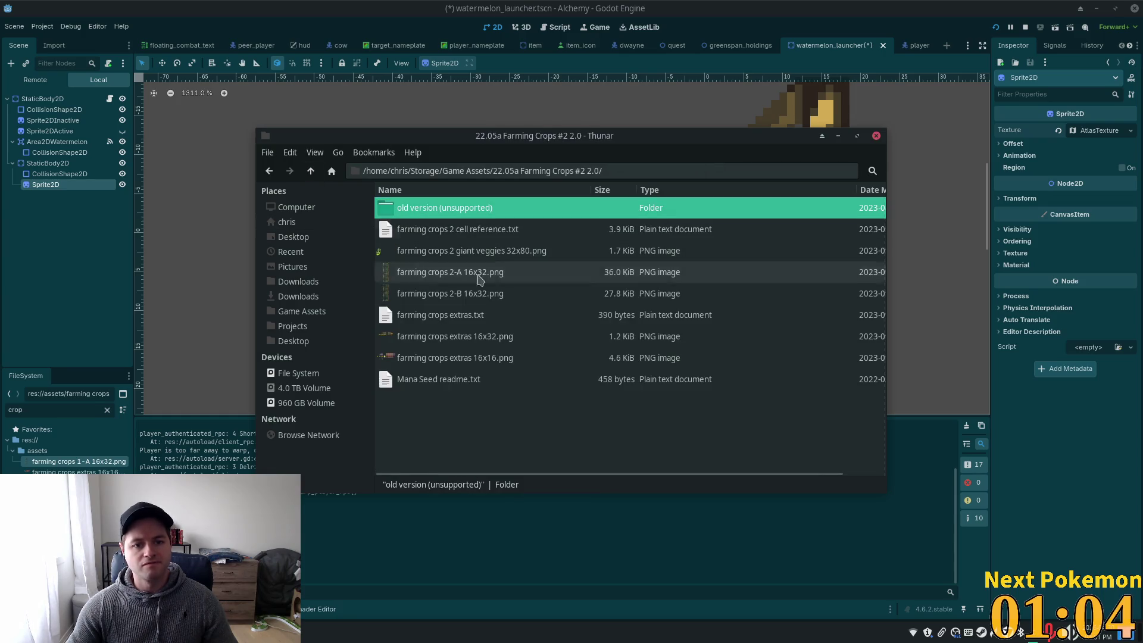
click(478, 278)
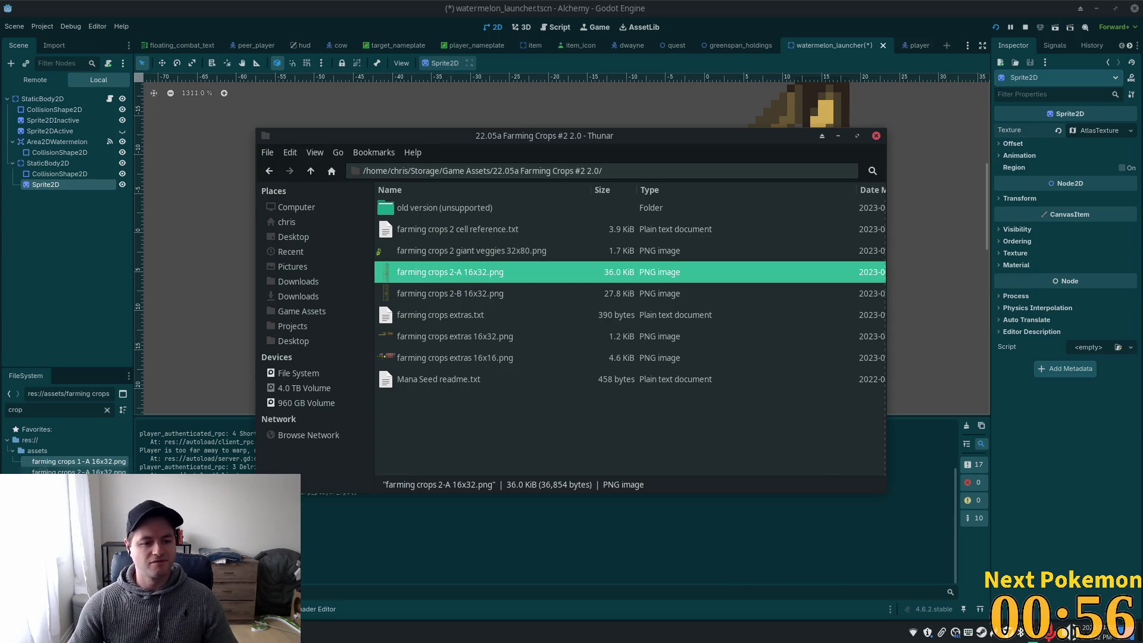
click(77, 472)
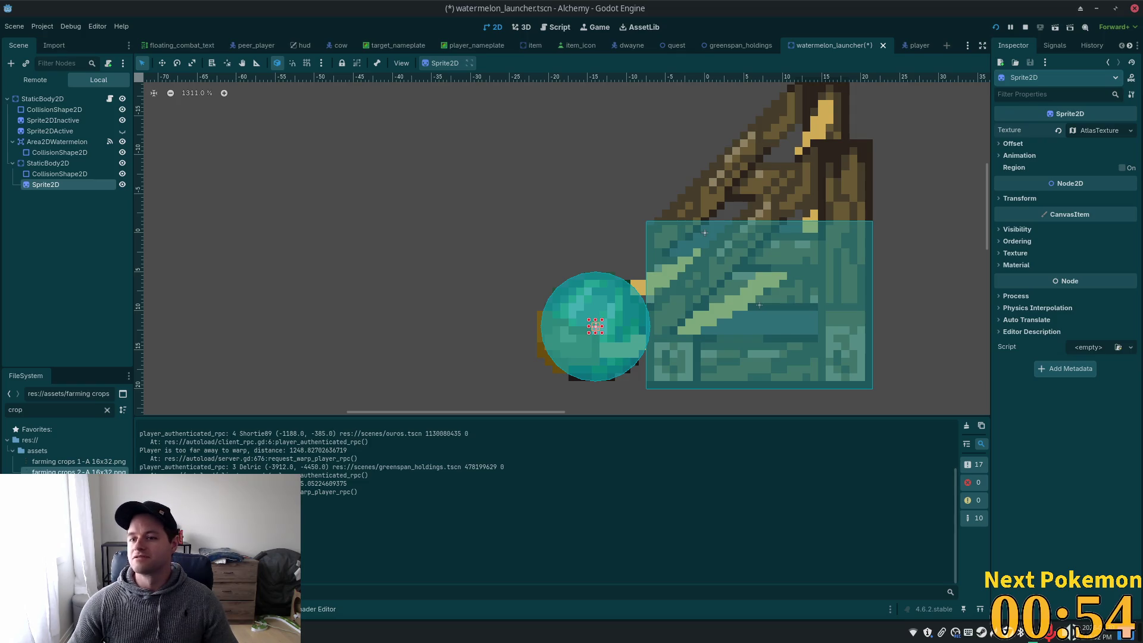
Assign farming crops 2-A 16x32.png as the sprite's AtlasTexture atlas and open its region editor
click(1094, 130)
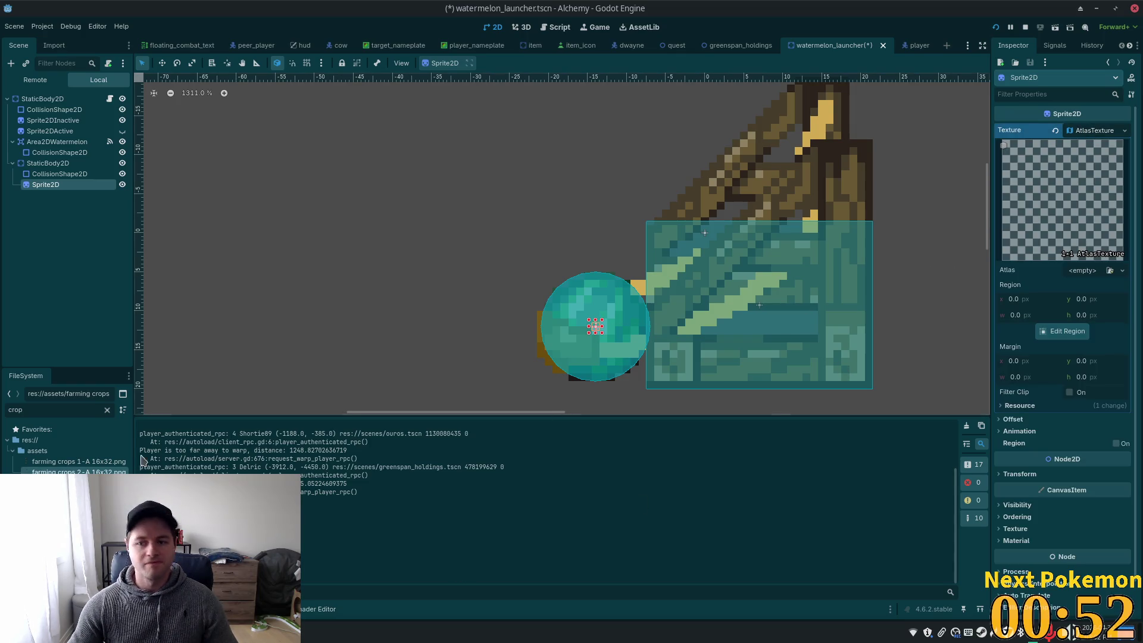
mouse_move(77, 471)
mouse_down()
mouse_move(1098, 275)
mouse_move(1082, 272)
mouse_up()
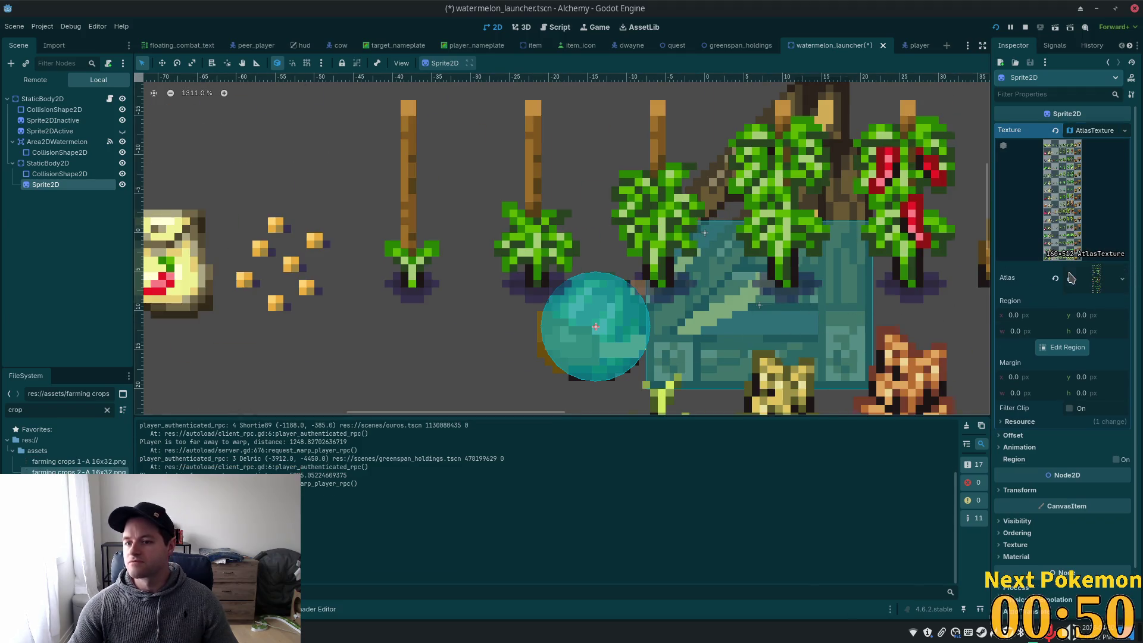
click(1062, 347)
scroll(563, 321, down, 3)
scroll(565, 329, down, 2)
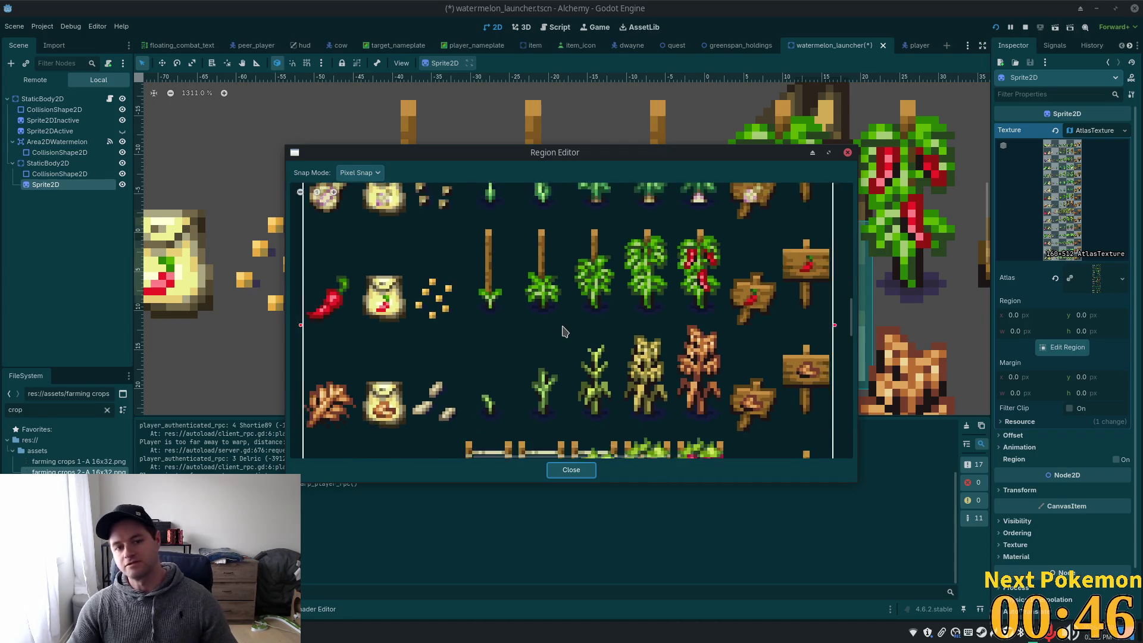
Auto Slice the sheet and pick the 14×14 watermelon tile as the atlas region
click(369, 173)
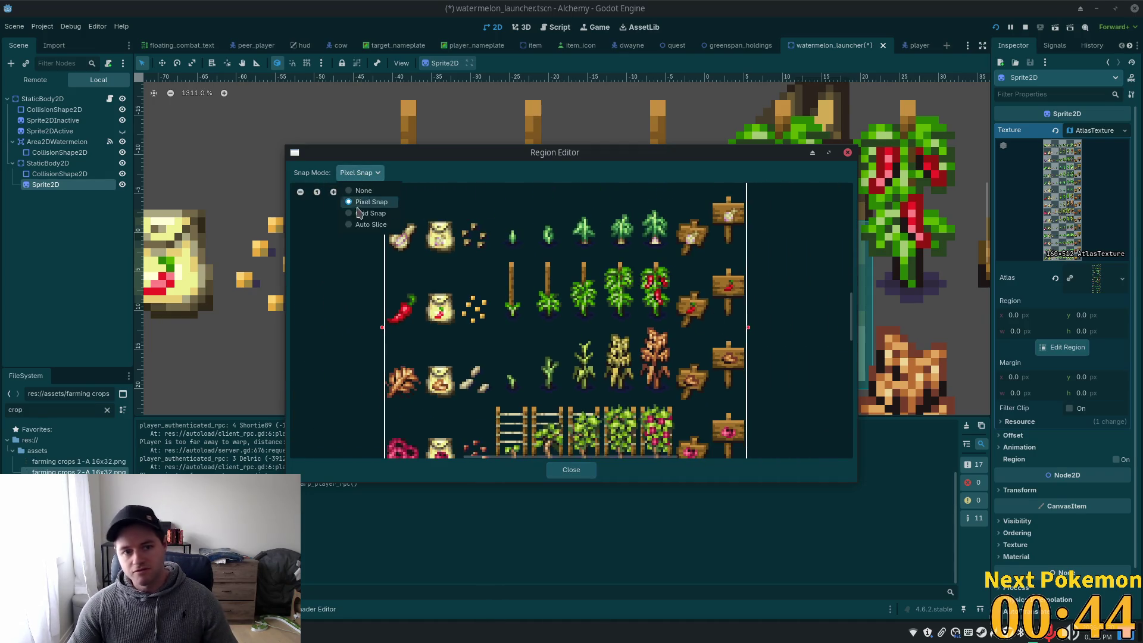
click(372, 216)
click(359, 171)
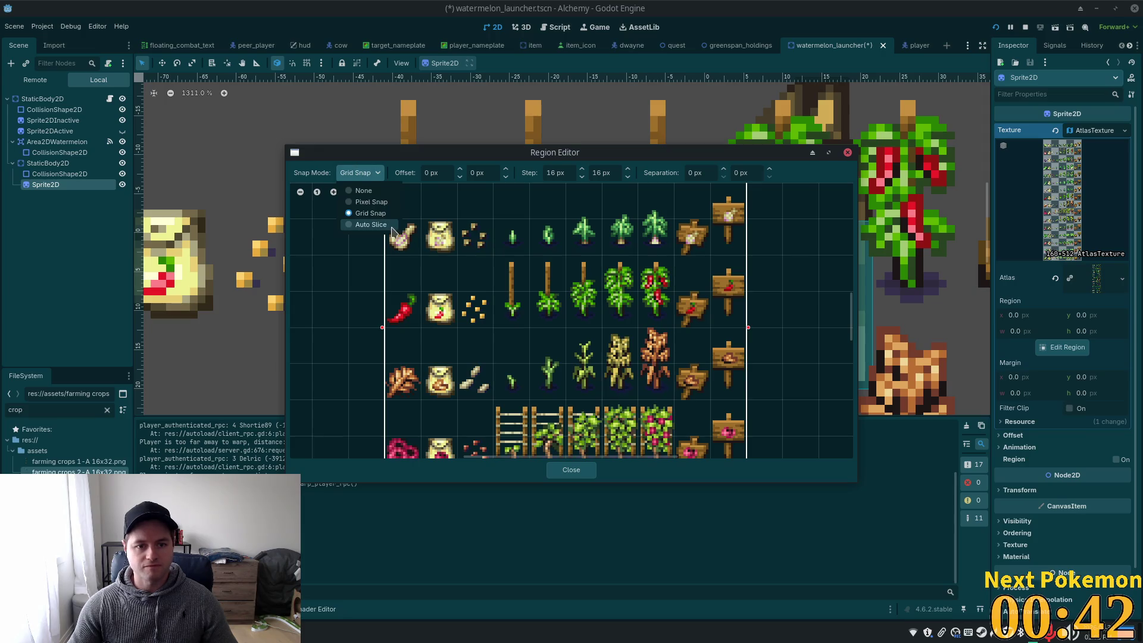
click(393, 226)
scroll(552, 262, up, 3)
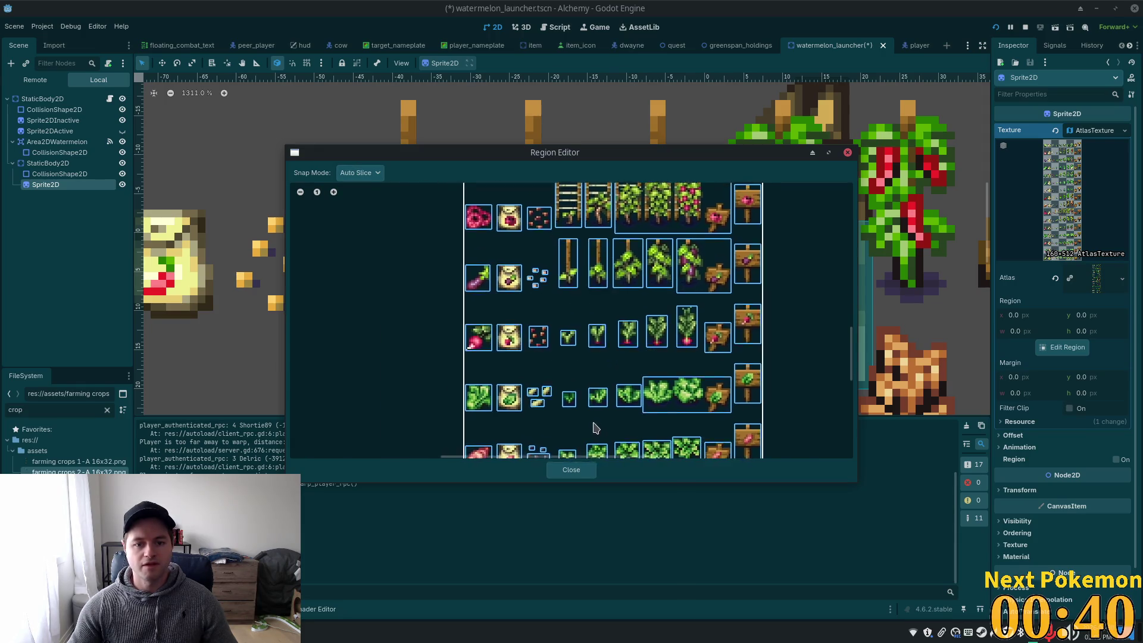
scroll(553, 263, up, 5)
click(479, 379)
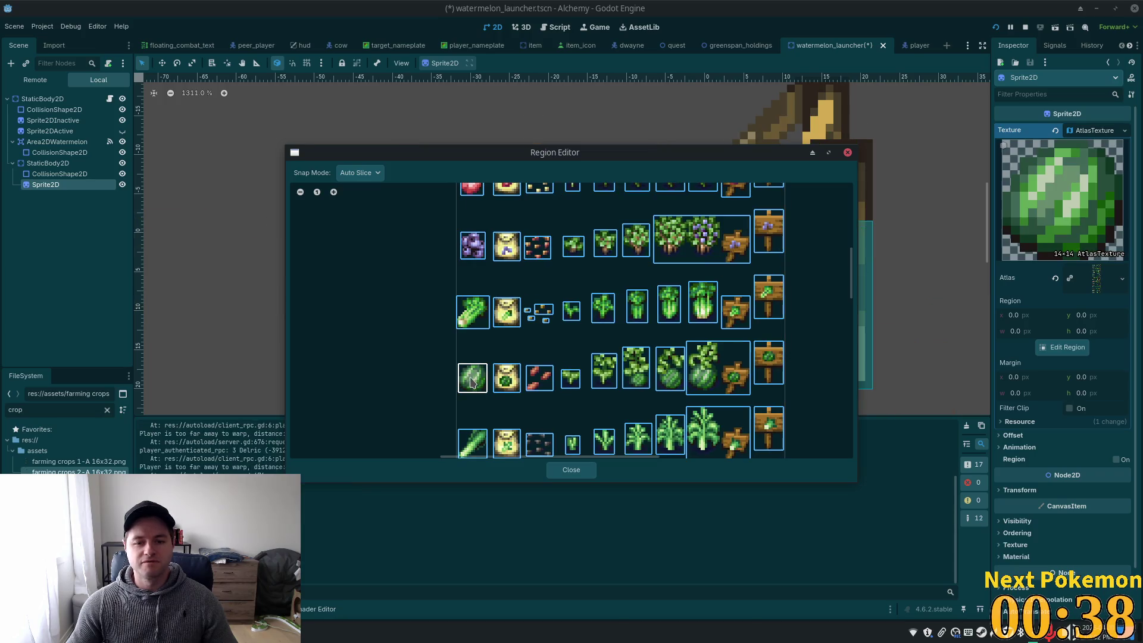
click(572, 470)
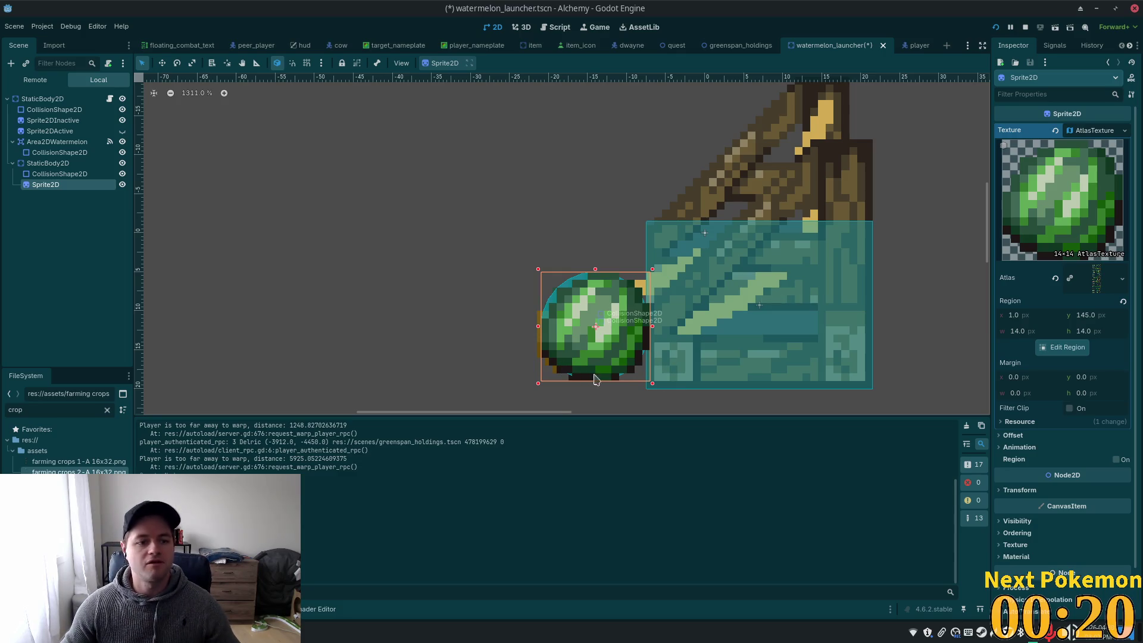
click(47, 163)
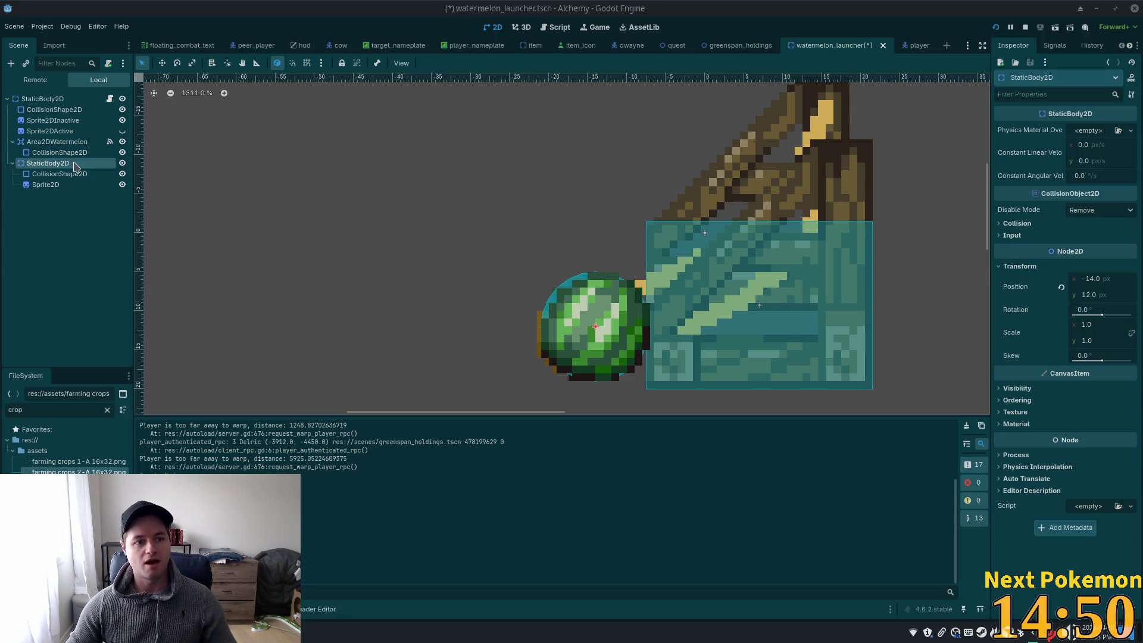
Move the watermelon body up-left off the sprite, save, and test-run the game
click(162, 63)
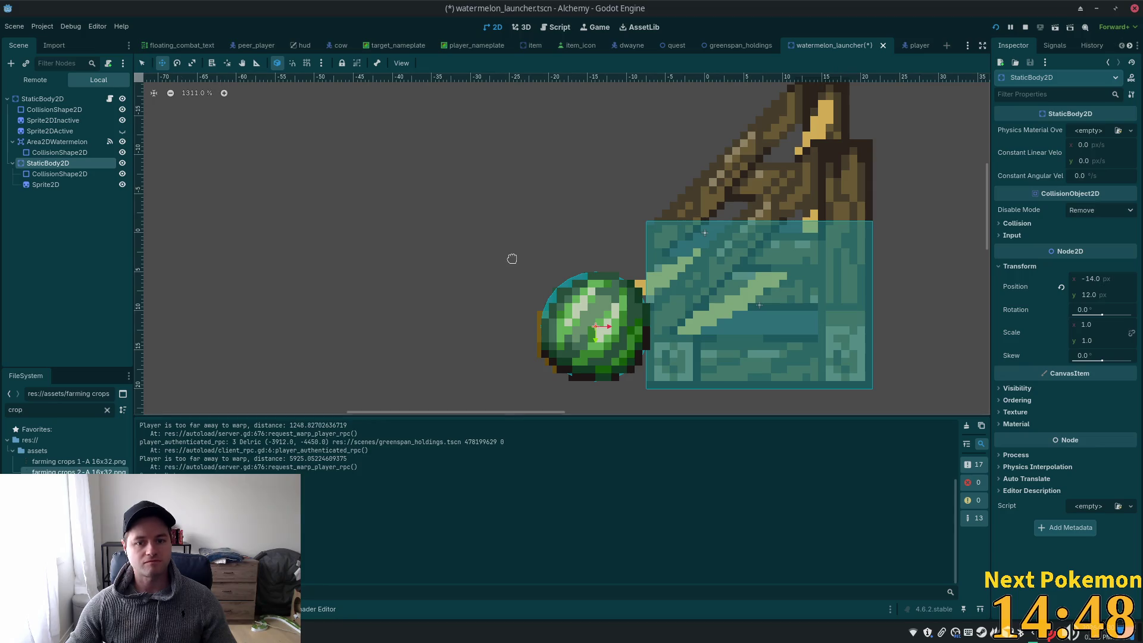
drag(512, 259, 419, 205)
scroll(540, 279, down, 3)
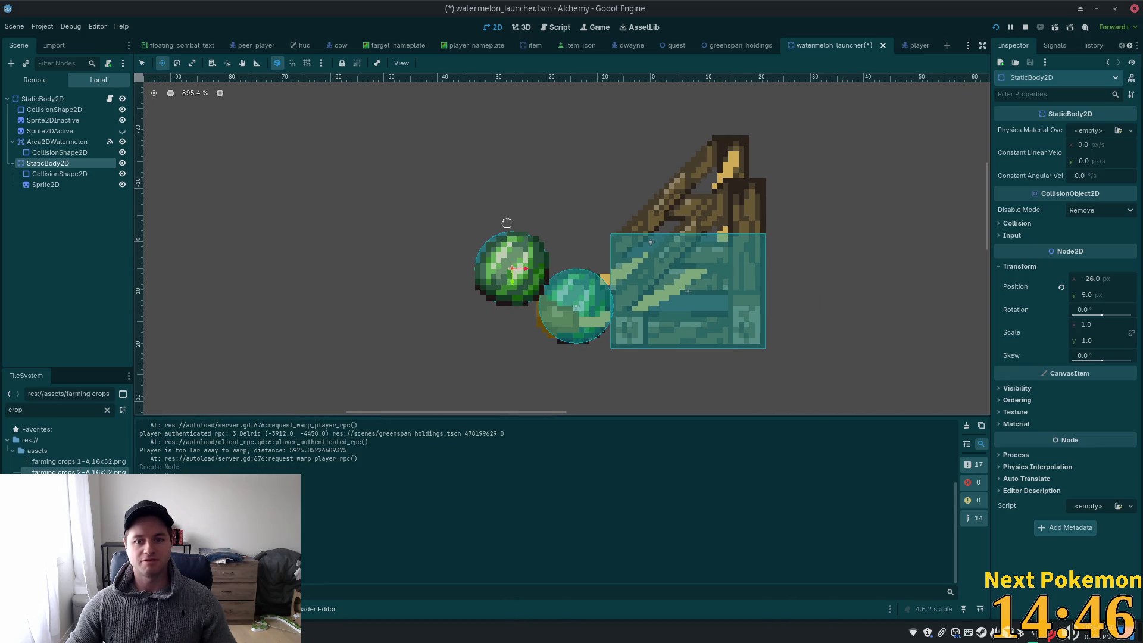
drag(505, 222, 505, 224)
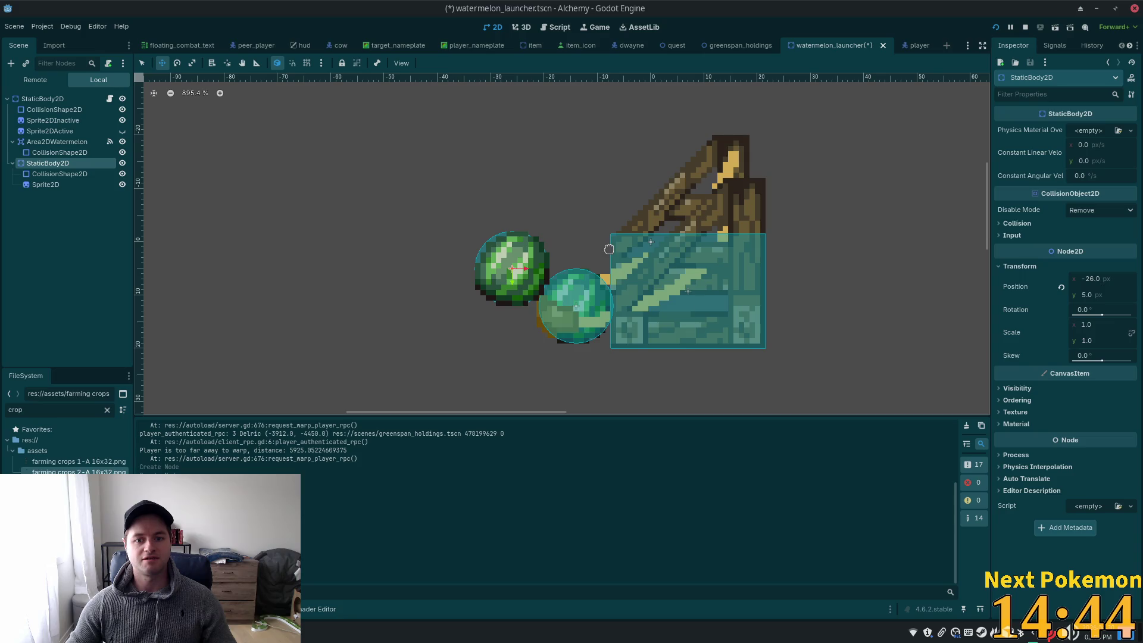
key(ctrl+s)
click(995, 28)
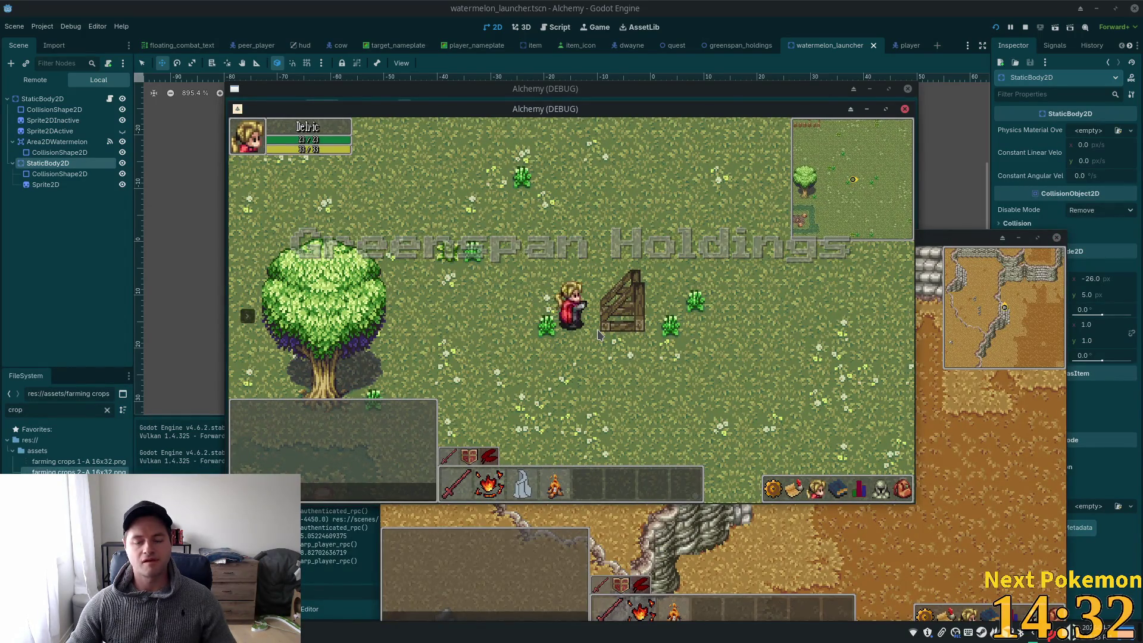
click(806, 16)
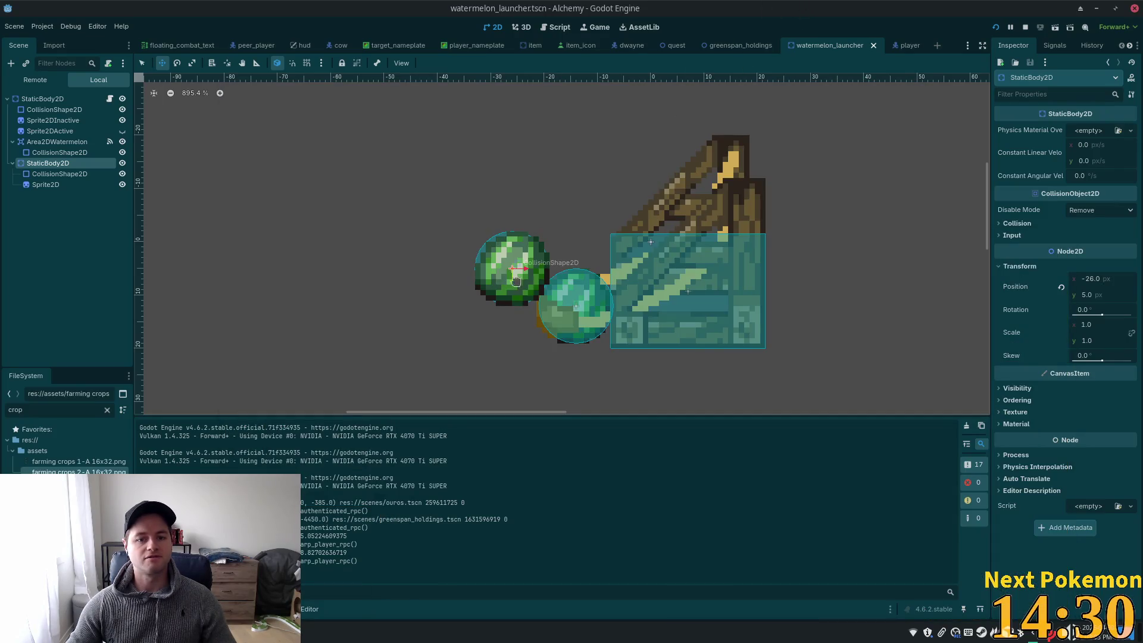
Shift the watermelon body right to about (-14, 5), save, and rerun the game
drag(514, 245, 573, 246)
key(ctrl+s)
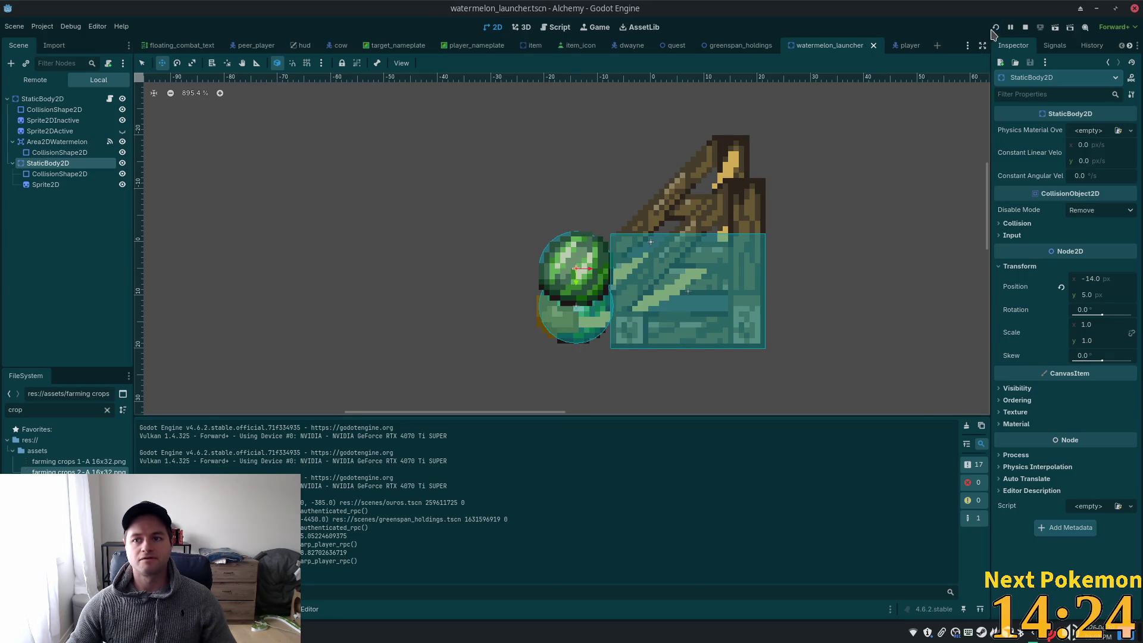
click(992, 29)
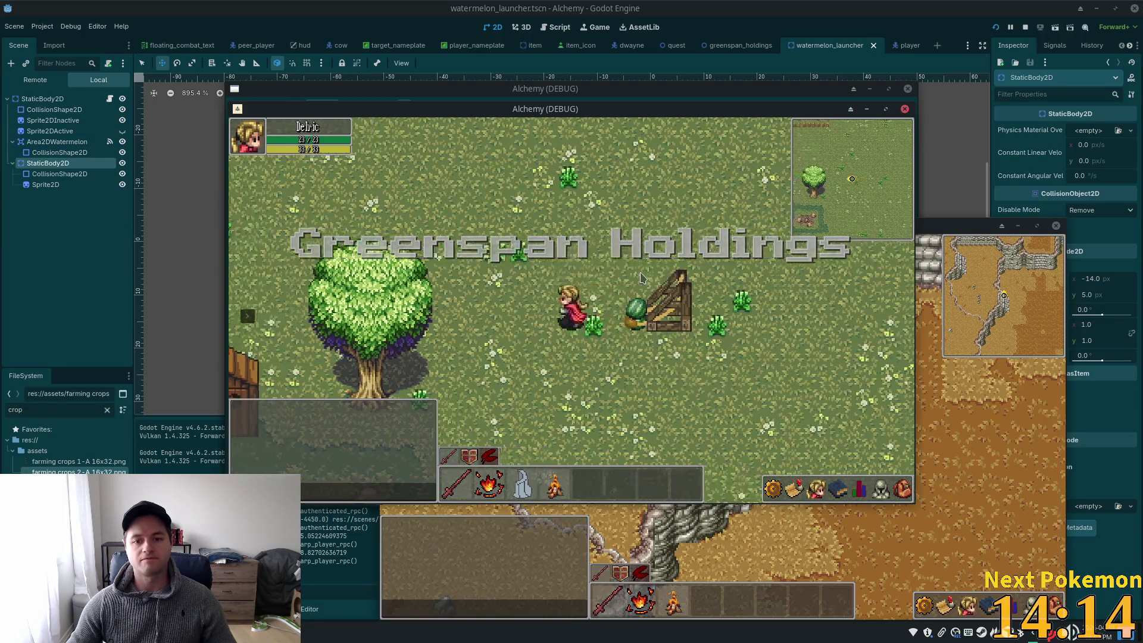
Walk the player back and forth to the watermelon with A/D, then stop the game
key(a)
key(d)
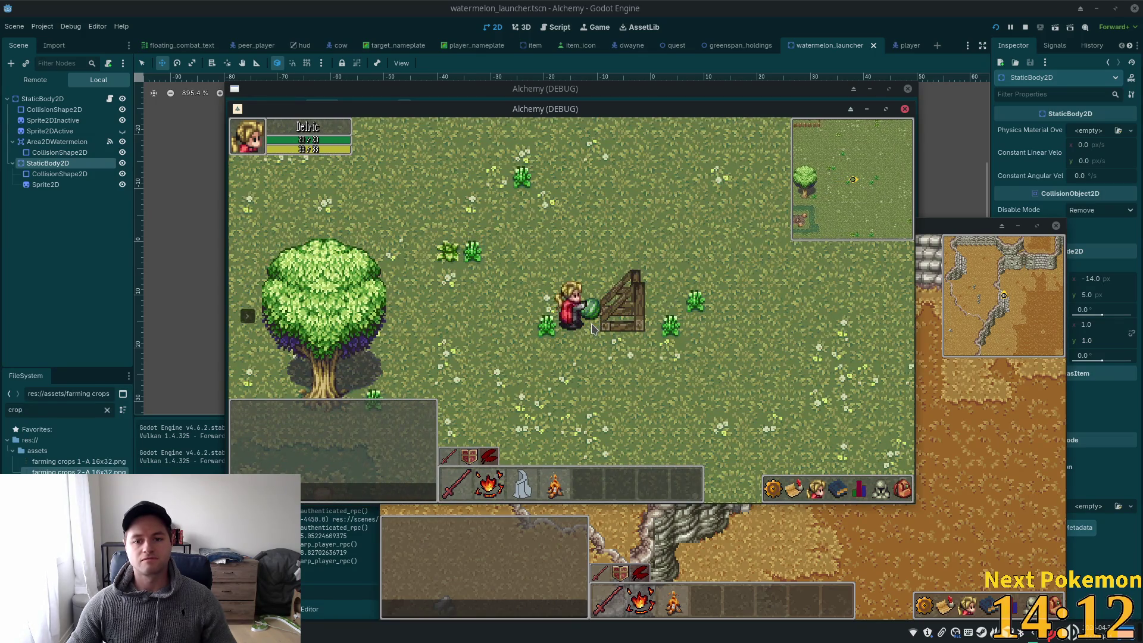
key(a)
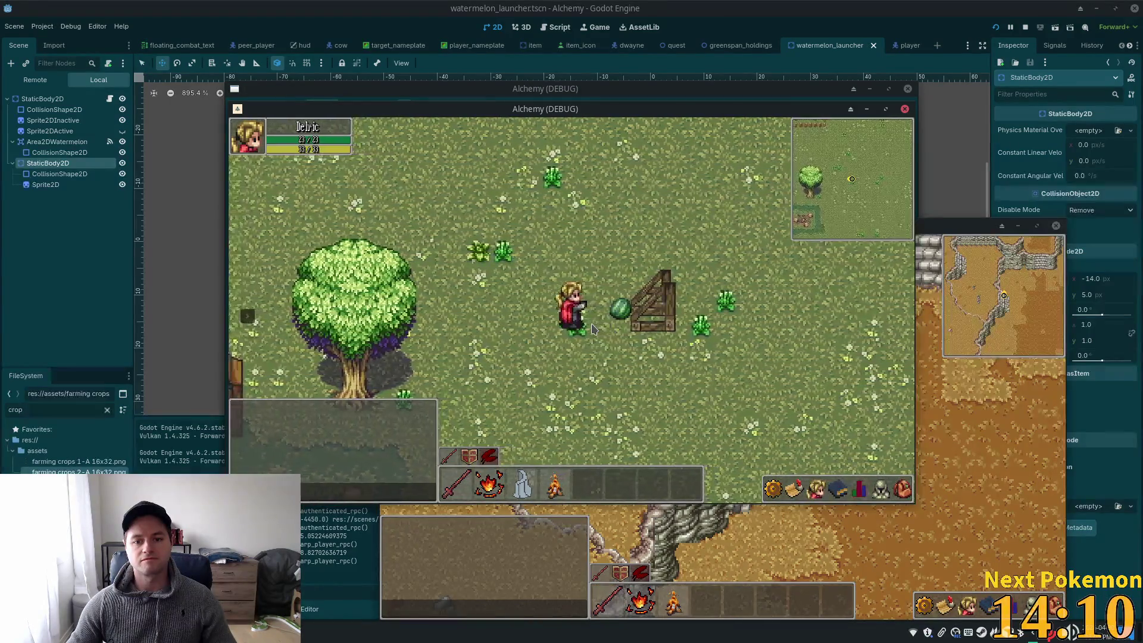
key(a)
key(a)
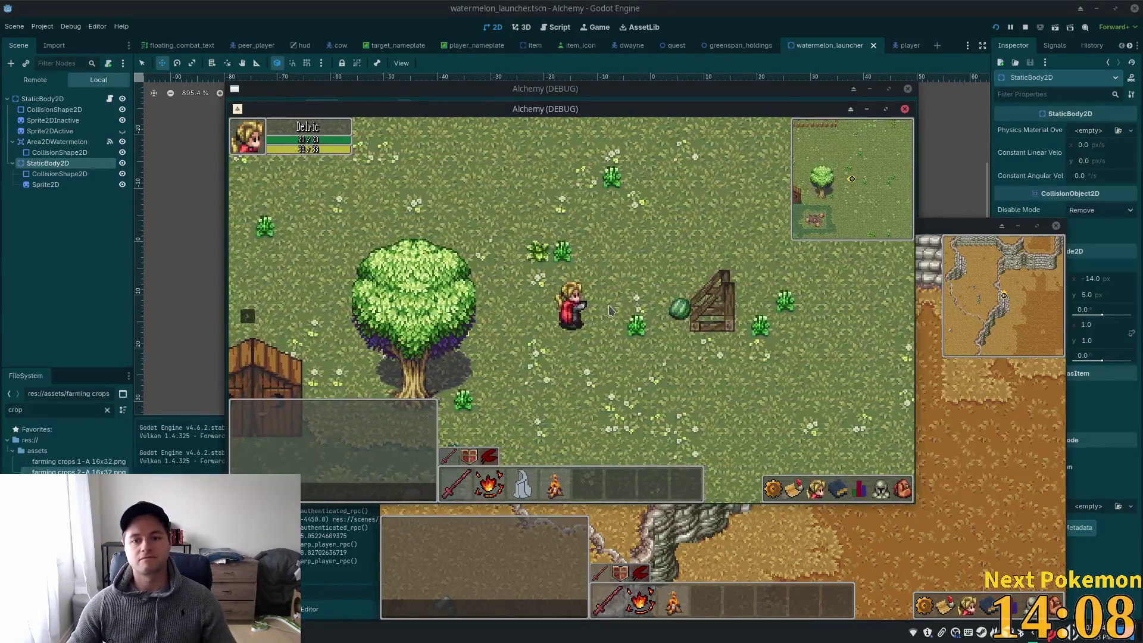
key(d)
key(d)
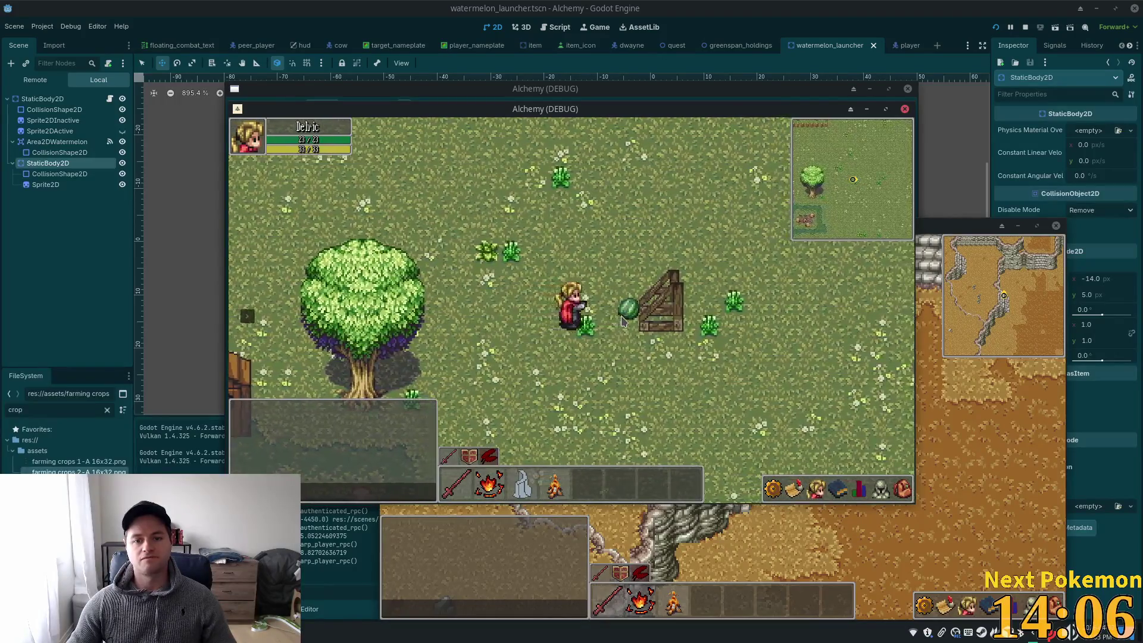
key(d)
key(d)
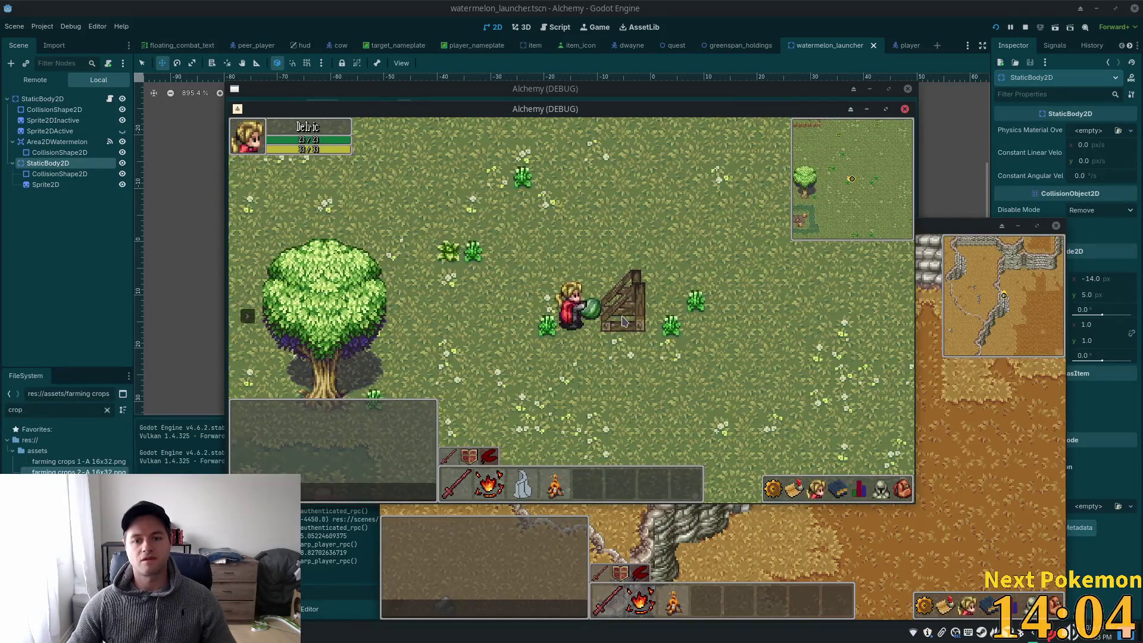
key(d)
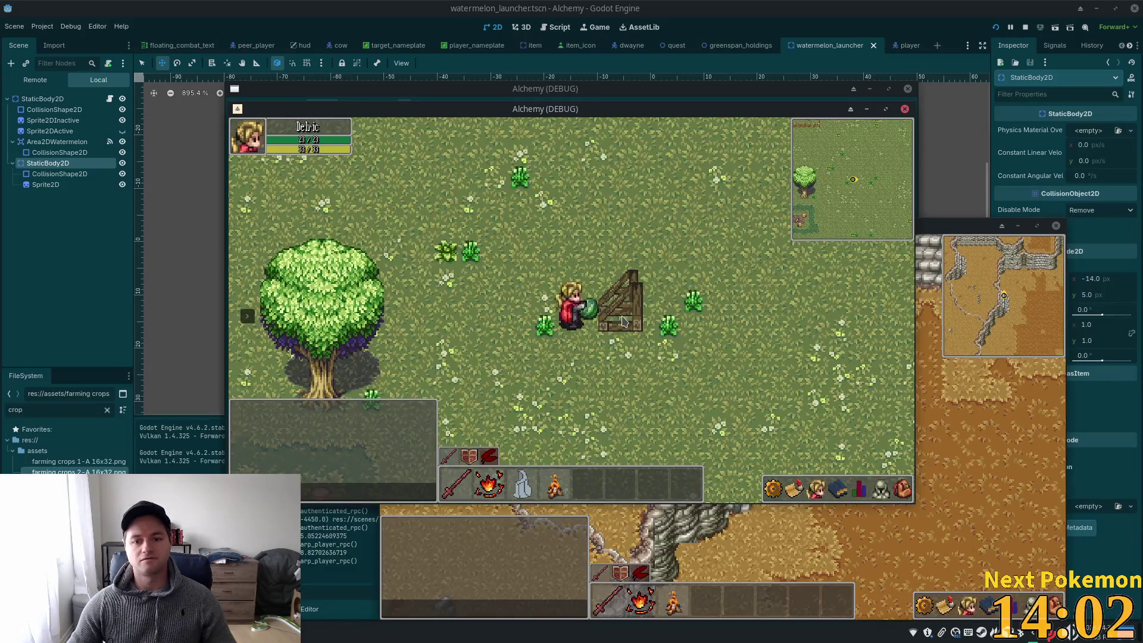
key(a)
key(a)
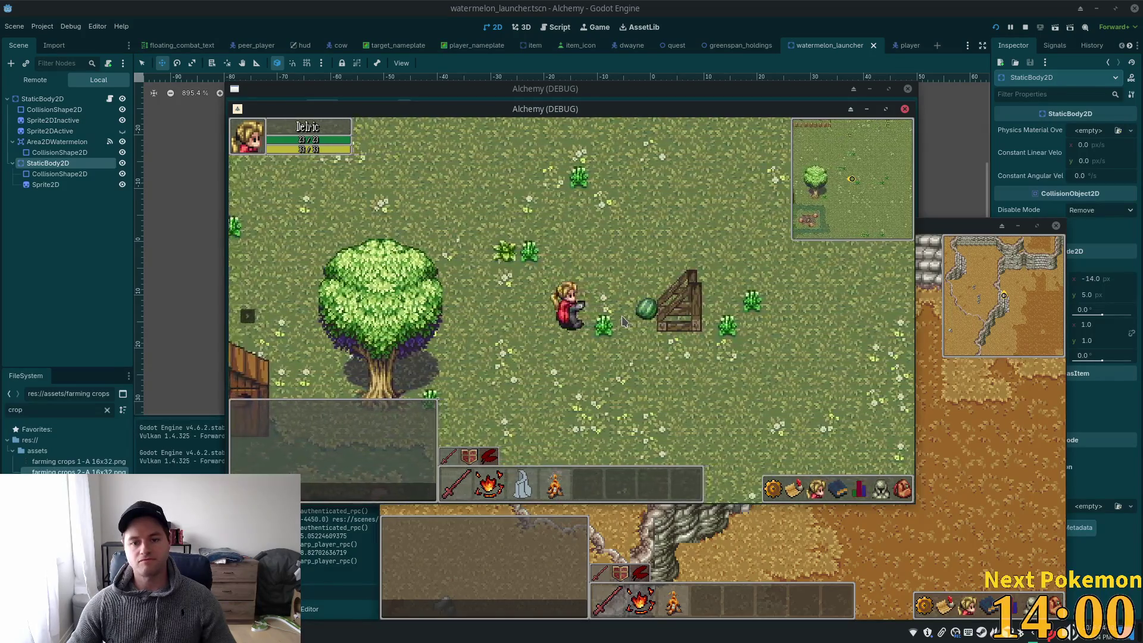
key(a)
key(d)
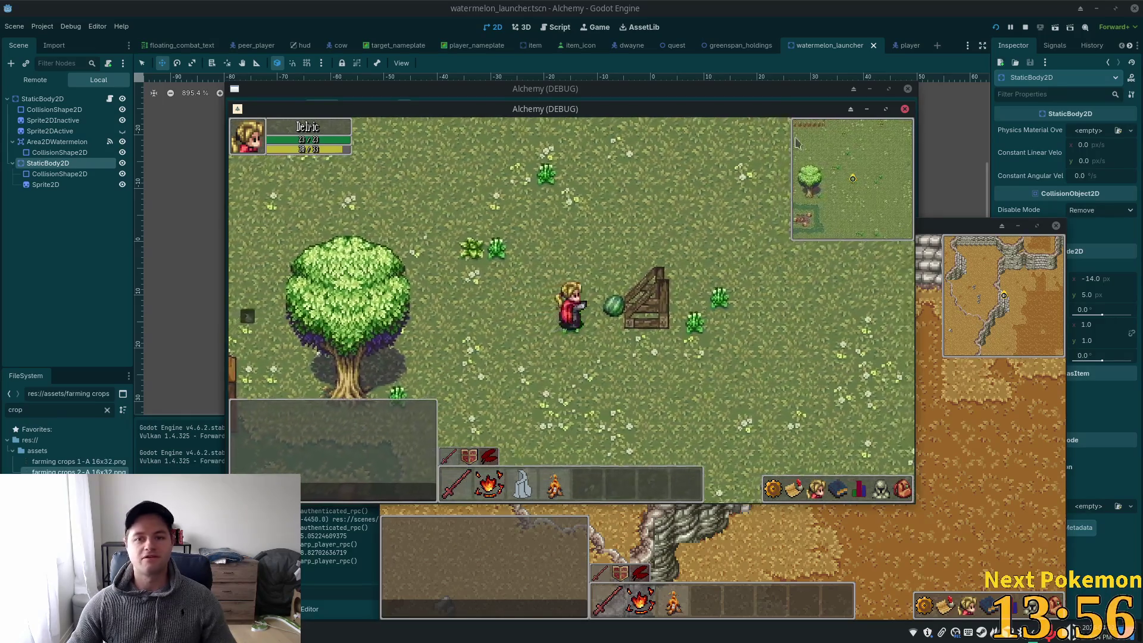
click(1025, 27)
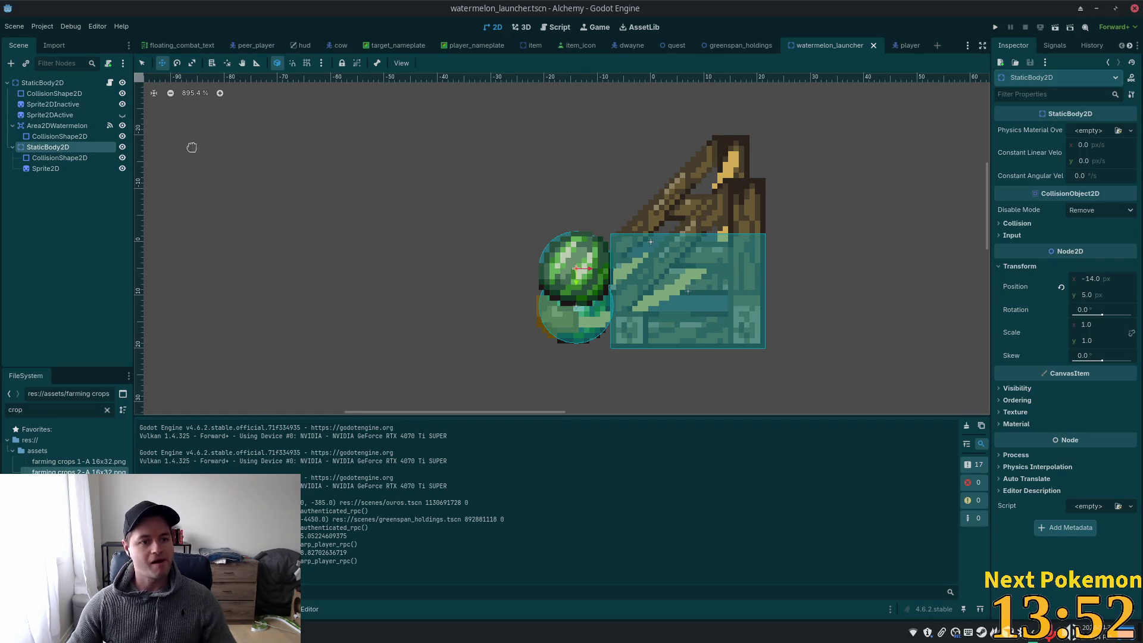
click(45, 168)
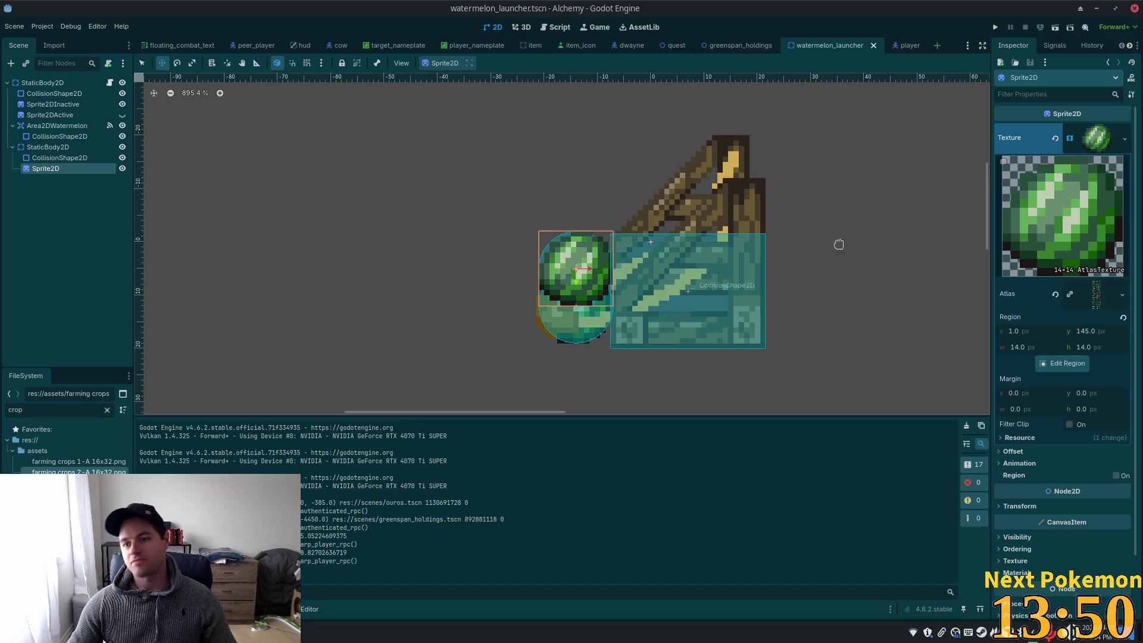
click(48, 147)
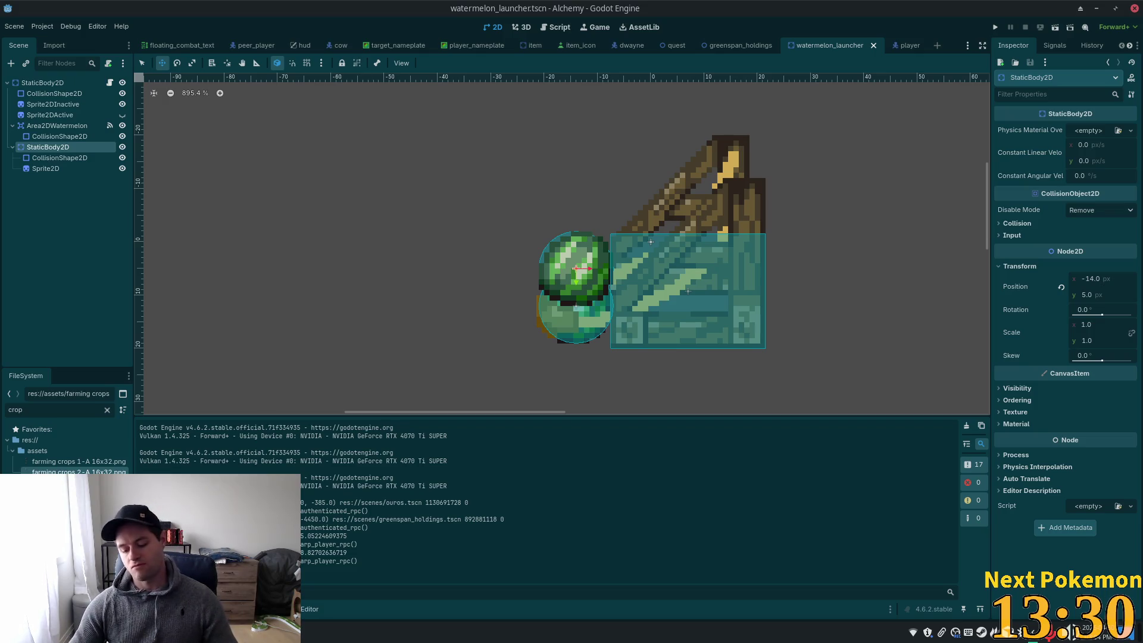
key(alt+Tab)
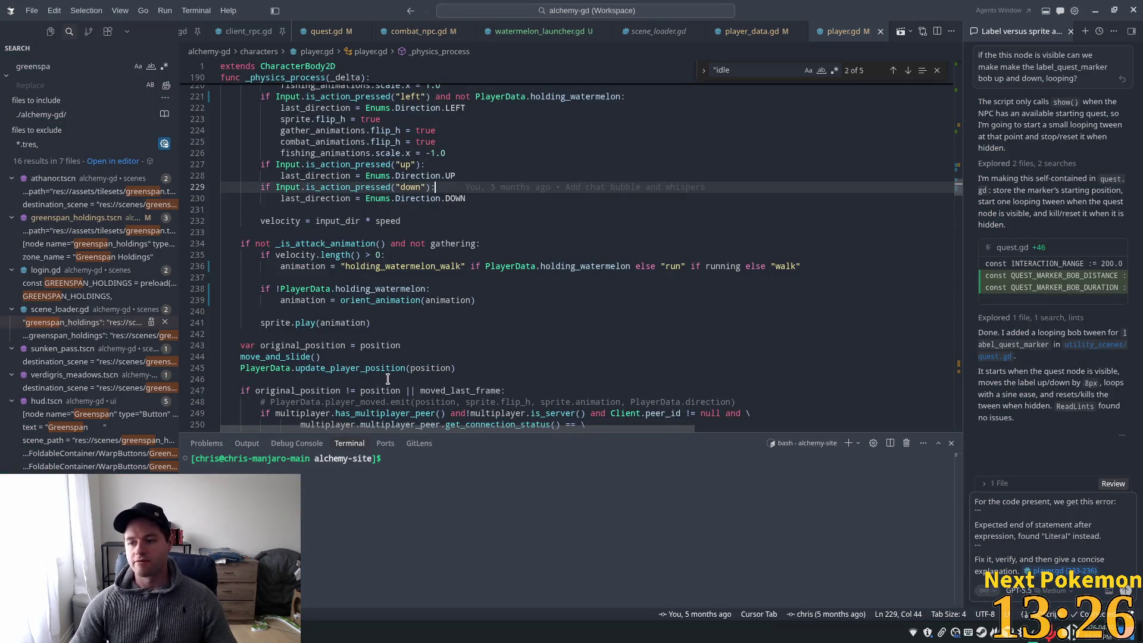
key(ctrl+Tab)
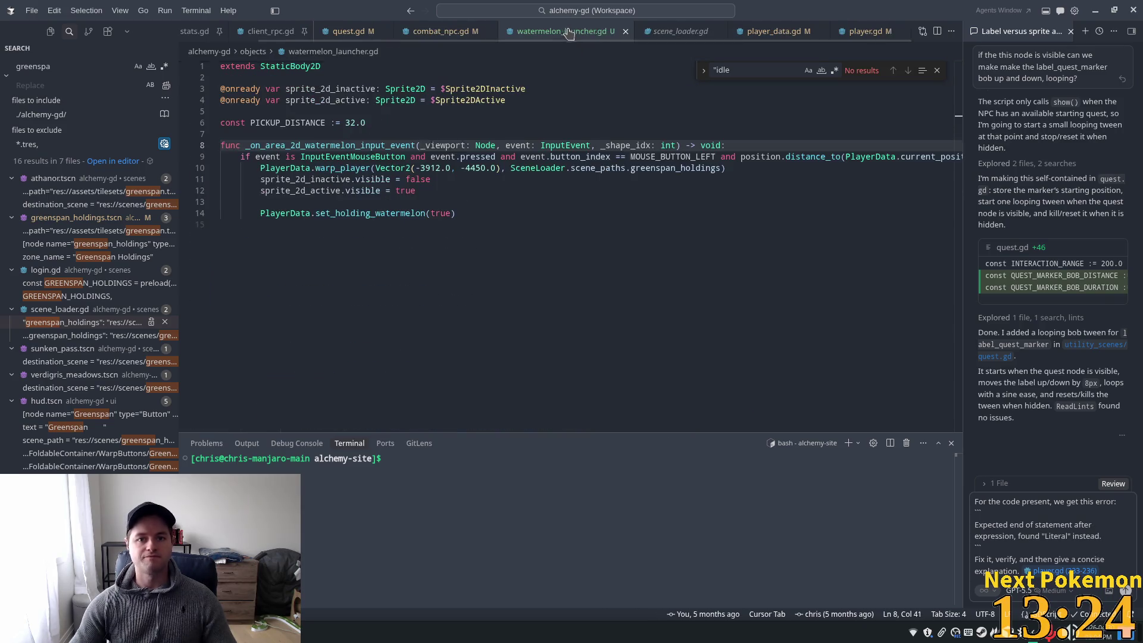
click(635, 280)
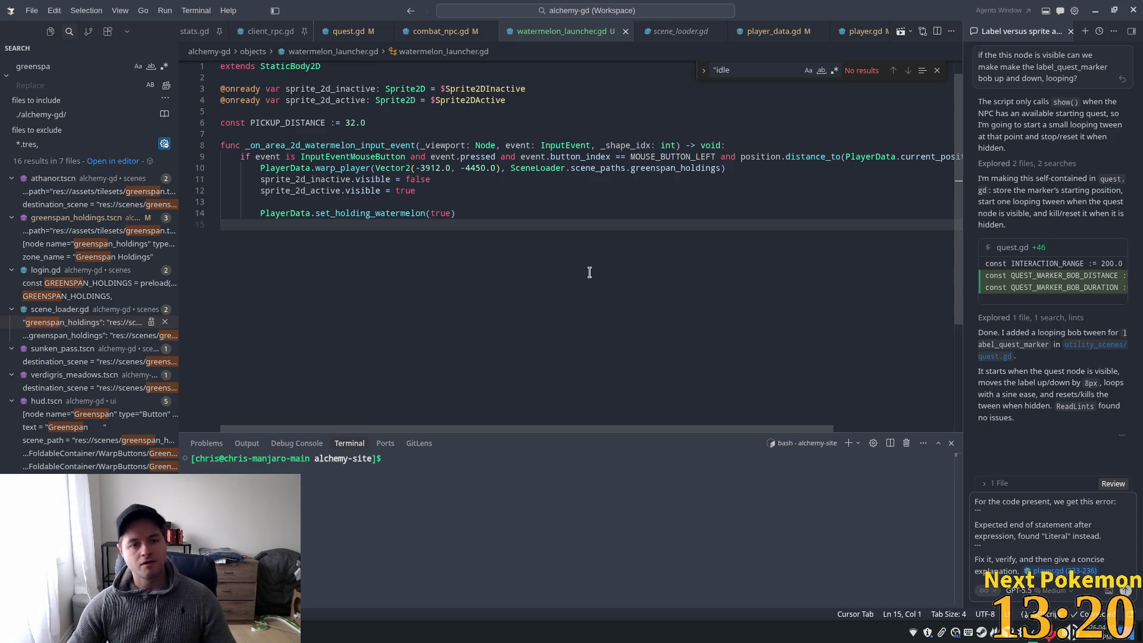
key(alt+Tab)
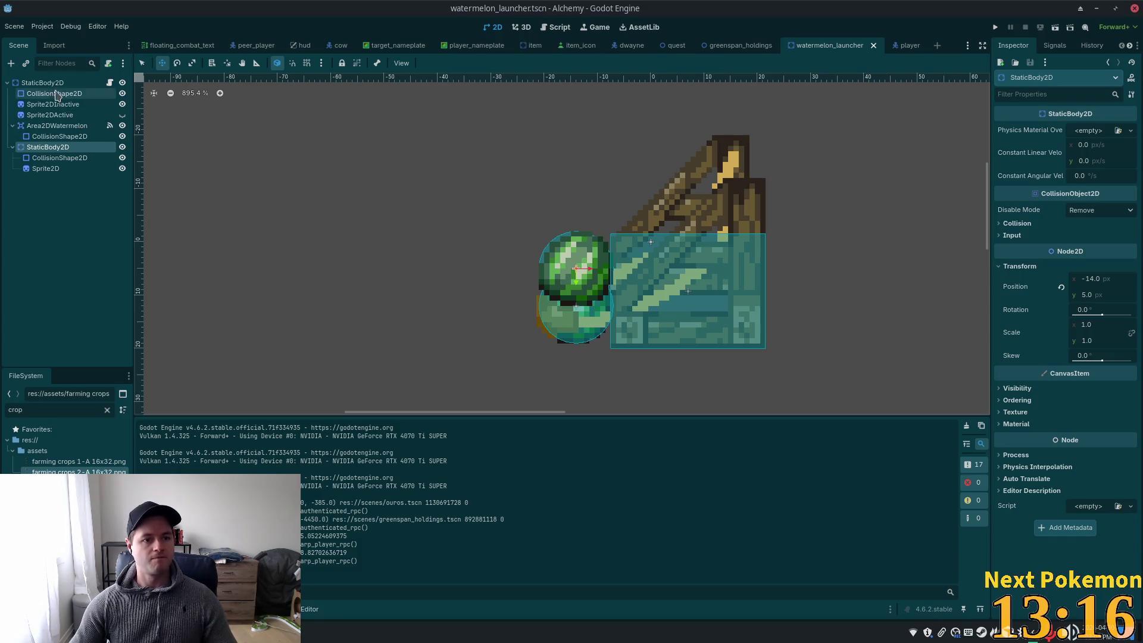
Open watermelon_launcher.gd and rename the second StaticBody2D to StaticBody2DWatermelon
click(110, 82)
click(573, 125)
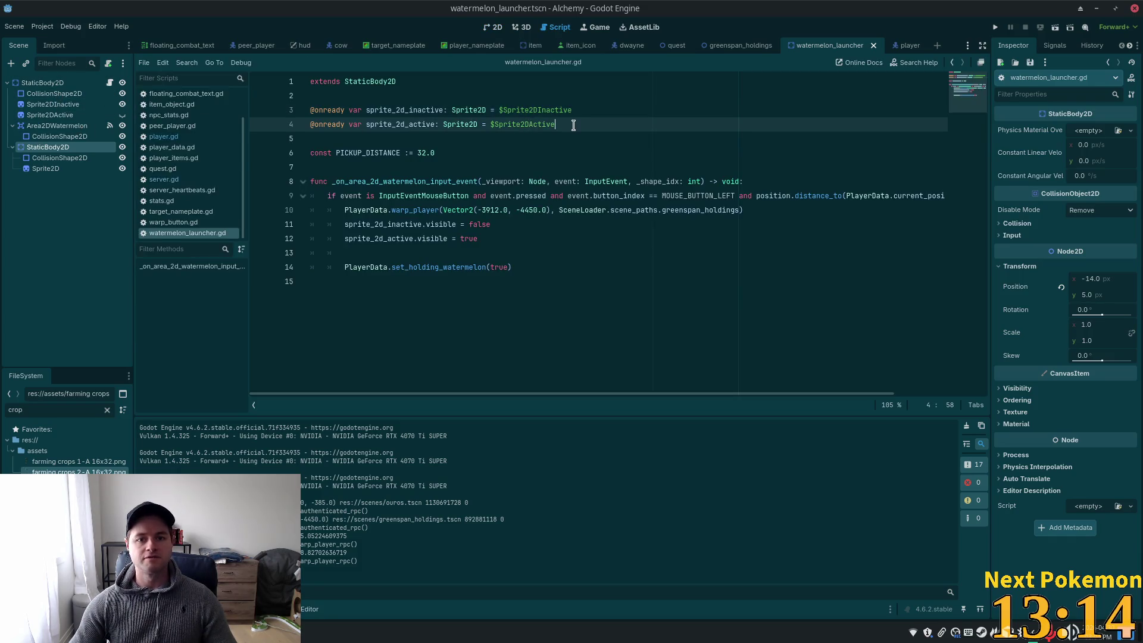
key(Return)
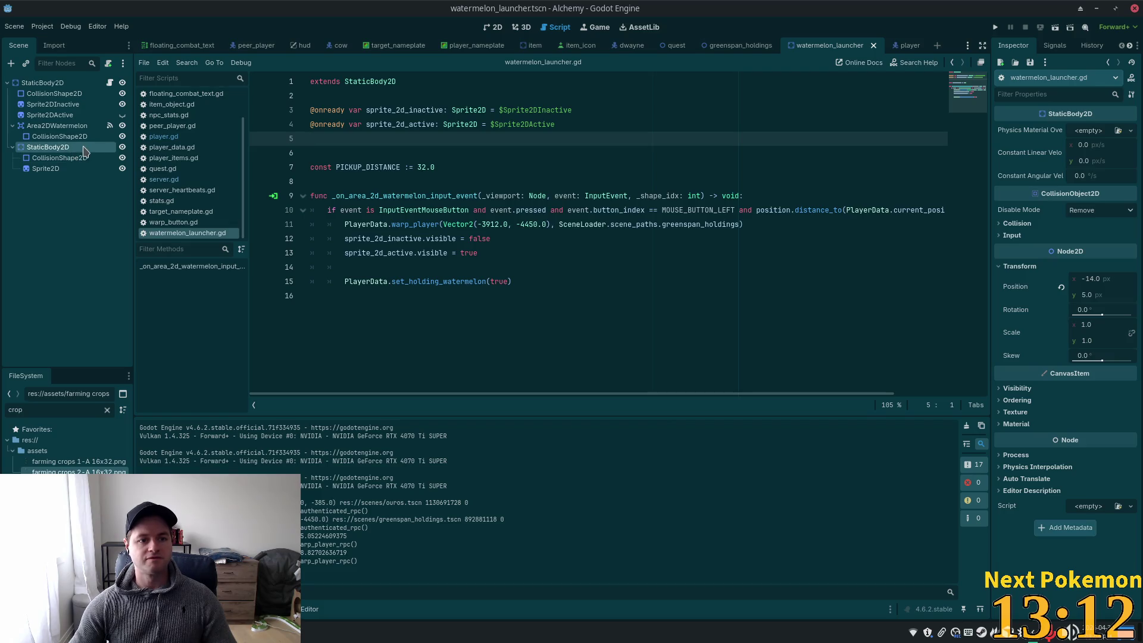
double_click(85, 147)
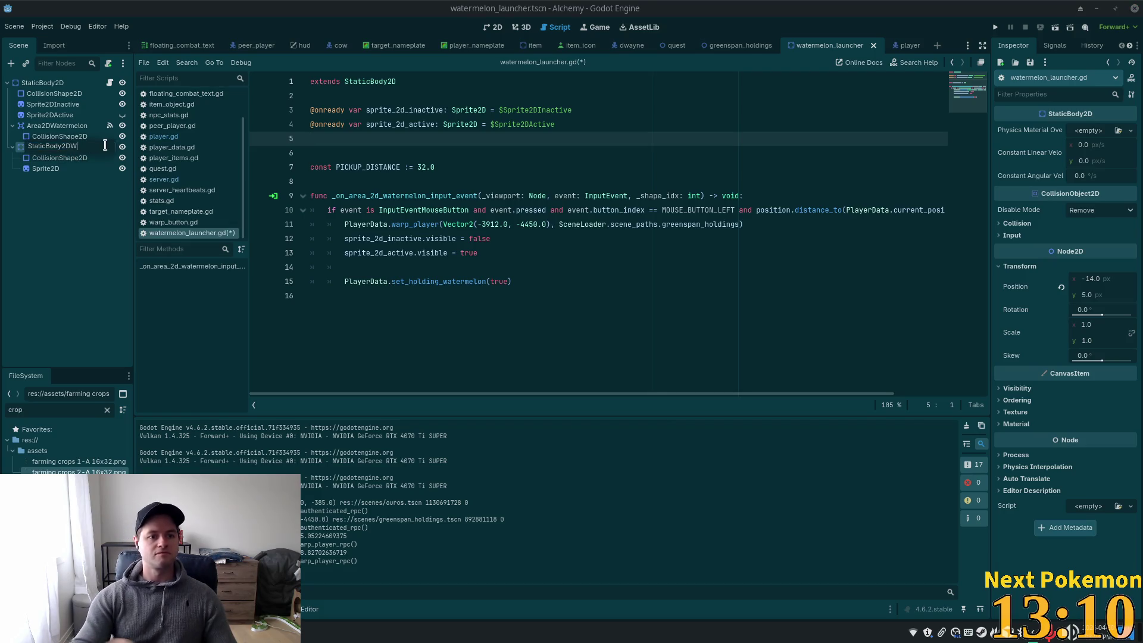
text(a)
text(termelon)
key(Return)
drag(66, 147, 369, 138)
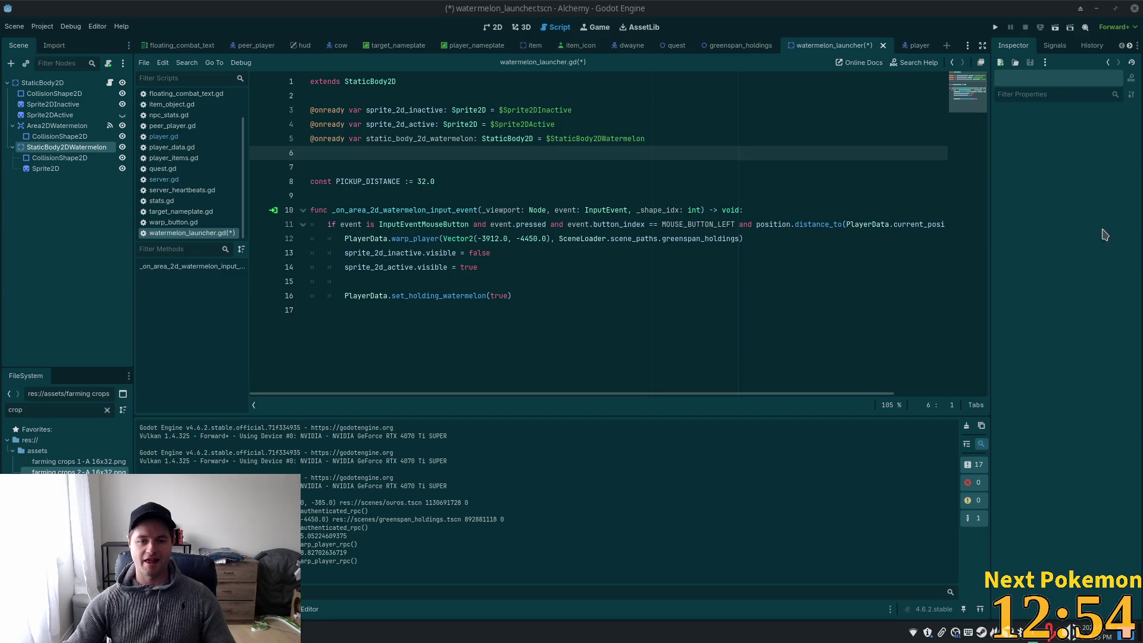
click(388, 152)
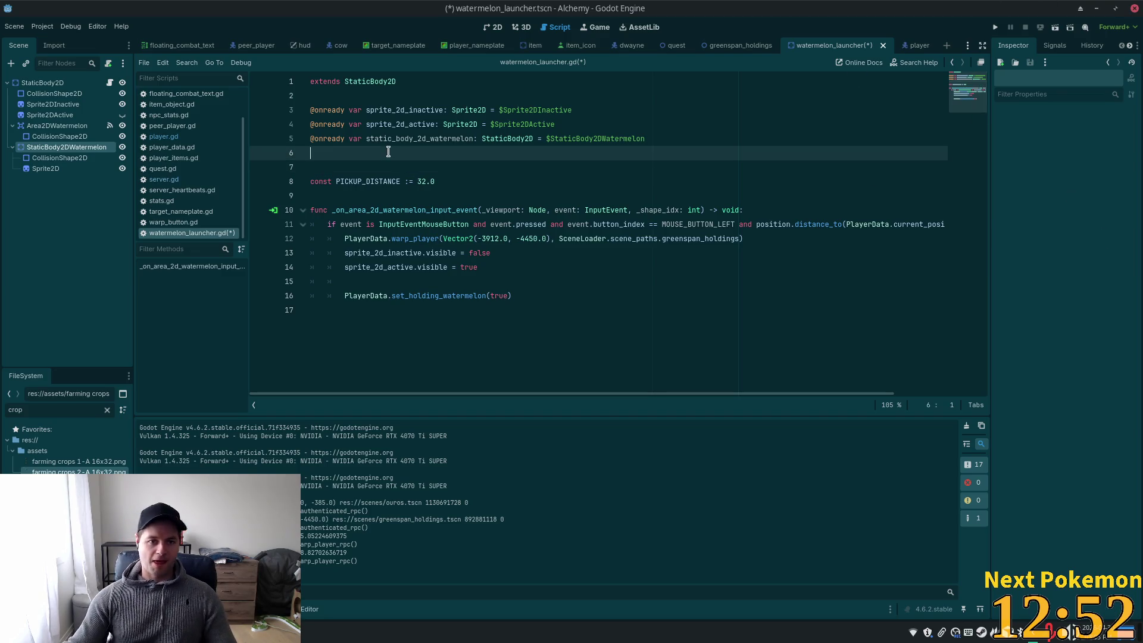
key(BackSpace)
key(ctrl+s)
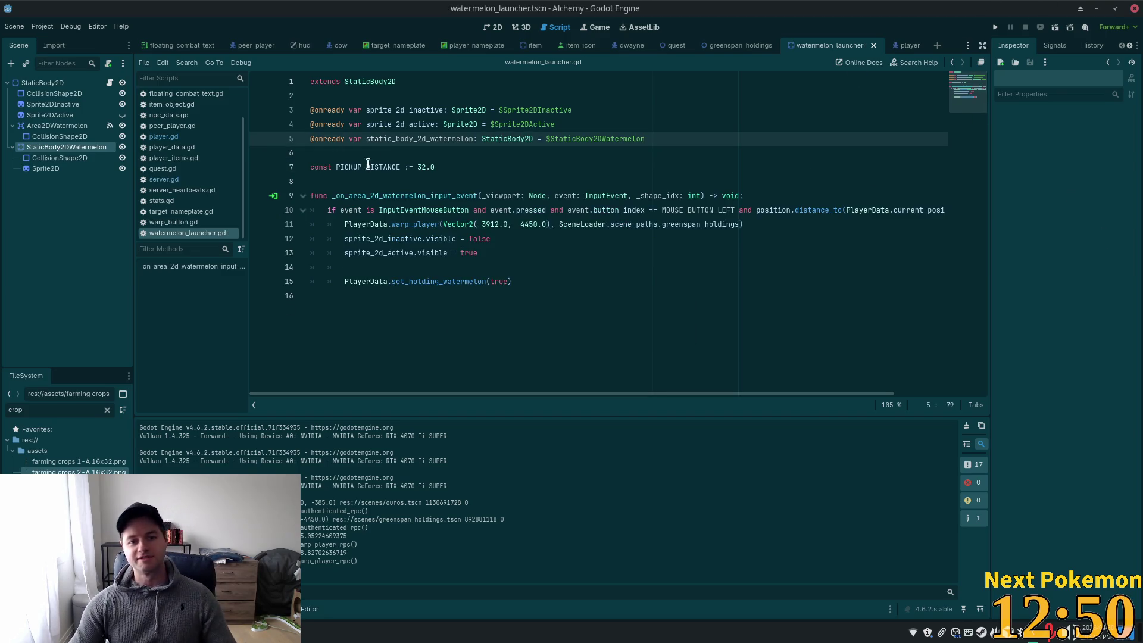
Look over watermelon_launcher.gd's variable and input-event lines, then switch to the code editor
mouse_move(418, 209)
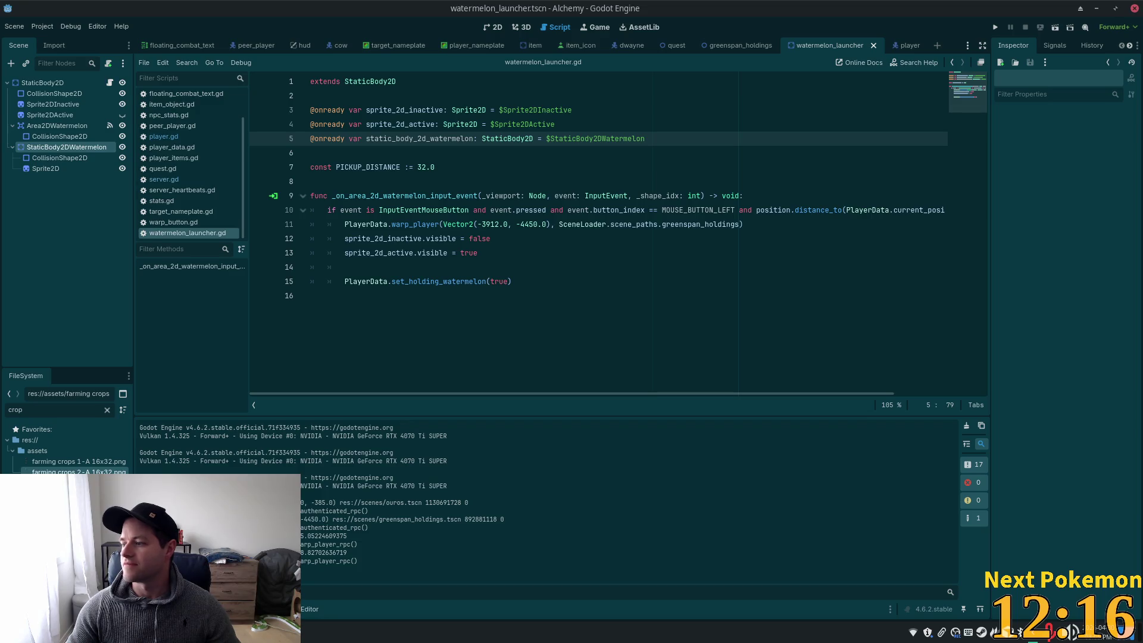
click(529, 196)
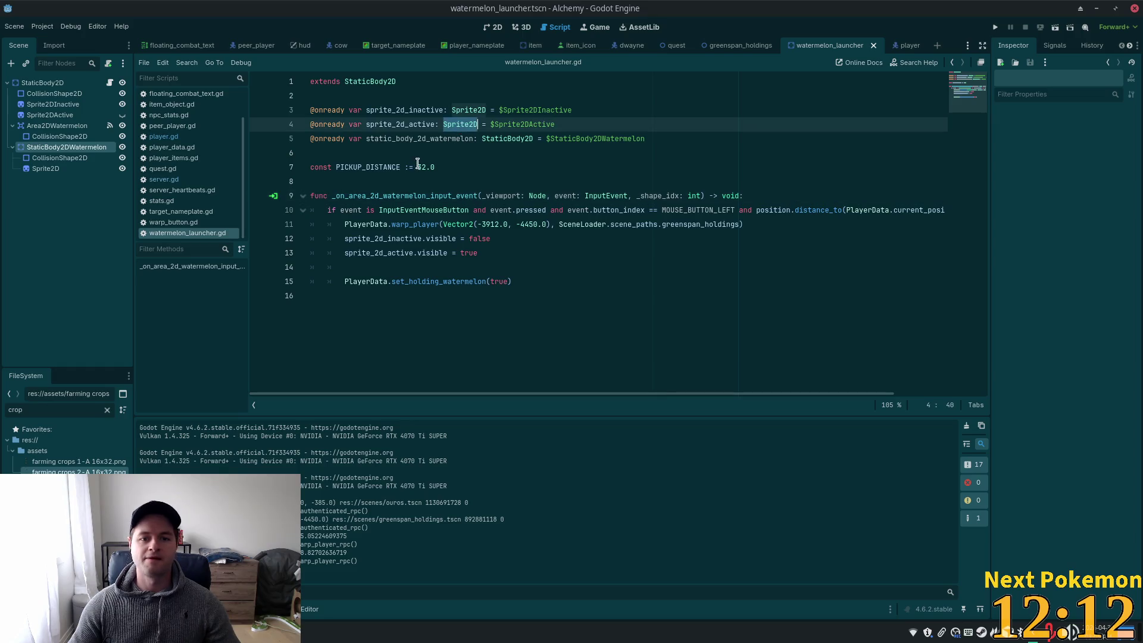
click(421, 125)
key(alt+Tab)
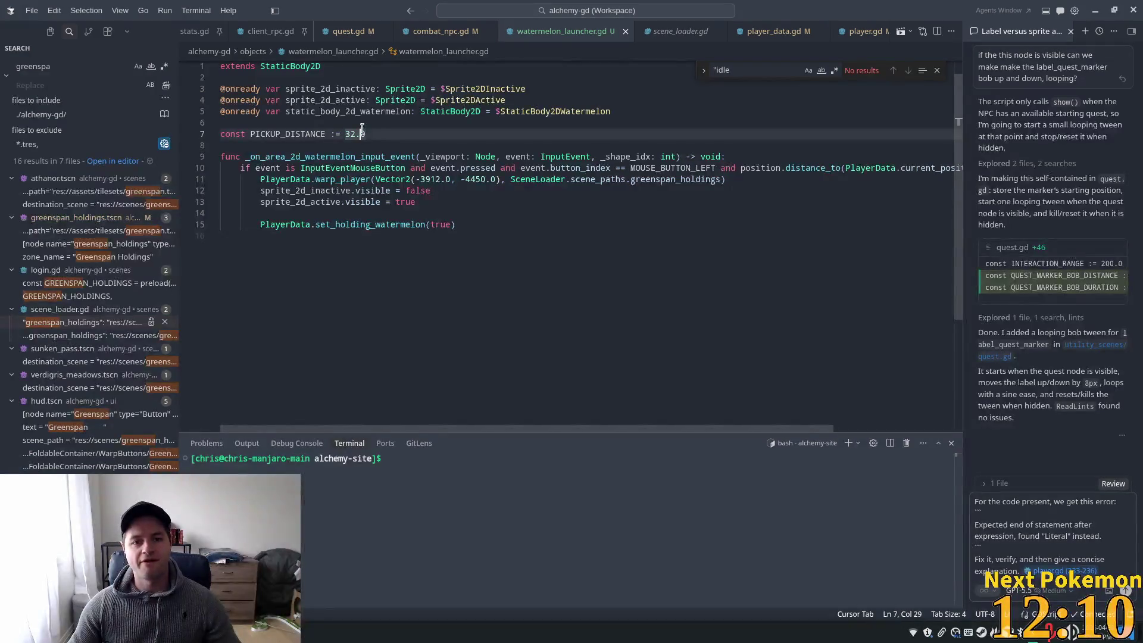
Start a fresh agent chat with the static_body_2d_watermelon line attached as context
click(1085, 31)
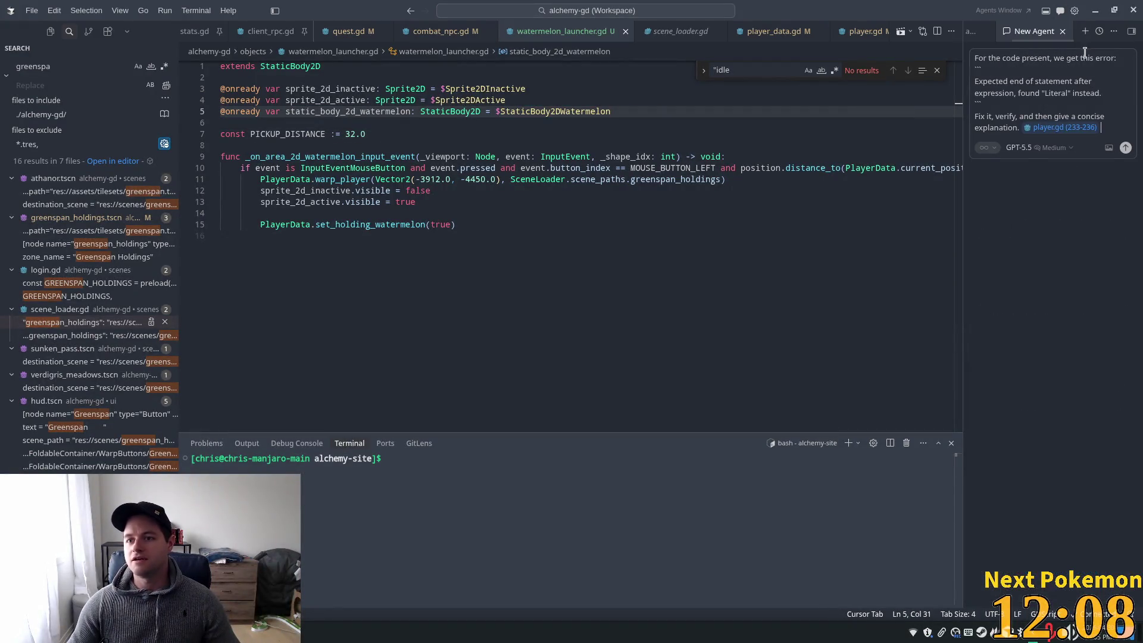
click(984, 32)
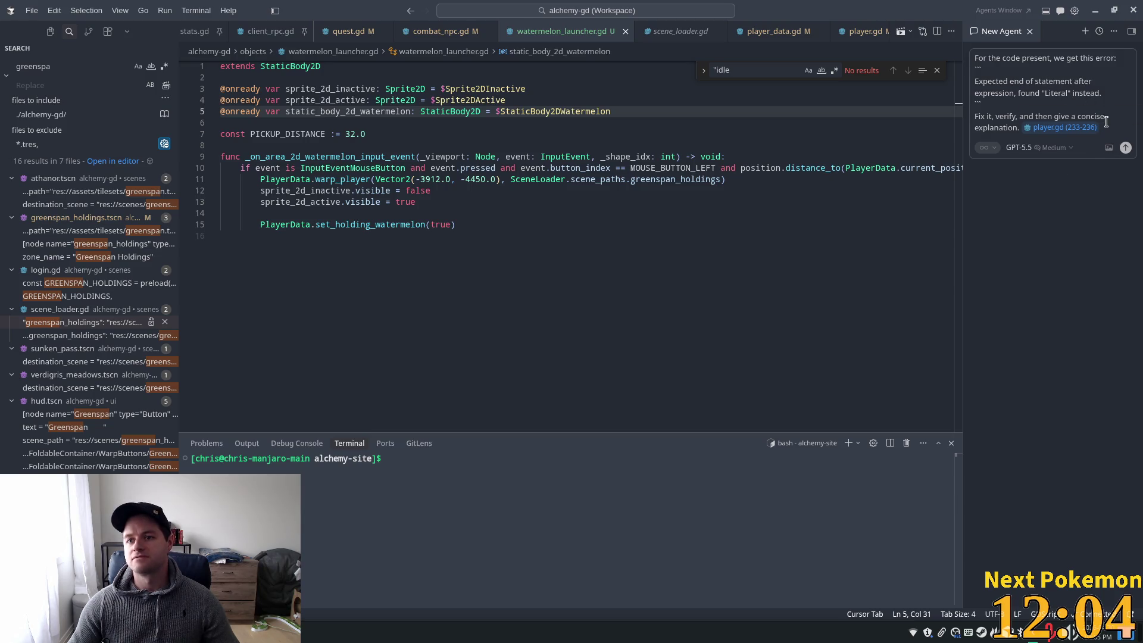
drag(1105, 127, 1011, 59)
key(BackSpace)
click(691, 140)
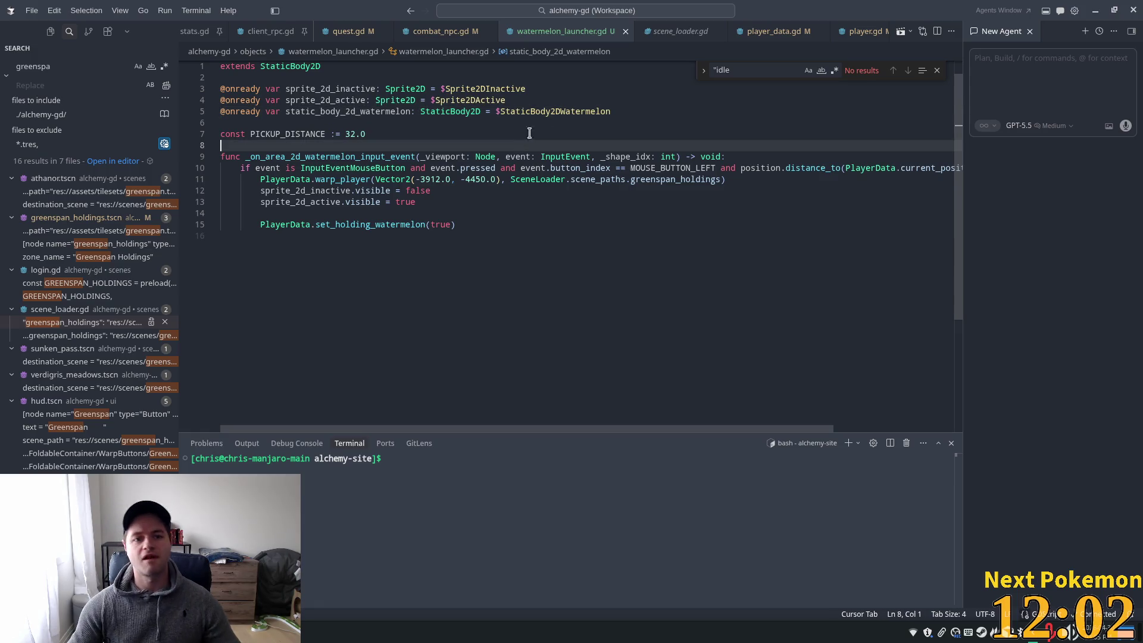
click(595, 100)
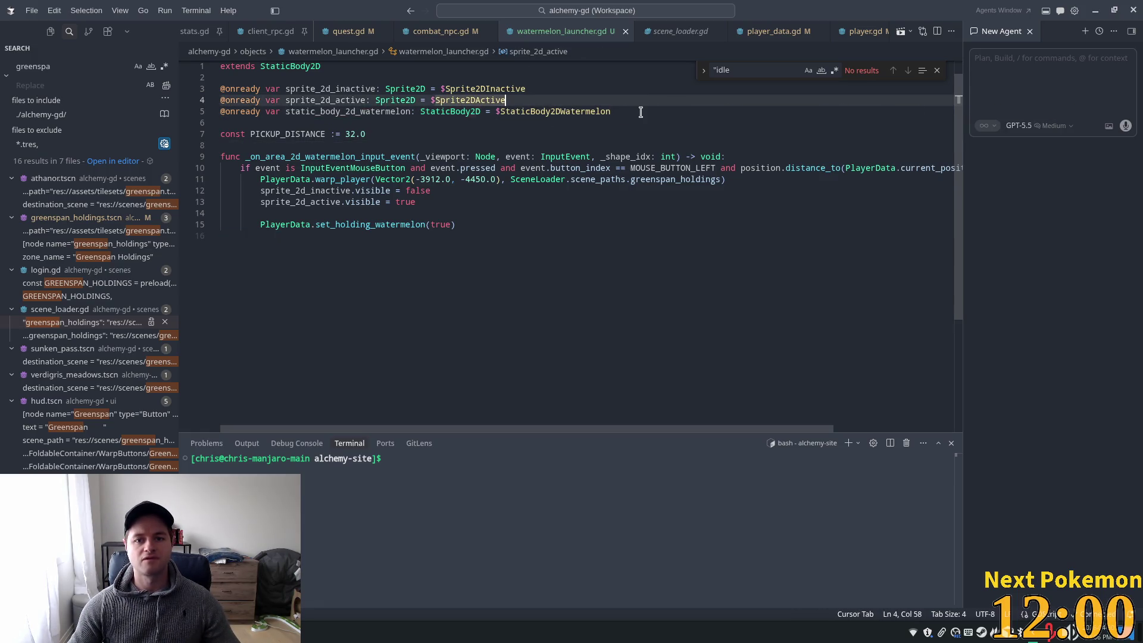
drag(611, 111, 222, 112)
key(ctrl+l)
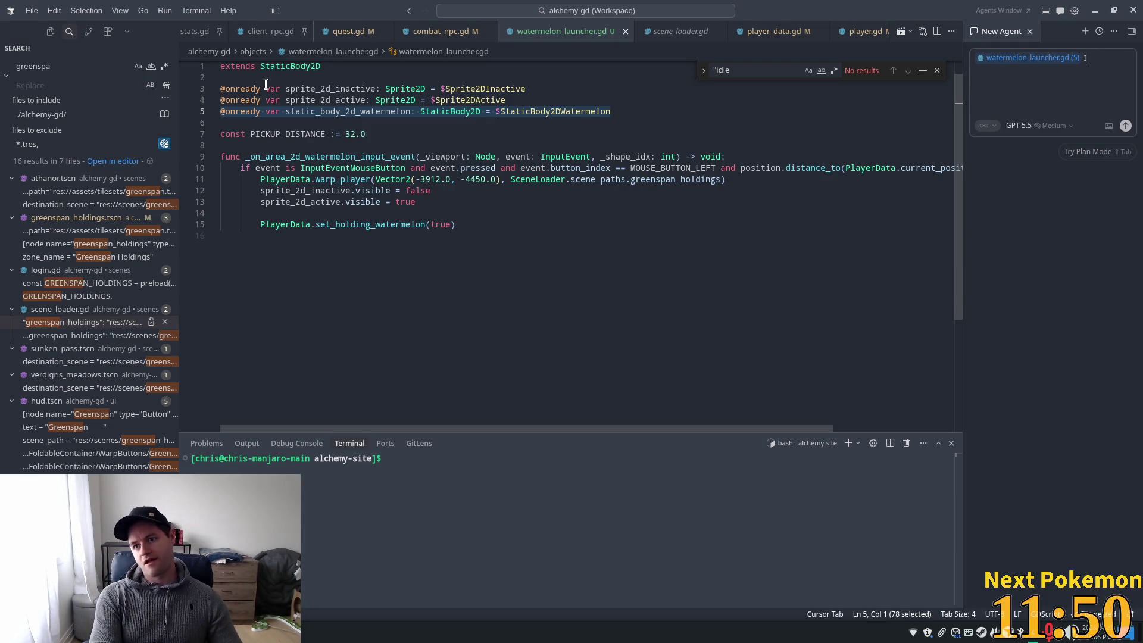
Write the slingshot message about strings that stretch as the watermelon is pulled left and released
text(I'm mak)
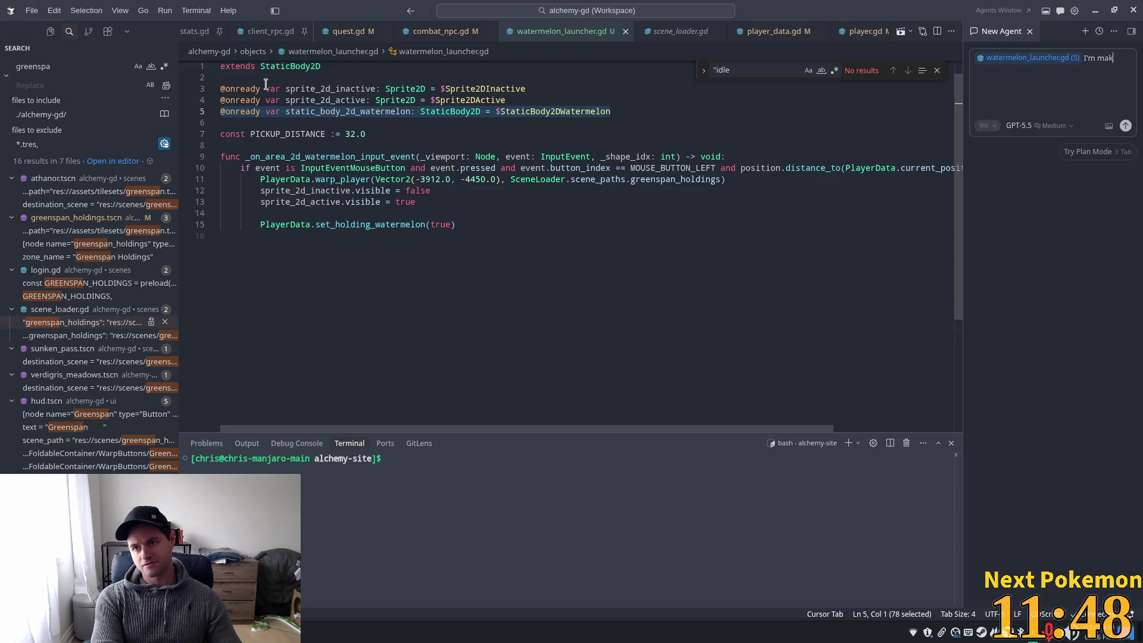
text(ing a sling)
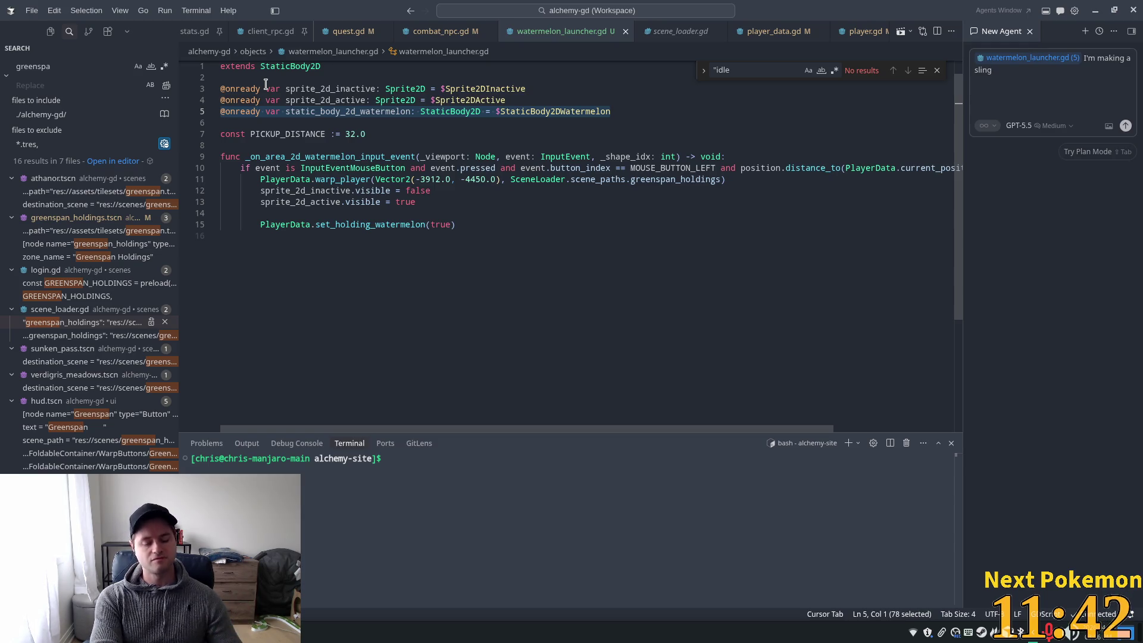
text( alingshot)
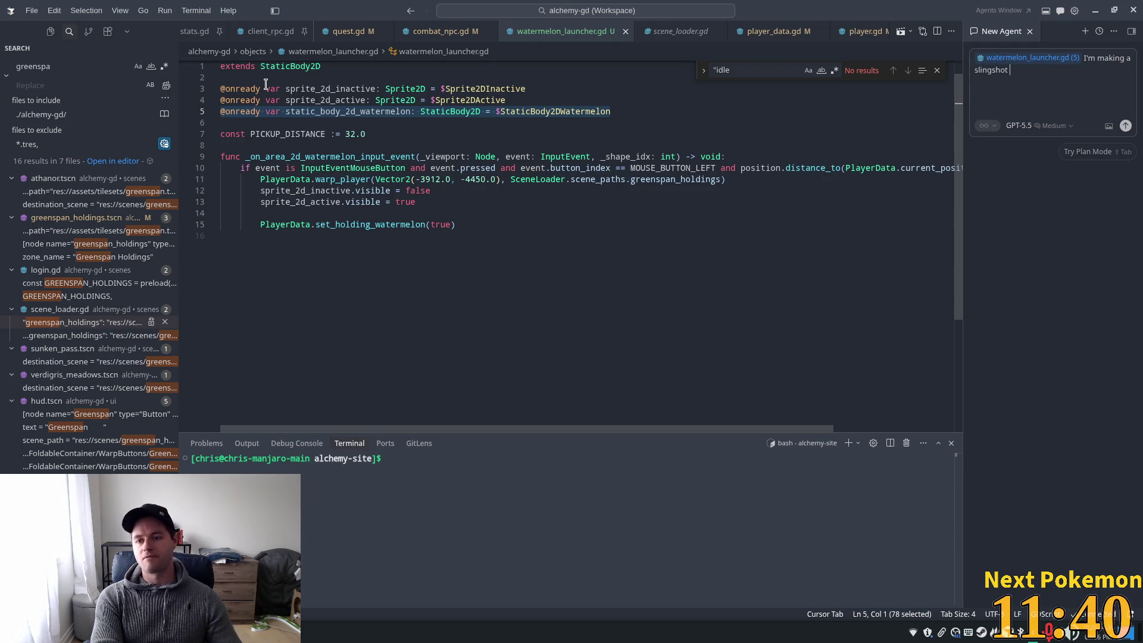
text(I need to a)
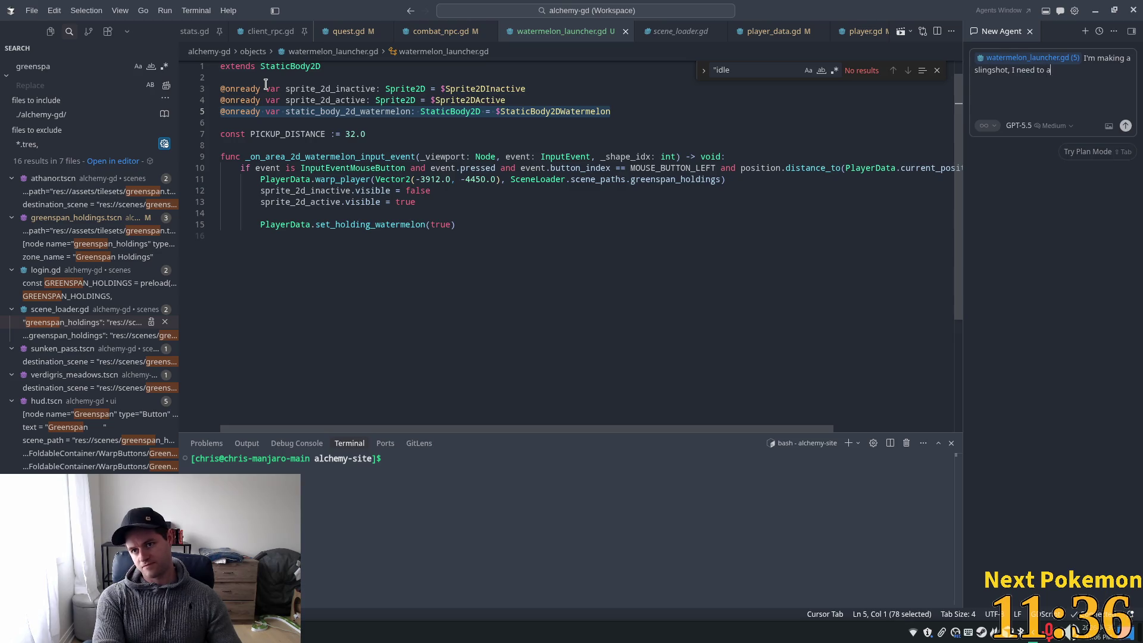
text(ttach t)
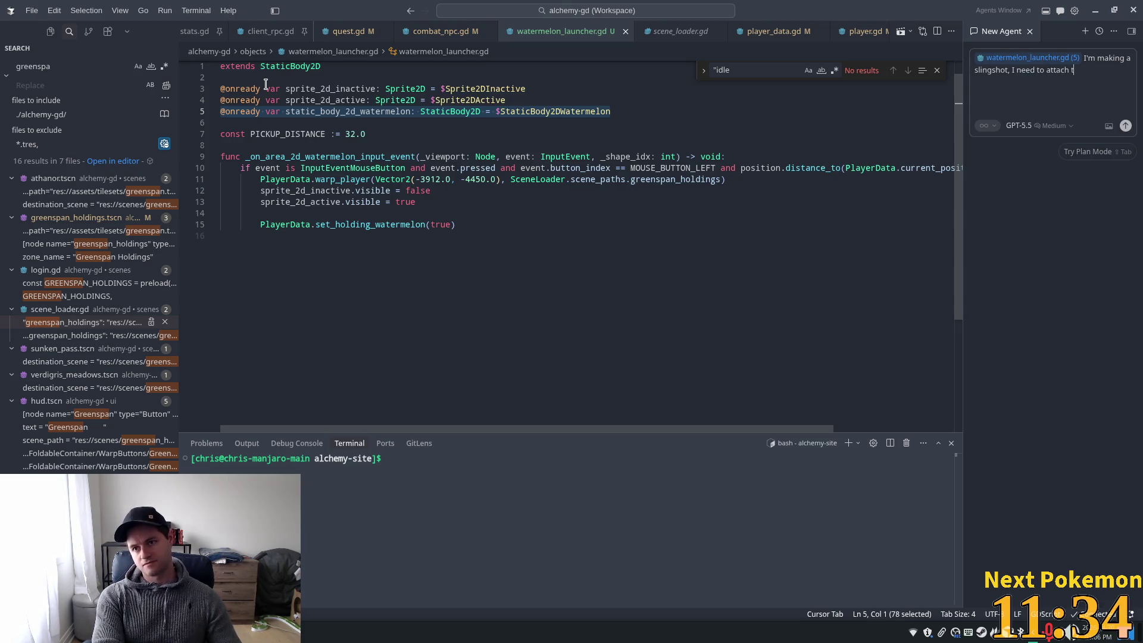
text(wo stri)
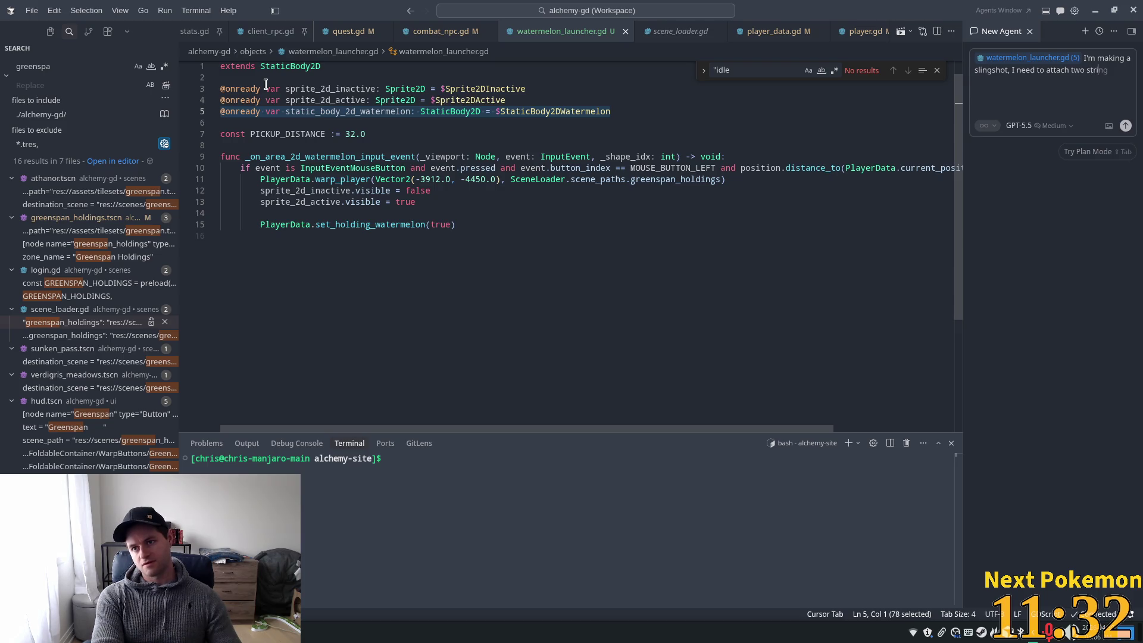
text(ngs tothis)
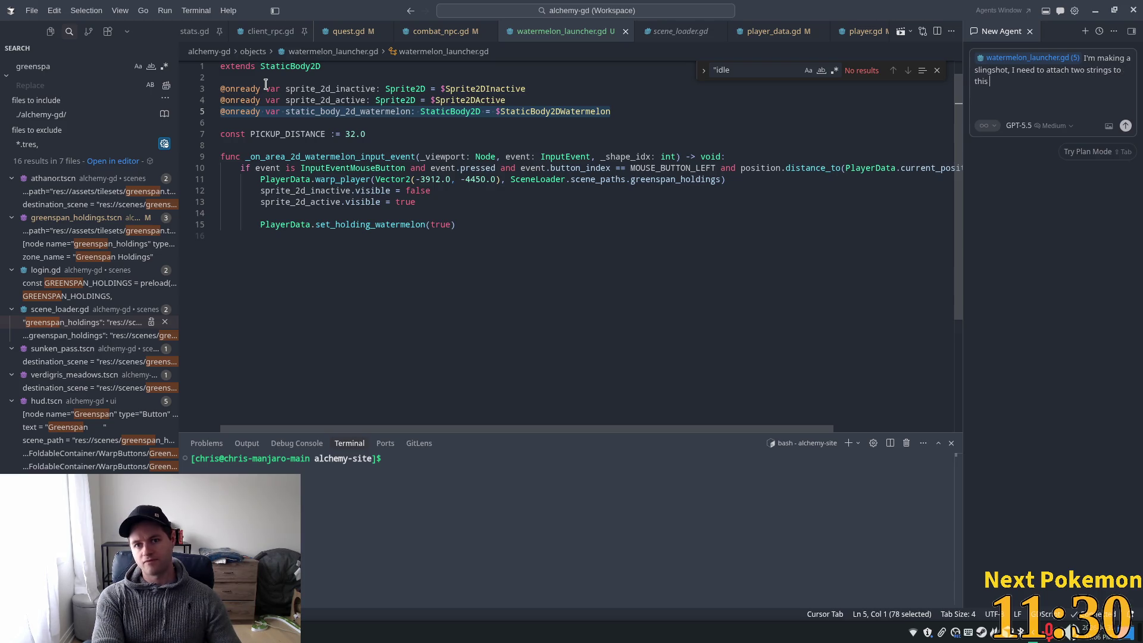
text(watermelo)
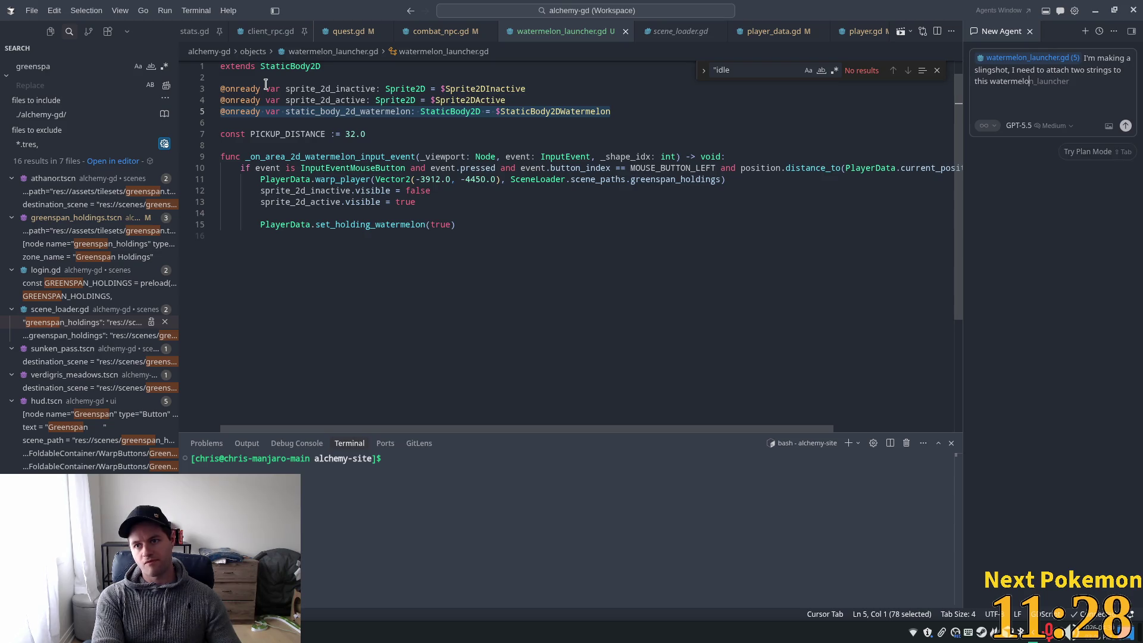
text(n u)
text(bject t)
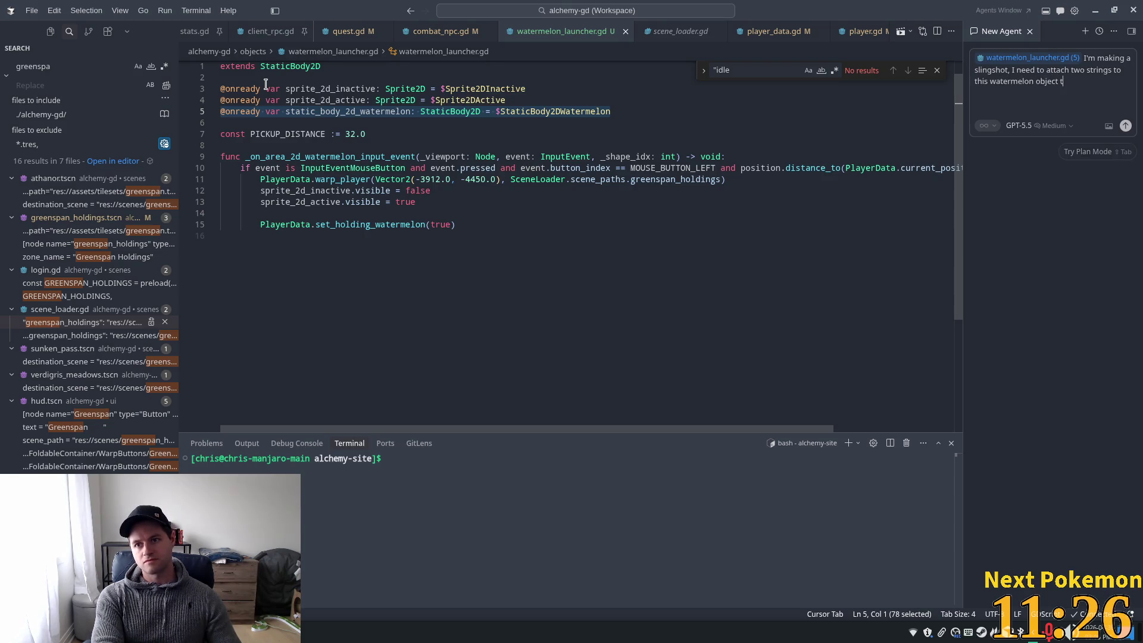
text(hat sc)
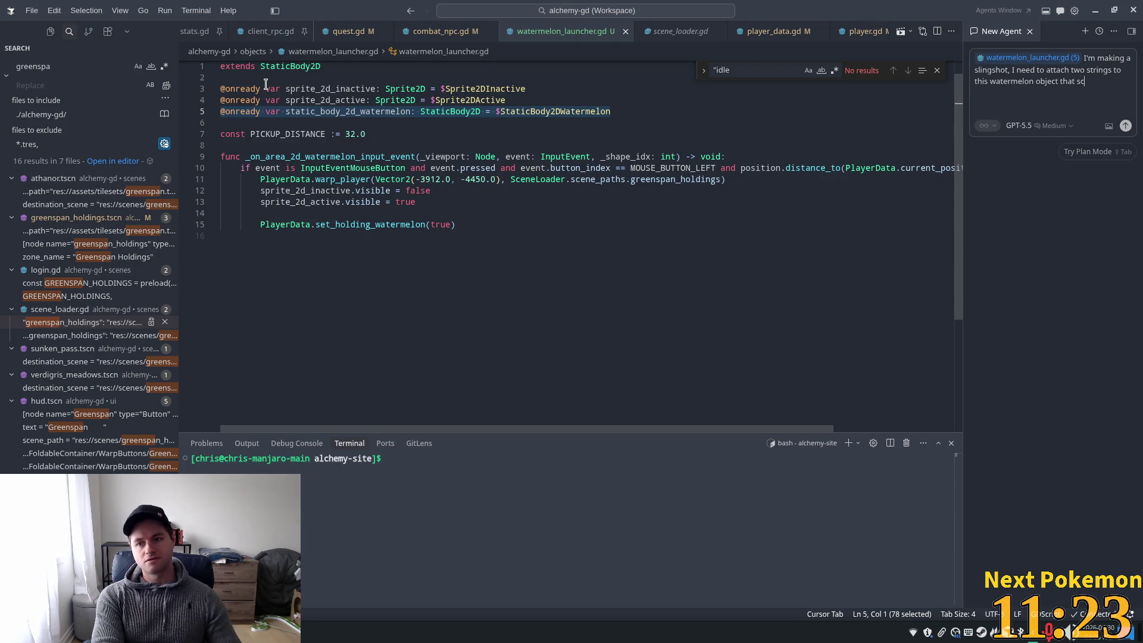
key(BackSpace)
text(tret)
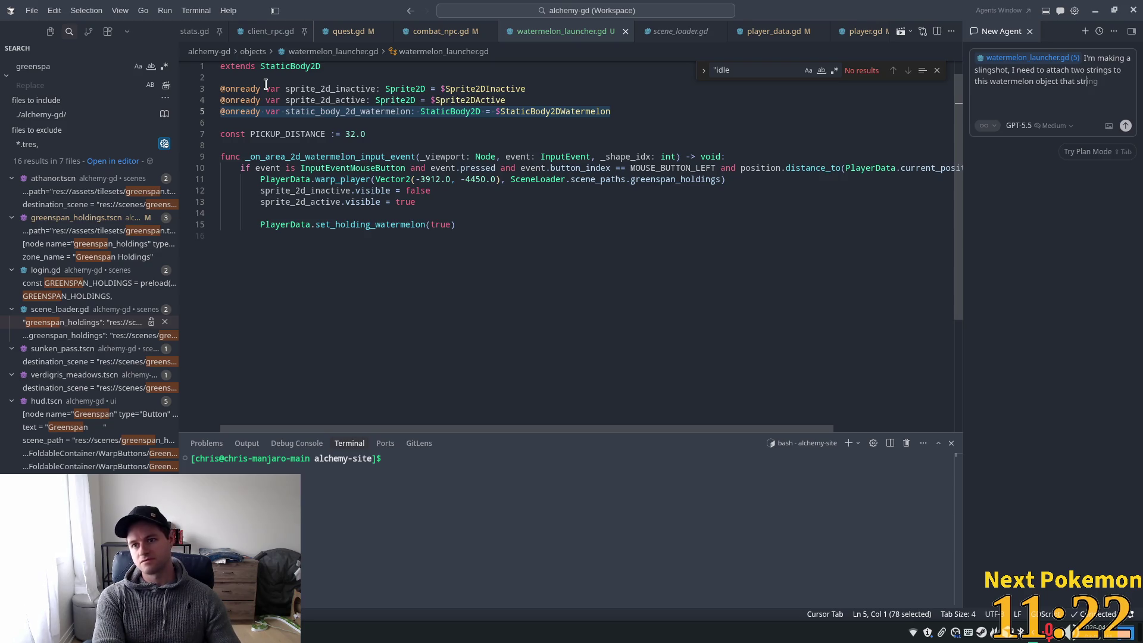
text(ch as a)
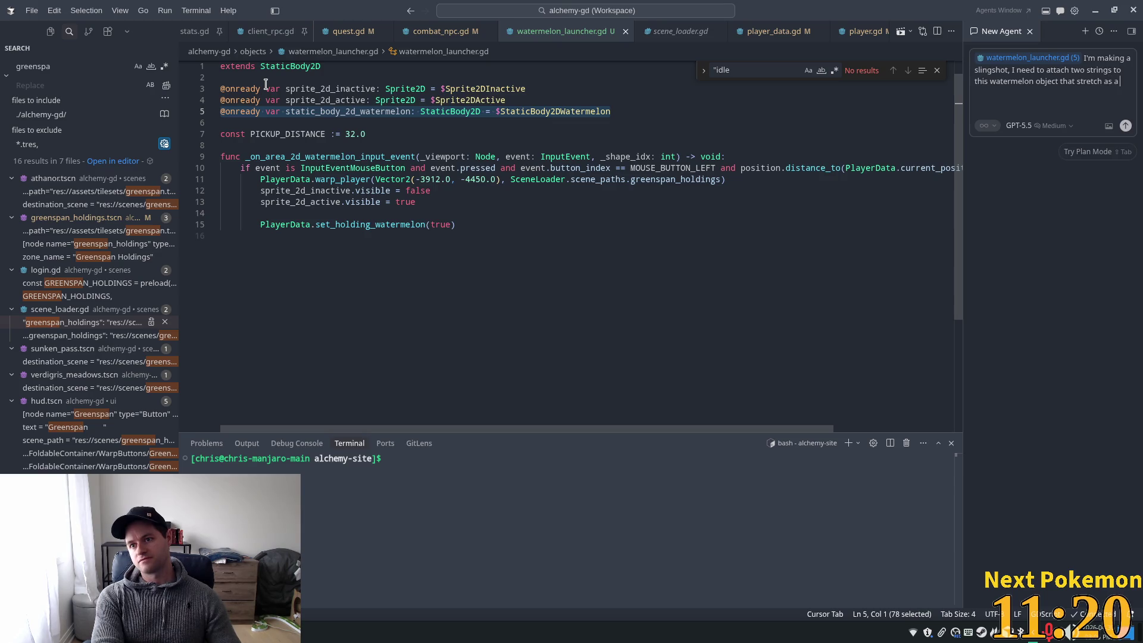
key(BackSpace)
text(I)
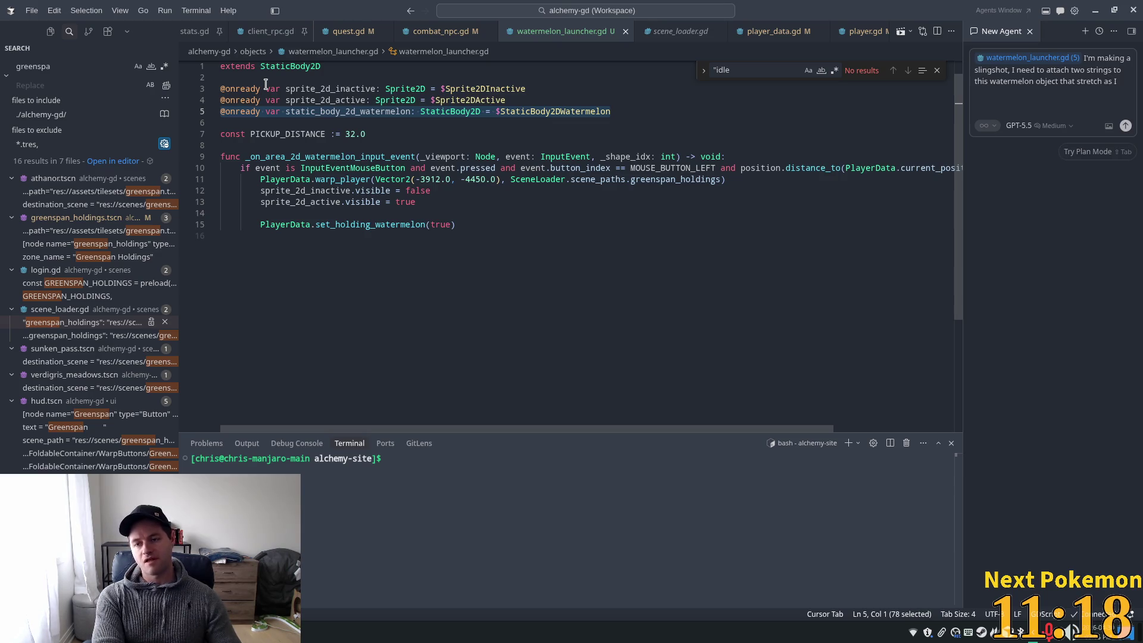
text( pull the )
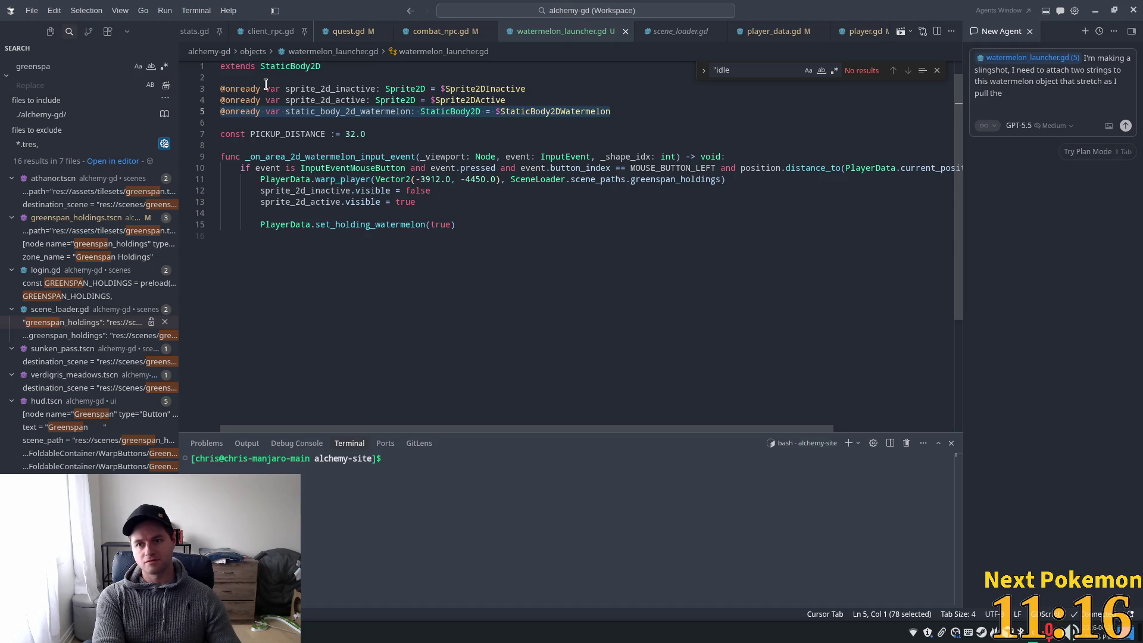
text(water)
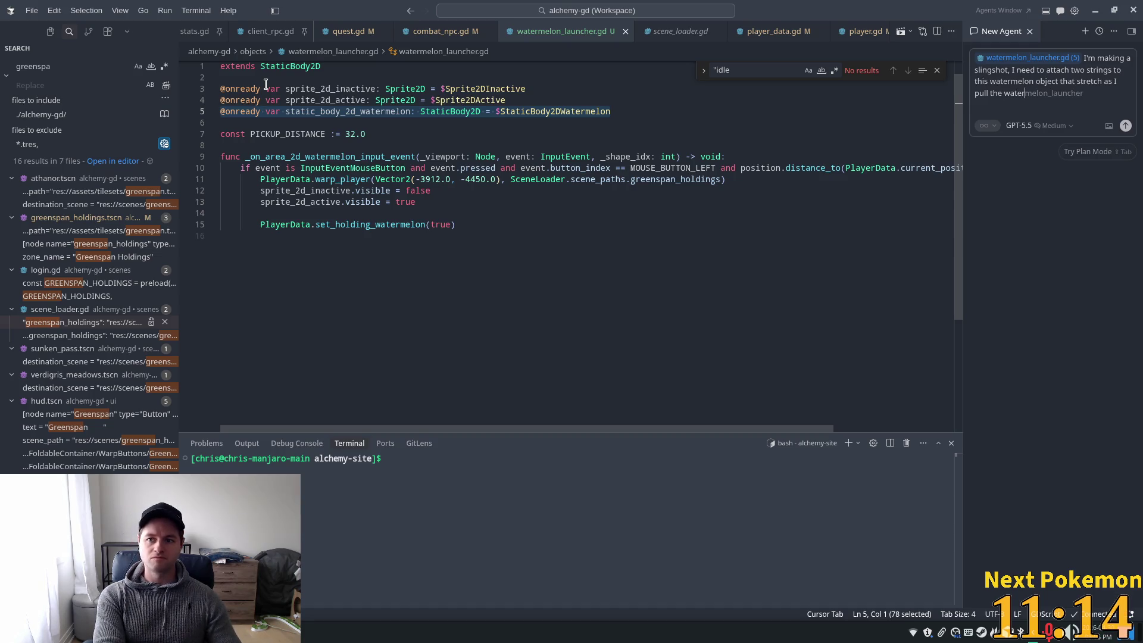
text(melon to the left)
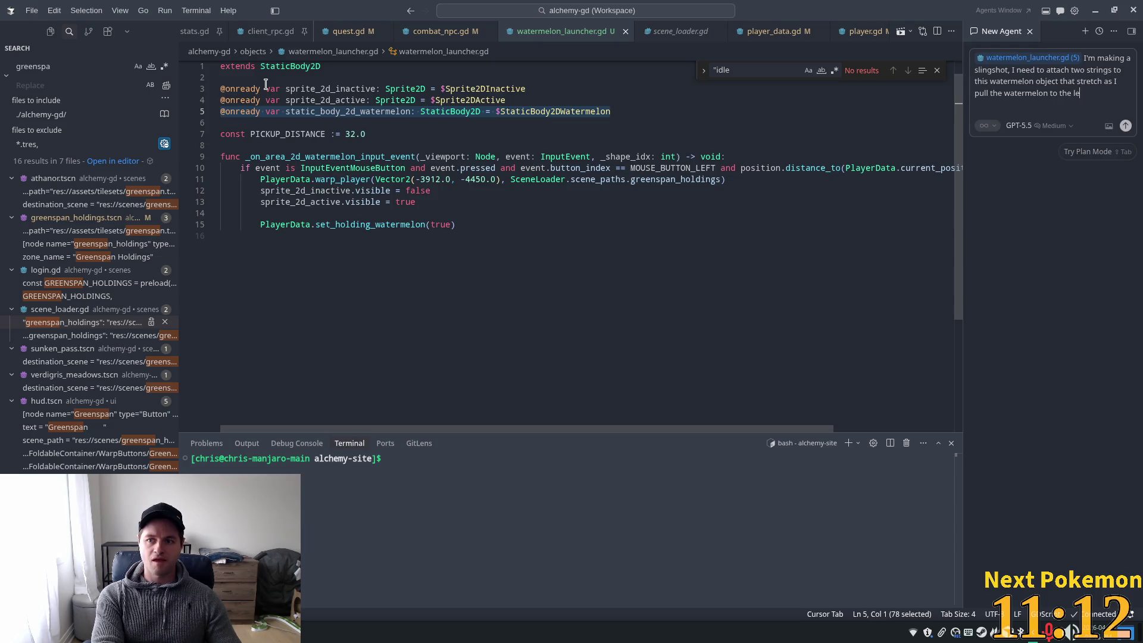
text( and)
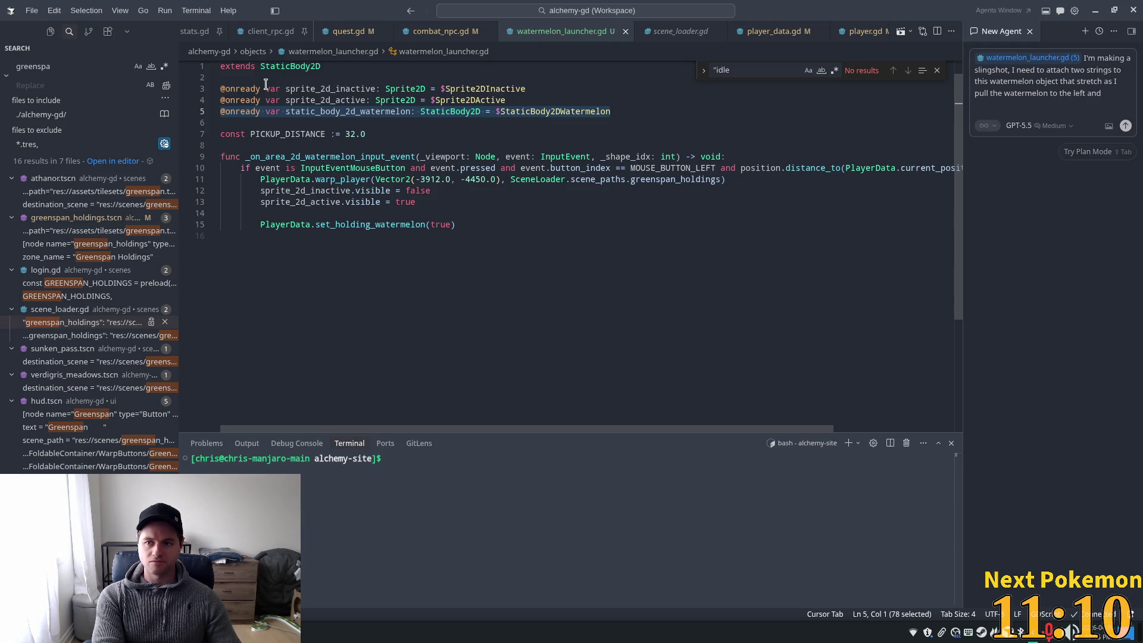
text( even)
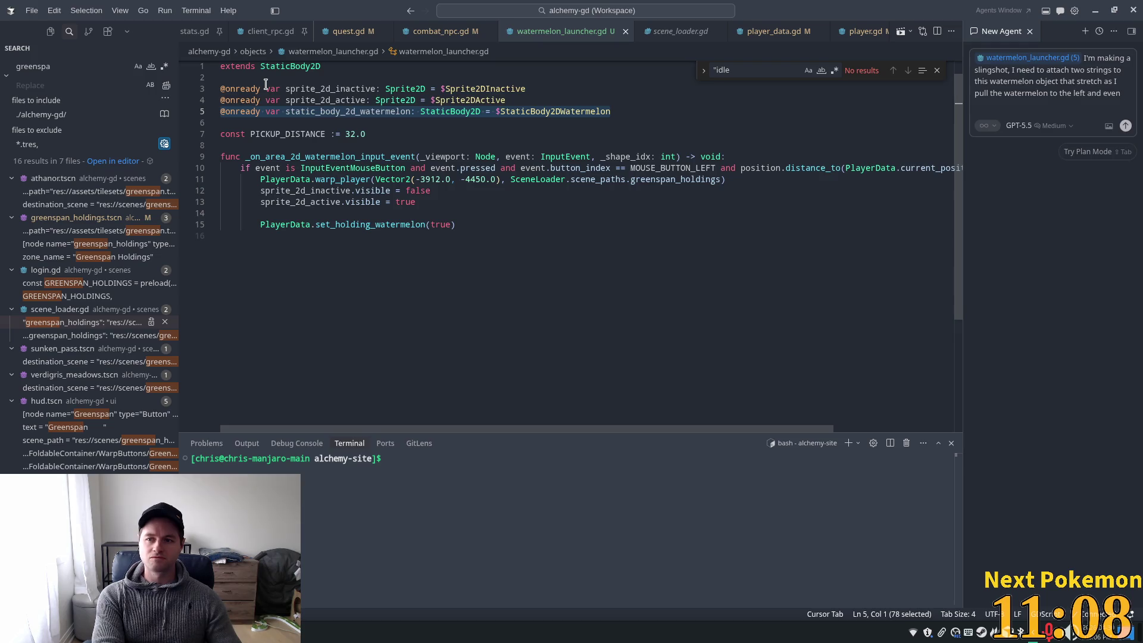
text(tually re)
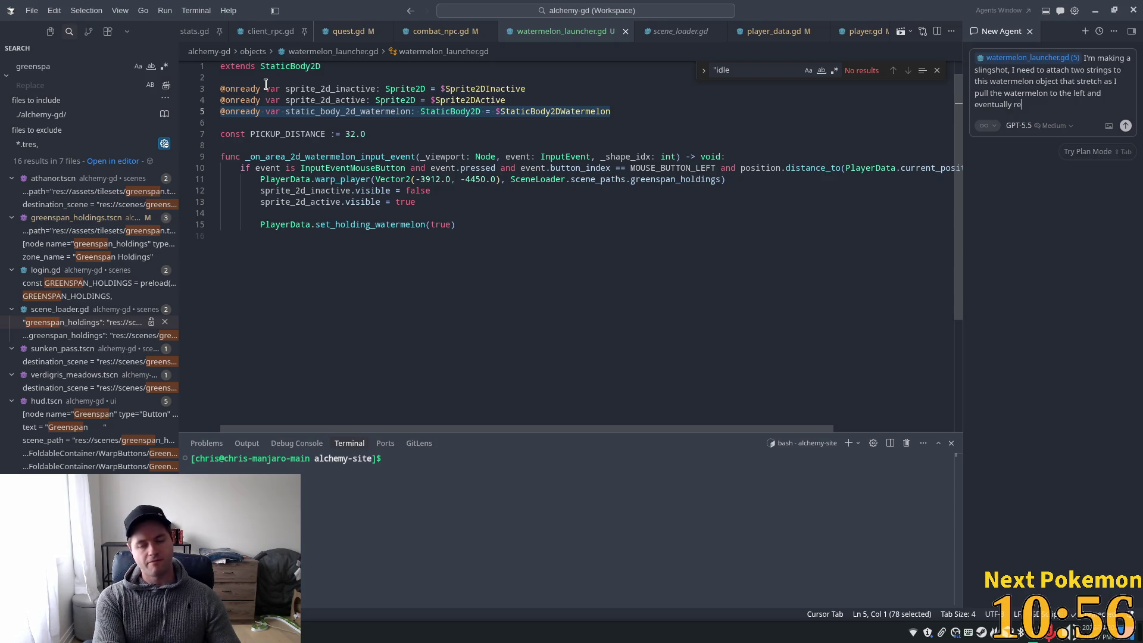
text(lease)
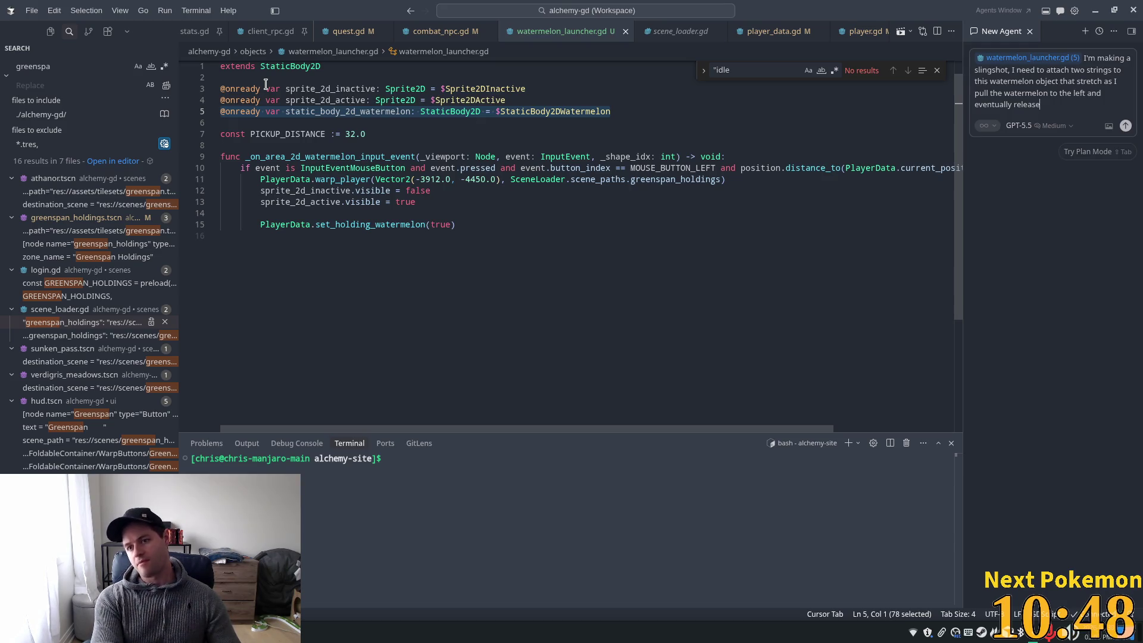
key(BackSpace)
key(BackSpace)
key(BackSpace)
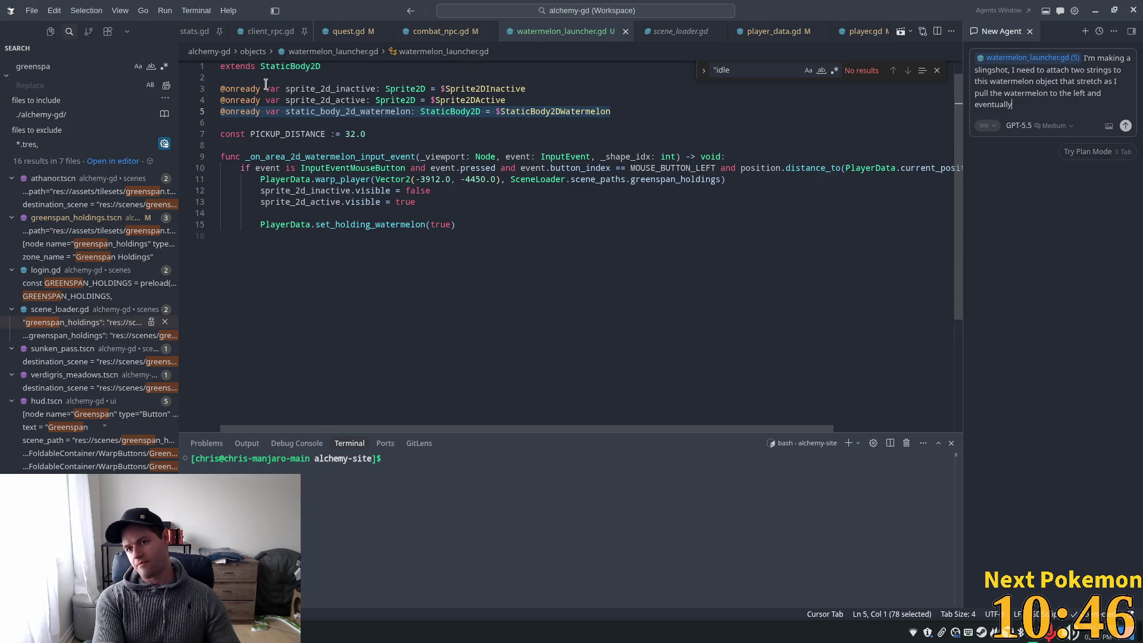
key(ctrl+BackSpace)
text(are )
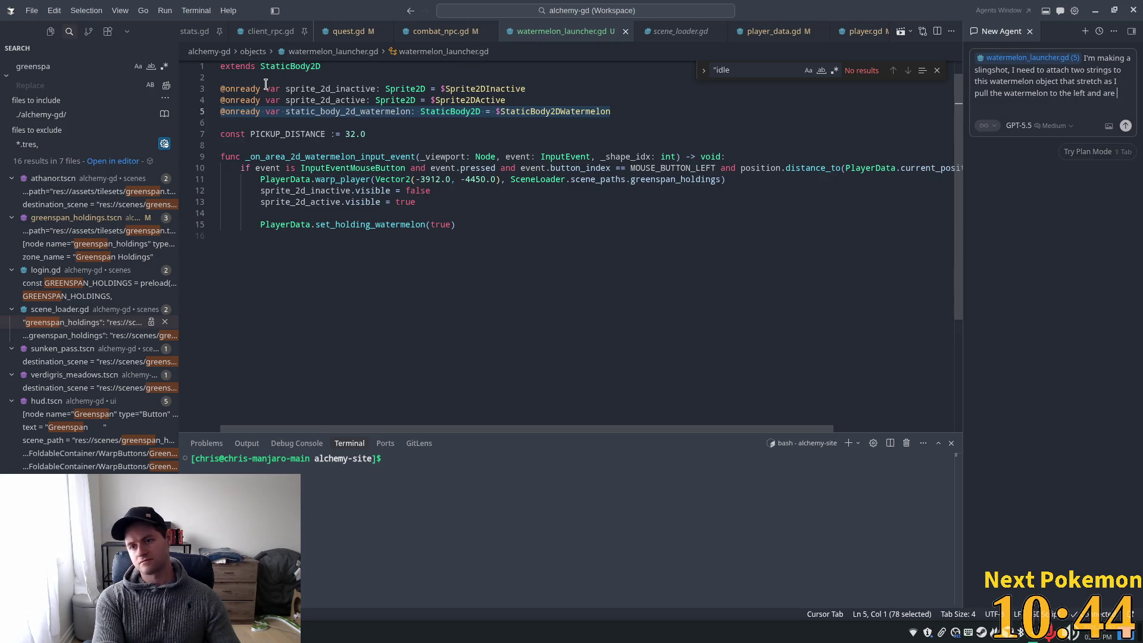
text(eventual)
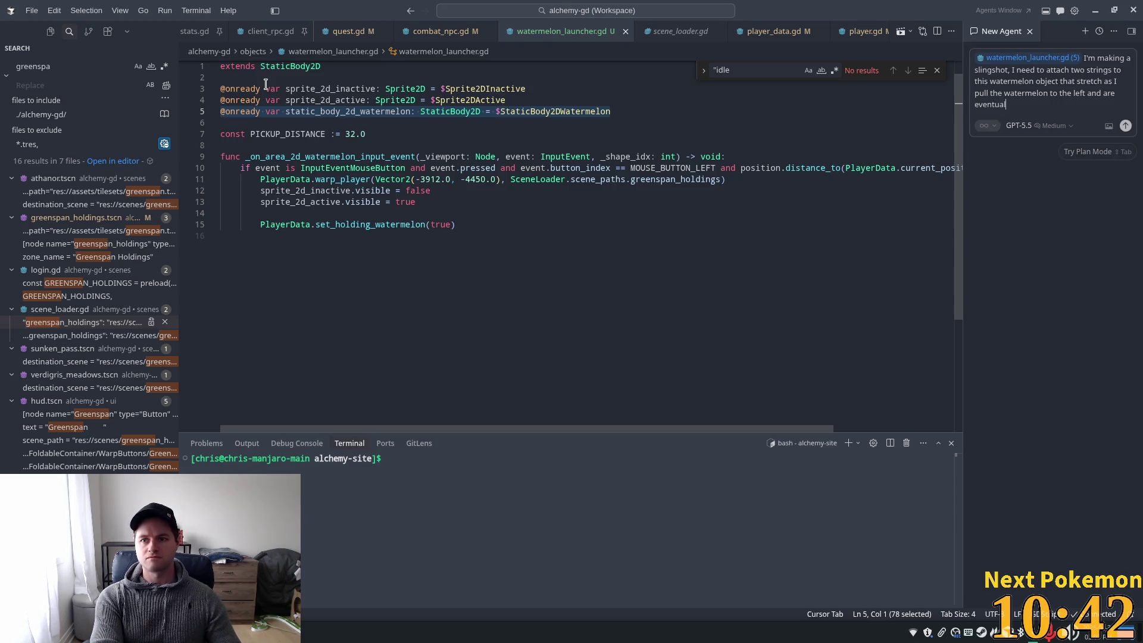
text(ly )
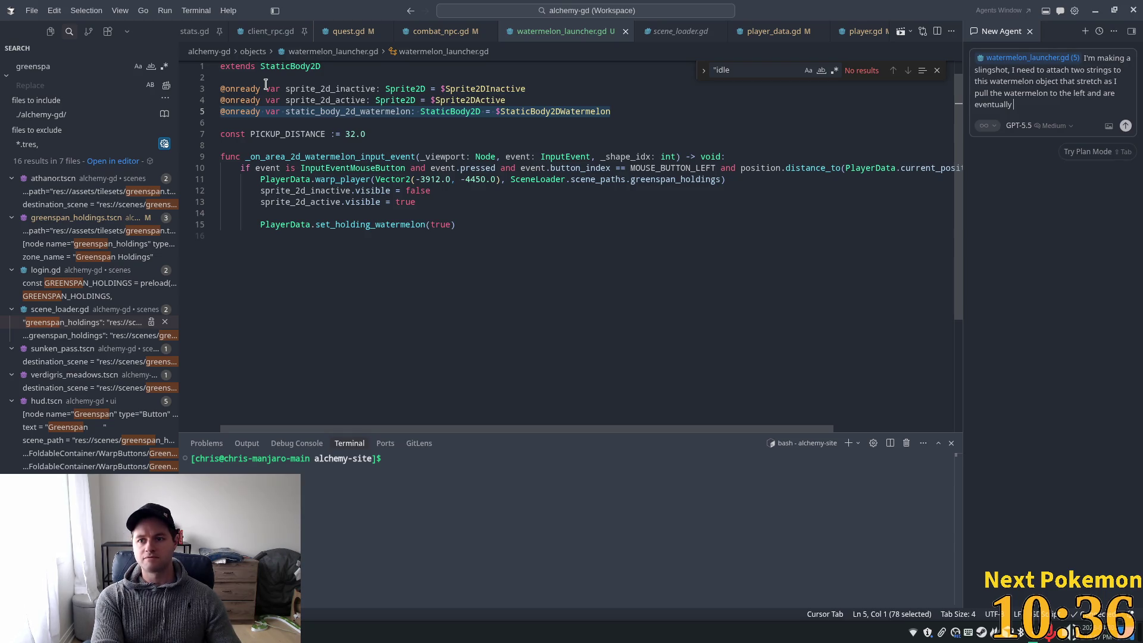
text(released)
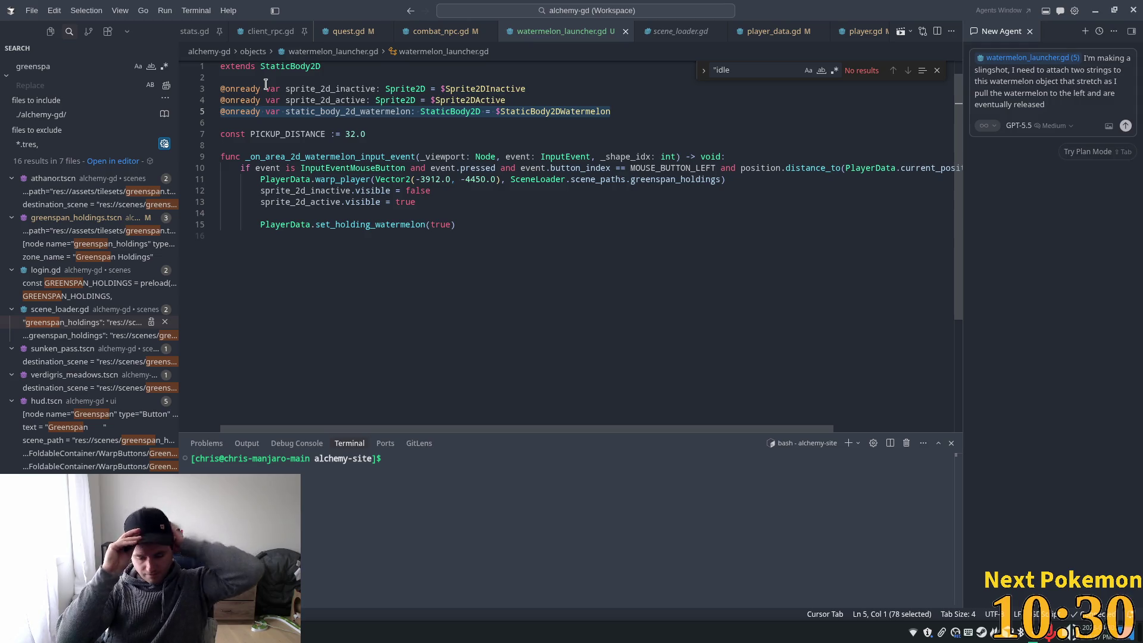
text(.)
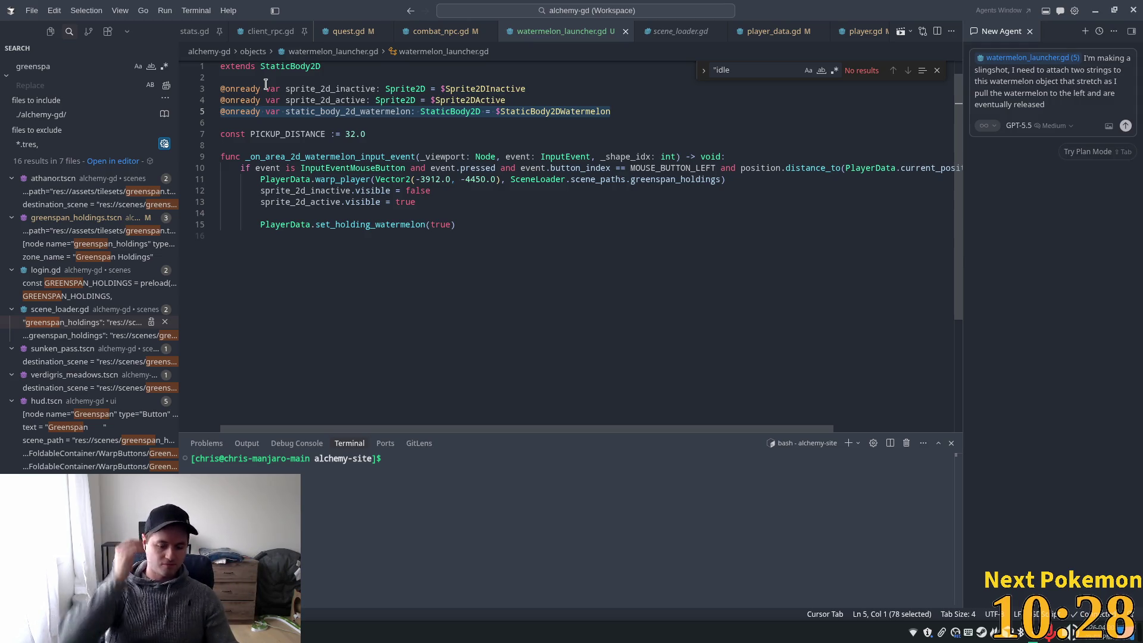
text(a)
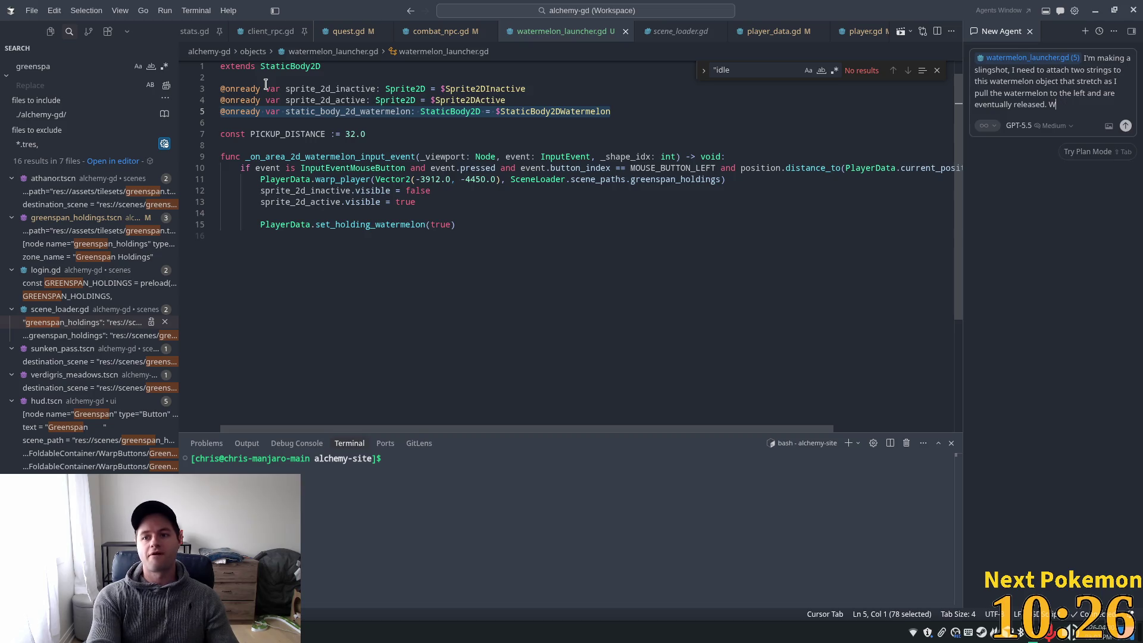
text(hat should I use)
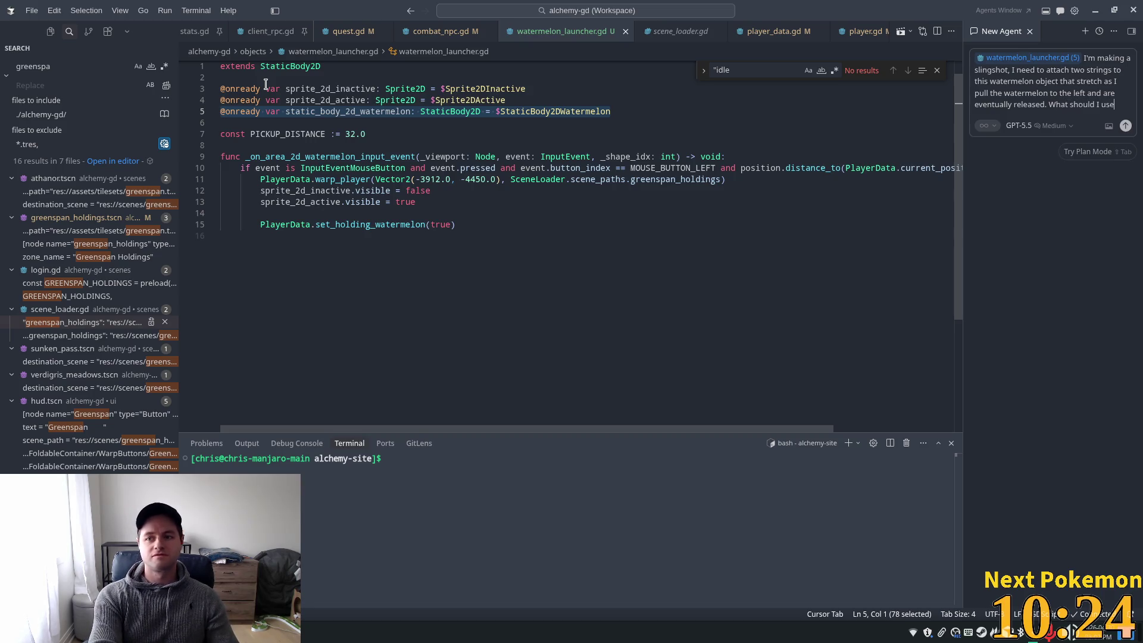
text( to mak)
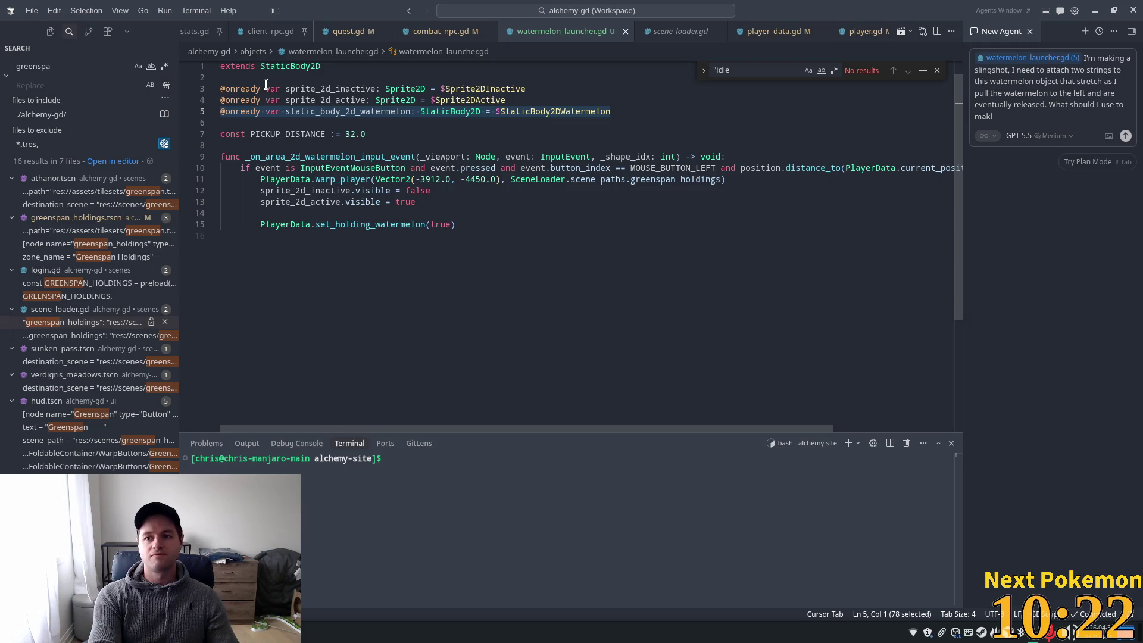
text(e)
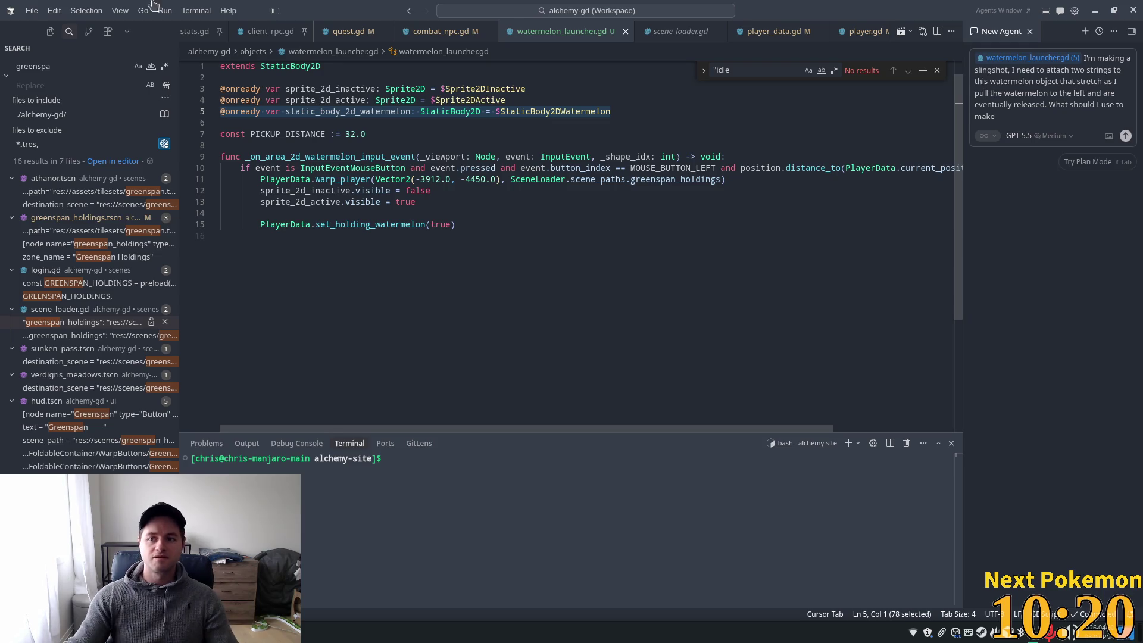
Change 'strings' to 'elastic bands', finish asking what to use for them, and send
click(1093, 70)
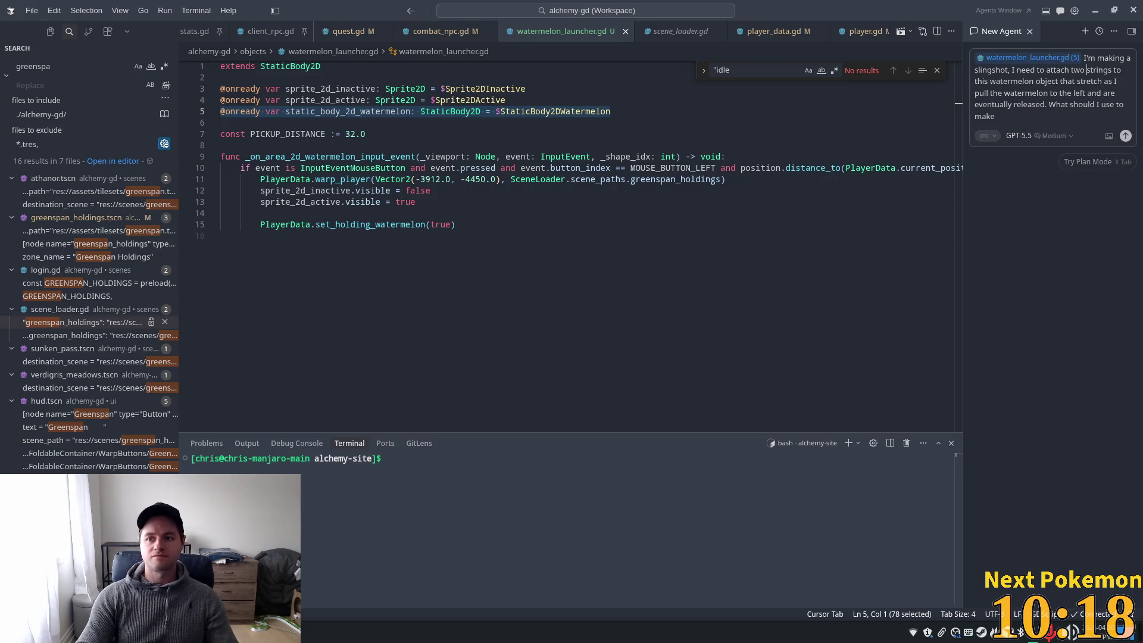
text(e)
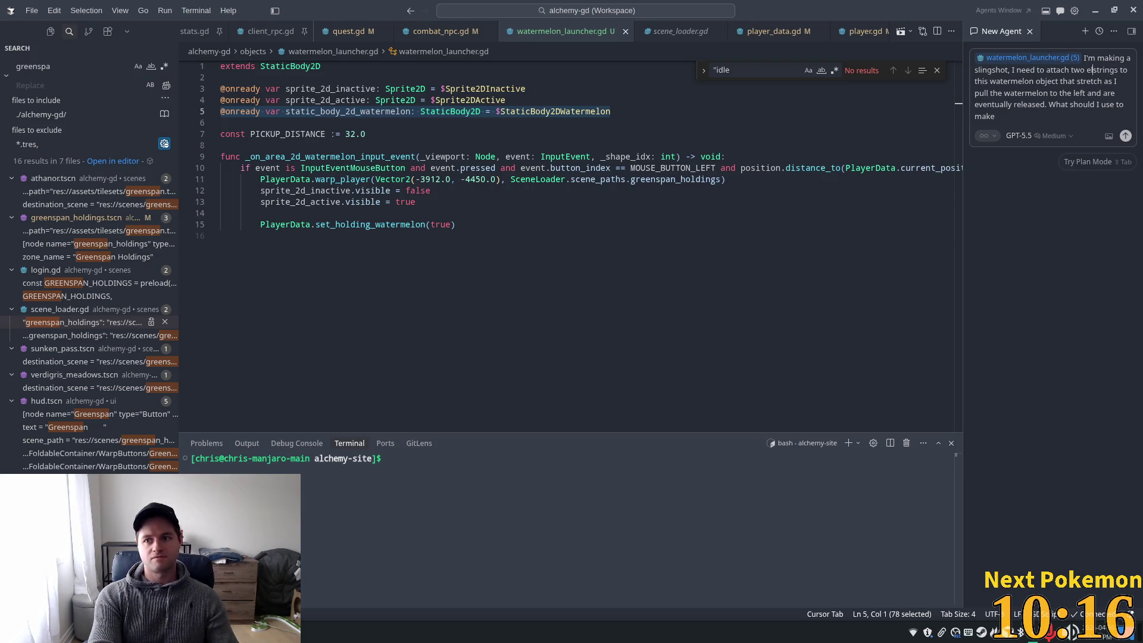
text(lastic bank)
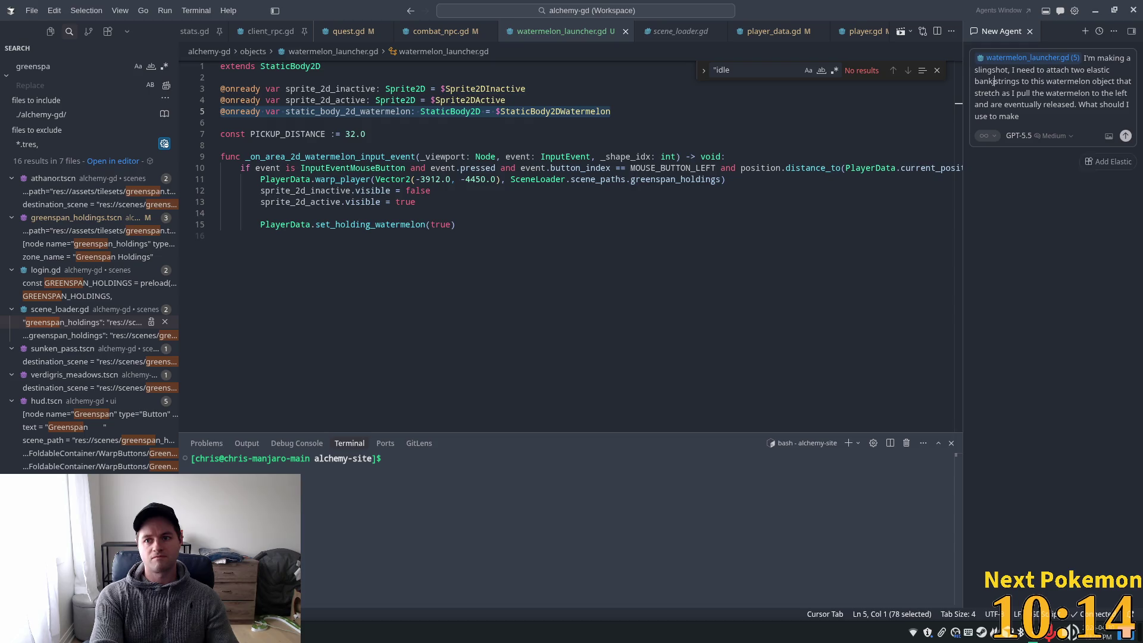
key(BackSpace)
key(BackSpace)
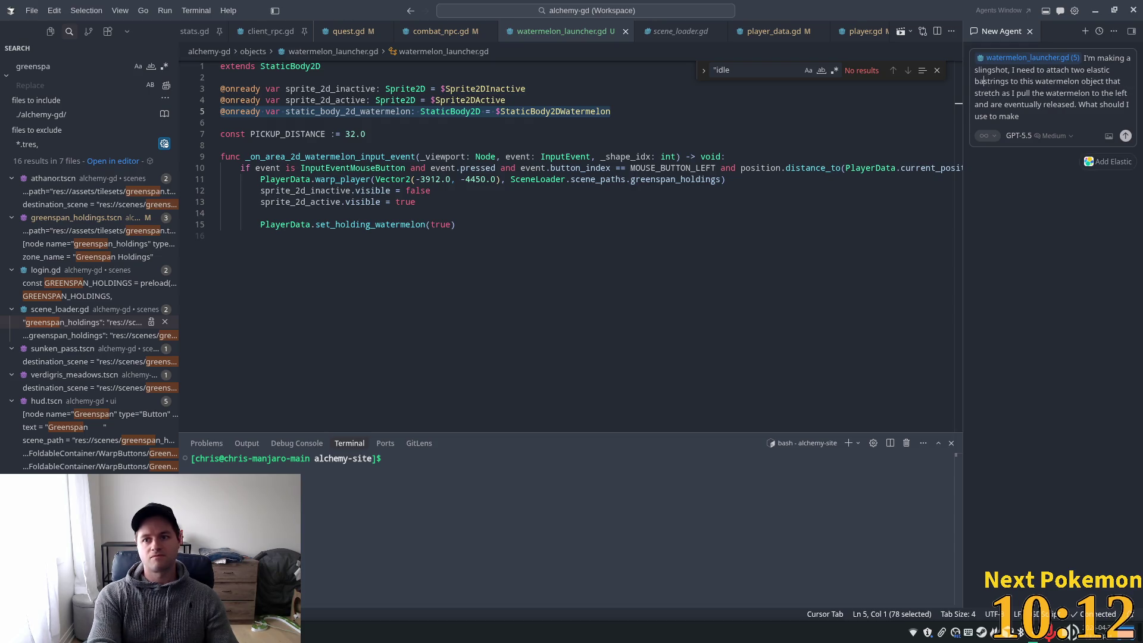
key(ctrl+Delete)
text(nds)
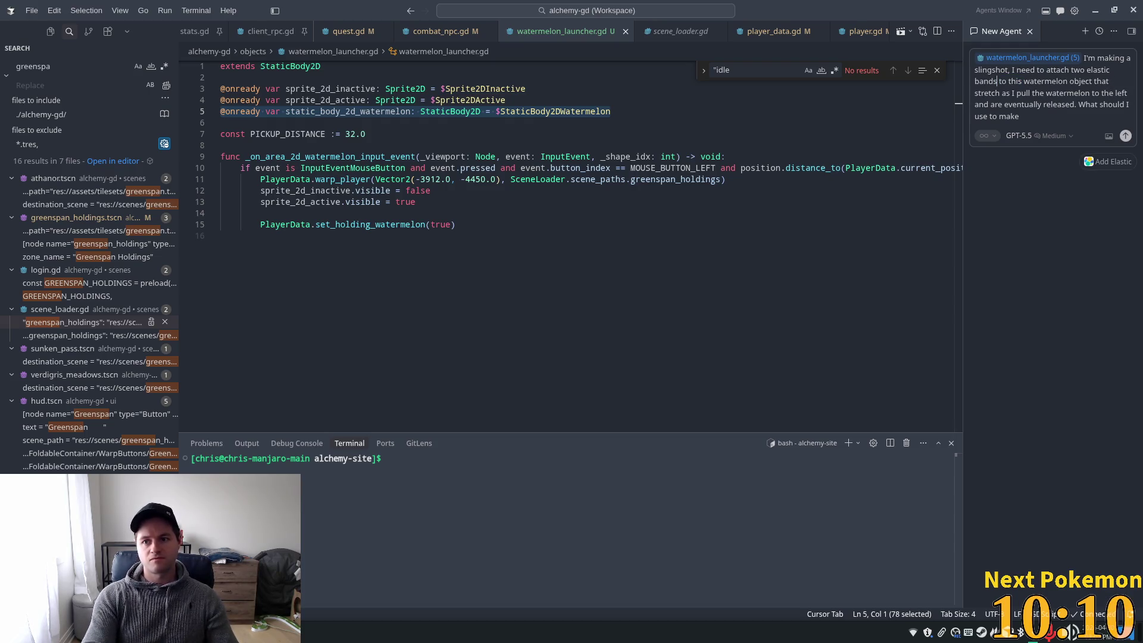
click(991, 104)
click(1019, 116)
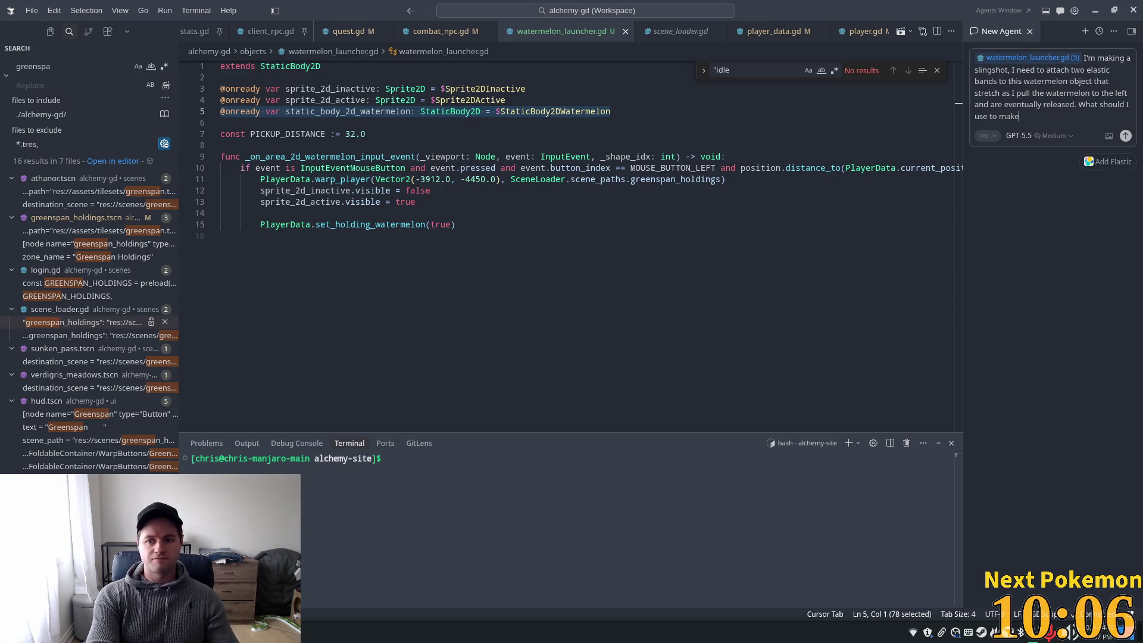
text(these elasti)
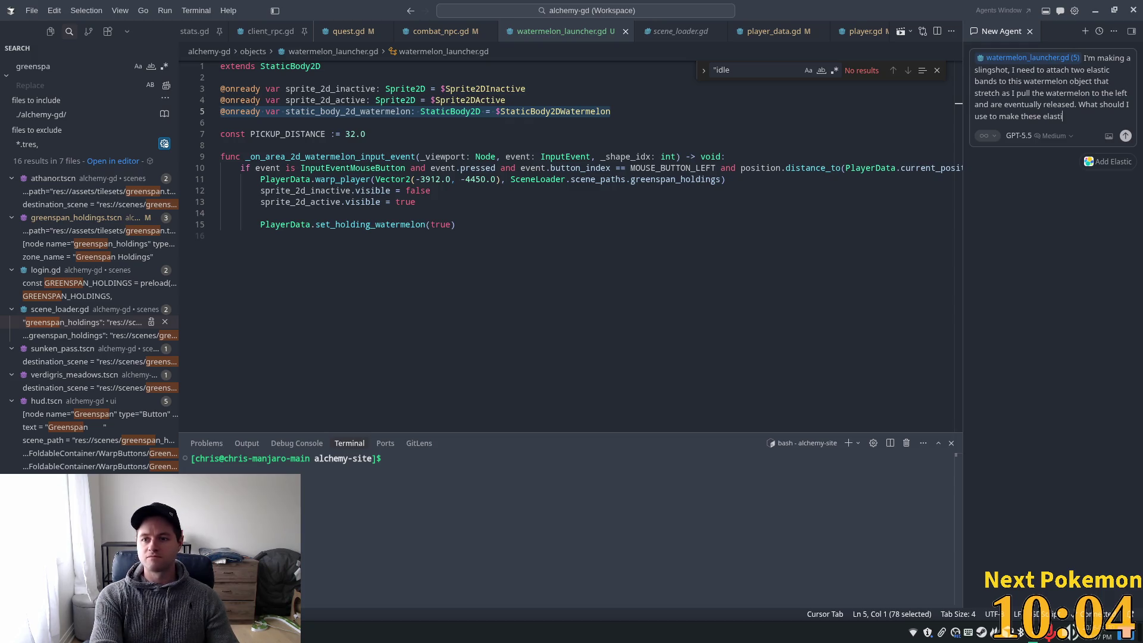
text(c bands)
key(Return)
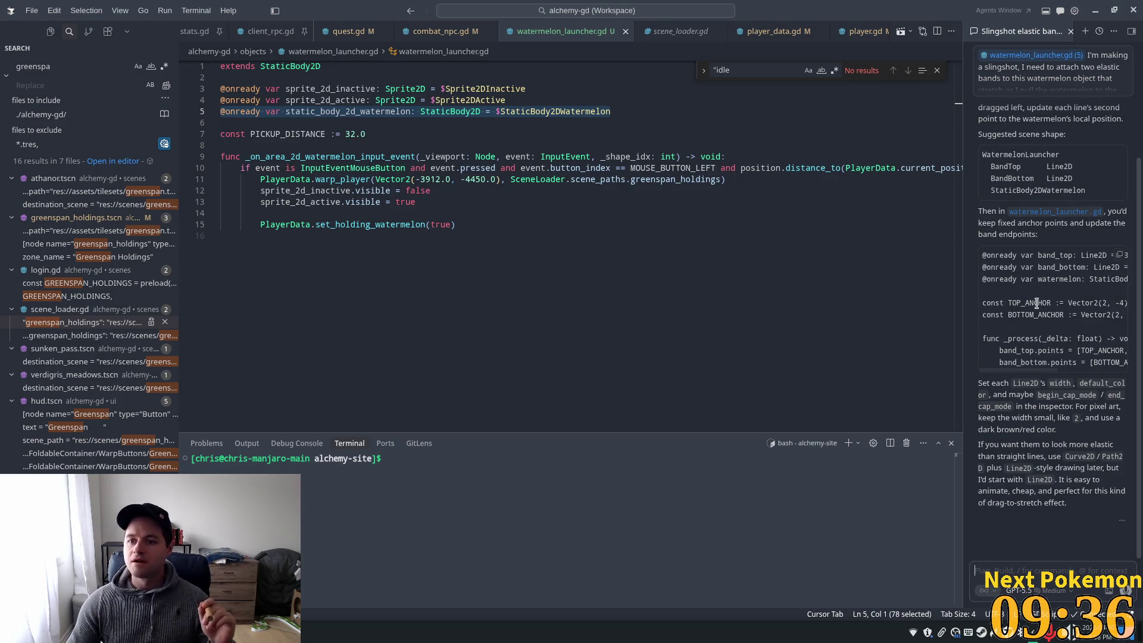
scroll(1036, 303, up, 5)
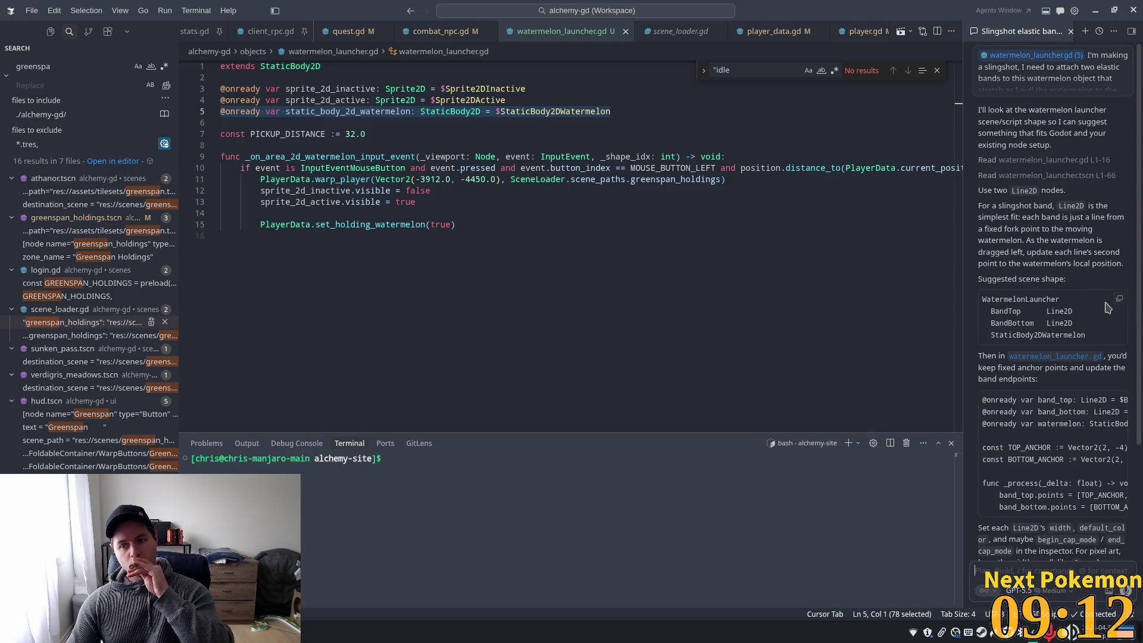
scroll(1107, 308, down, 2)
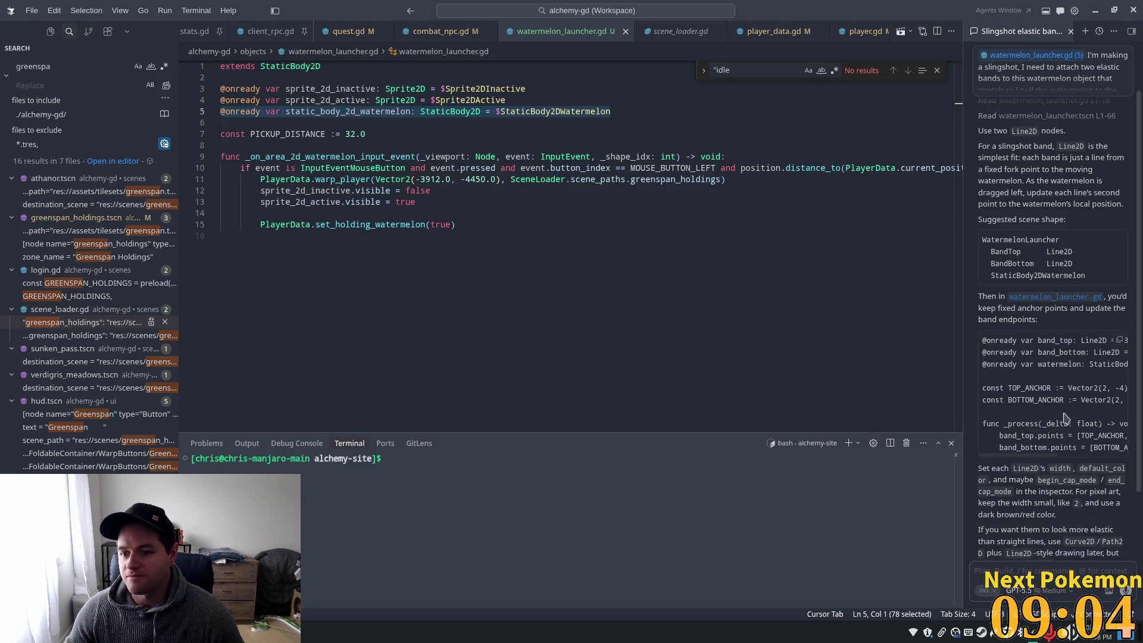
scroll(1064, 418, down, 3)
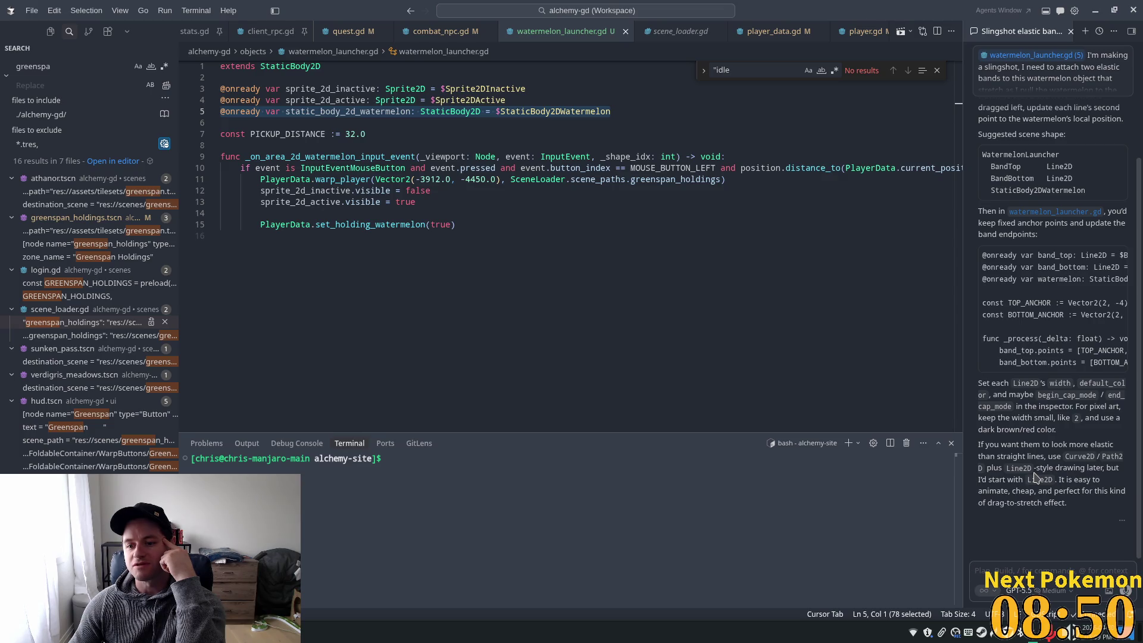
drag(1056, 430, 1084, 418)
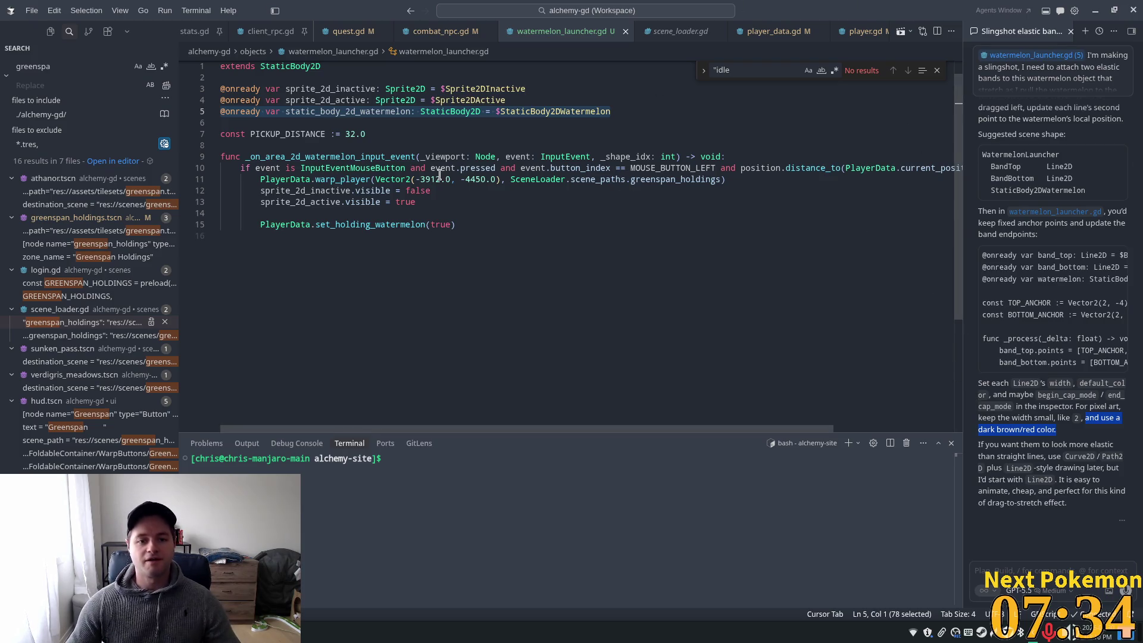
Look over the warp_player and sprite-visibility lines in watermelon_launcher.gd, then return to Godot
click(499, 179)
scroll(530, 287, up, 1)
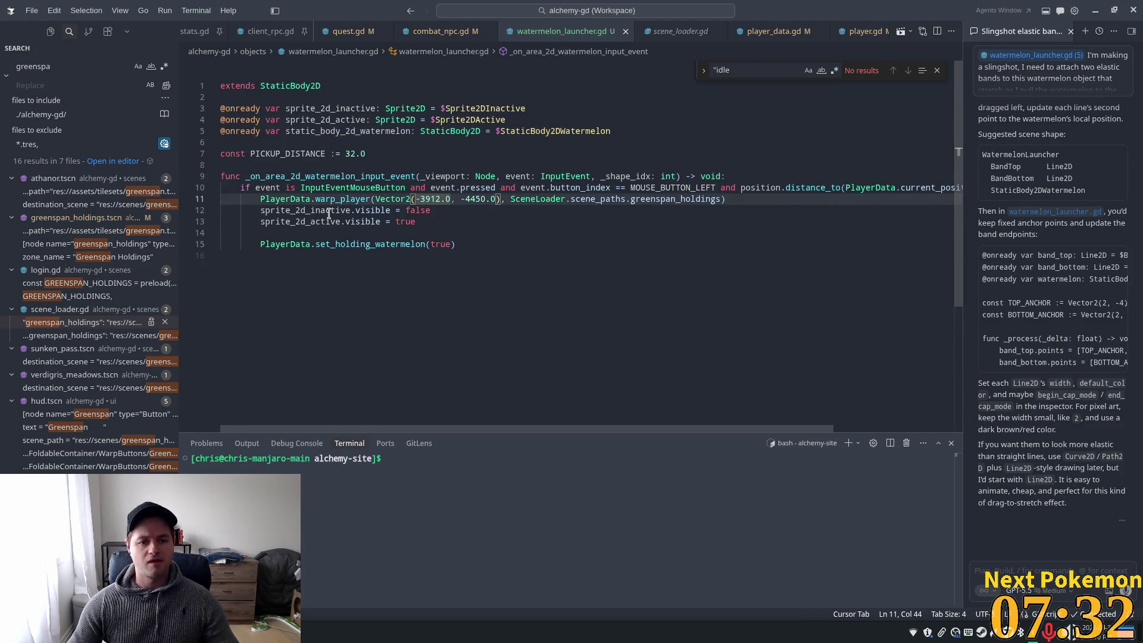
key(Down)
key(Down)
click(510, 249)
click(510, 254)
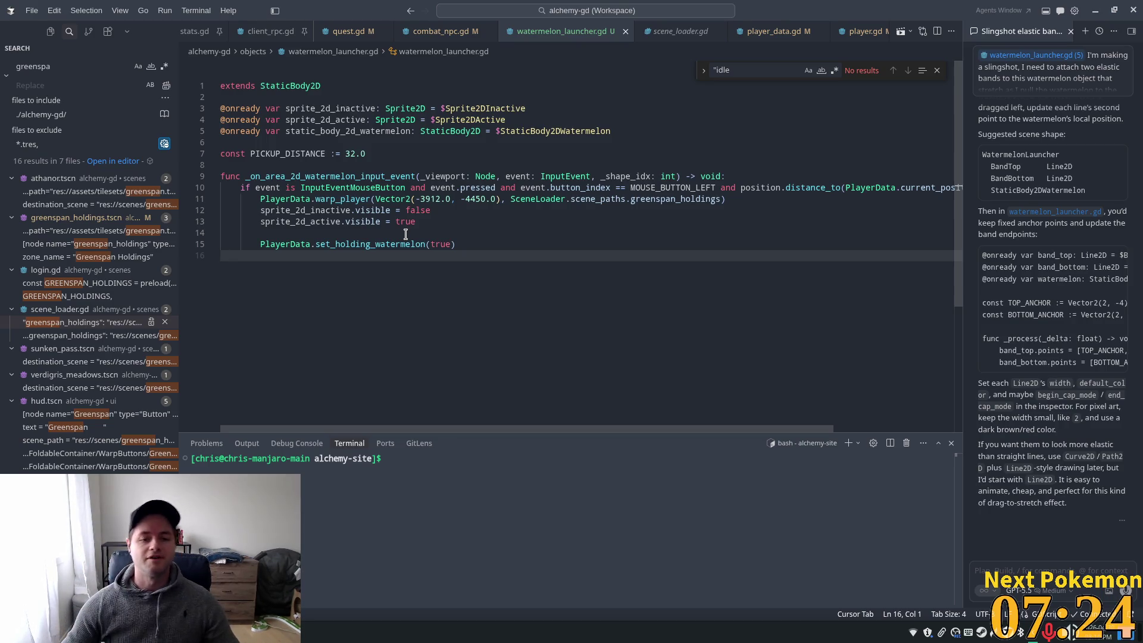
click(460, 224)
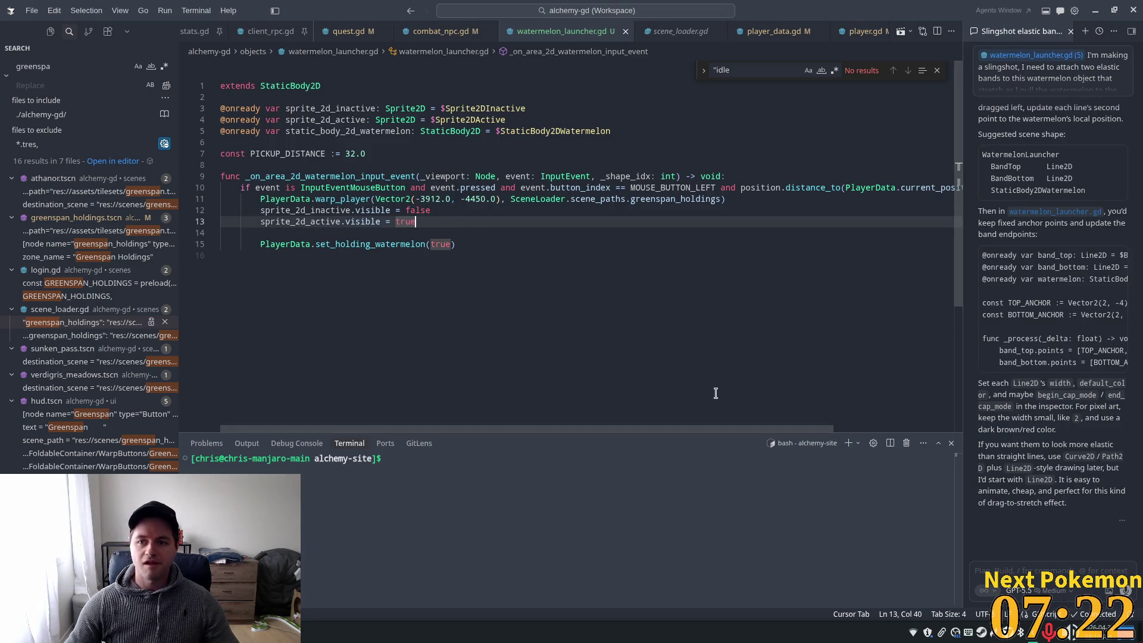
click(463, 233)
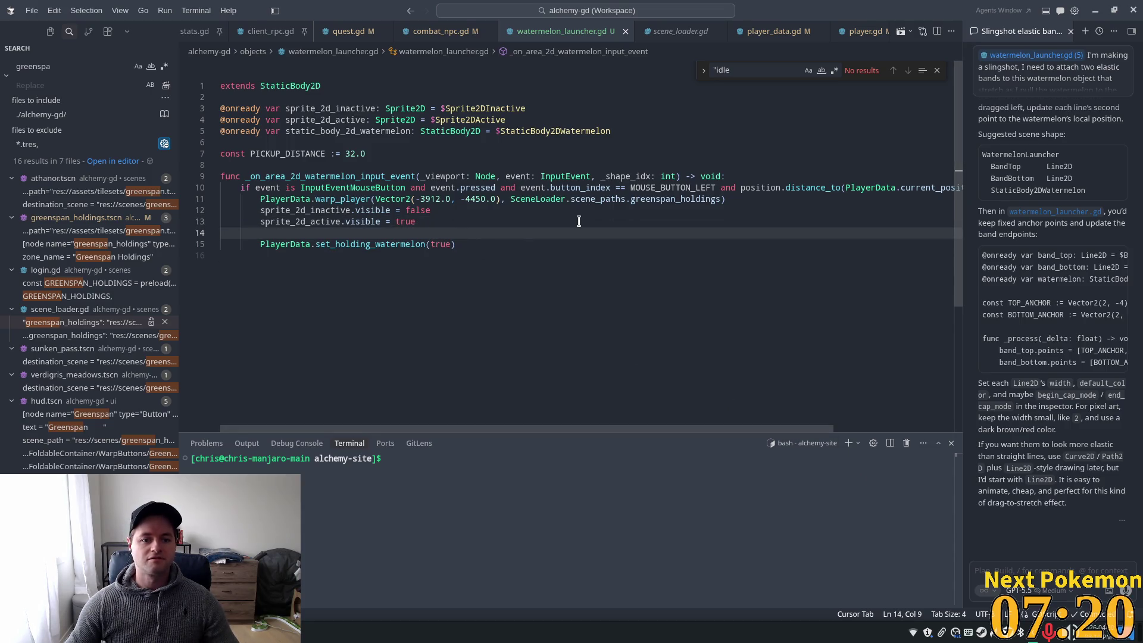
key(alt+Tab)
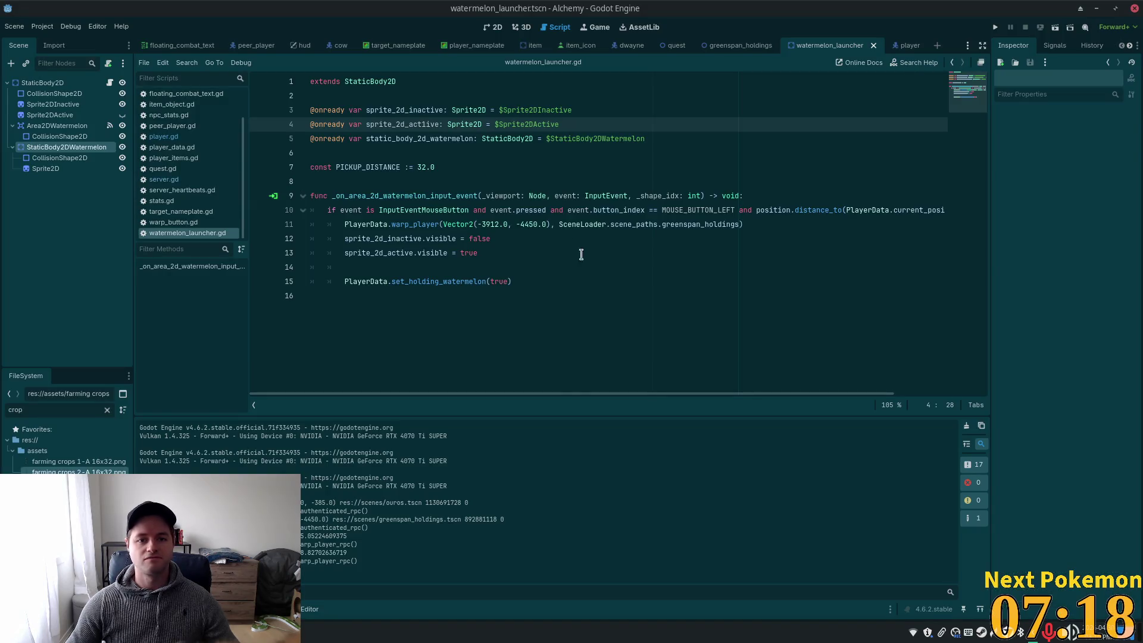
Fix the 'actlive' typo to 'active' and add a Line2D under StaticBody2DWatermelon
key(BackSpace)
click(469, 110)
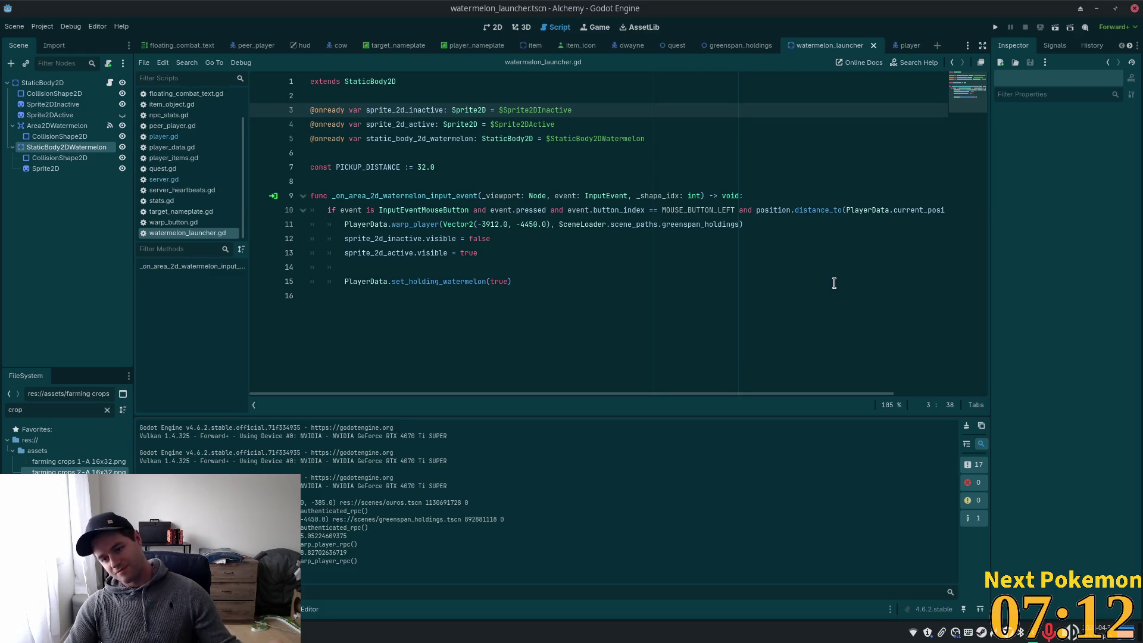
click(494, 27)
scroll(211, 172, down, 2)
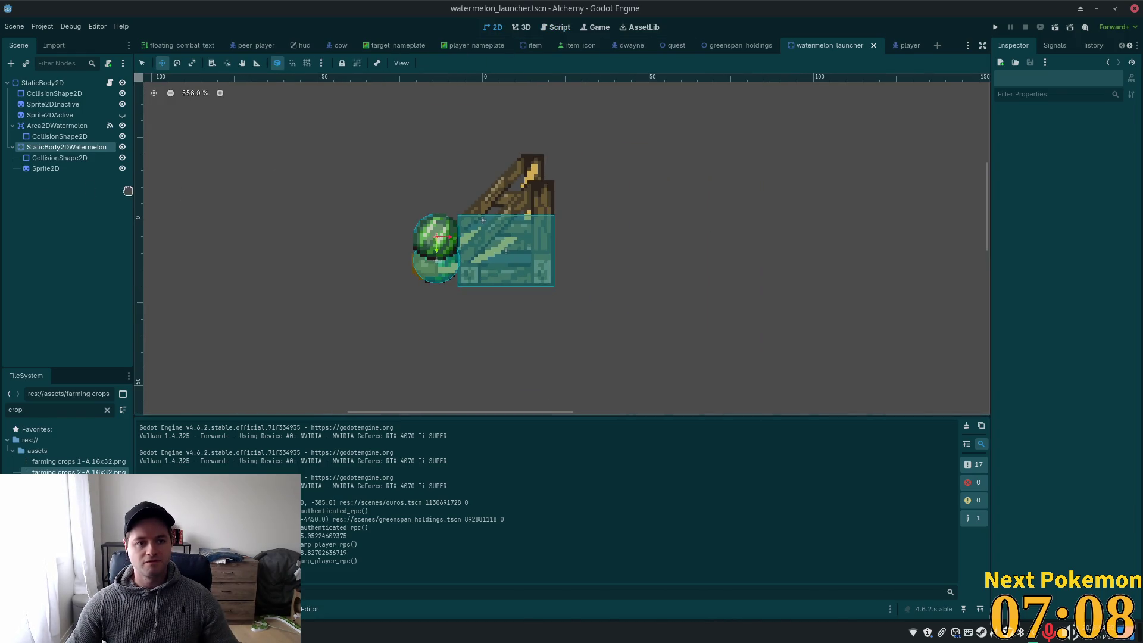
click(66, 148)
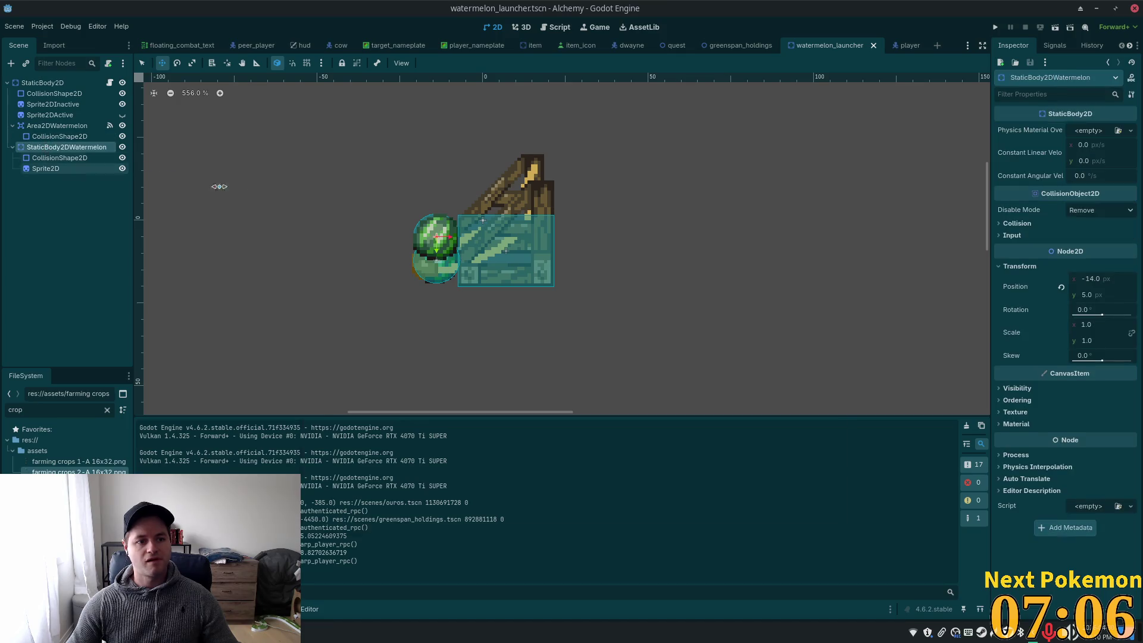
key(ctrl+a)
text(line)
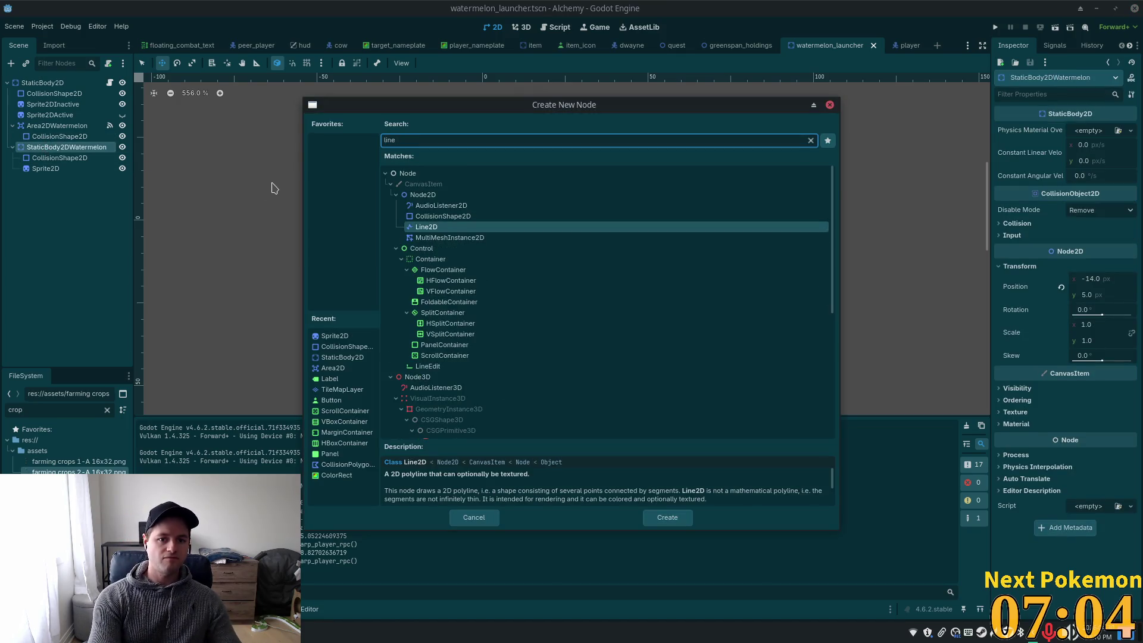
key(Return)
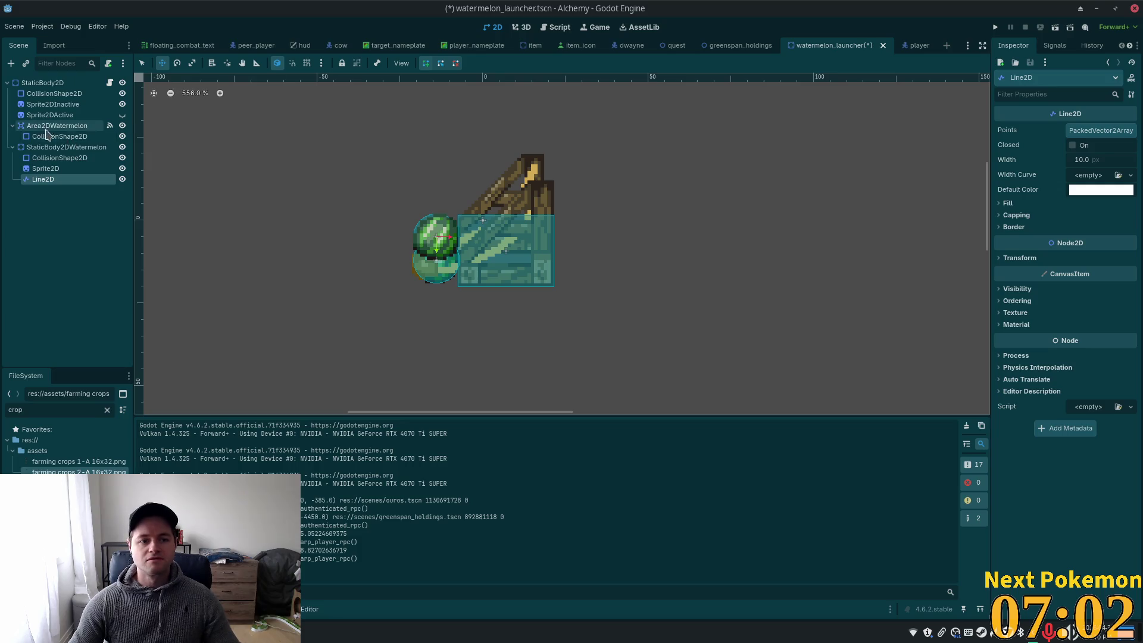
Rename the new Line2D node to Line2DBandBack
double_click(74, 180)
click(72, 184)
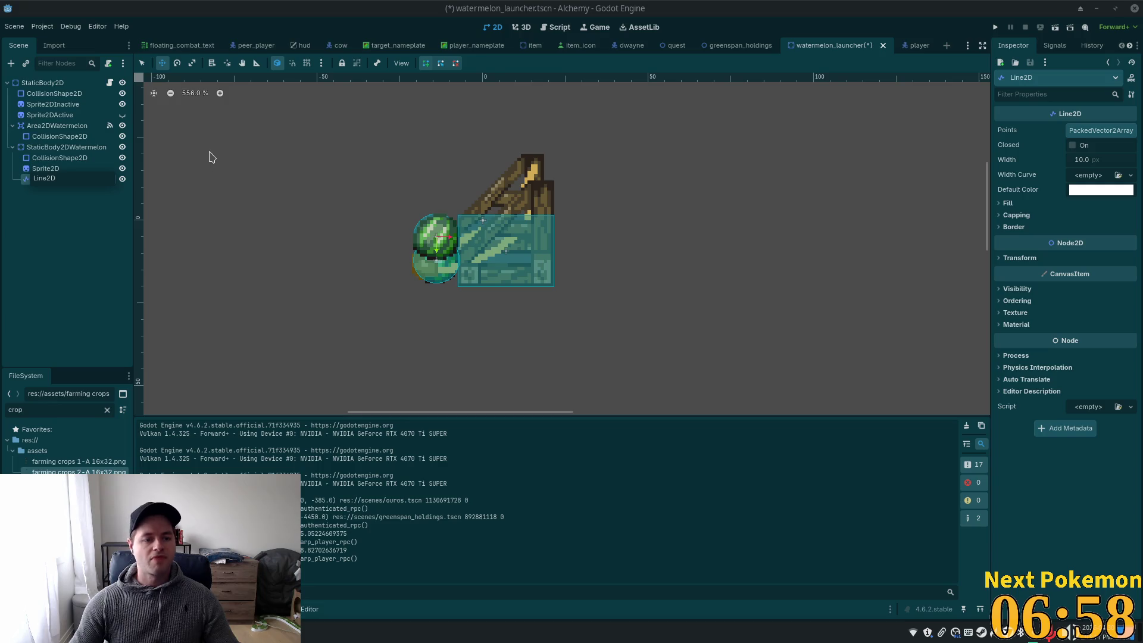
text(ack)
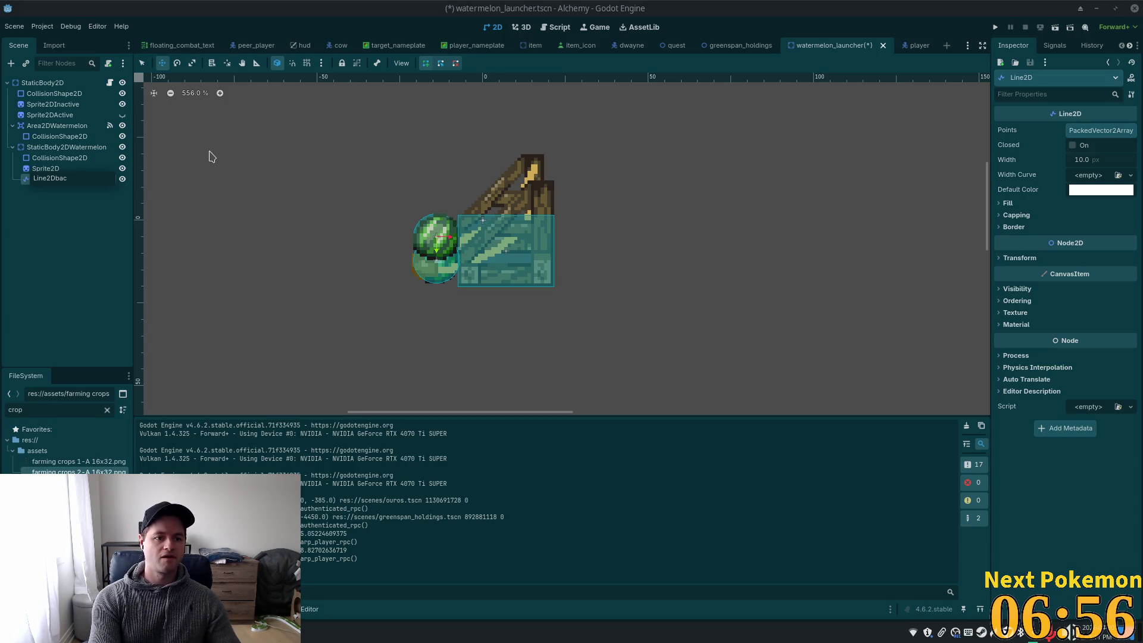
key(BackSpace)
key(BackSpace)
key(BackSpace)
text(ck)
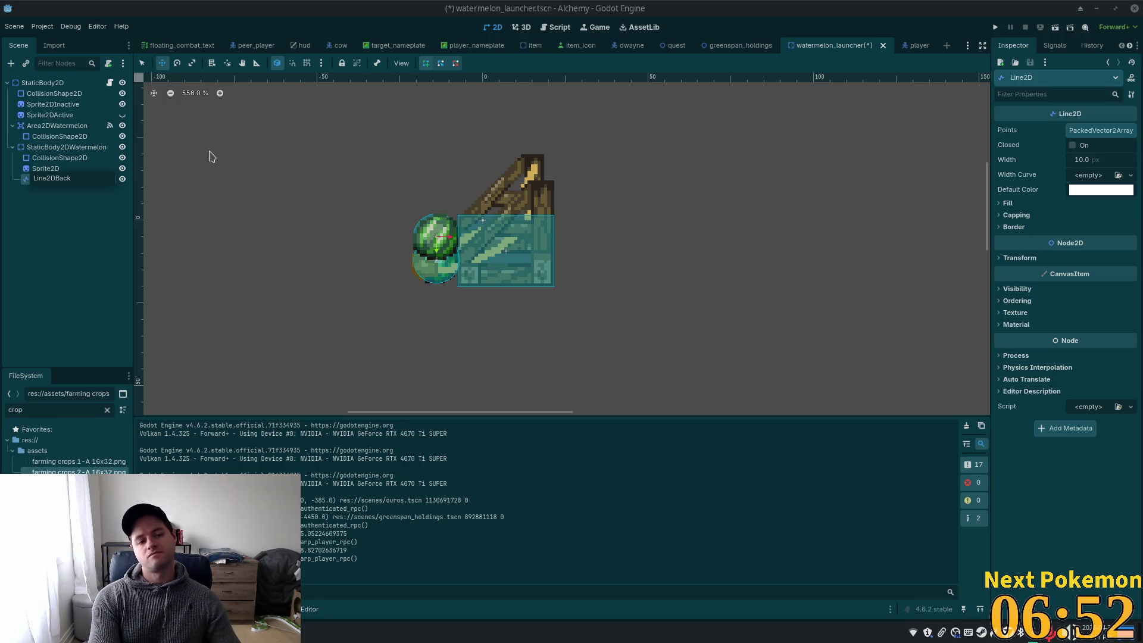
key(BackSpace)
key(BackSpace)
key(BackSpace)
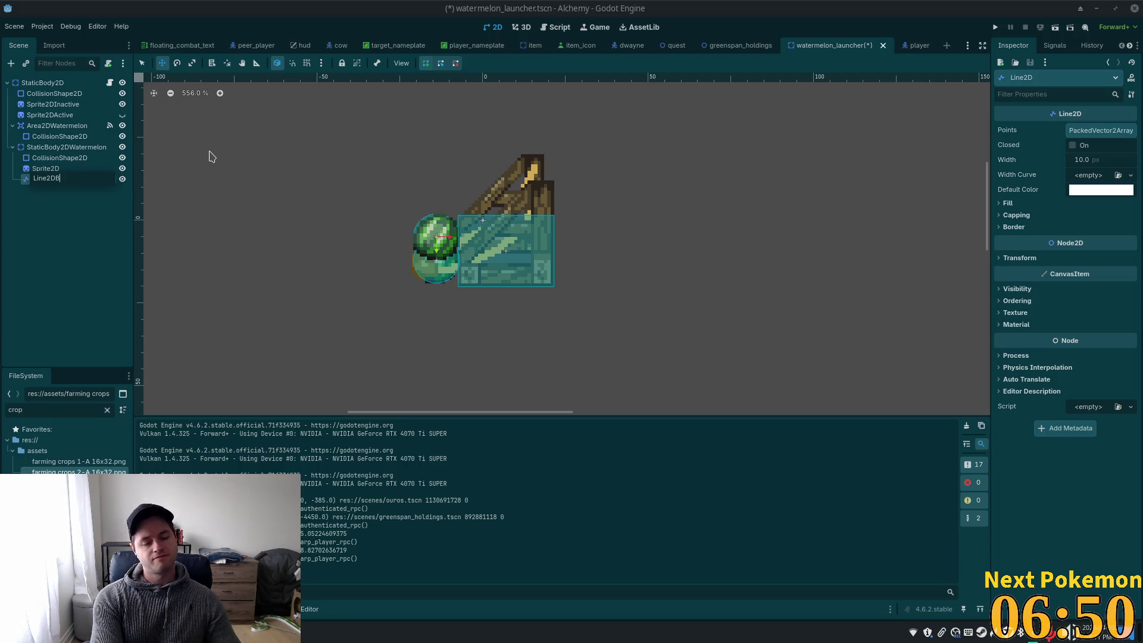
text(andBac)
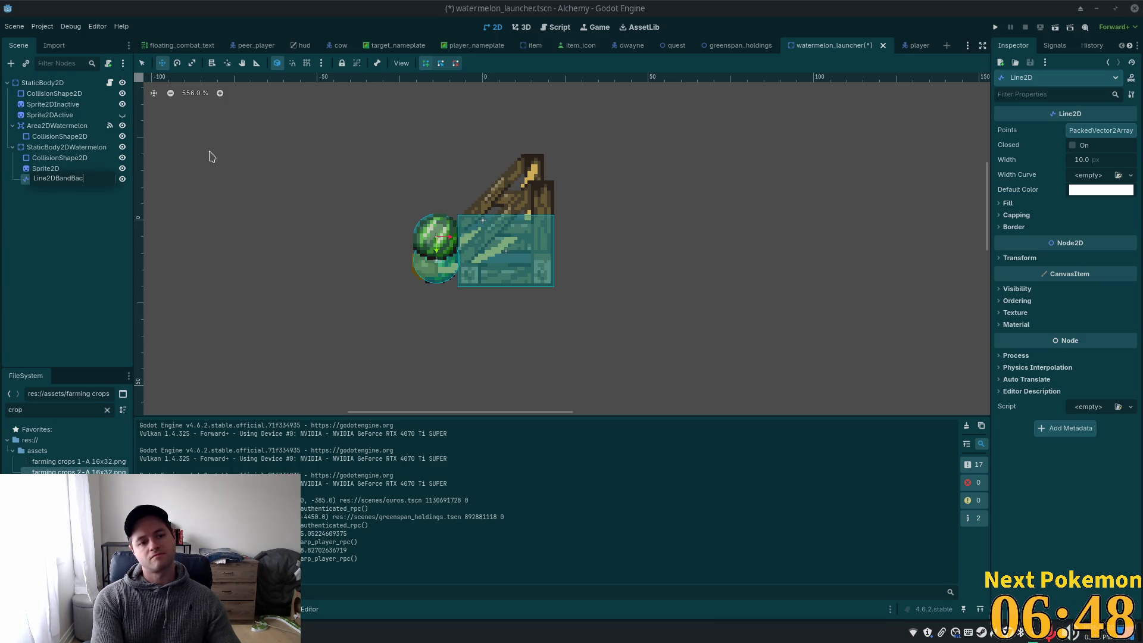
text(k)
key(Return)
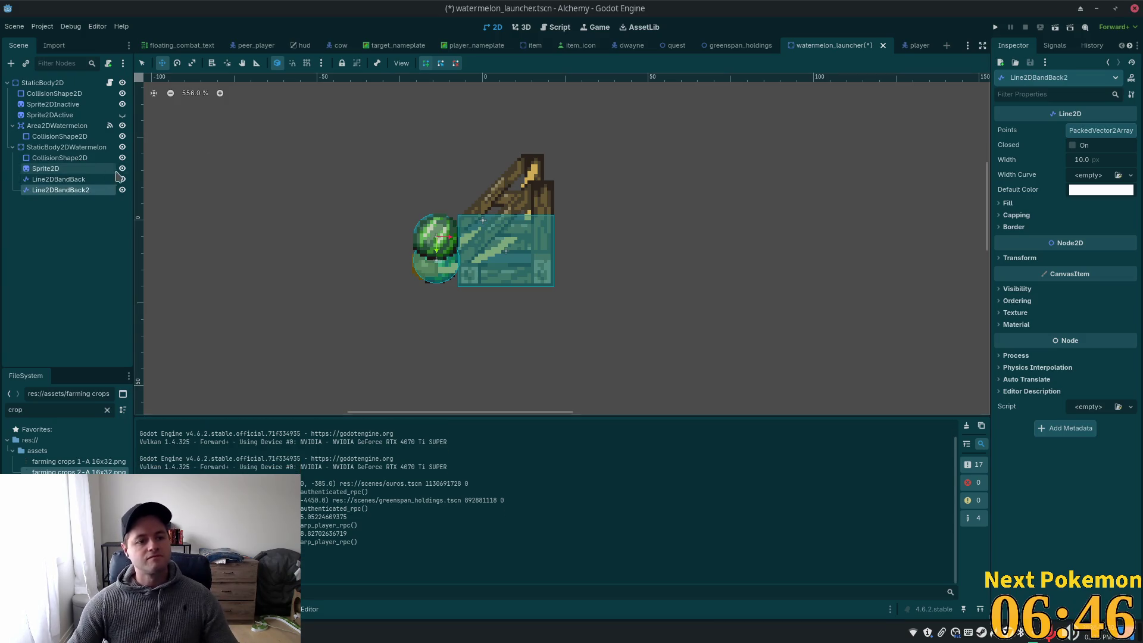
Rename the duplicate Line2DBandBack2 to Line2DBandFront and reselect Line2DBandBack
click(105, 191)
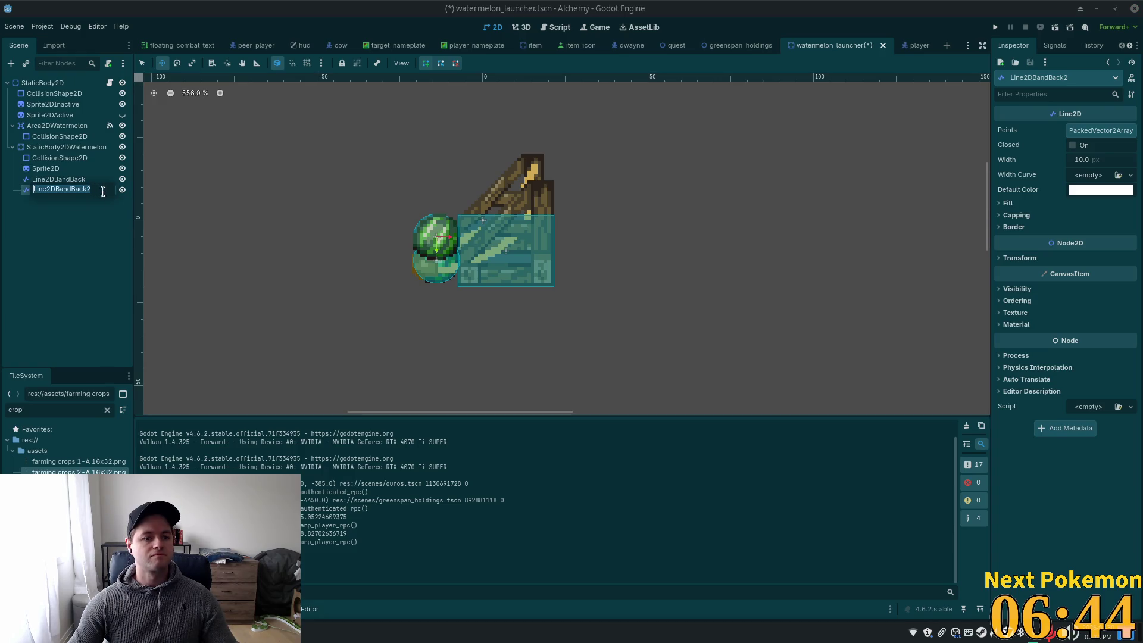
key(Left)
key(Left)
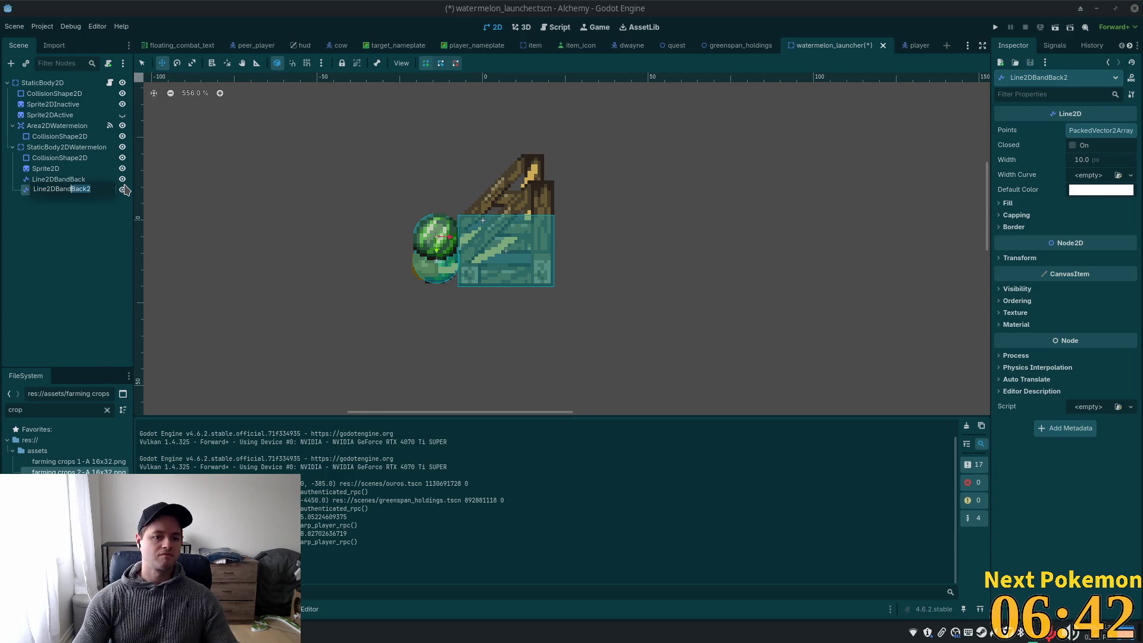
text(Front)
key(Return)
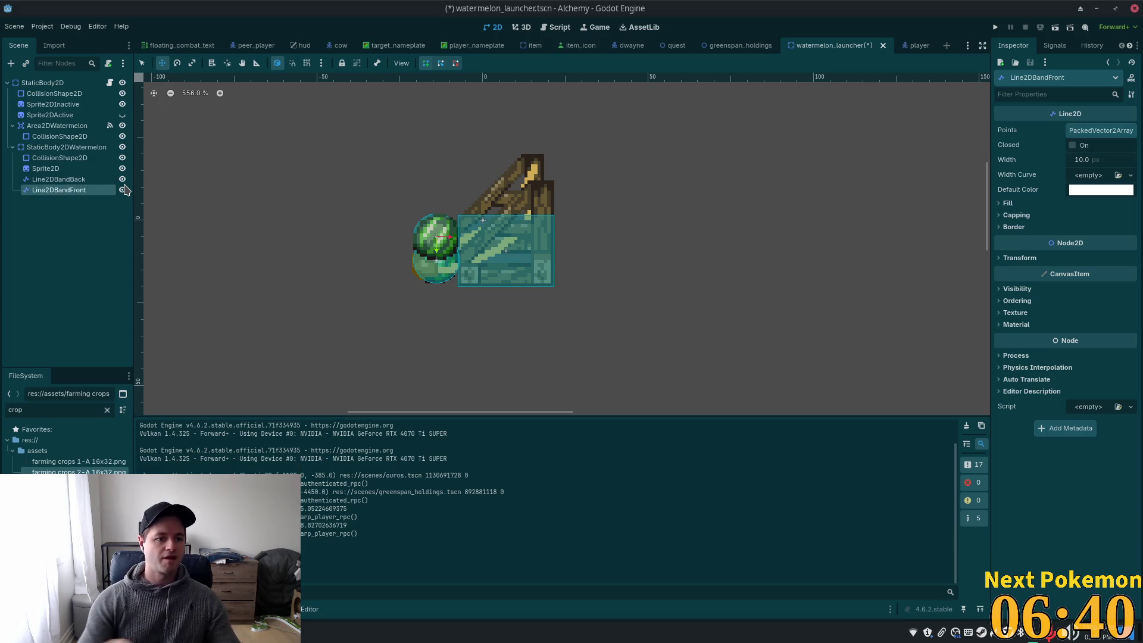
click(101, 181)
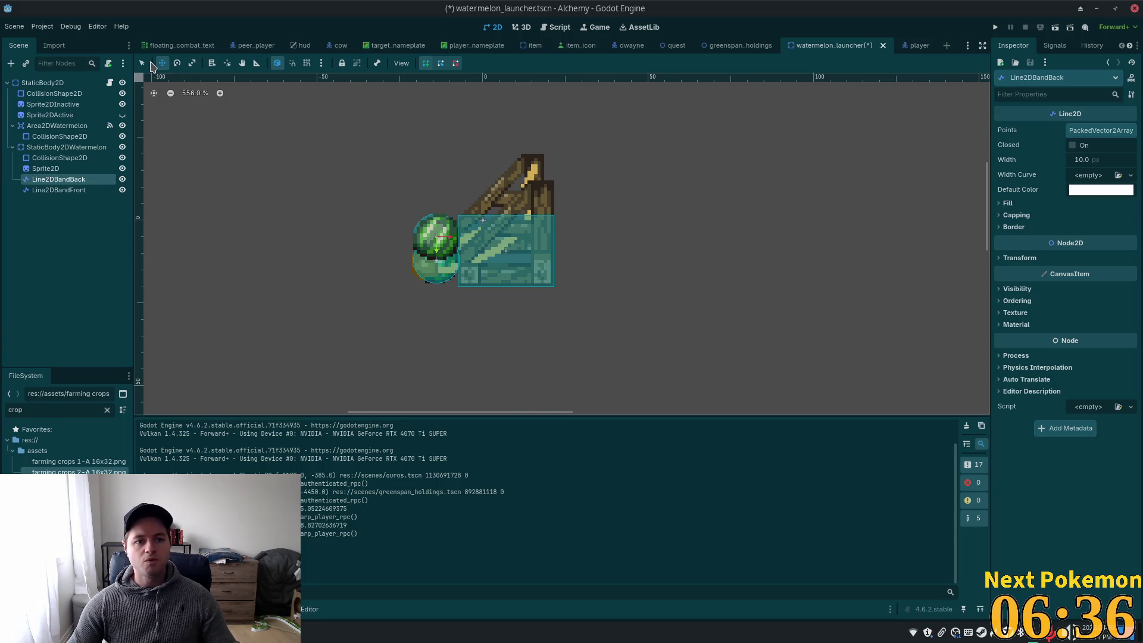
key(q)
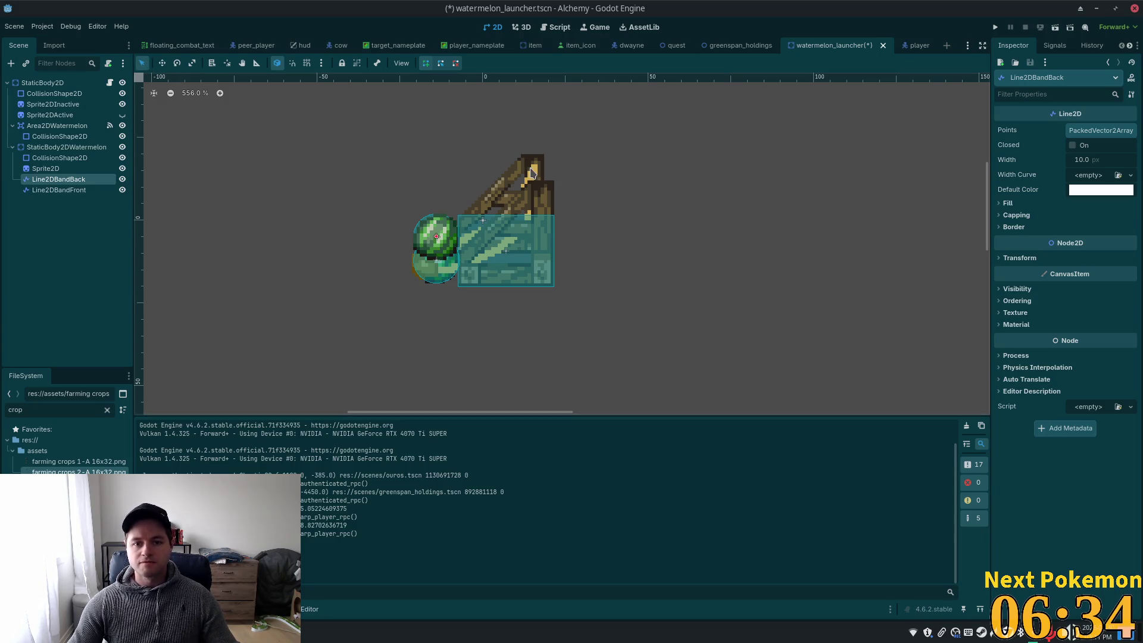
Run the back band from the slingshot fork top to the watermelon, trying widths 2 and 3 px
click(533, 172)
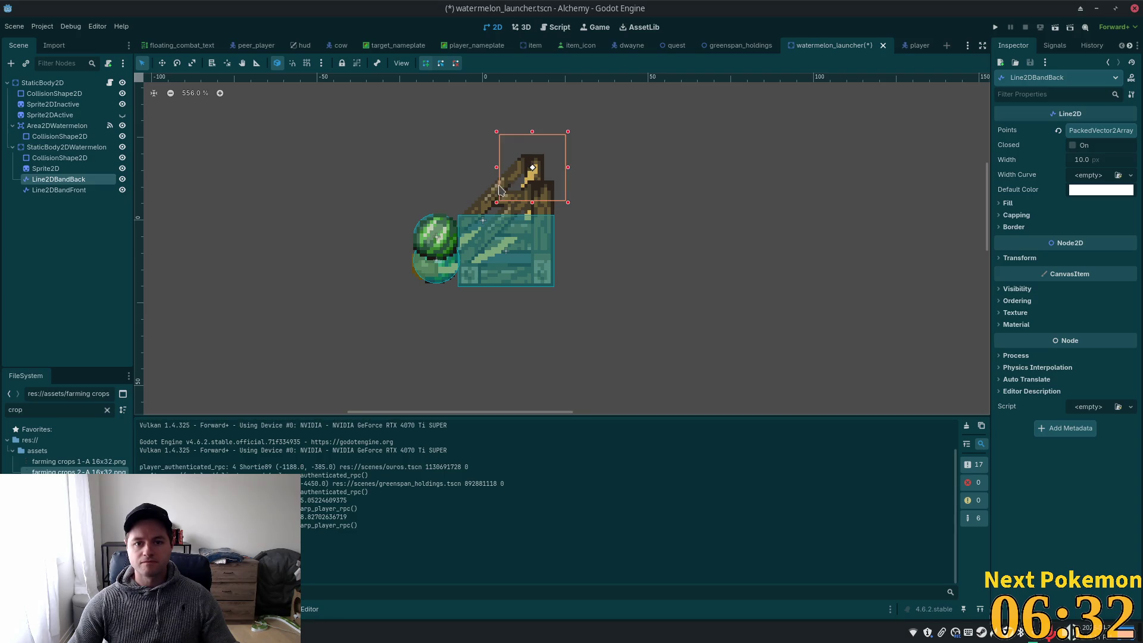
click(436, 237)
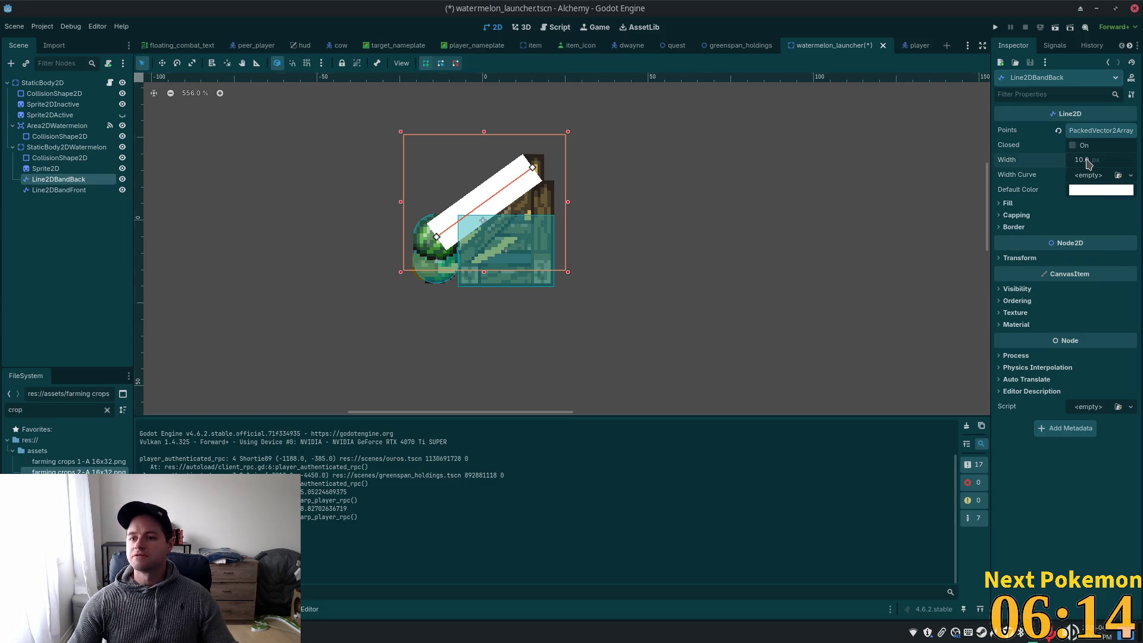
click(1080, 159)
mouse_move(1115, 191)
text(2)
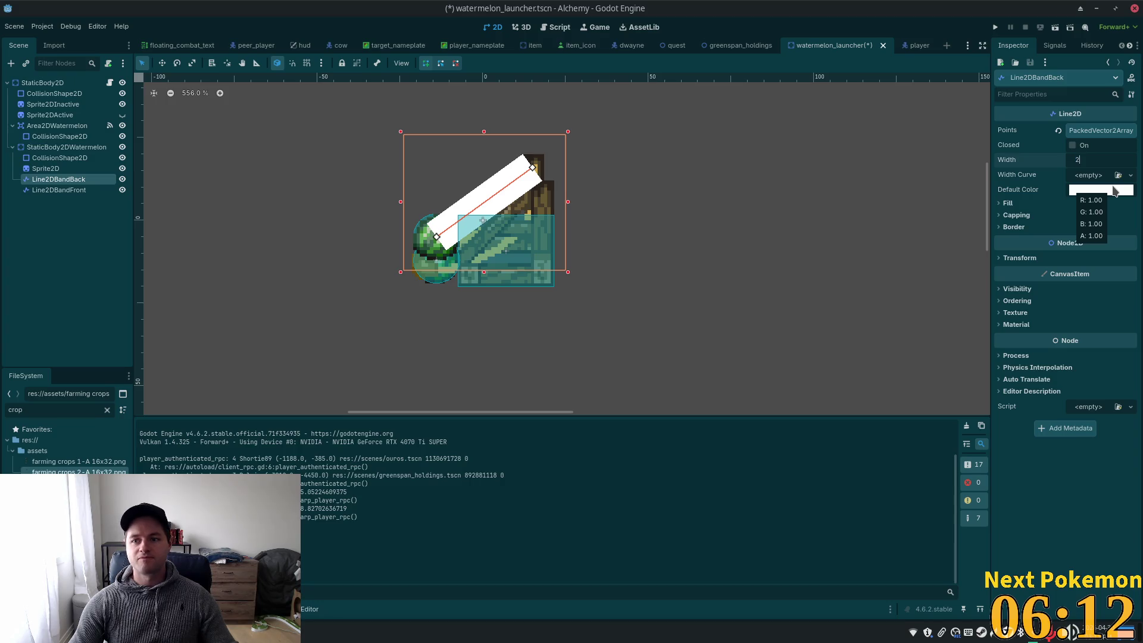
key(Tab)
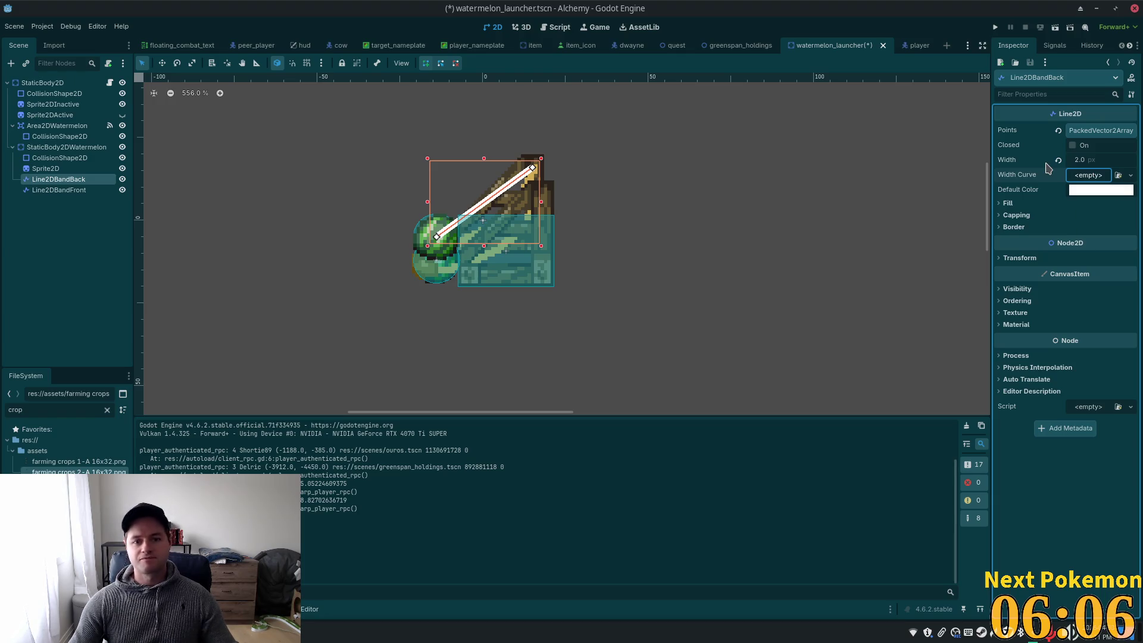
click(1096, 160)
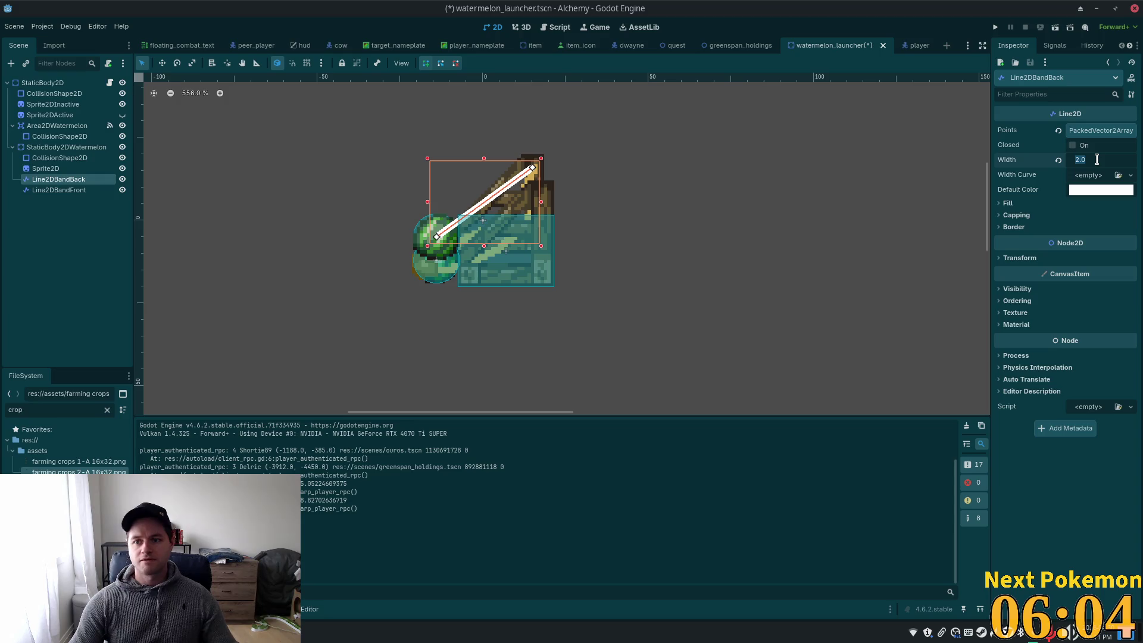
text(3)
key(Tab)
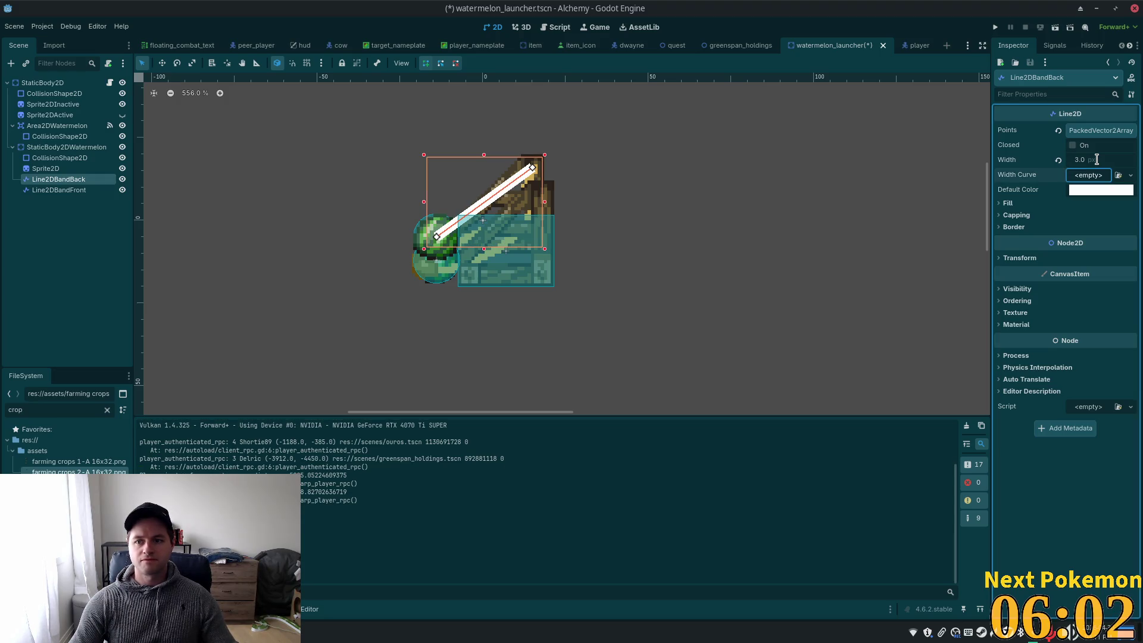
Settle the back band's width at 2.5 px after briefly trying 2 px
click(1096, 159)
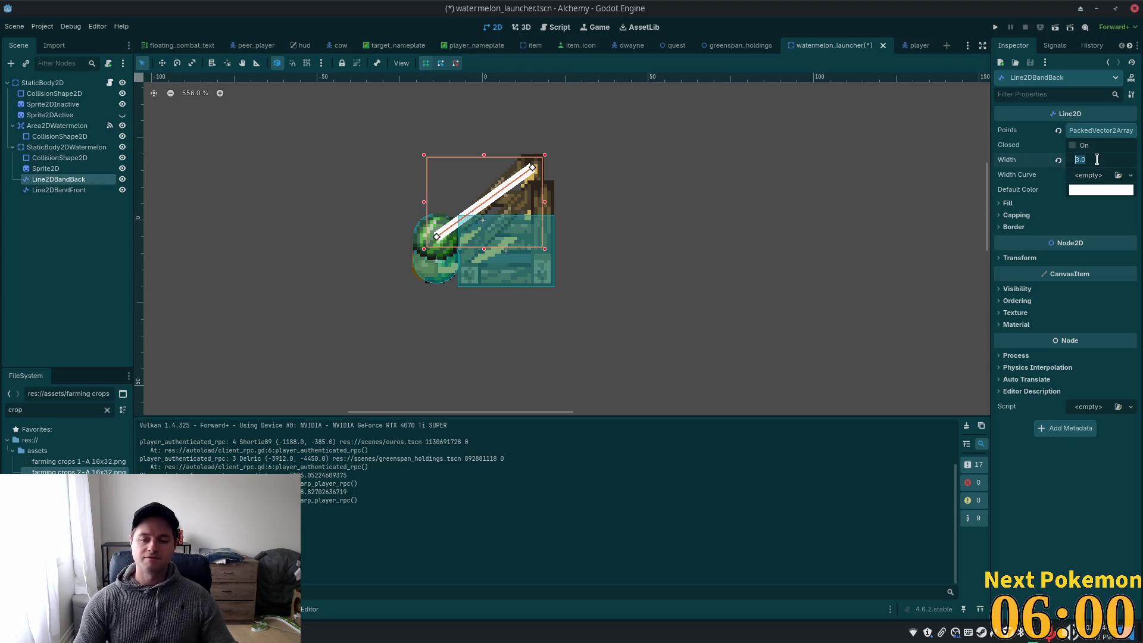
text(2)
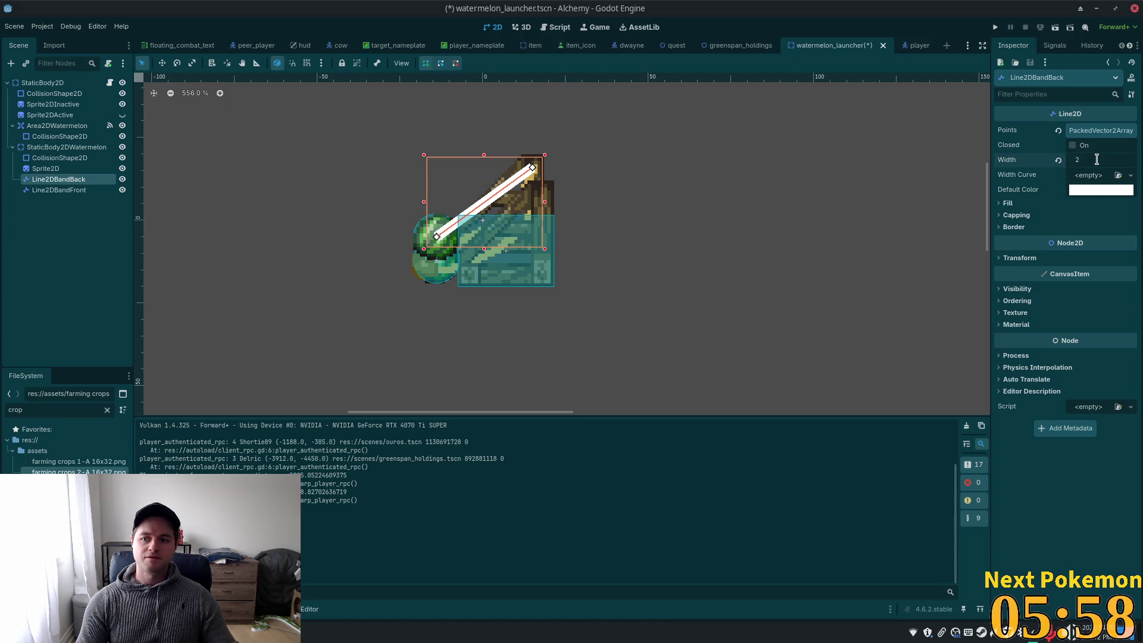
key(Tab)
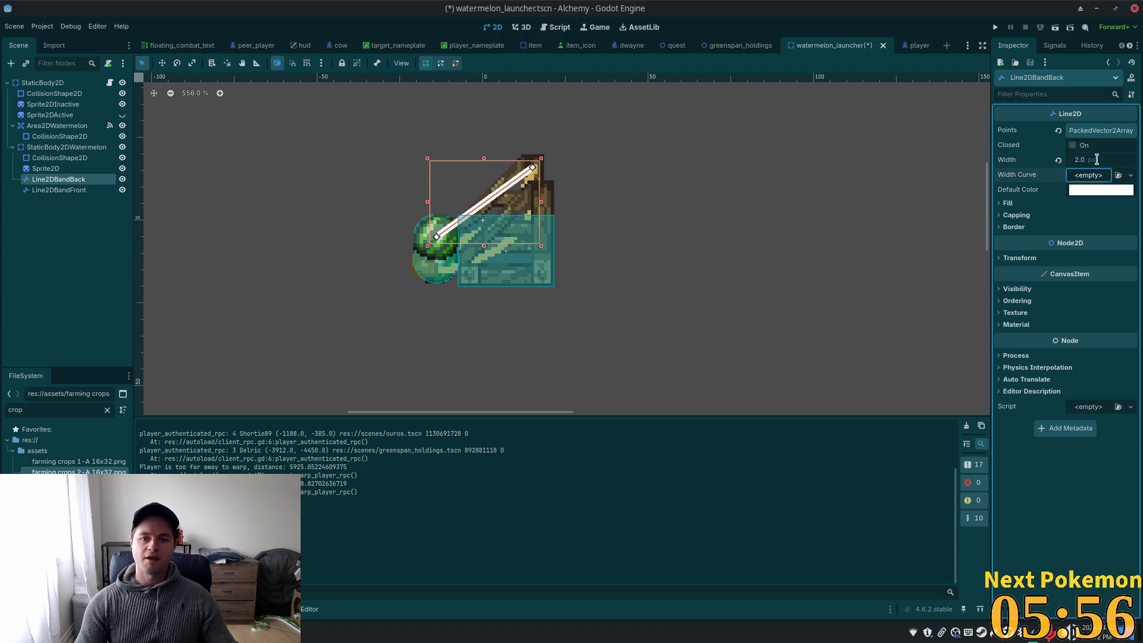
click(1096, 159)
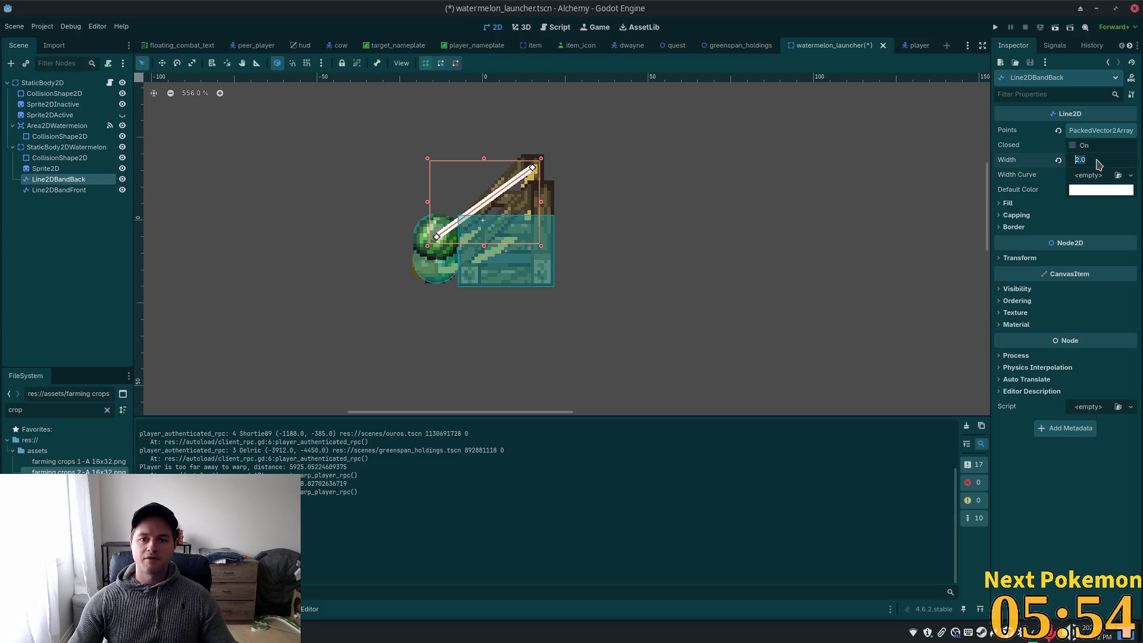
text(2)
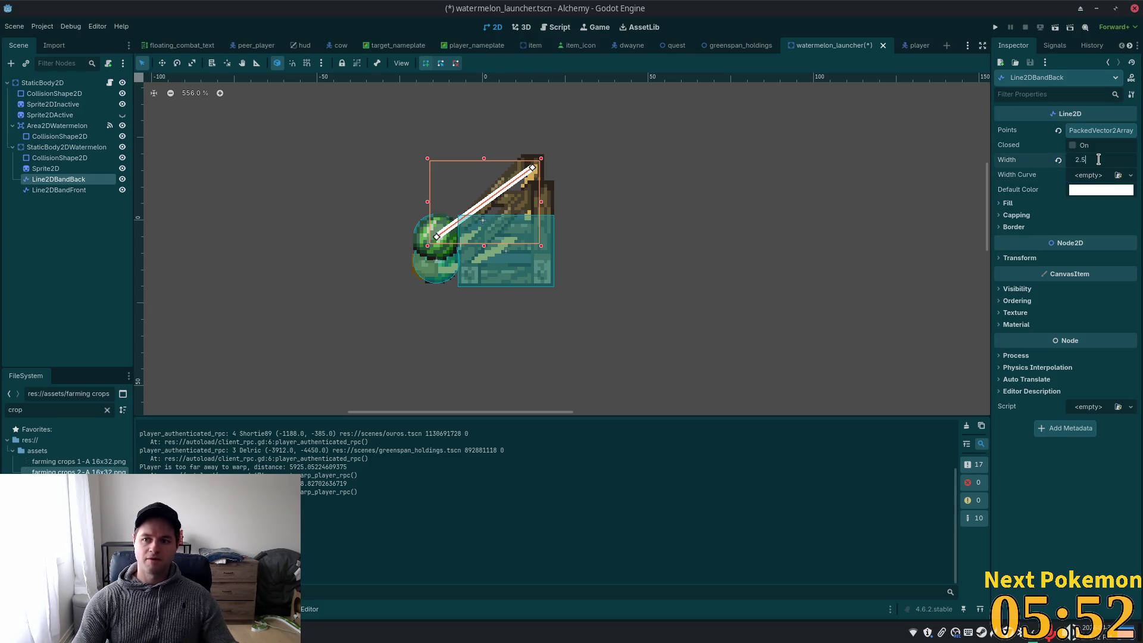
key(Tab)
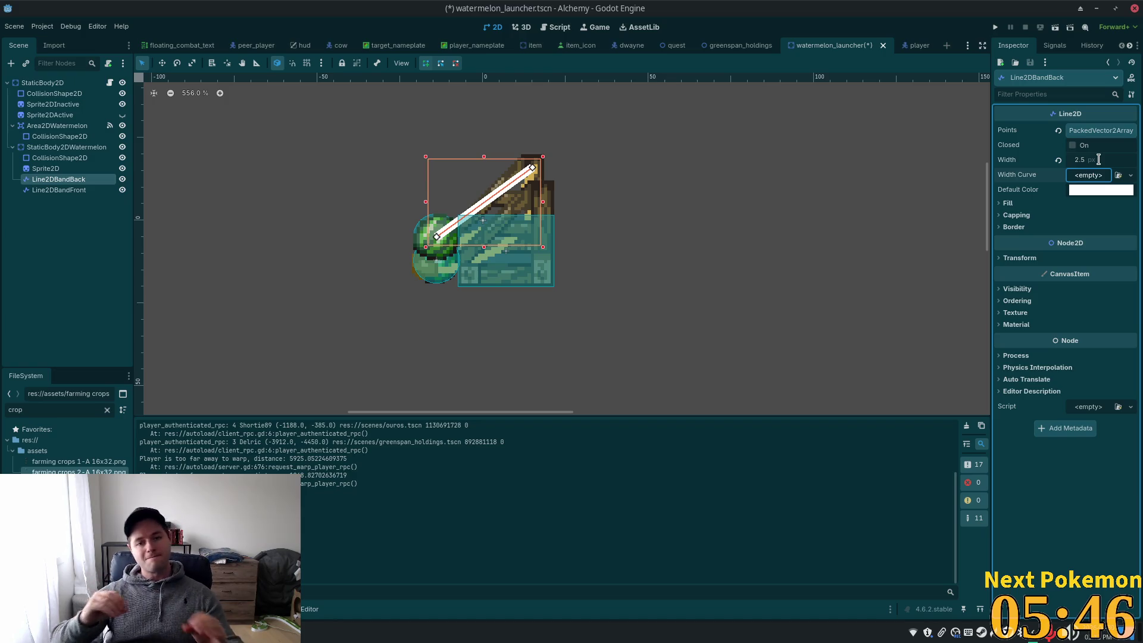
Colour the back band with the launcher sprite's golden tone via the eyedropper, and nudge its upper end down-right
click(1099, 191)
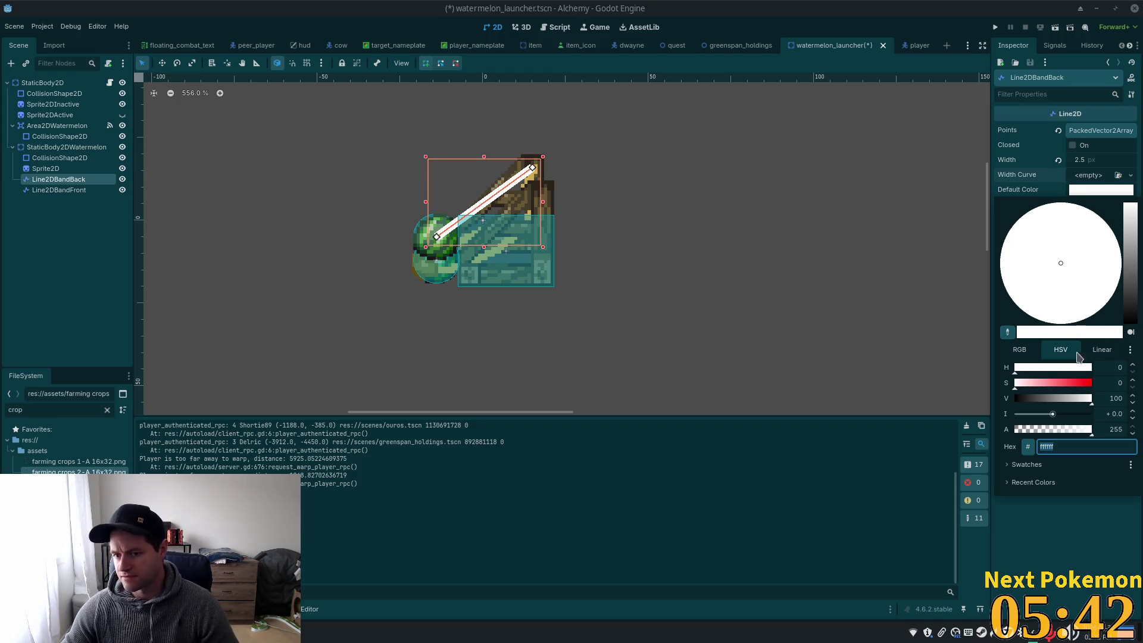
click(1121, 264)
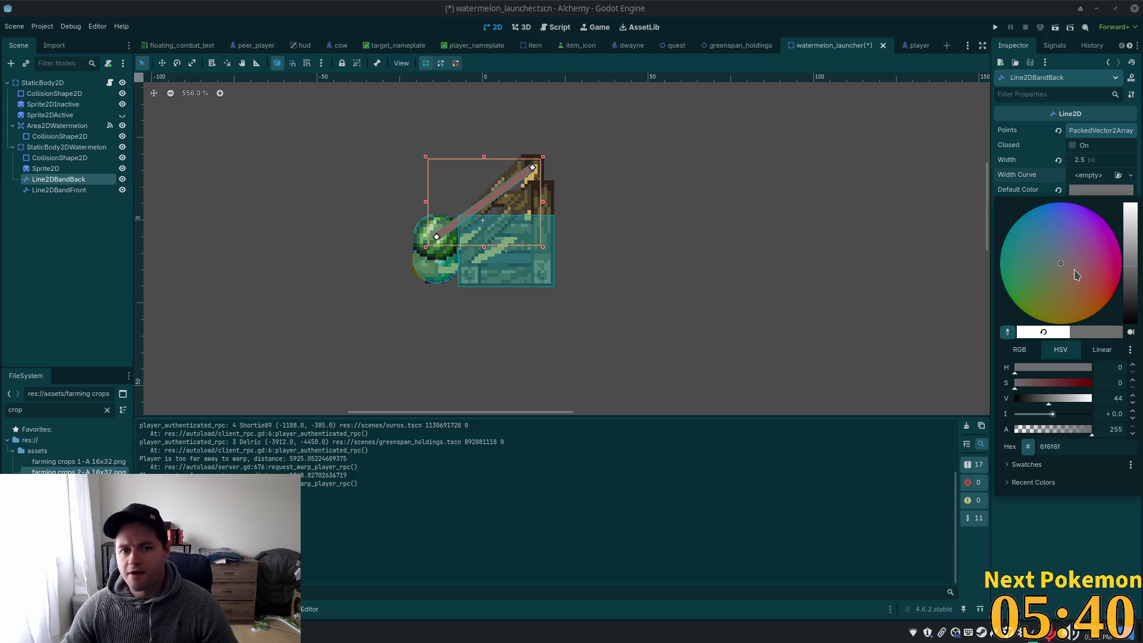
click(1035, 291)
mouse_move(1035, 291)
mouse_down()
mouse_move(1093, 296)
mouse_move(1114, 261)
mouse_up()
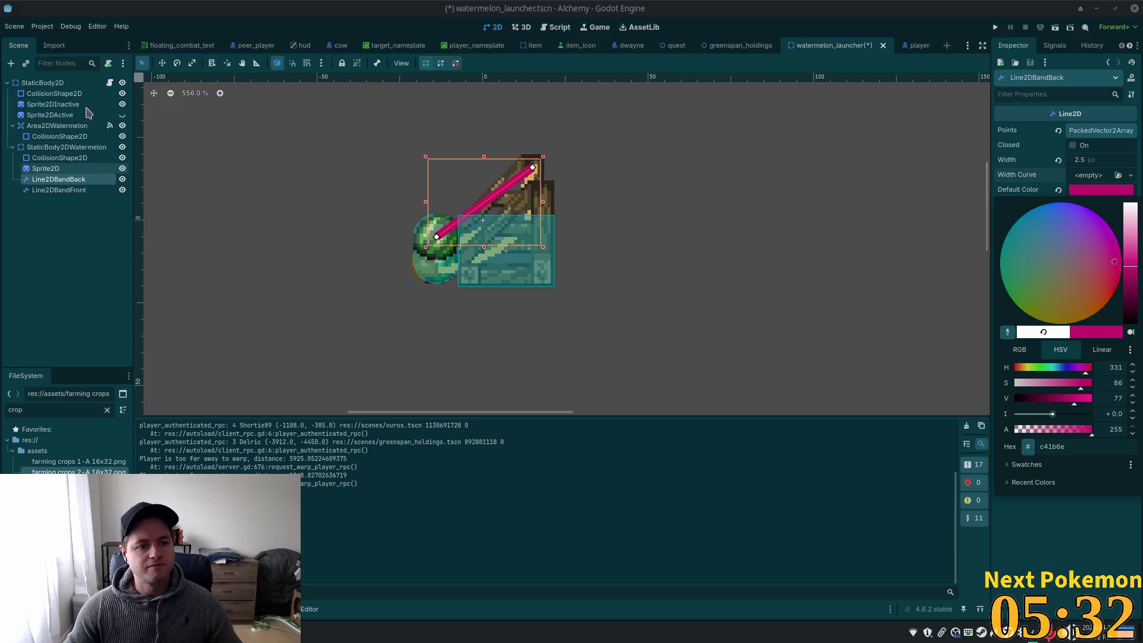
click(1006, 331)
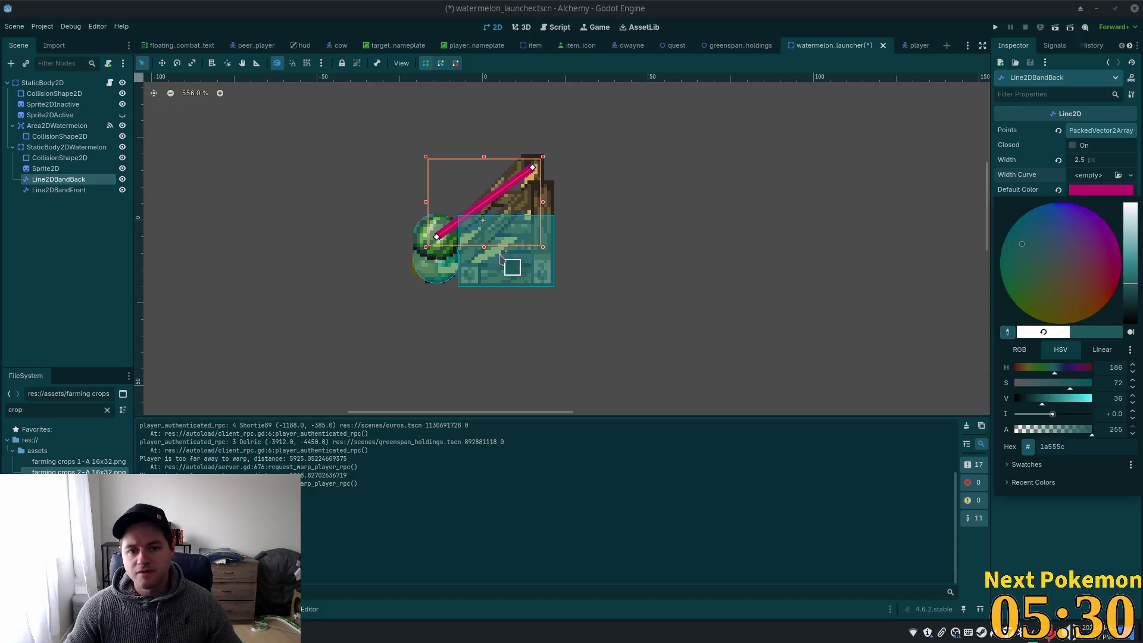
click(533, 181)
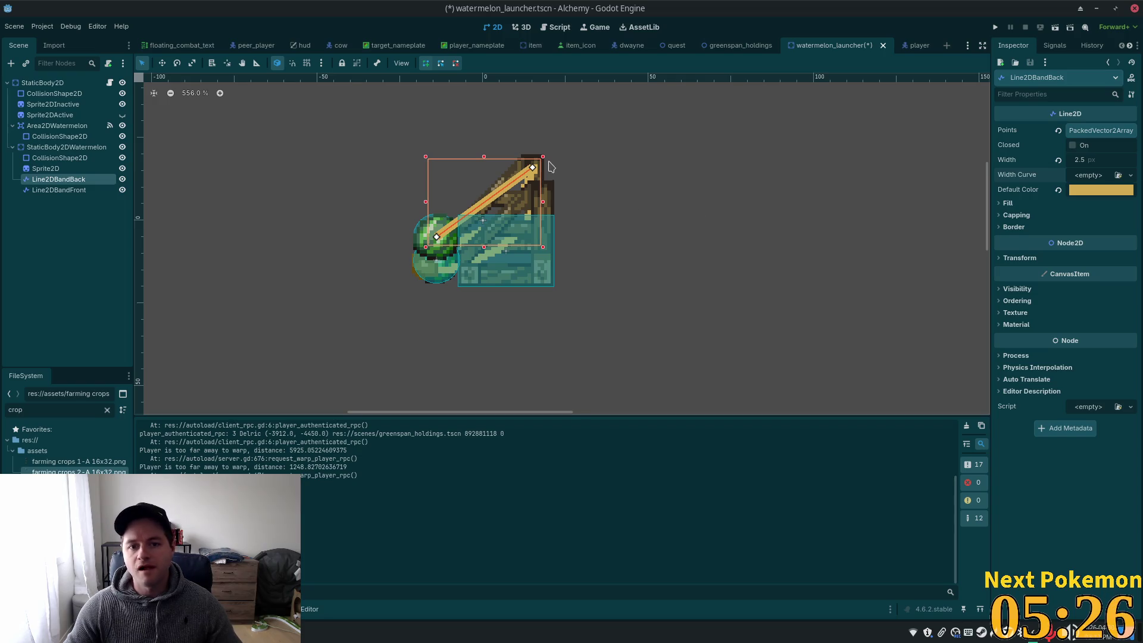
drag(533, 168, 537, 172)
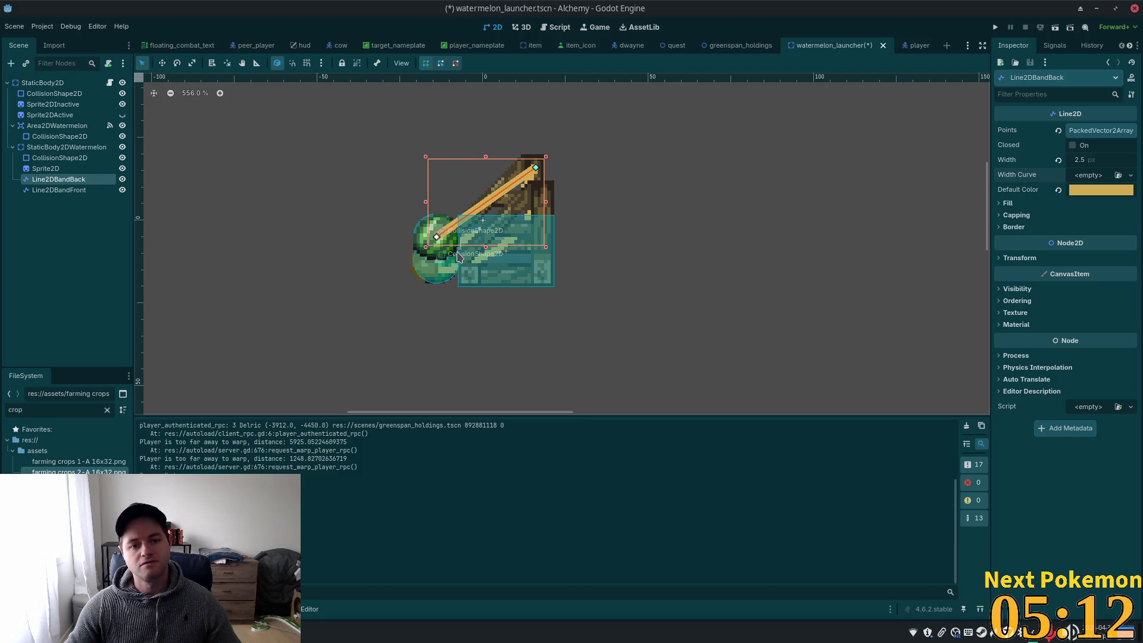
Expand Capping and set the back band's Joint Mode to Round
scroll(393, 256, up, 5)
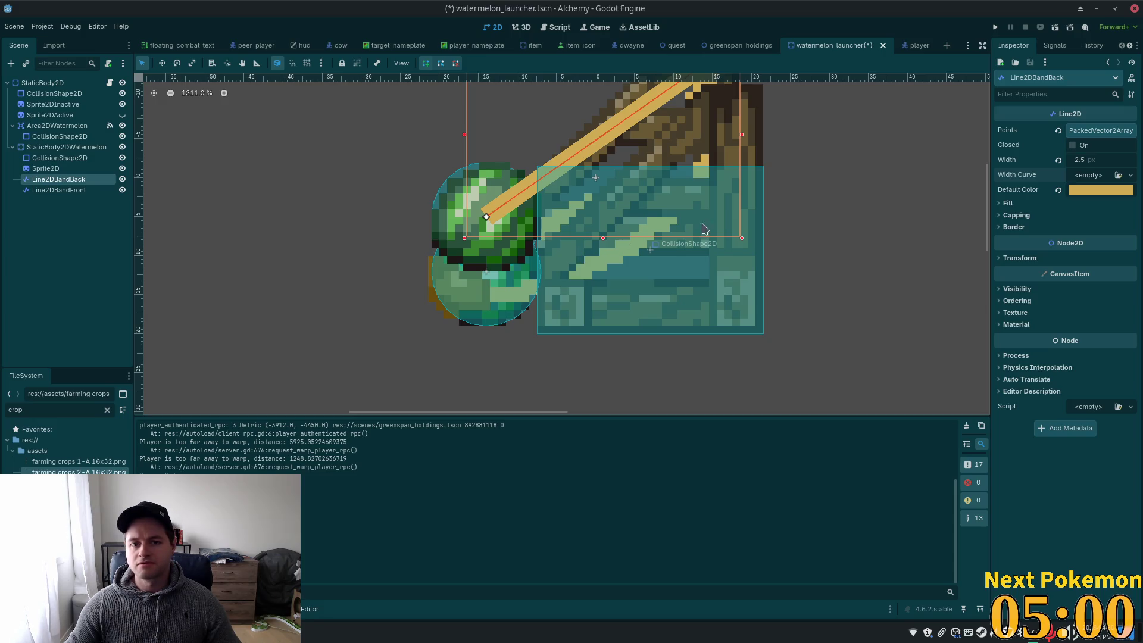
click(1011, 215)
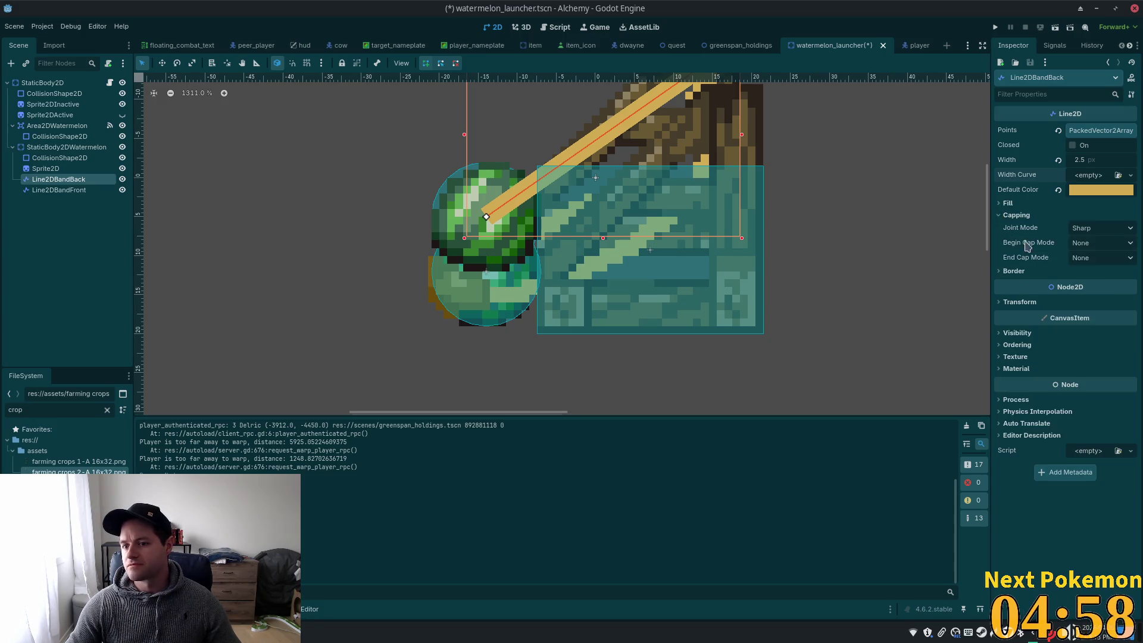
click(1110, 235)
click(1105, 263)
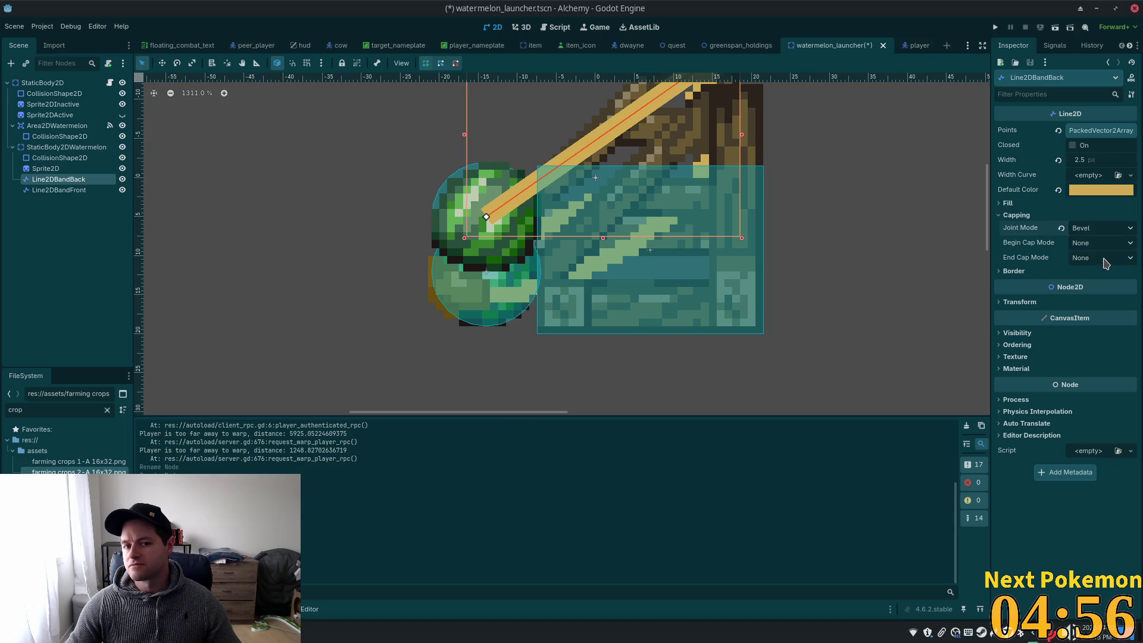
click(1099, 234)
click(1095, 269)
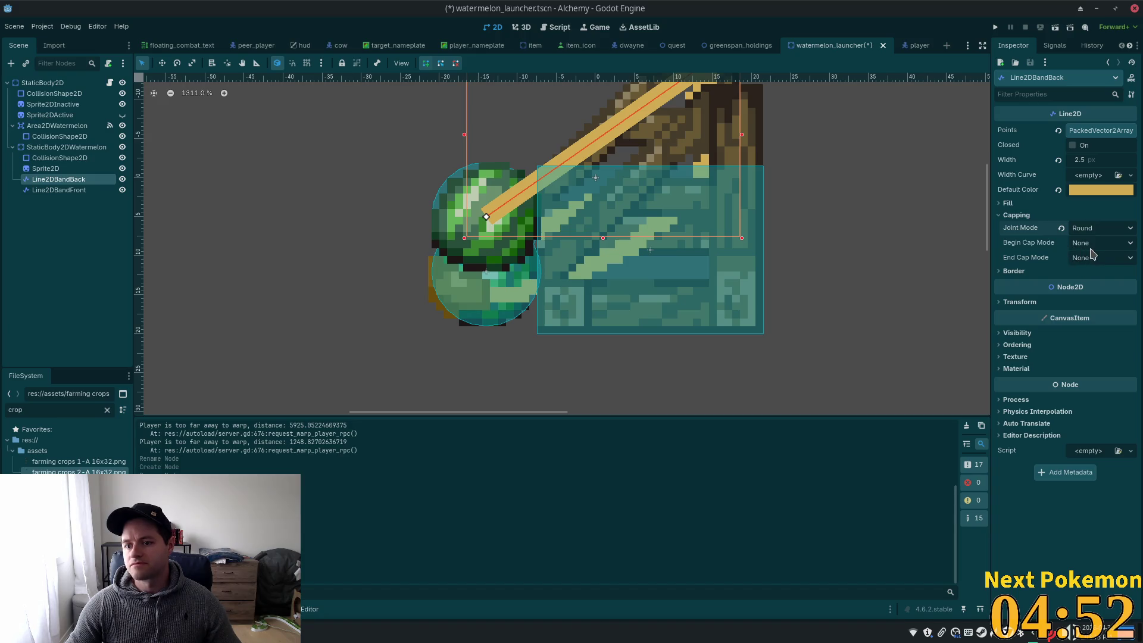
Set both Begin Cap Mode and End Cap Mode to Round
click(1095, 258)
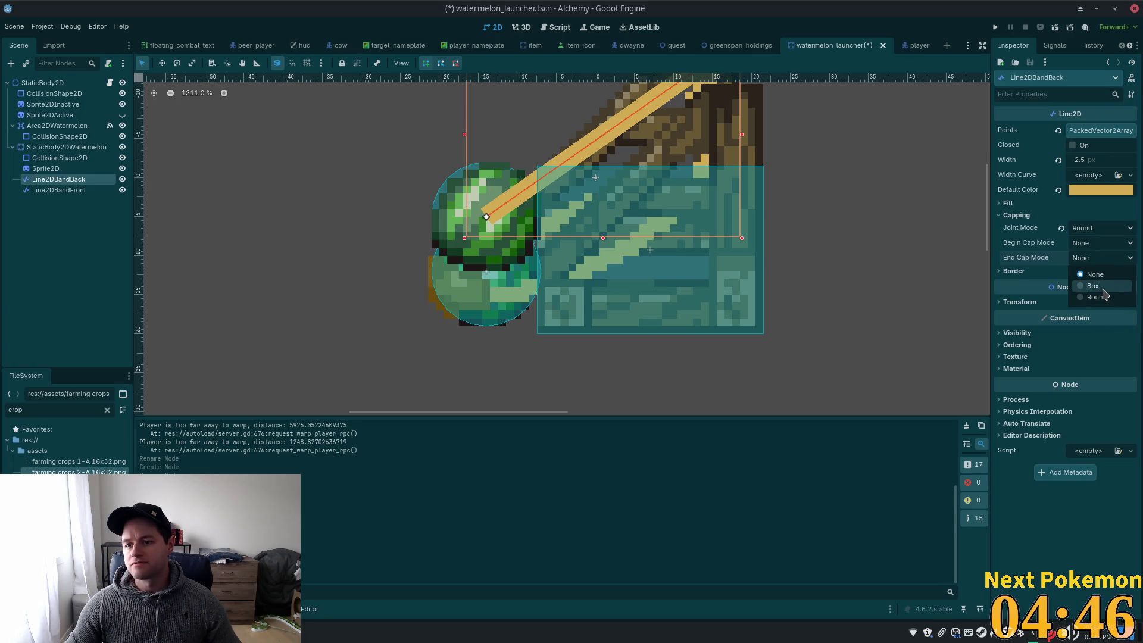
click(1102, 286)
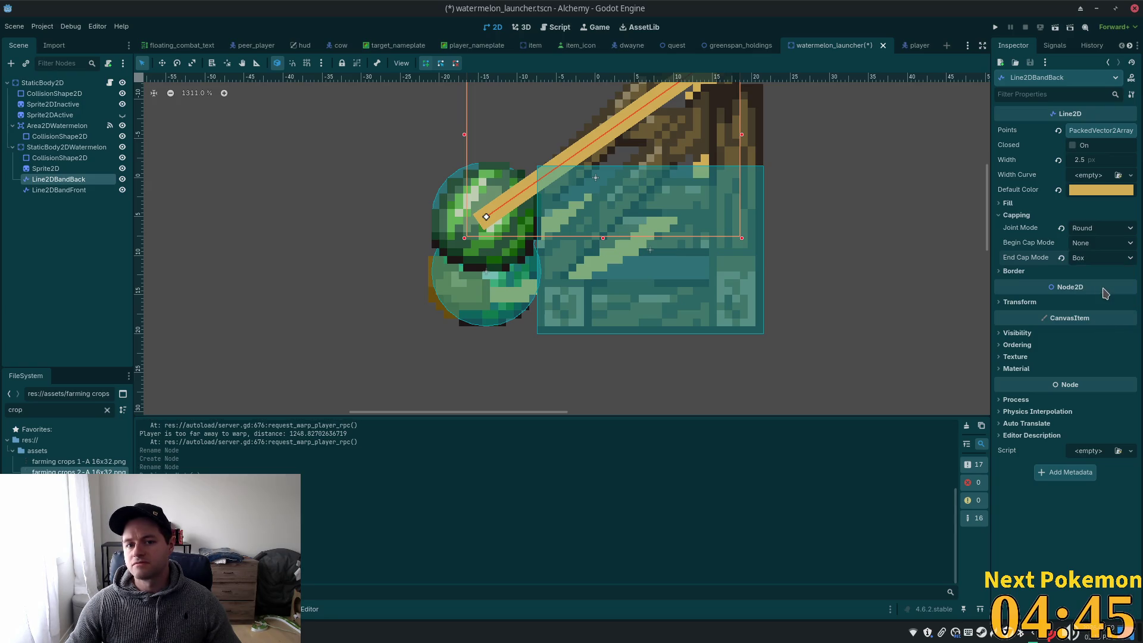
click(1099, 243)
click(1088, 254)
click(1089, 255)
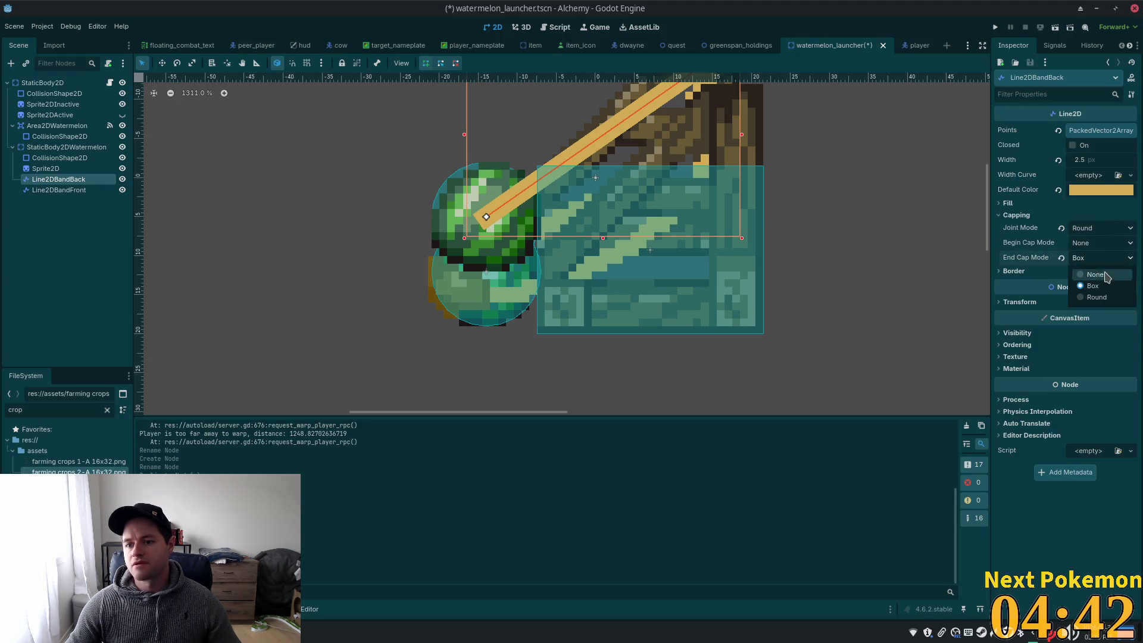
click(1104, 302)
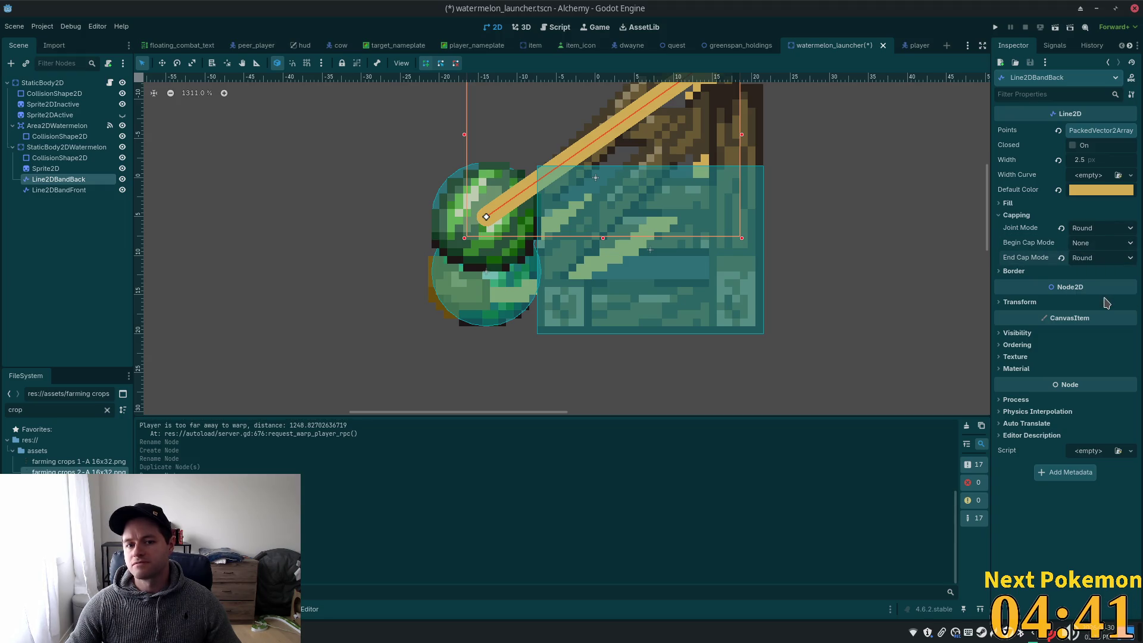
click(1092, 242)
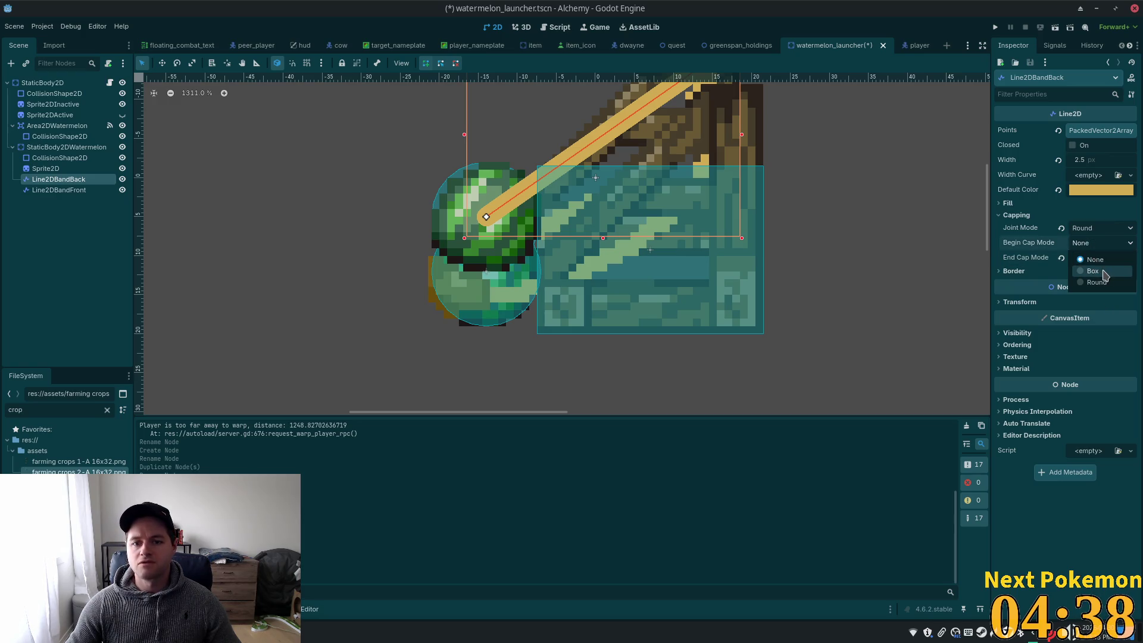
click(1103, 269)
click(1102, 242)
click(1104, 285)
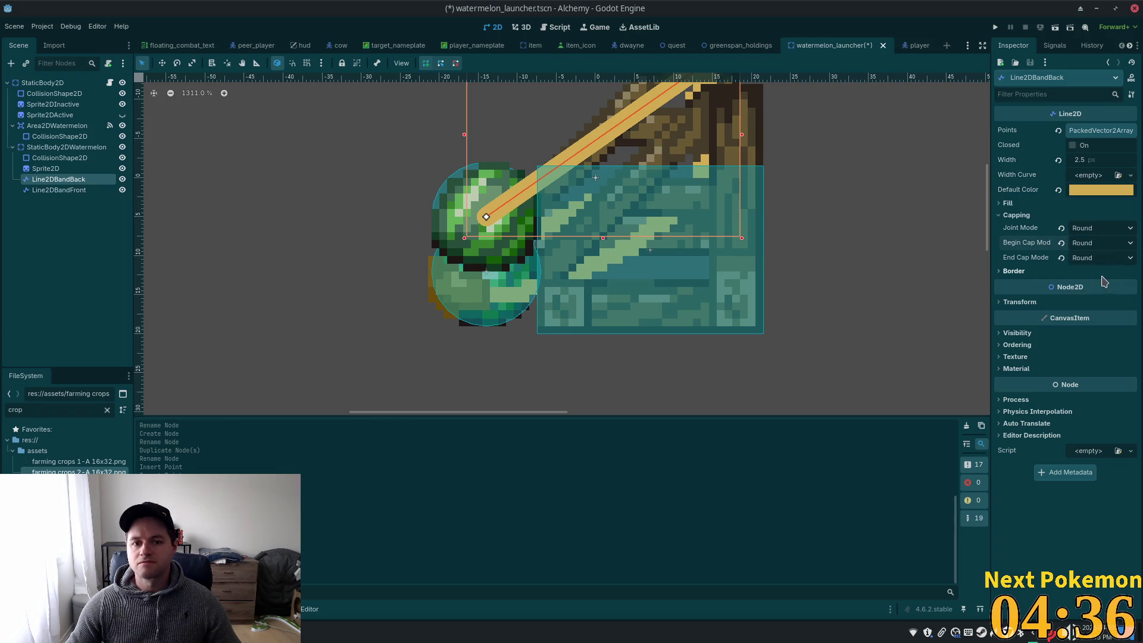
scroll(831, 211, down, 1)
scroll(832, 211, down, 4)
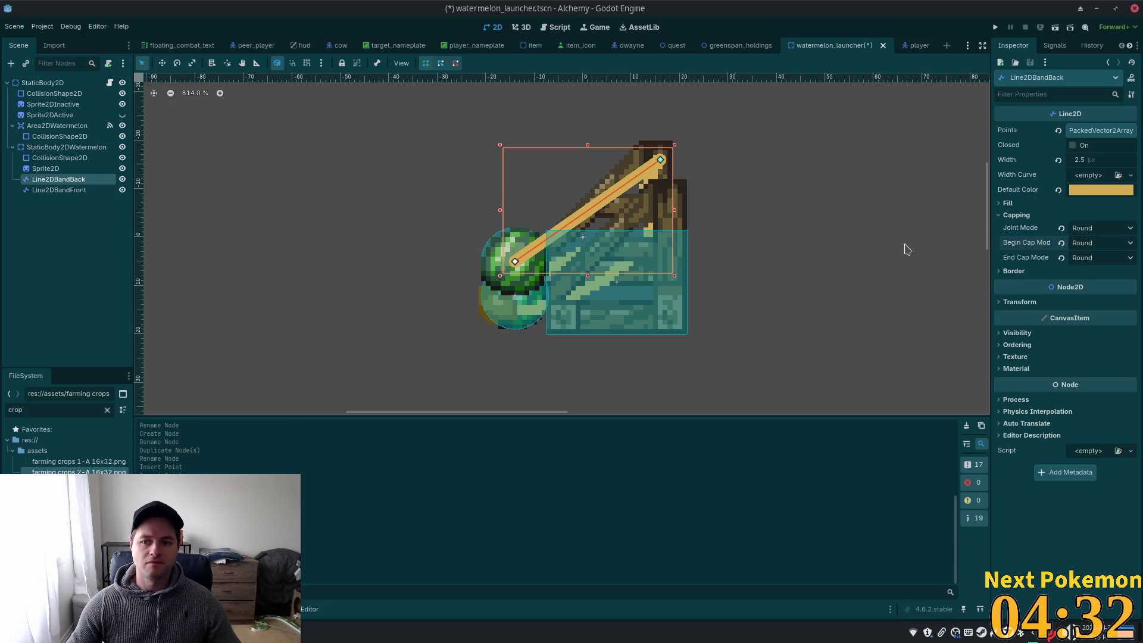
Revert Joint Mode to Sharp and move Line2DBandBack above Sprite2D in the Scene dock
click(1061, 228)
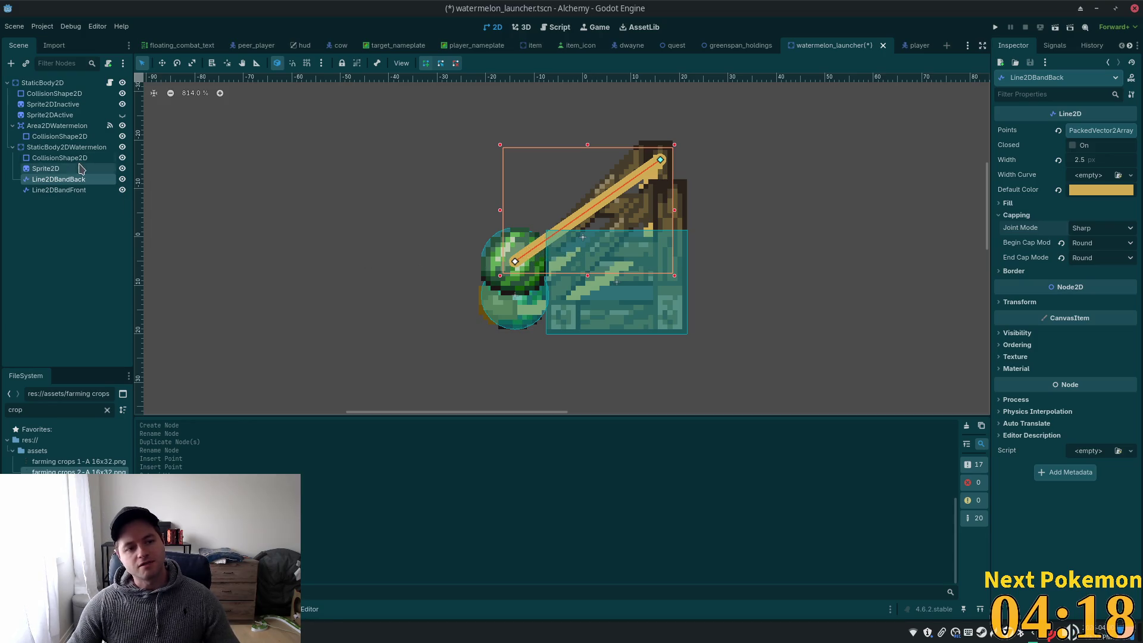
drag(51, 181, 49, 168)
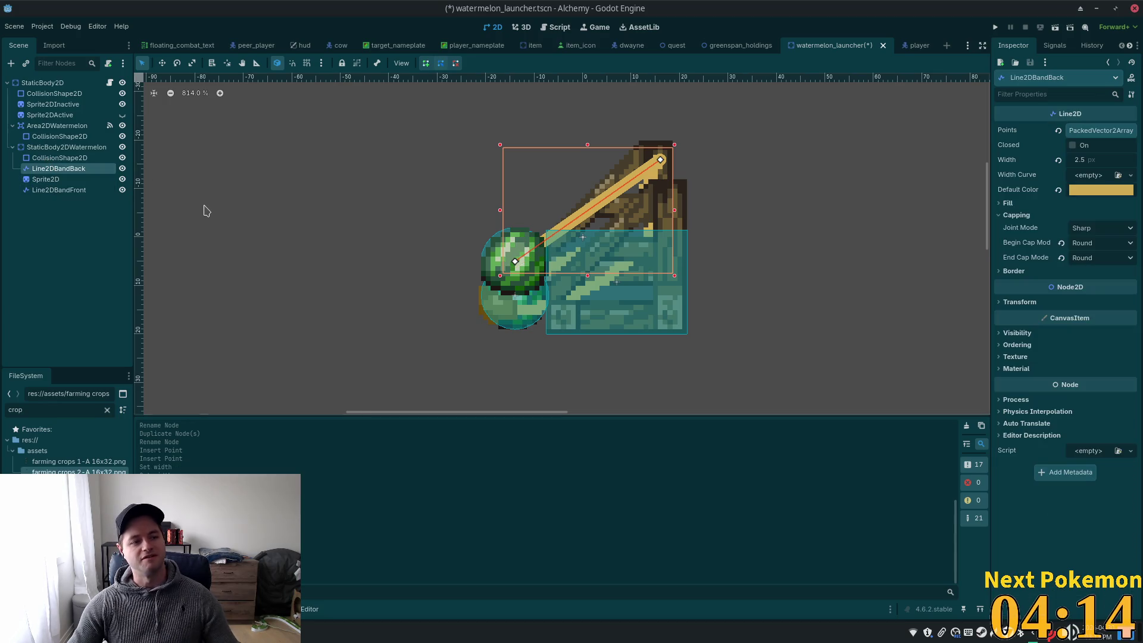
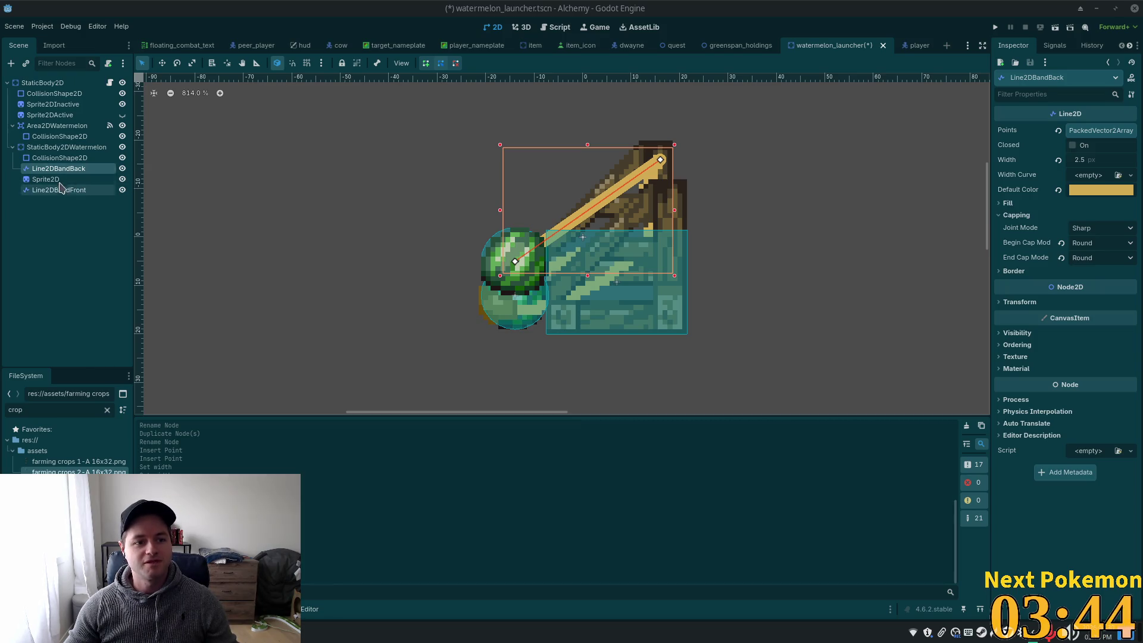
Delete Line2DBandFront and place a Line2DBandBack copy after Sprite2D so it draws on top
click(62, 189)
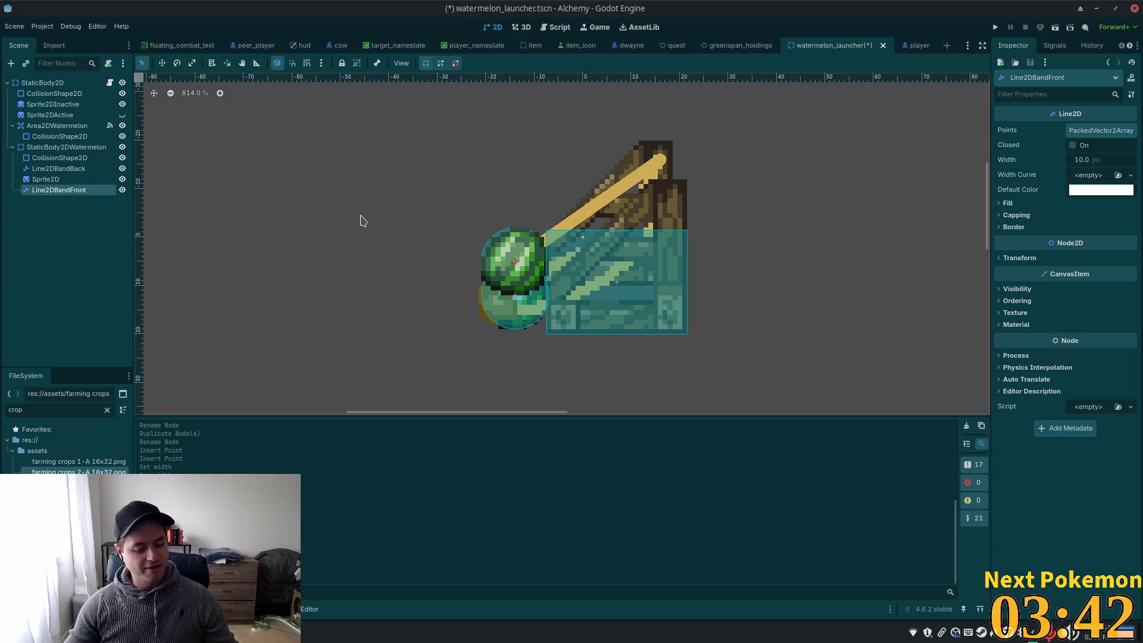
key(Delete)
key(Return)
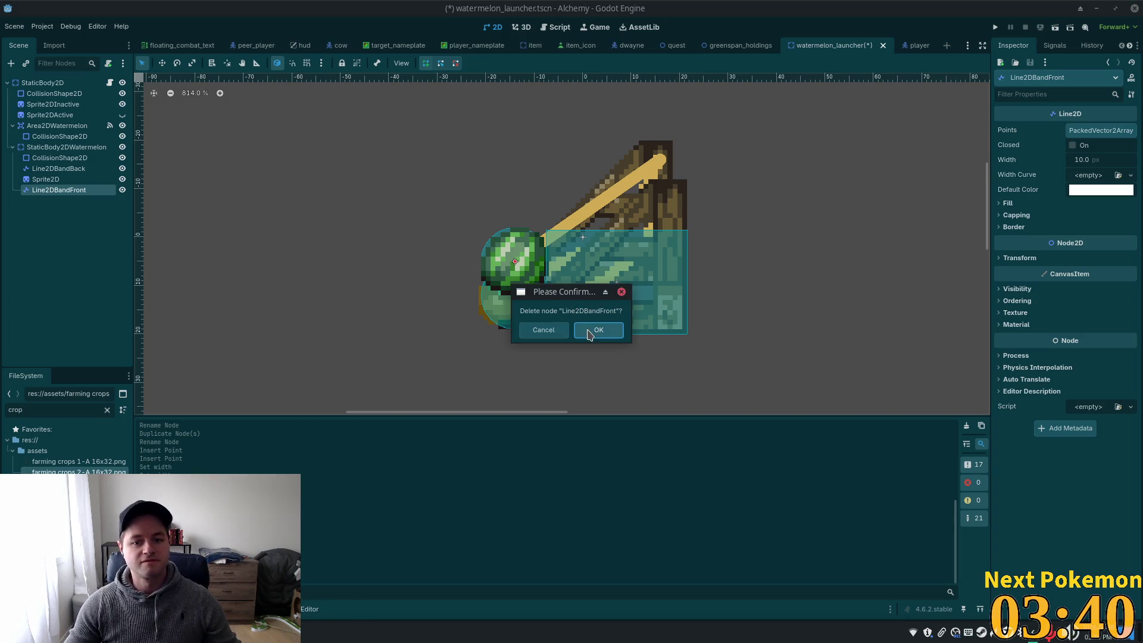
key(ctrl+z)
key(ctrl+z)
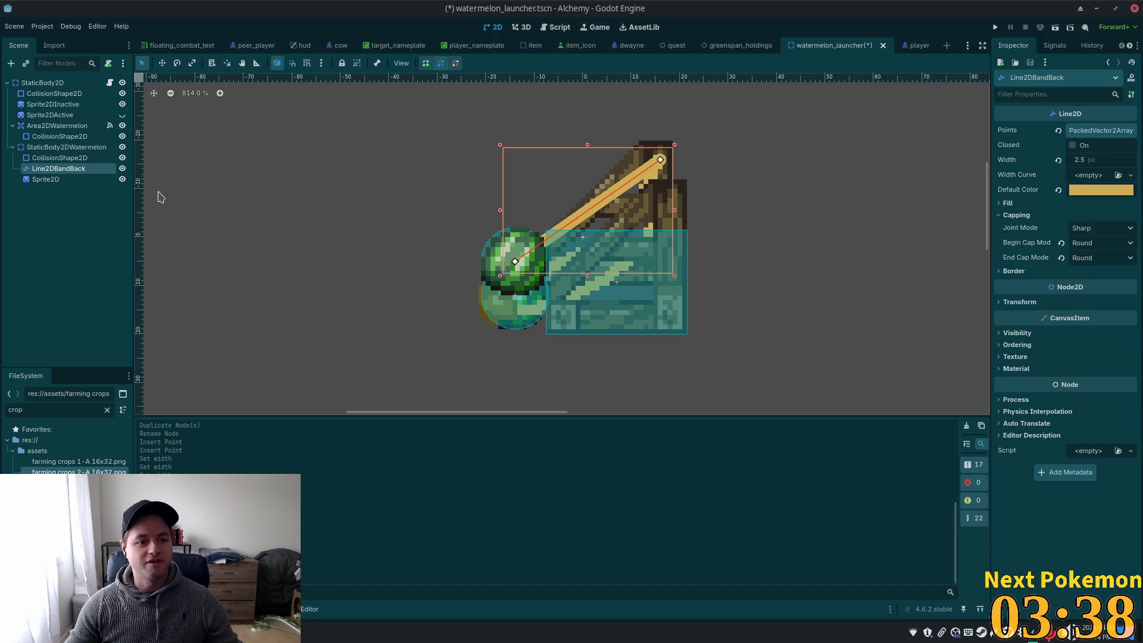
drag(48, 180, 44, 196)
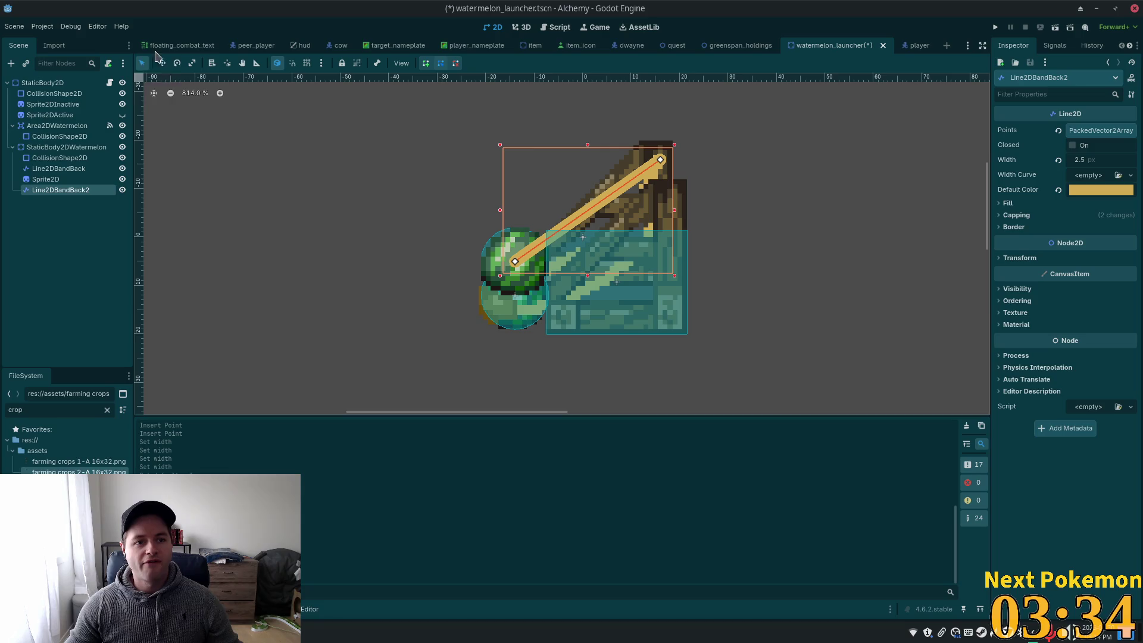
Move Line2DBandBack2's end point down onto the lower launcher post and select Sprite2DActive
drag(662, 161, 670, 200)
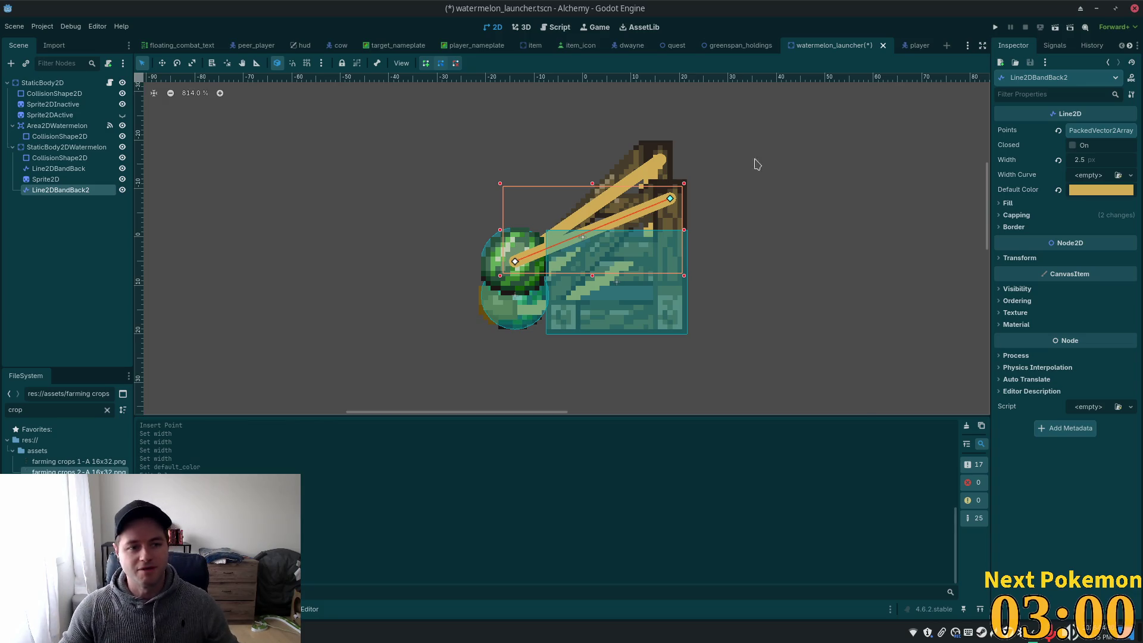
click(61, 116)
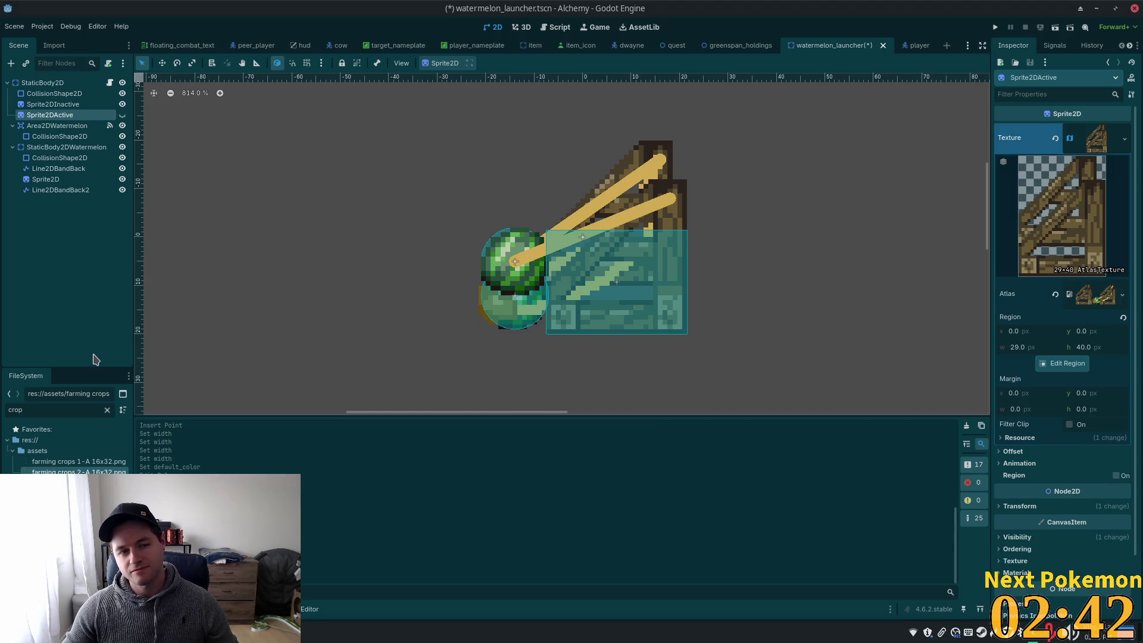
Add a Sprite2D child under Sprite2DActive, then delete it again
click(48, 116)
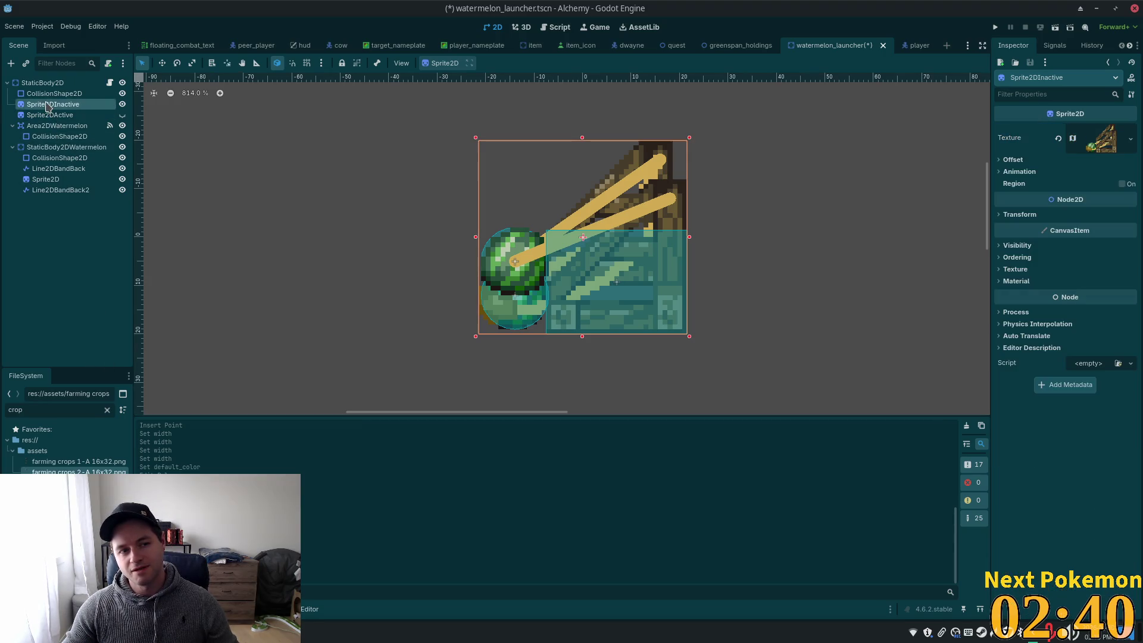
click(220, 199)
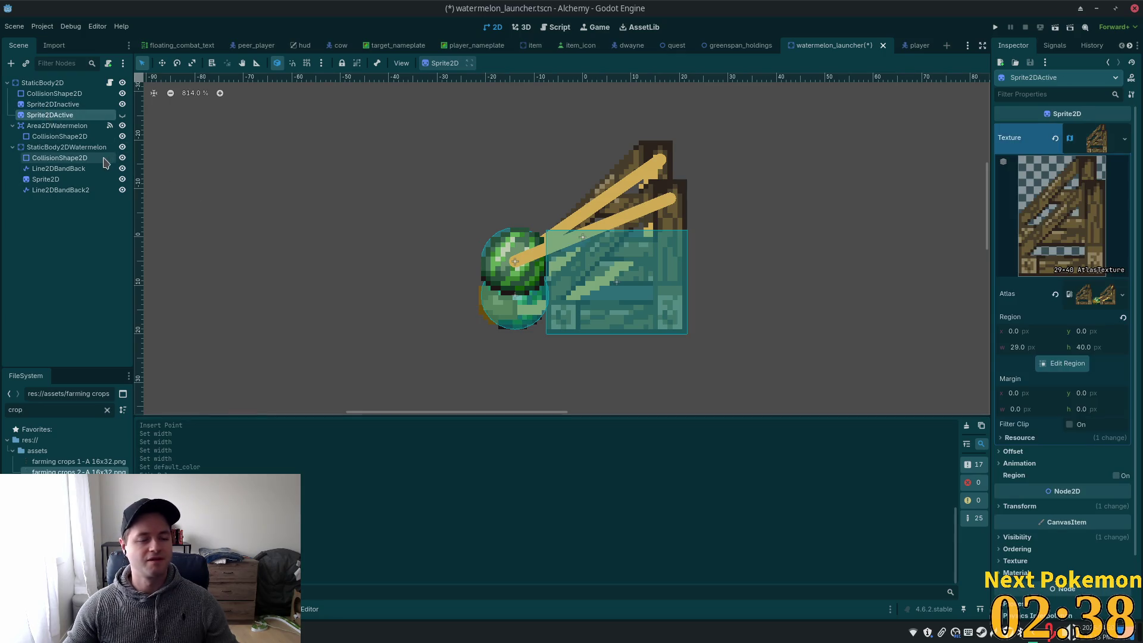
key(ctrl+a)
text(sprite)
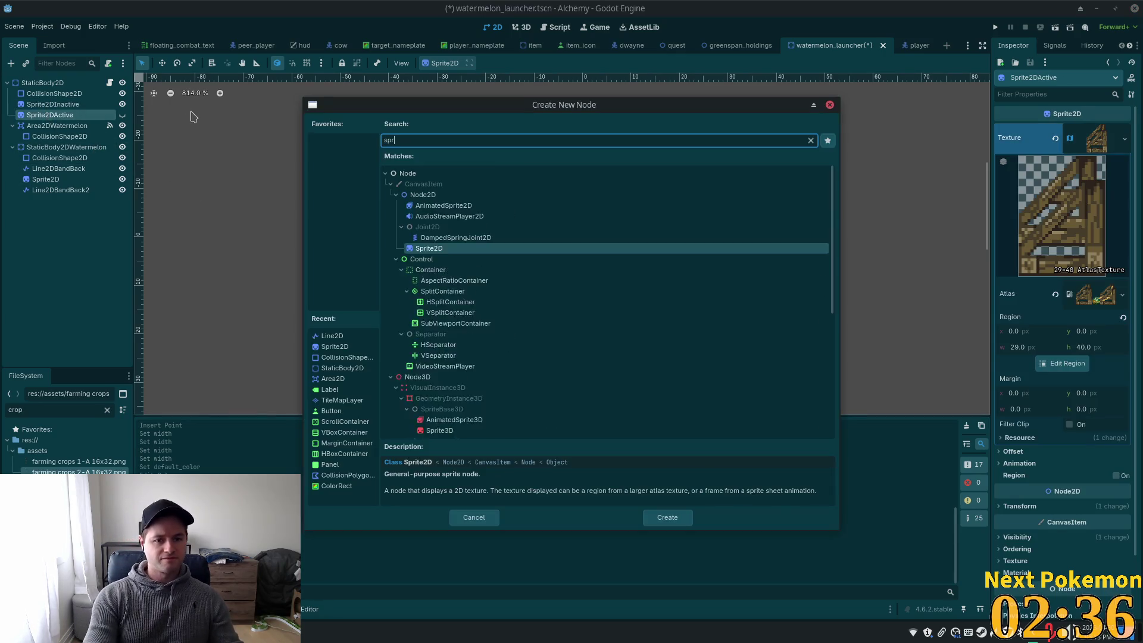
double_click(431, 216)
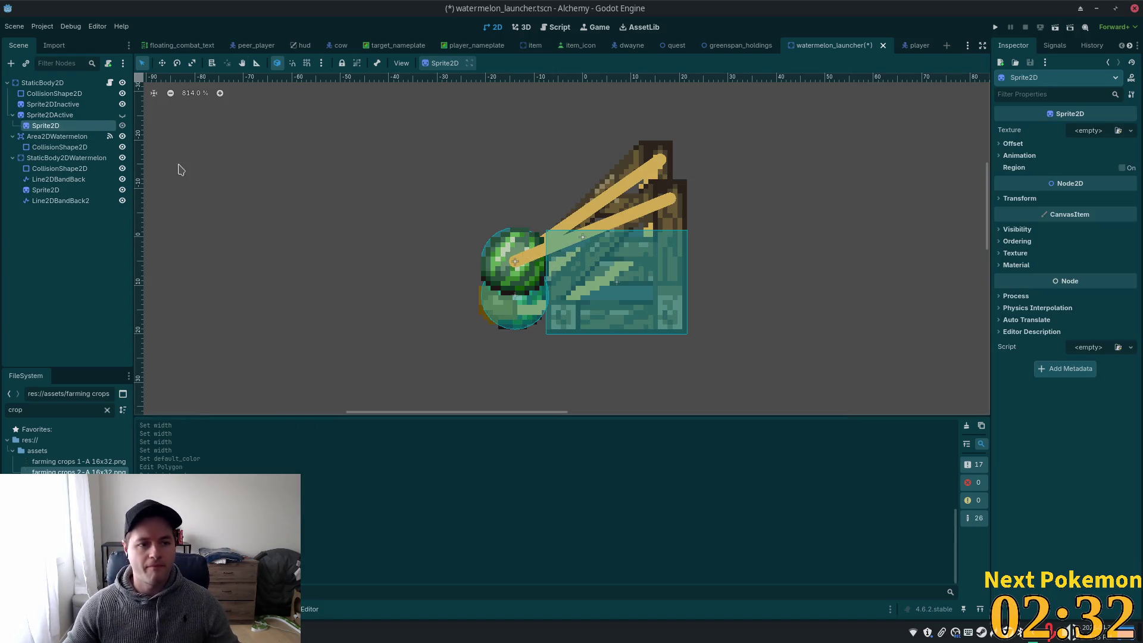
click(60, 116)
click(67, 125)
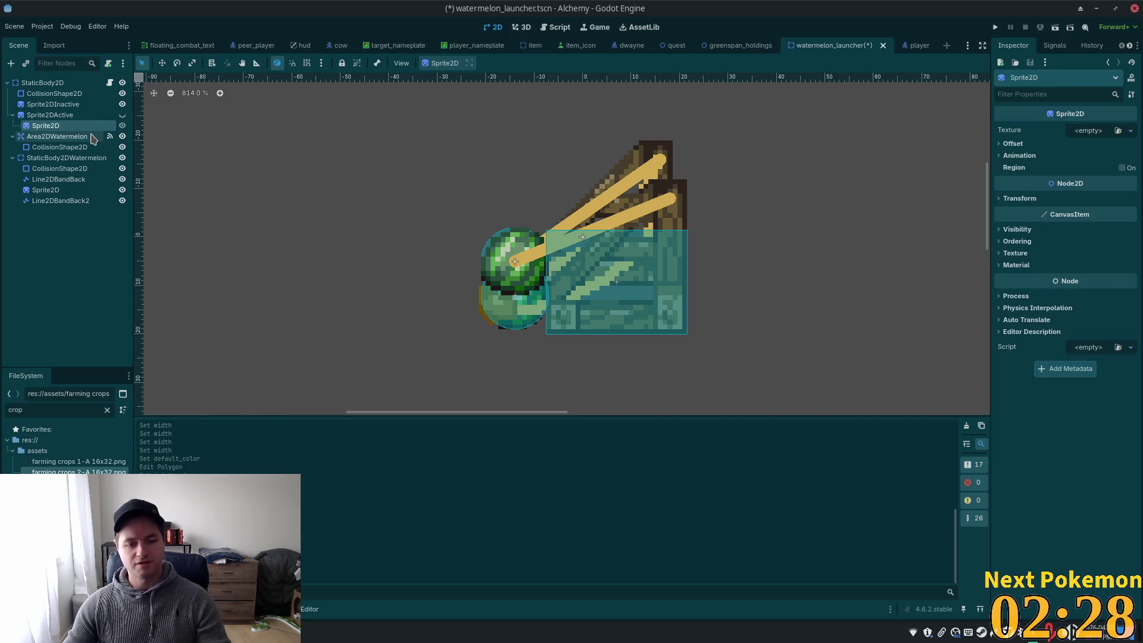
key(Delete)
click(595, 329)
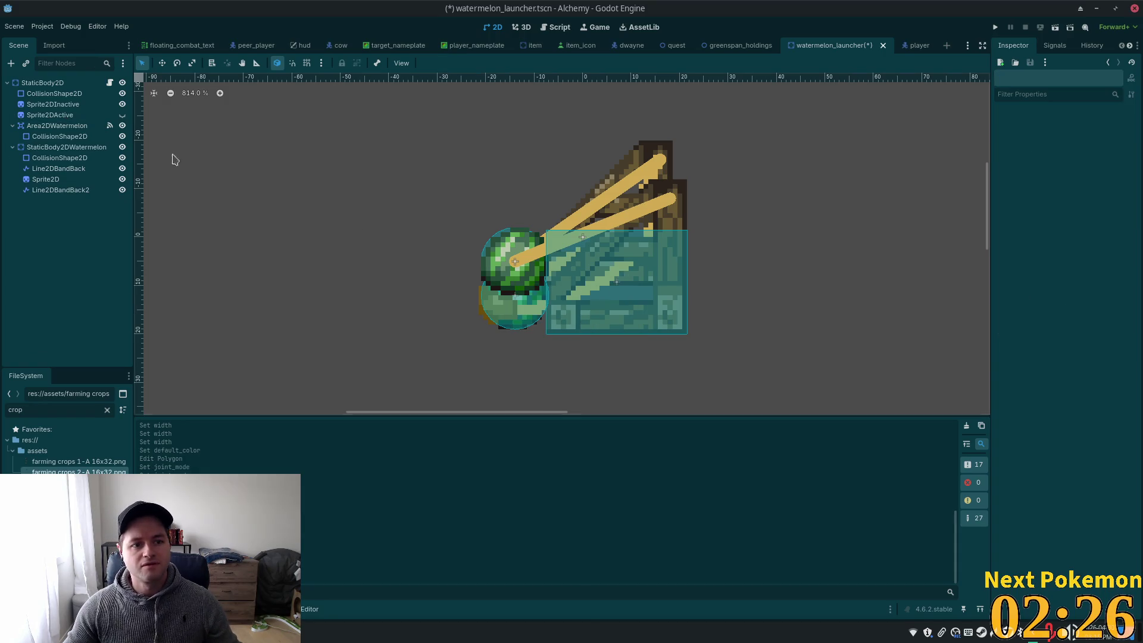
click(63, 116)
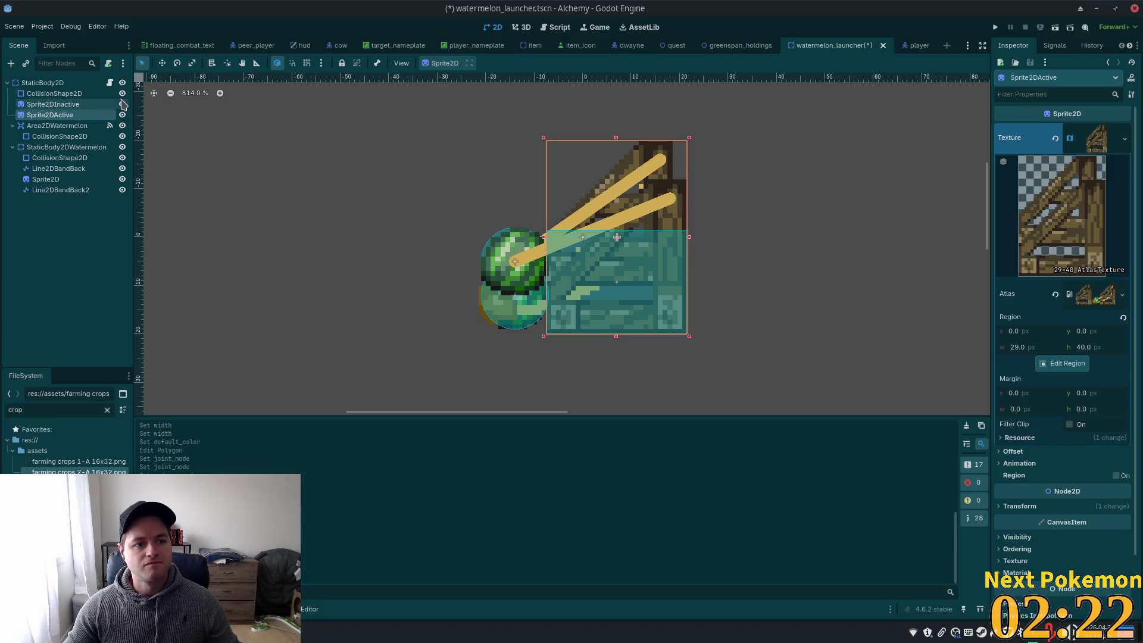
Hide Sprite2DInactive and nest a duplicate of Sprite2DActive, Sprite2DActive2, under it
click(122, 104)
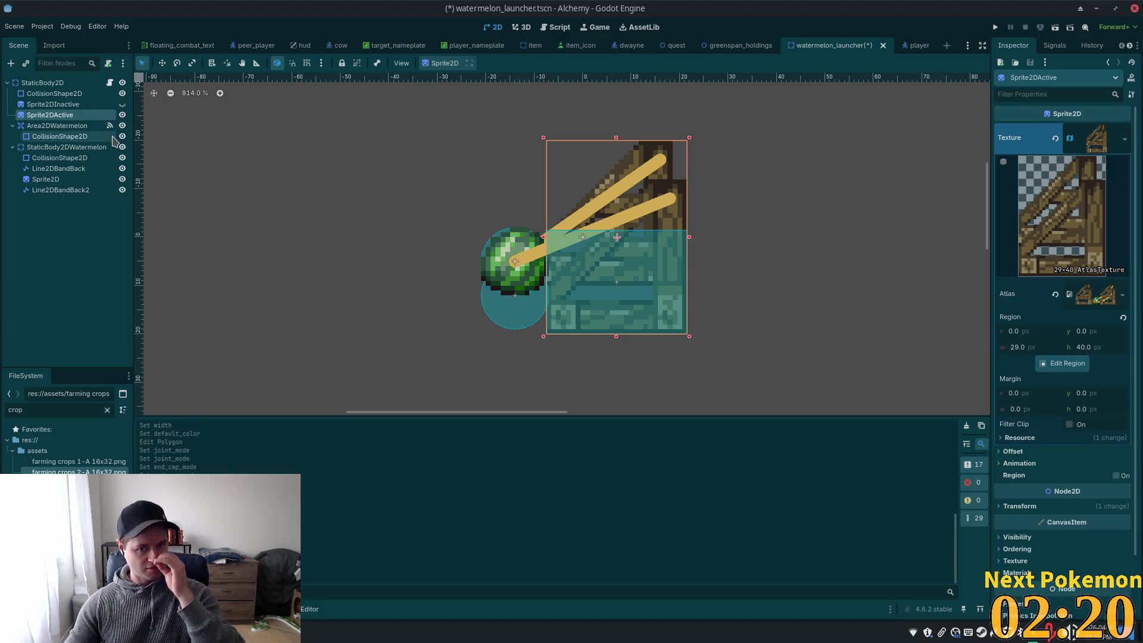
click(49, 106)
click(49, 115)
key(ctrl+d)
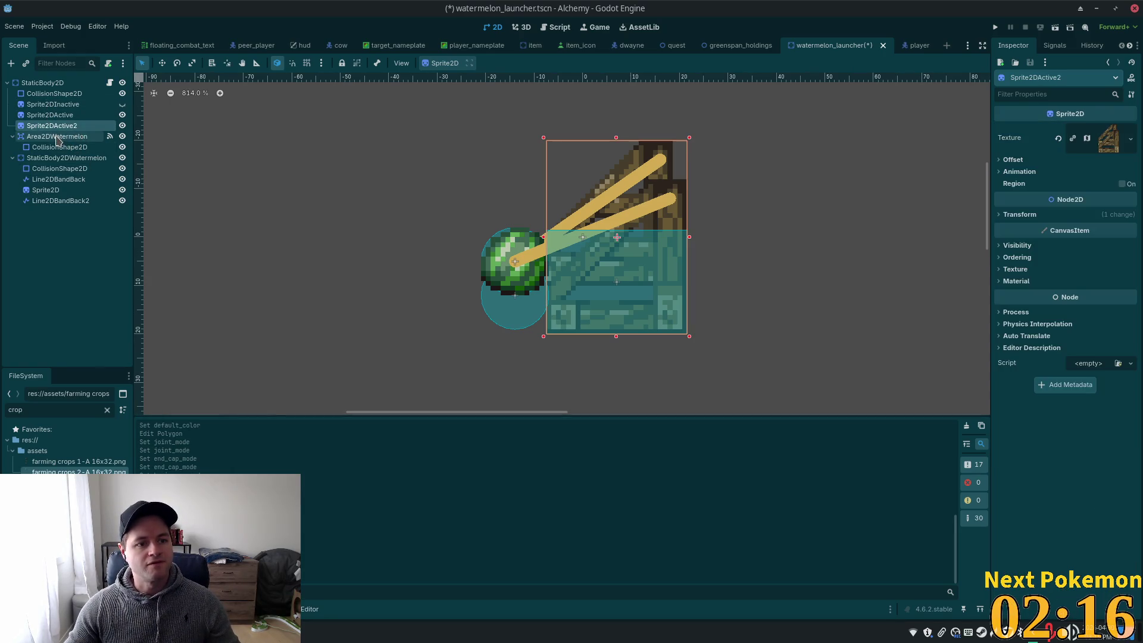
drag(54, 125, 53, 116)
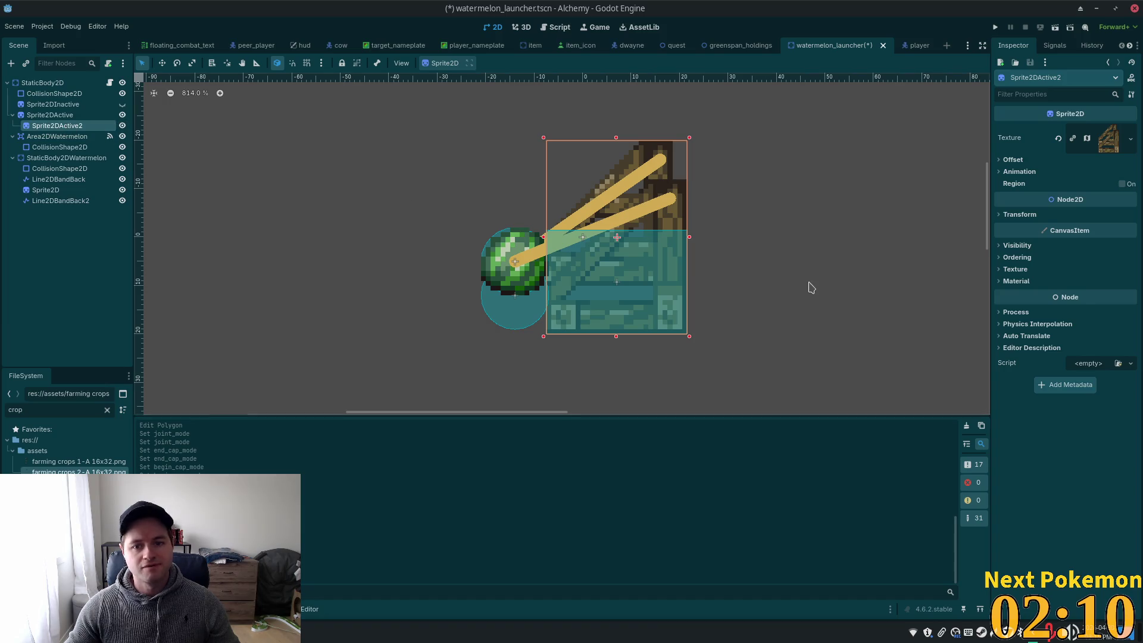
click(1108, 140)
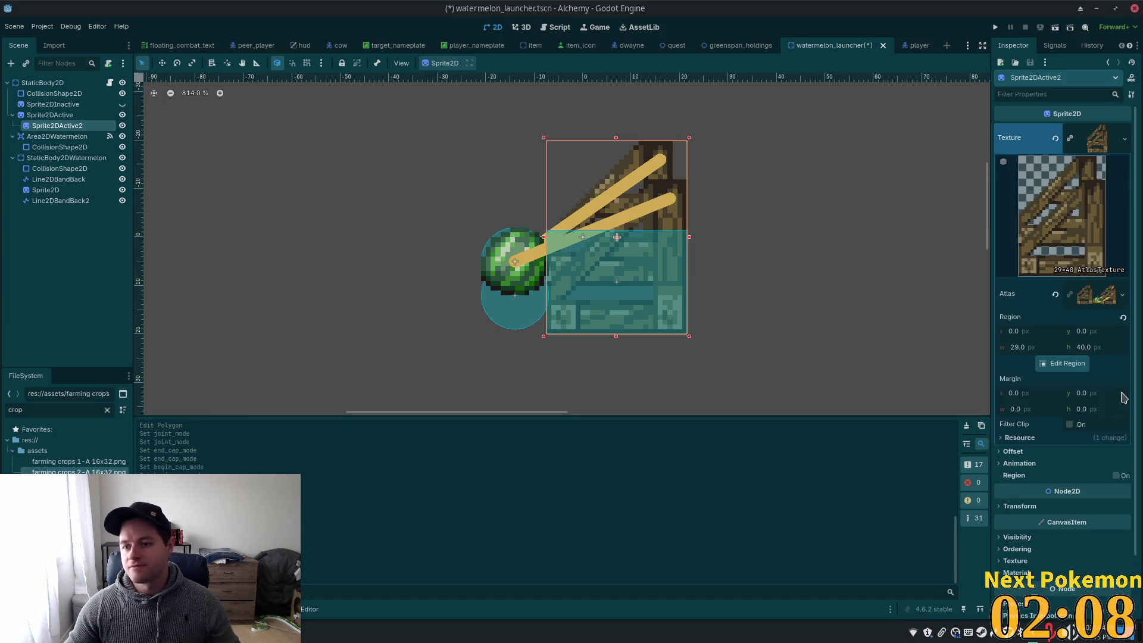
Open Sprite2DActive2's region editor and try trimming, then resetting, the full 73×40 region
click(1064, 363)
scroll(531, 294, up, 6)
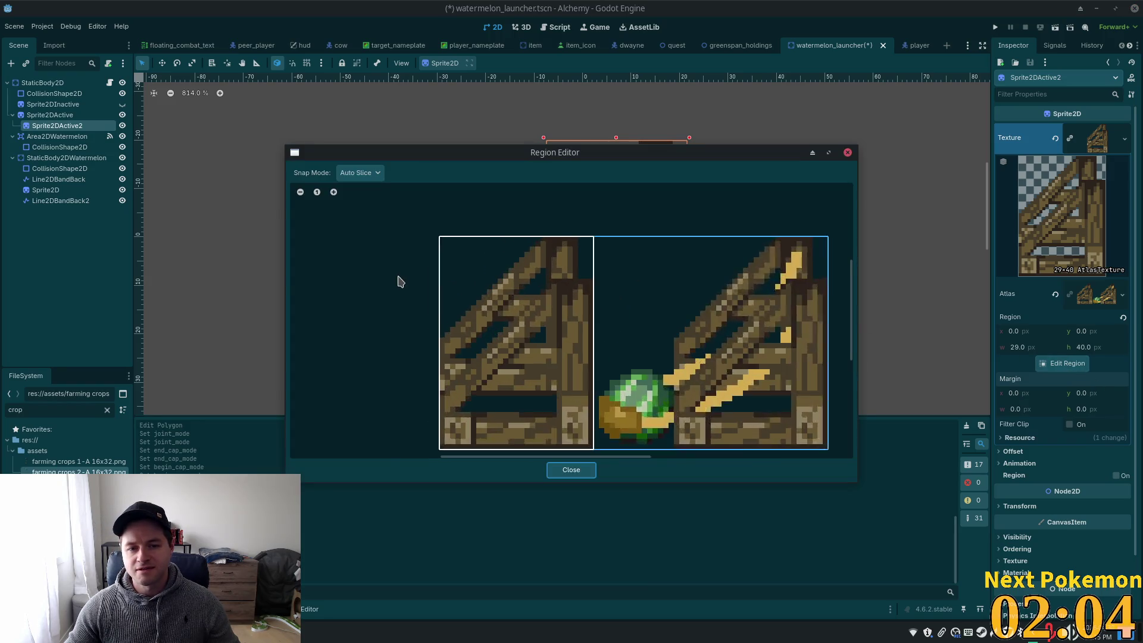
scroll(465, 308, down, 1)
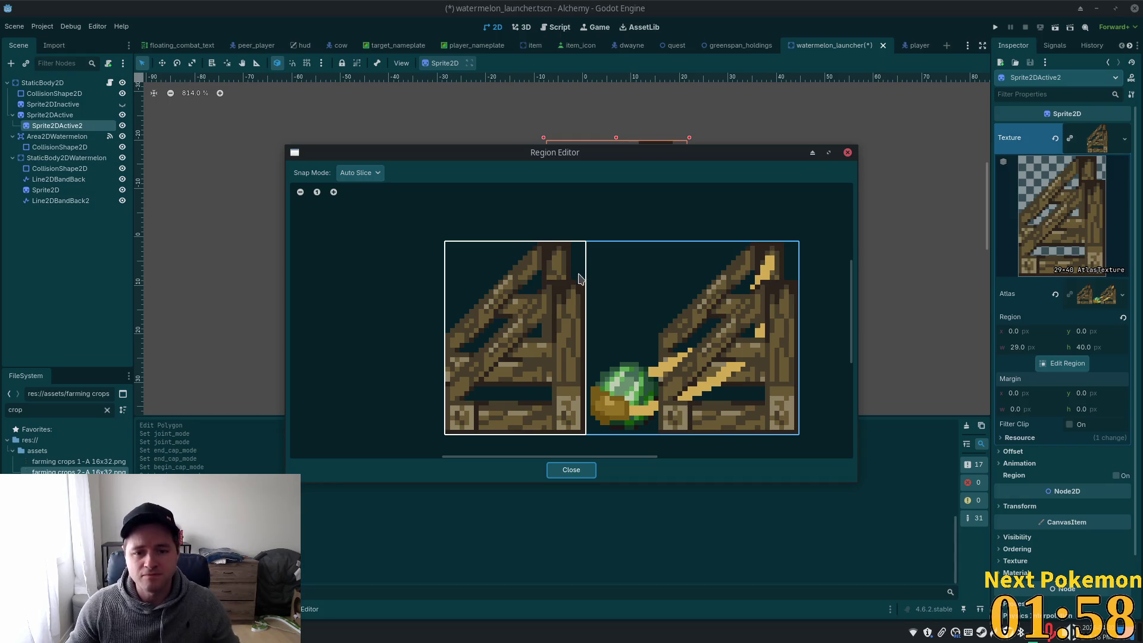
click(583, 288)
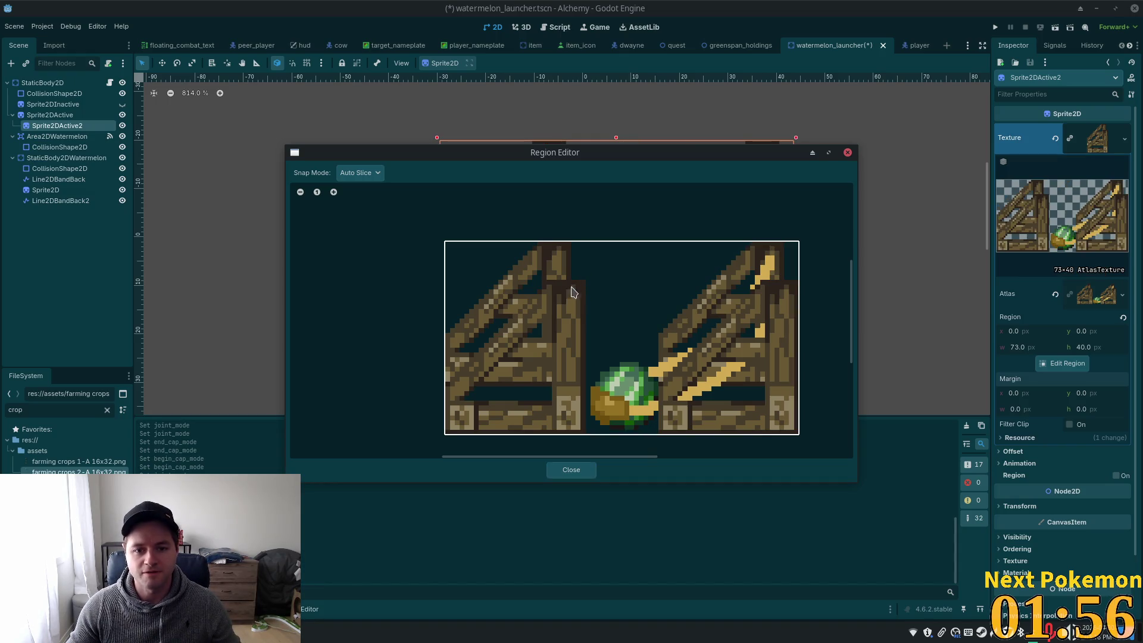
mouse_move(448, 247)
mouse_down()
mouse_move(543, 286)
mouse_move(492, 285)
mouse_move(589, 288)
mouse_up()
click(589, 288)
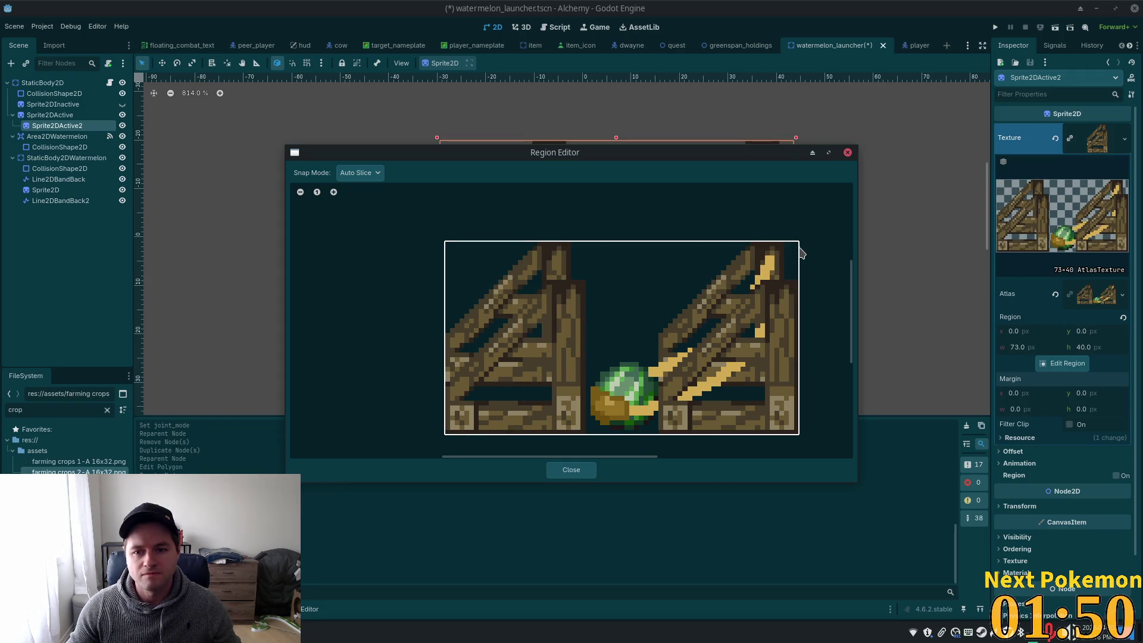
Try several smaller region rectangles, returning each time to the full 73×40 atlas
drag(797, 246, 586, 284)
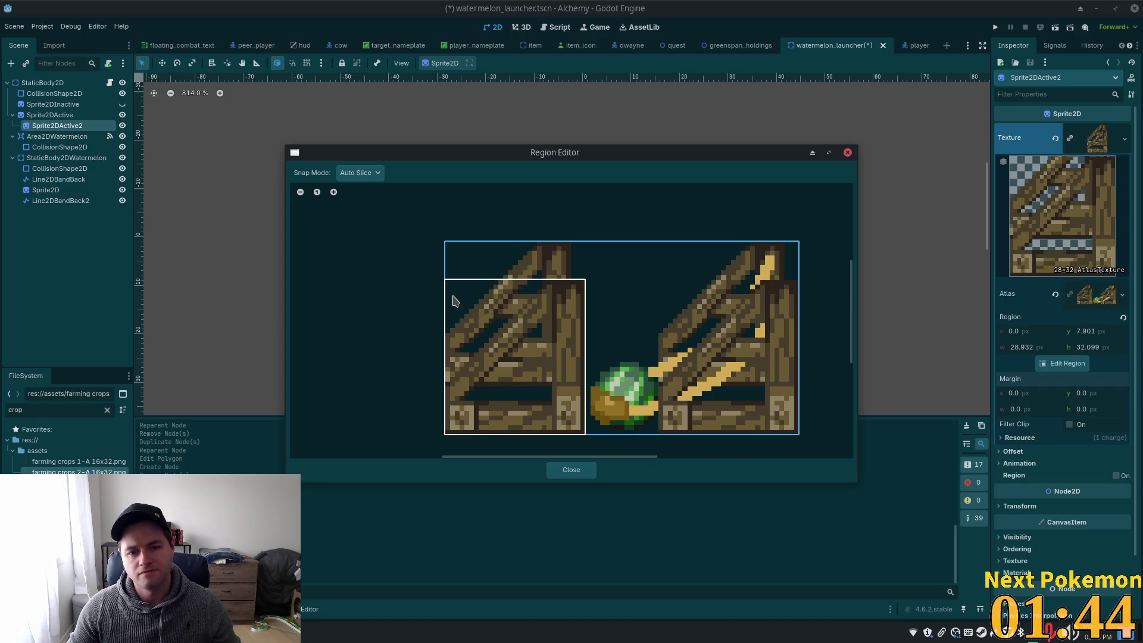
drag(447, 291, 511, 284)
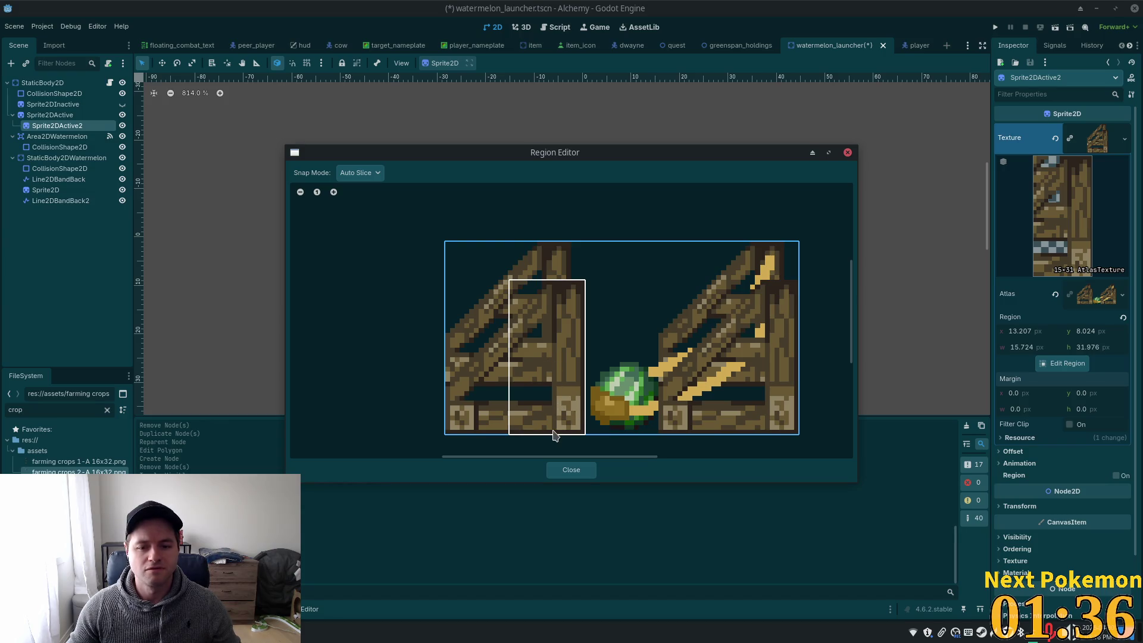
drag(548, 440, 563, 344)
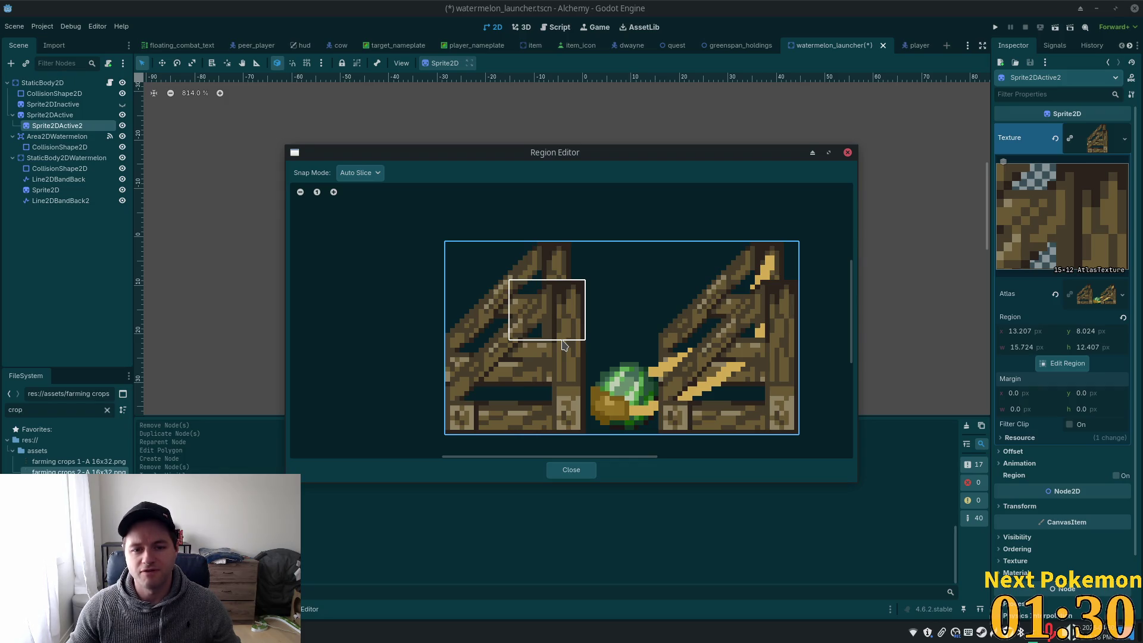
click(512, 286)
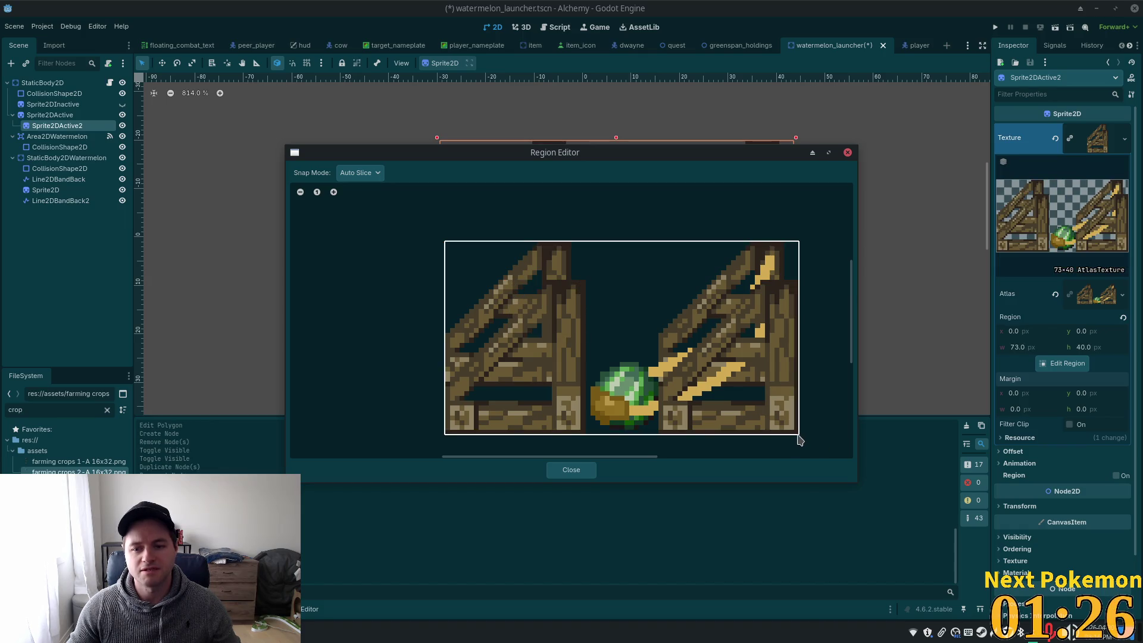
mouse_move(799, 434)
mouse_down()
mouse_move(604, 416)
mouse_move(587, 375)
mouse_up()
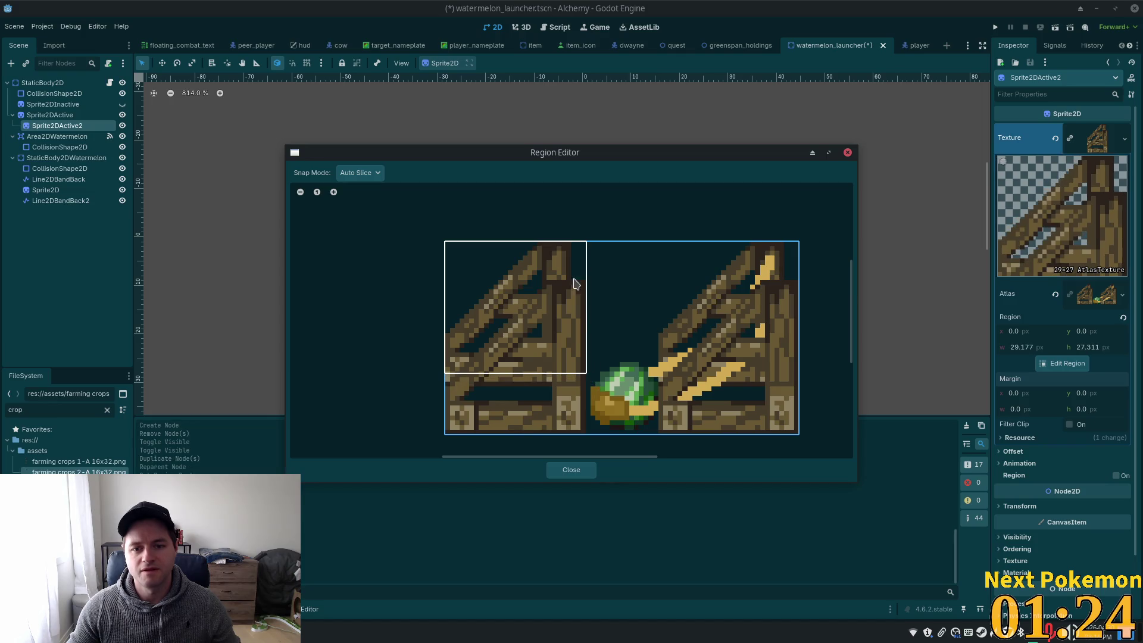
drag(584, 241, 583, 281)
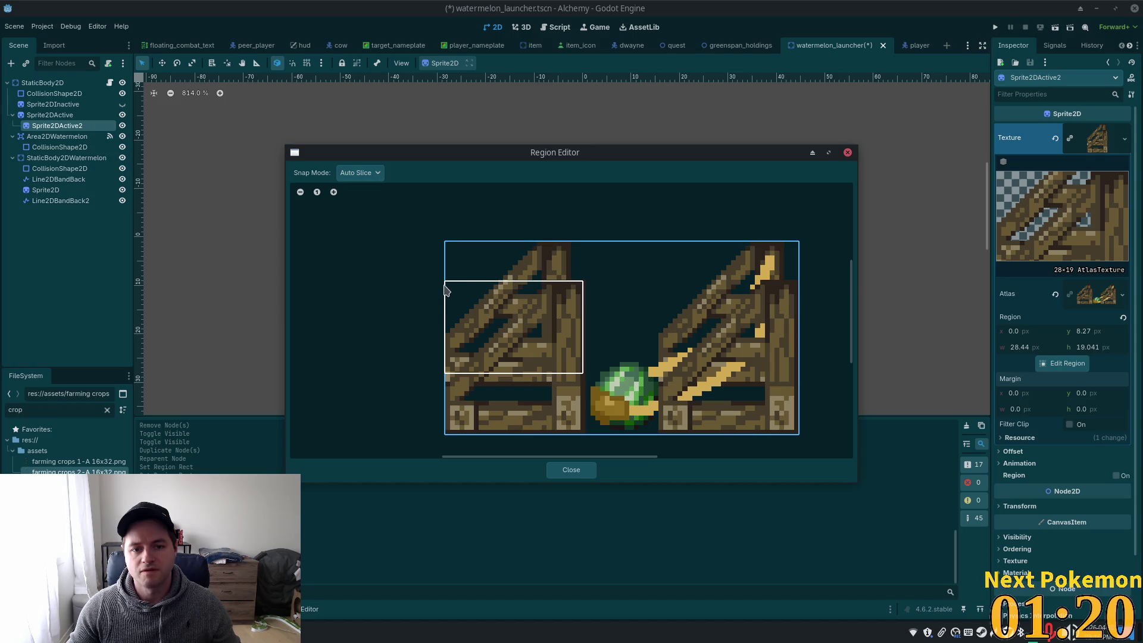
click(447, 302)
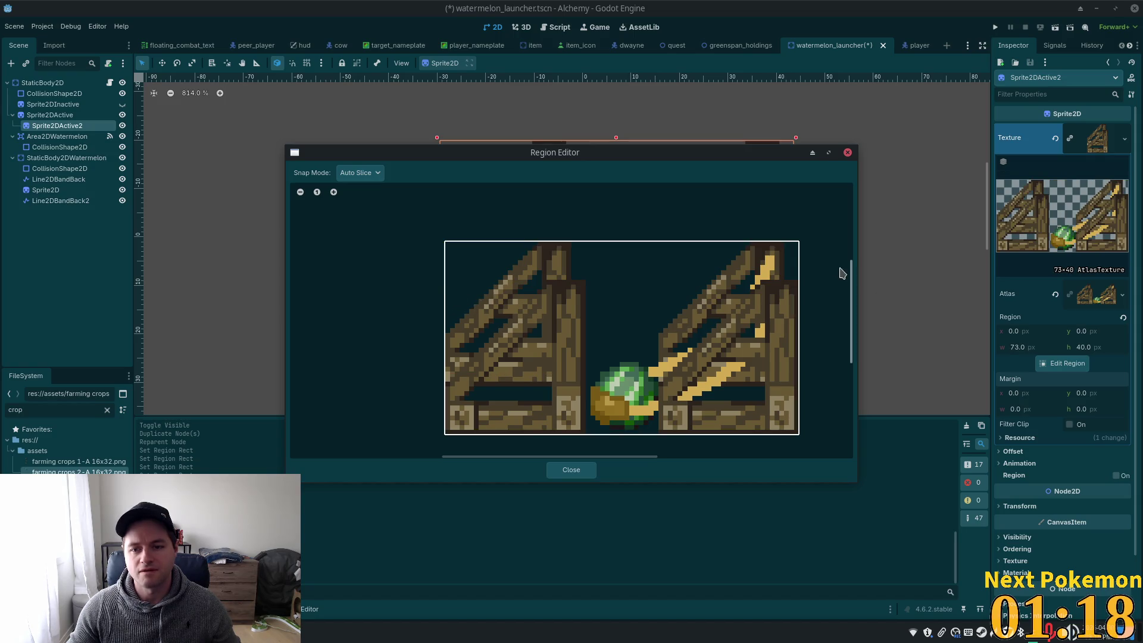
click(795, 250)
click(466, 254)
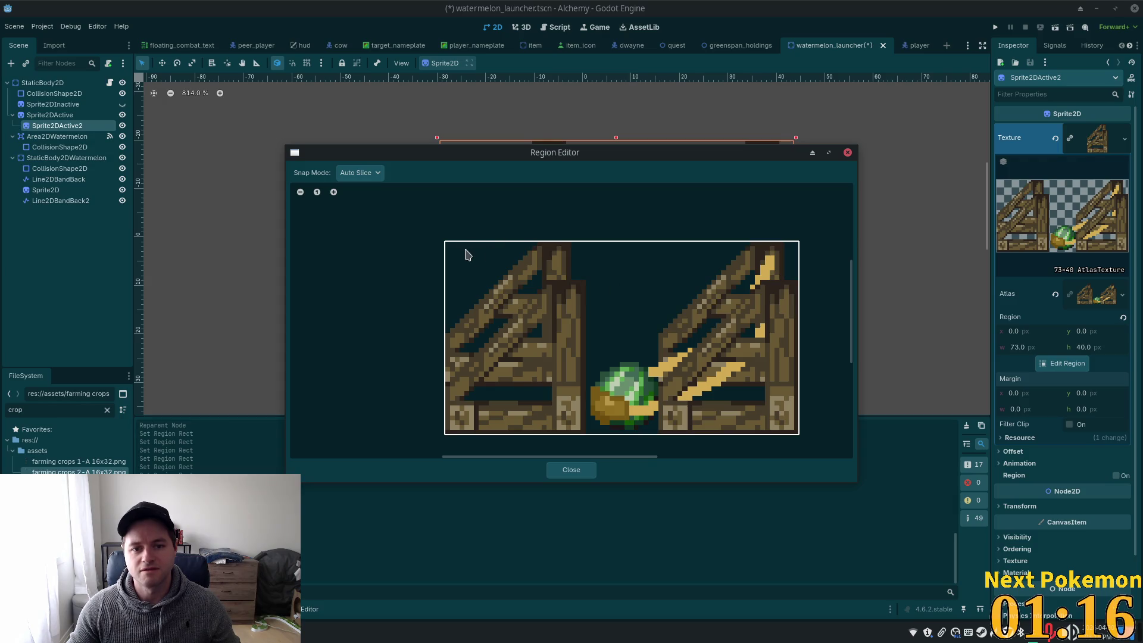
click(359, 173)
Switch to Pixel Snap and try cropping the region to strips of the launcher frame
click(365, 202)
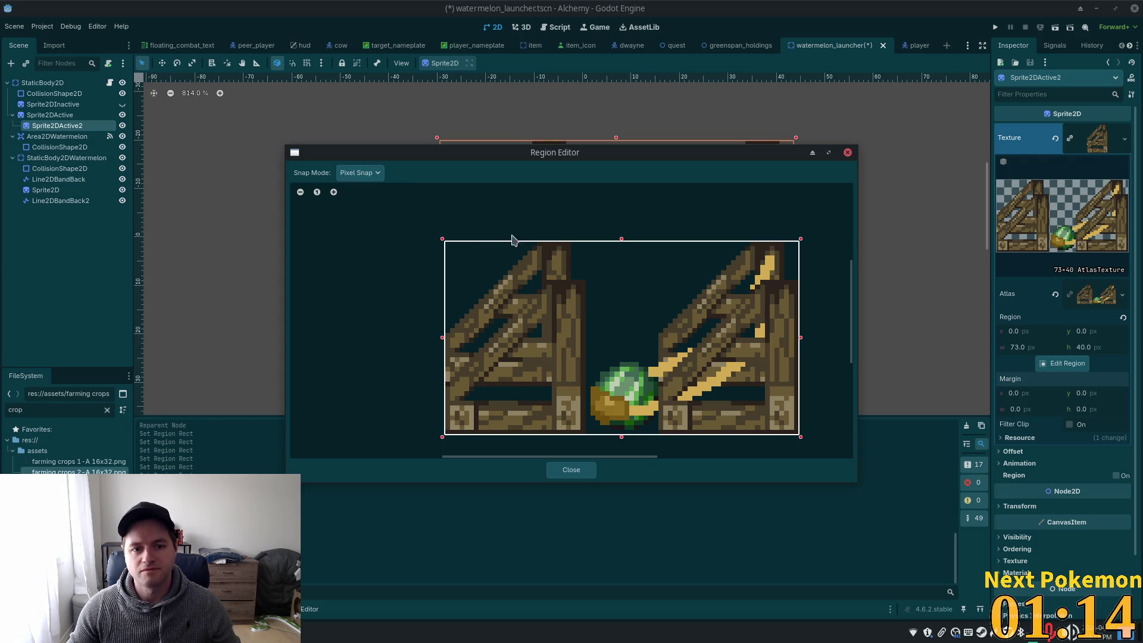
drag(801, 238, 587, 277)
drag(442, 280, 541, 285)
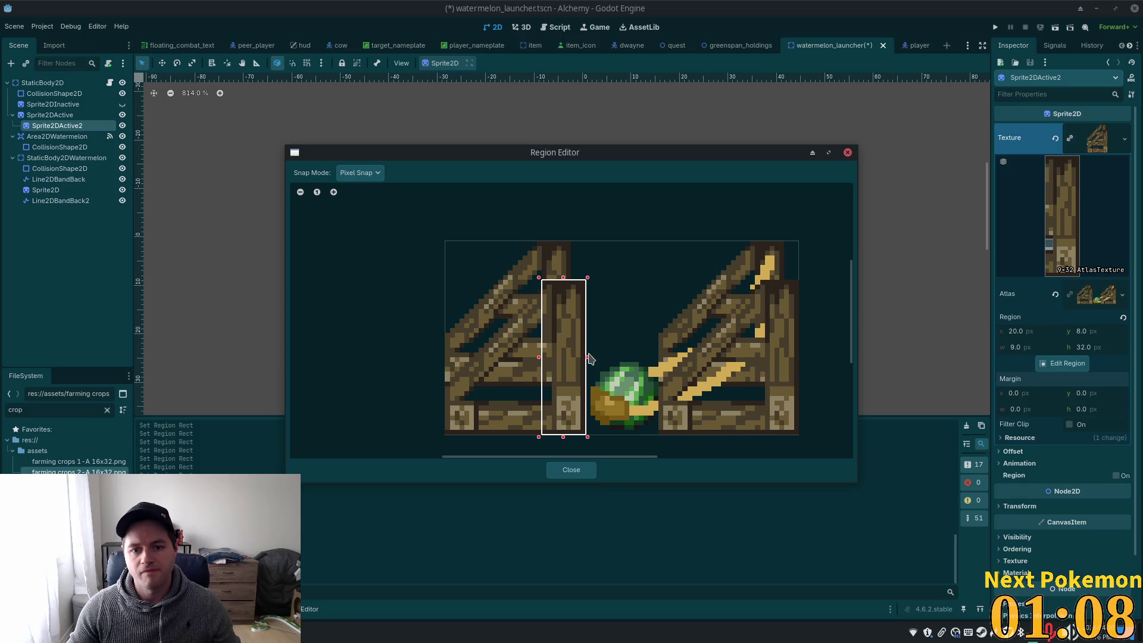
drag(563, 438, 569, 331)
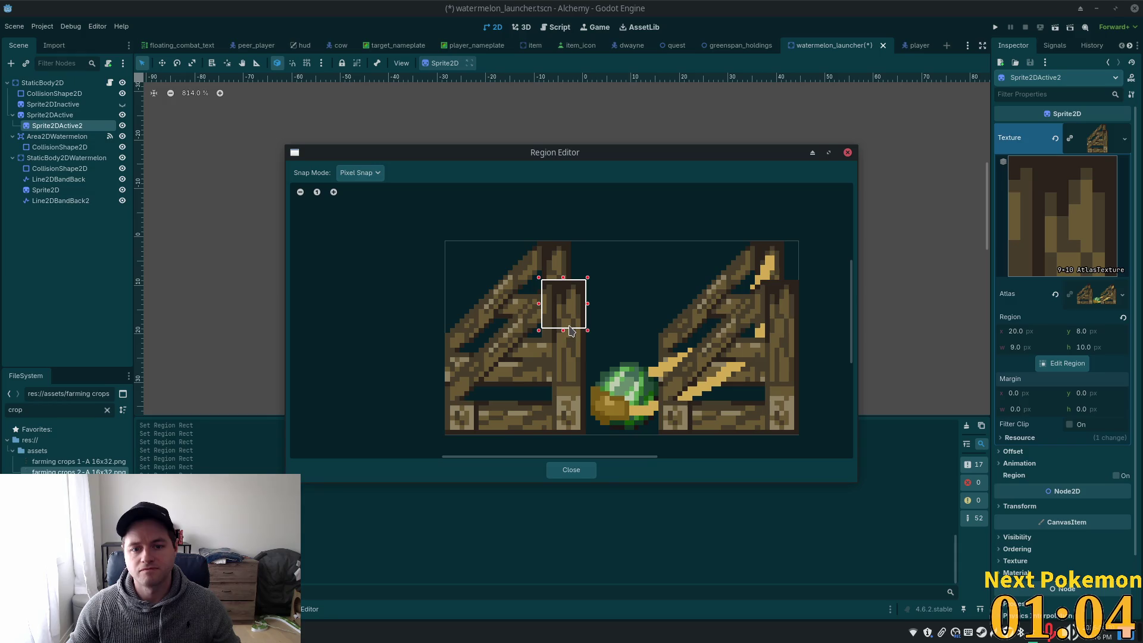
mouse_move(592, 156)
mouse_down()
mouse_move(867, 260)
mouse_move(740, 288)
mouse_move(768, 302)
mouse_move(926, 264)
mouse_move(687, 256)
mouse_up()
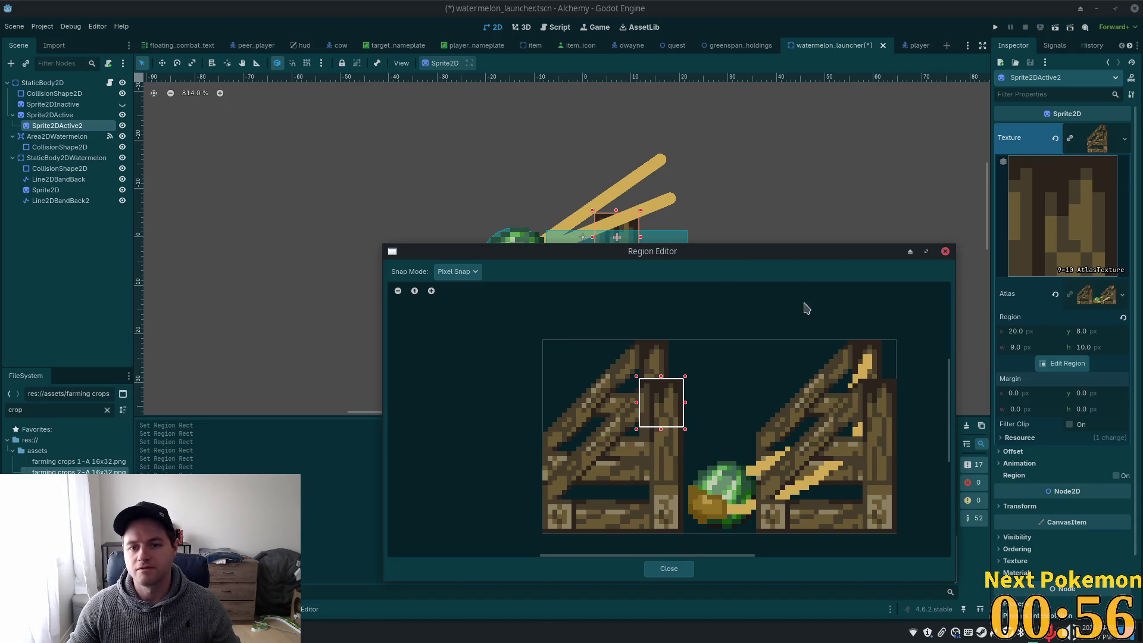
mouse_move(661, 428)
mouse_down()
mouse_move(661, 533)
mouse_move(539, 535)
mouse_up()
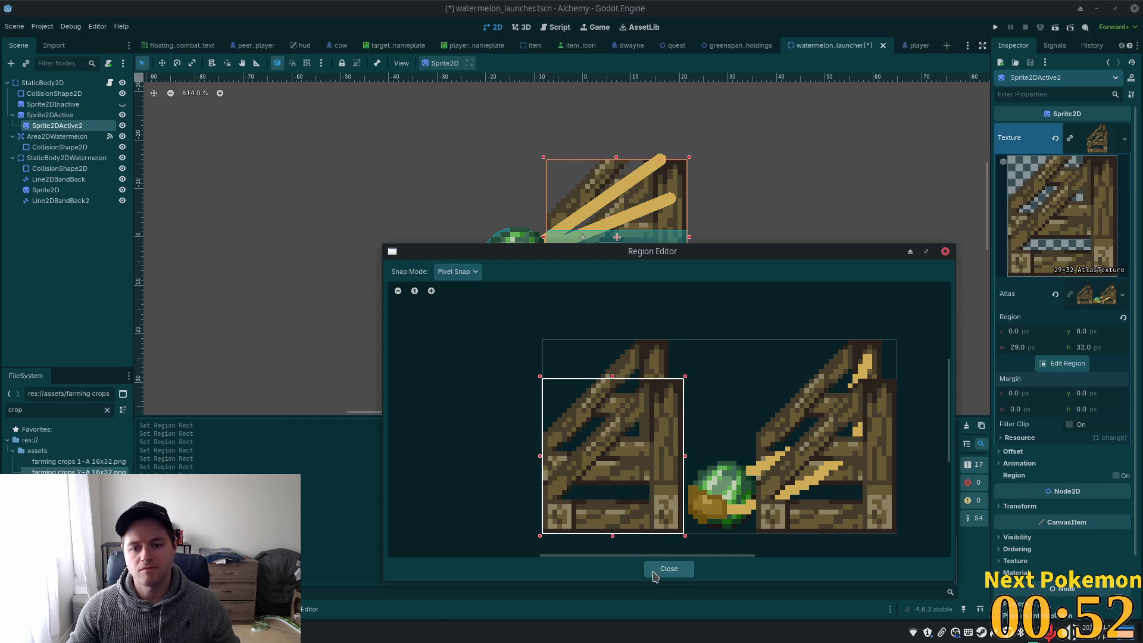
Undo the region back to 29×40 at the origin and close the region editor
key(ctrl+z)
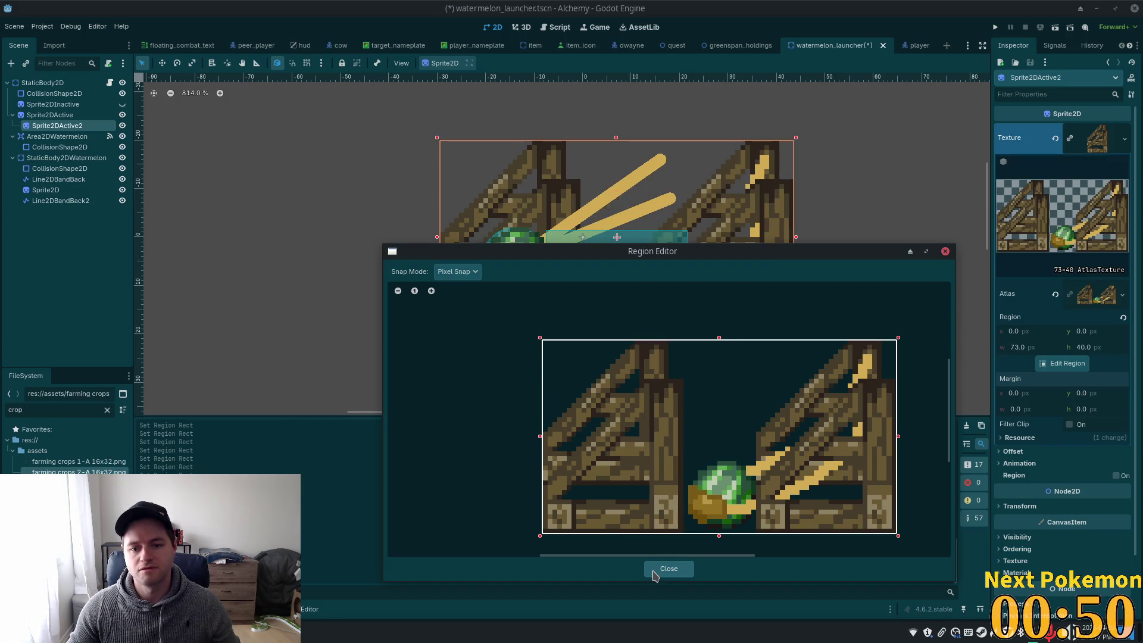
key(ctrl+z)
key(ctrl+z)
key(ctrl+z)
key(ctrl+z)
key(ctrl+z)
key(ctrl+z)
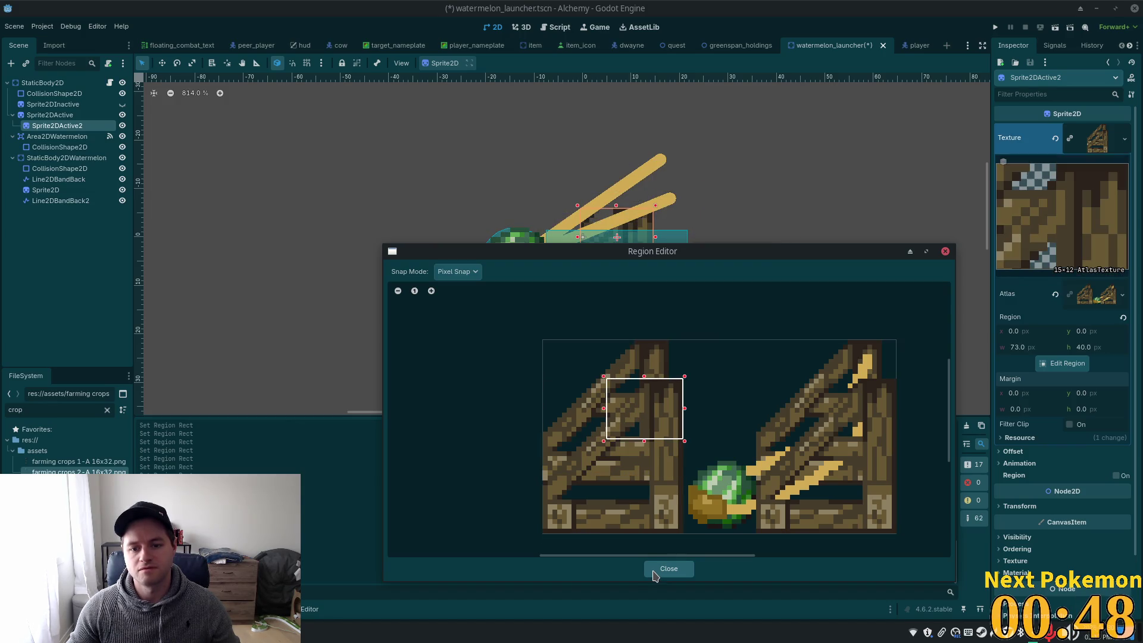
key(ctrl+z)
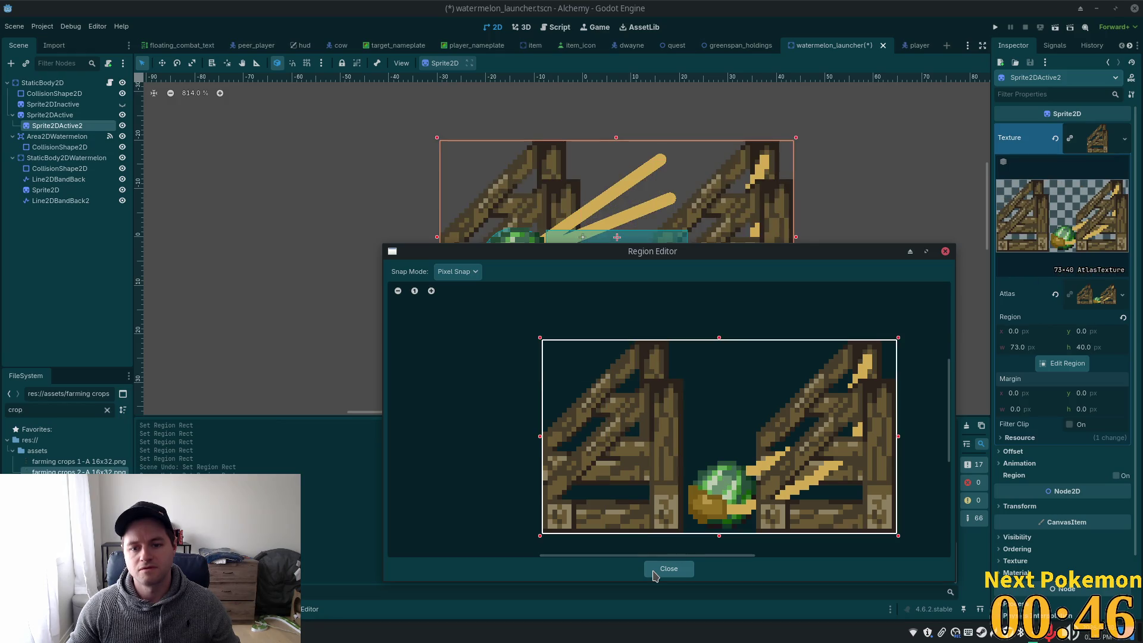
key(ctrl+z)
key(ctrl+z)
key(ctrl+z)
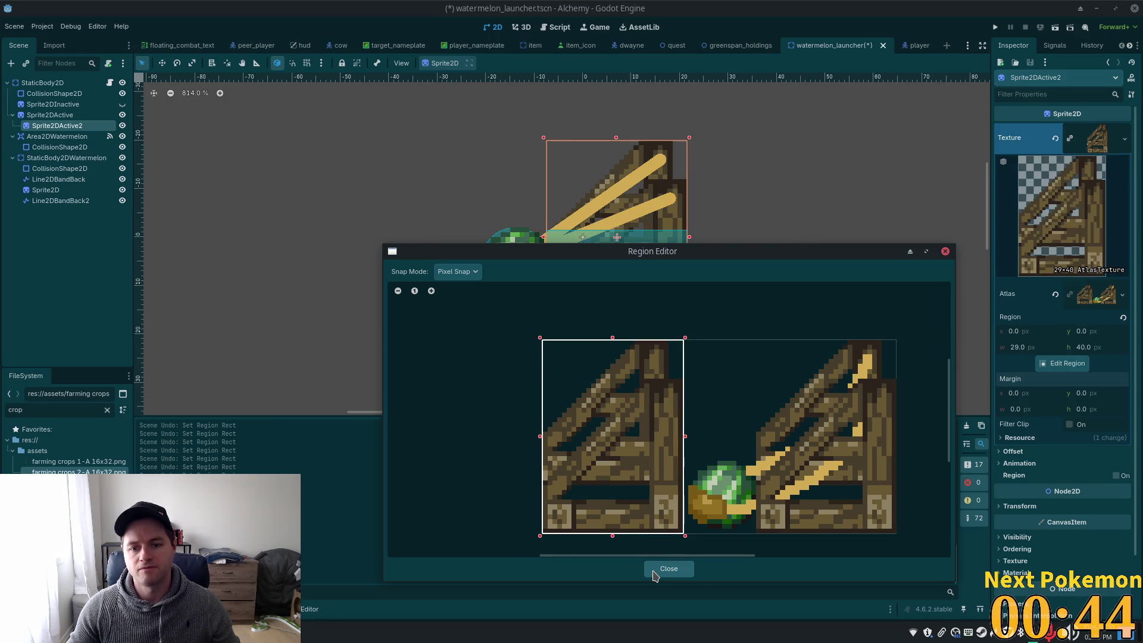
click(654, 572)
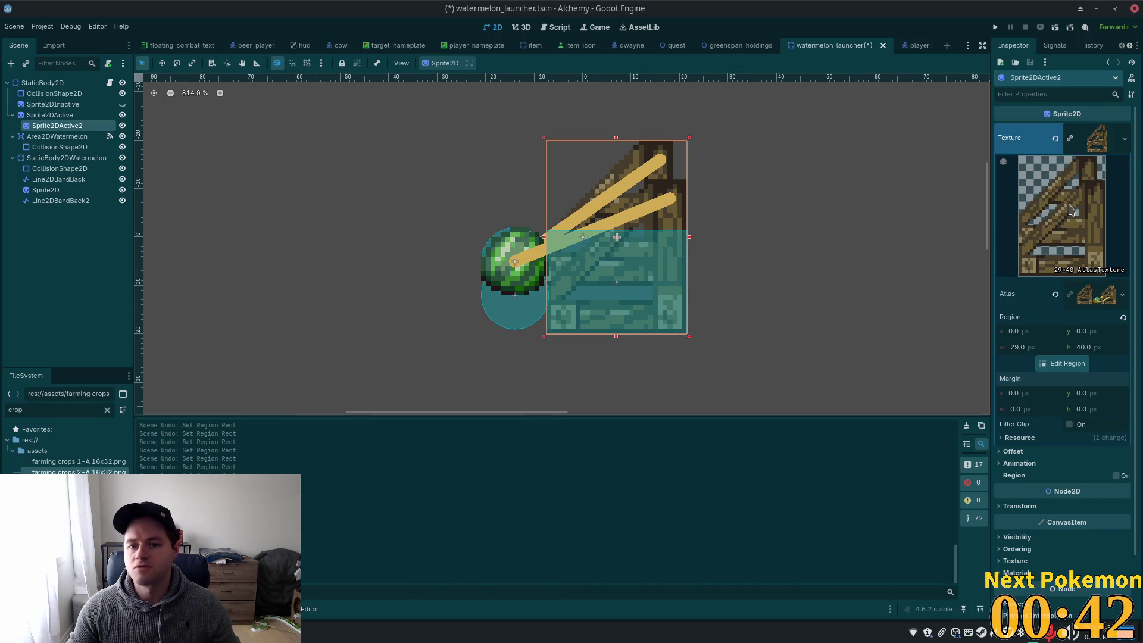
Make Sprite2DActive2's atlas texture unique (recursive)
click(1121, 140)
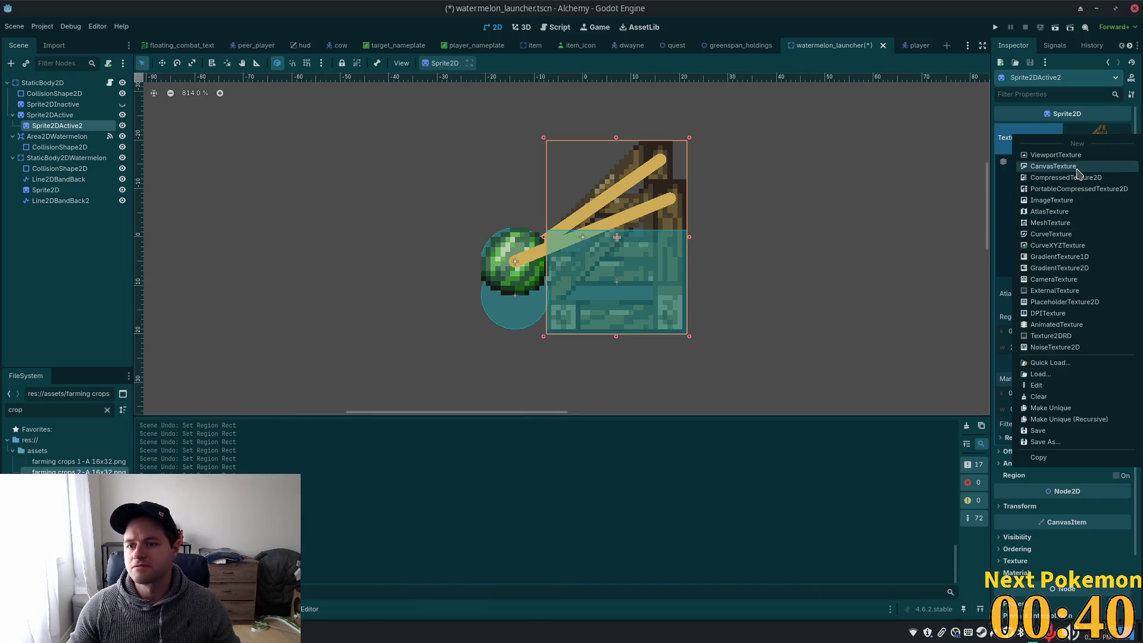
click(1076, 419)
click(615, 403)
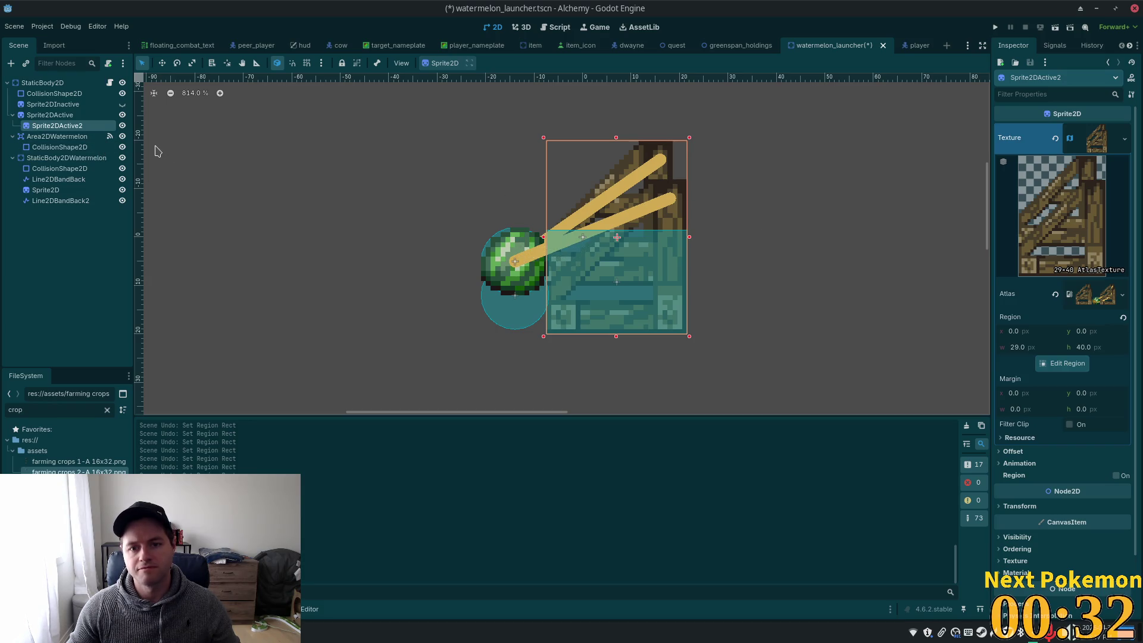
Crop Sprite2DActive2's region to an 11×11 patch at x 18, y 8
click(1065, 361)
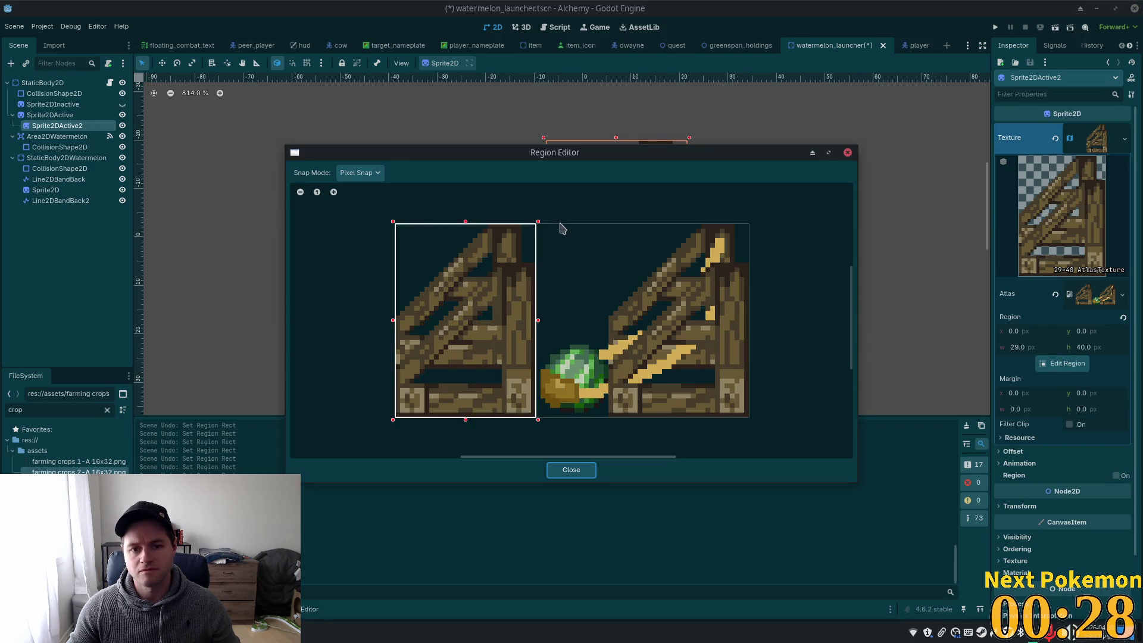
drag(537, 224, 538, 260)
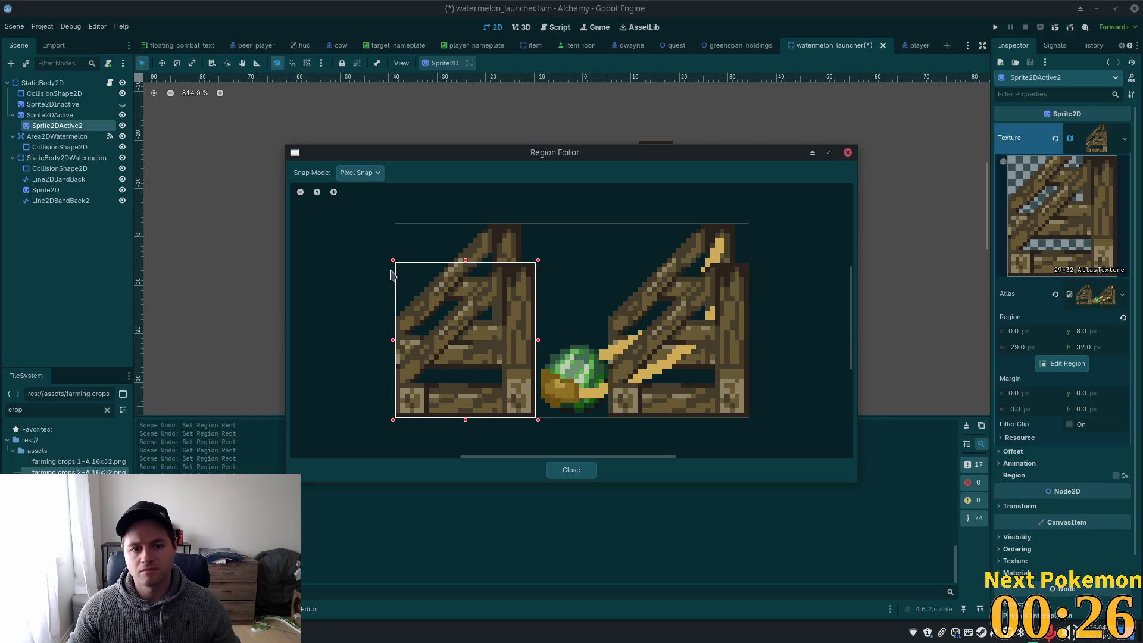
mouse_move(396, 417)
mouse_down()
mouse_move(477, 349)
mouse_move(490, 313)
mouse_move(482, 319)
mouse_up()
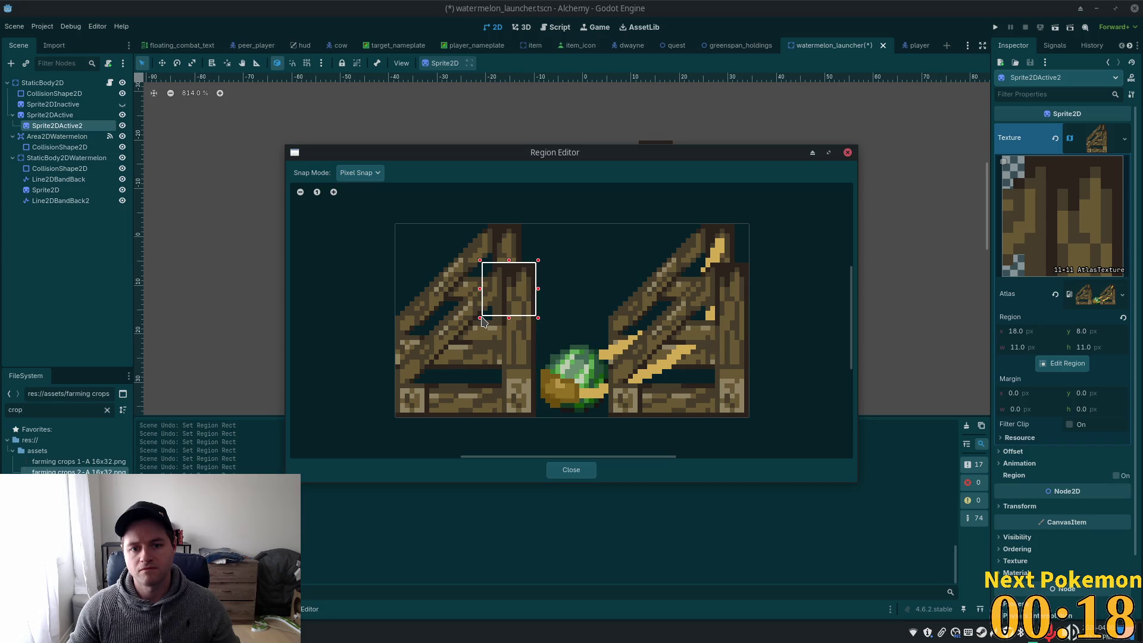
click(563, 471)
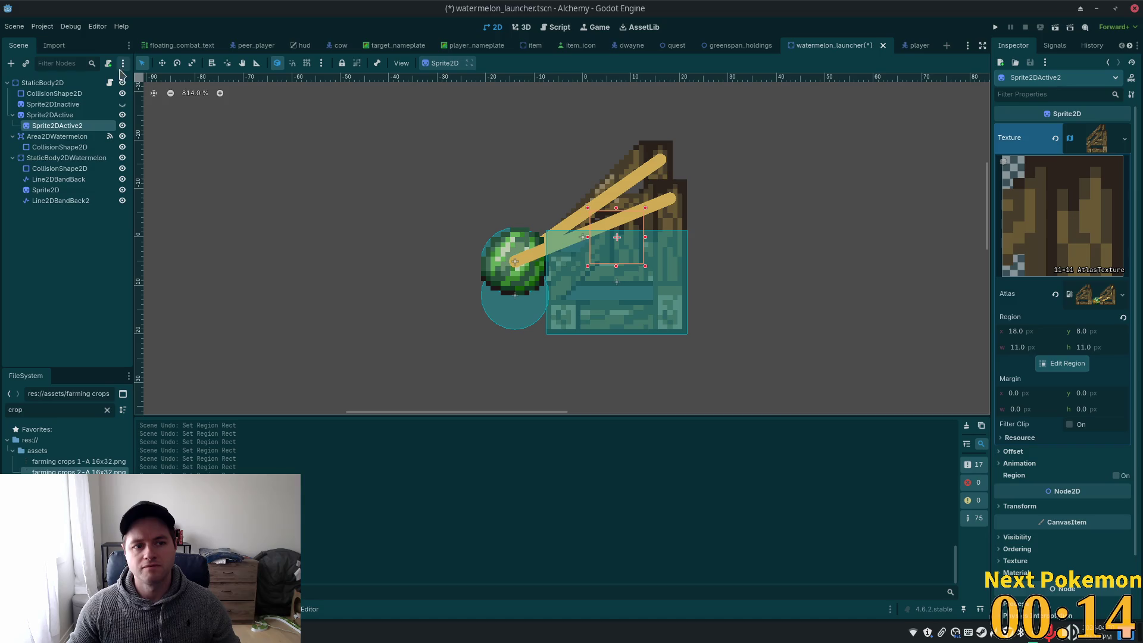
Move the cropped wood piece up-right onto the launcher post, nudging it into place
key(w)
drag(355, 173, 385, 149)
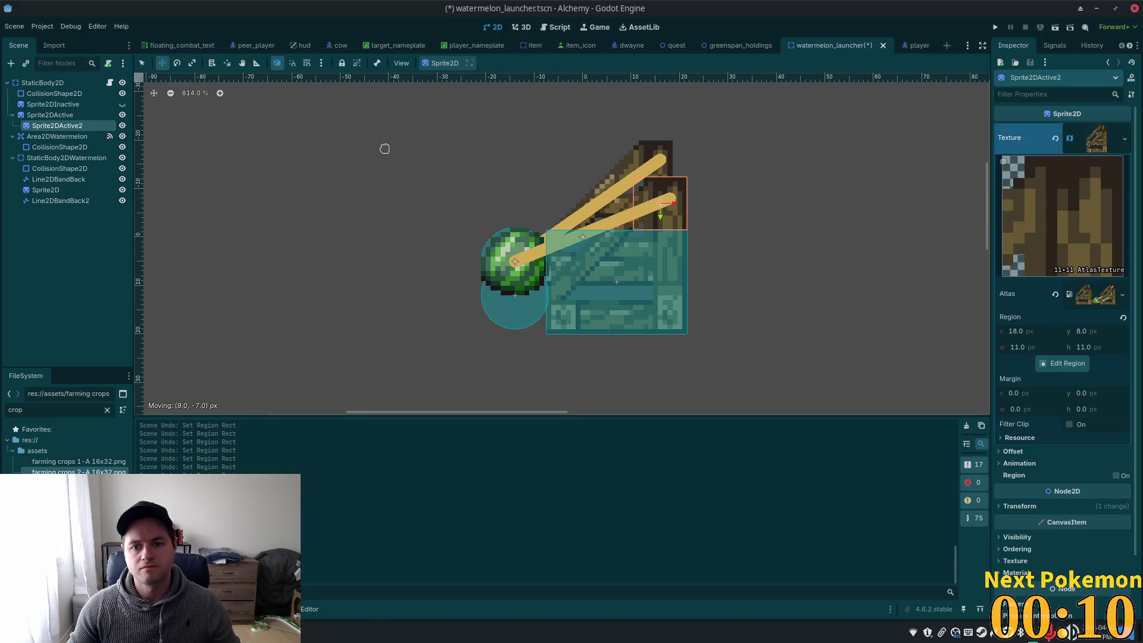
key(Down)
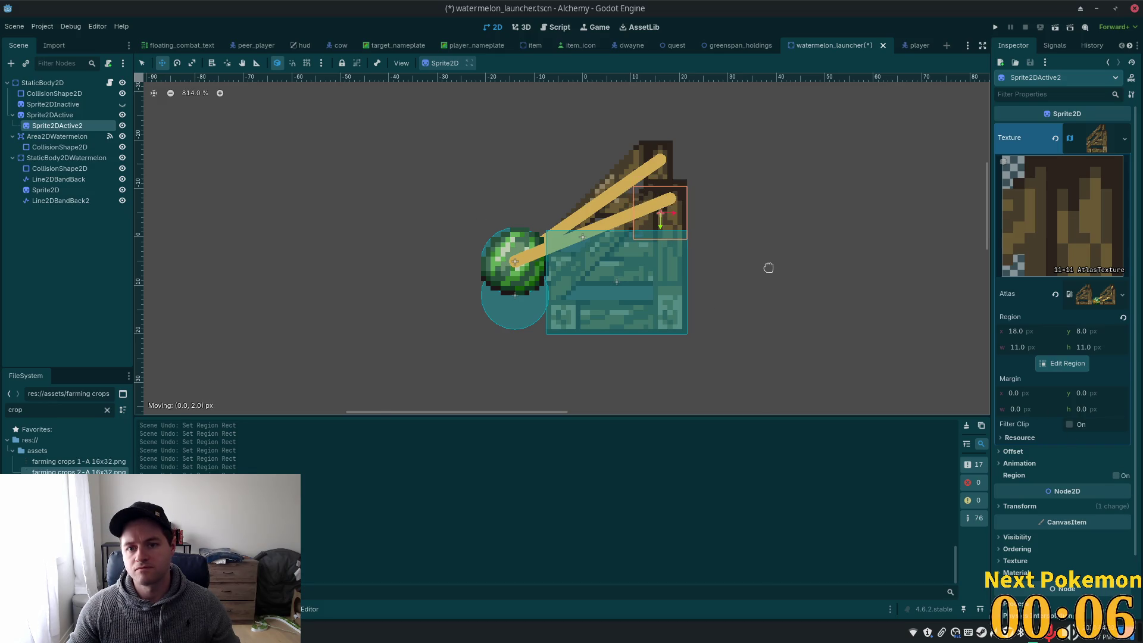
key(Up)
key(Up)
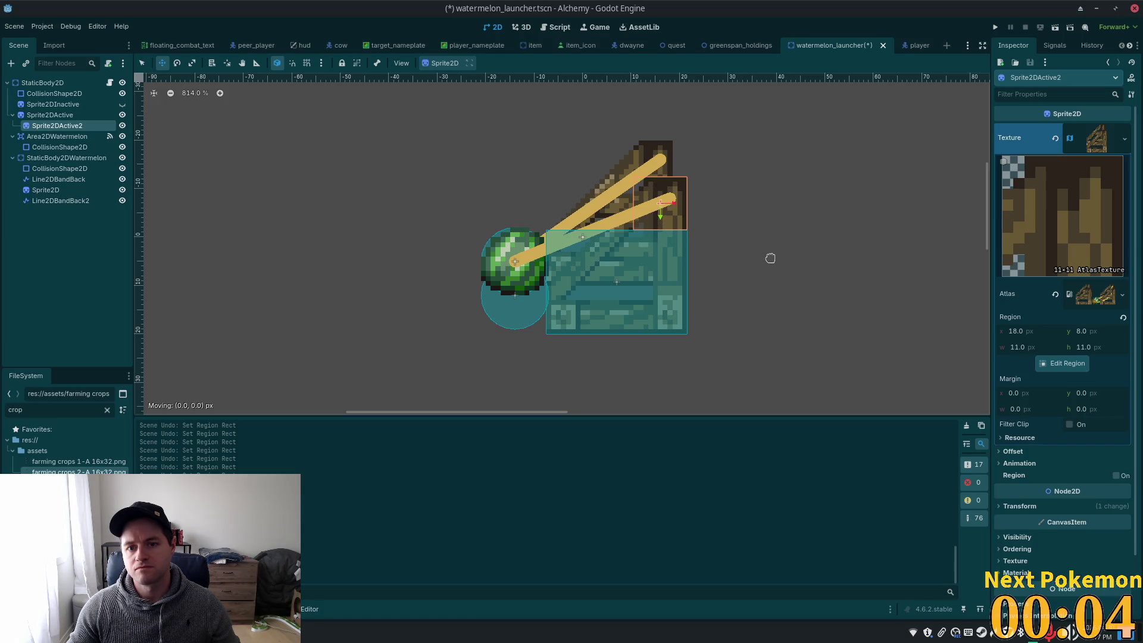
key(Down)
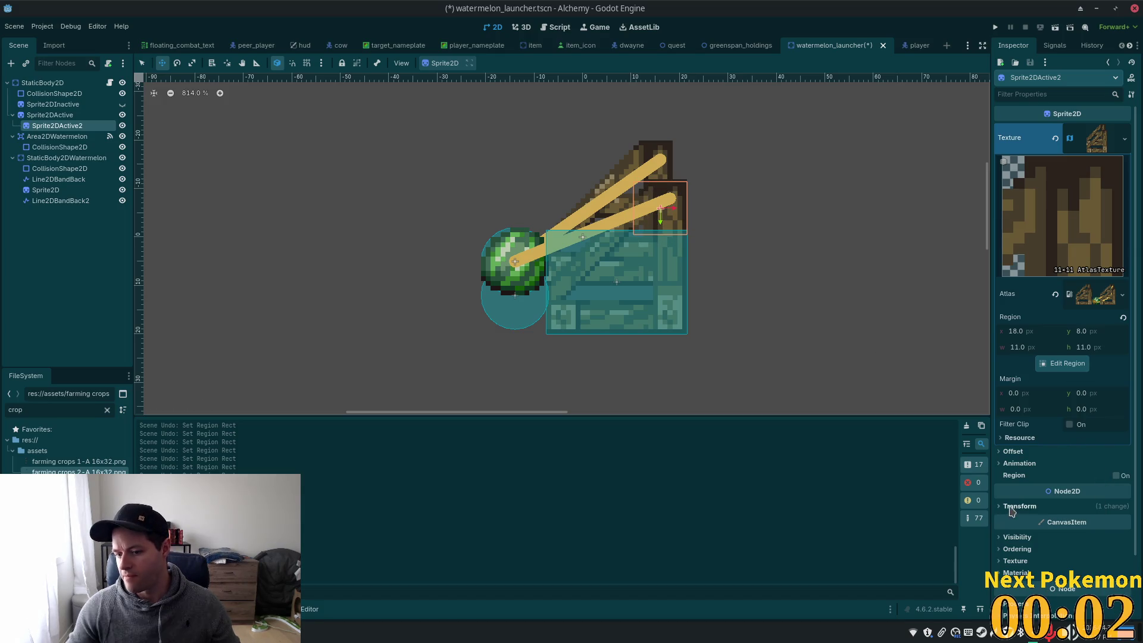
Set Sprite2DActive2's Z Index to 10
click(1016, 548)
click(1089, 561)
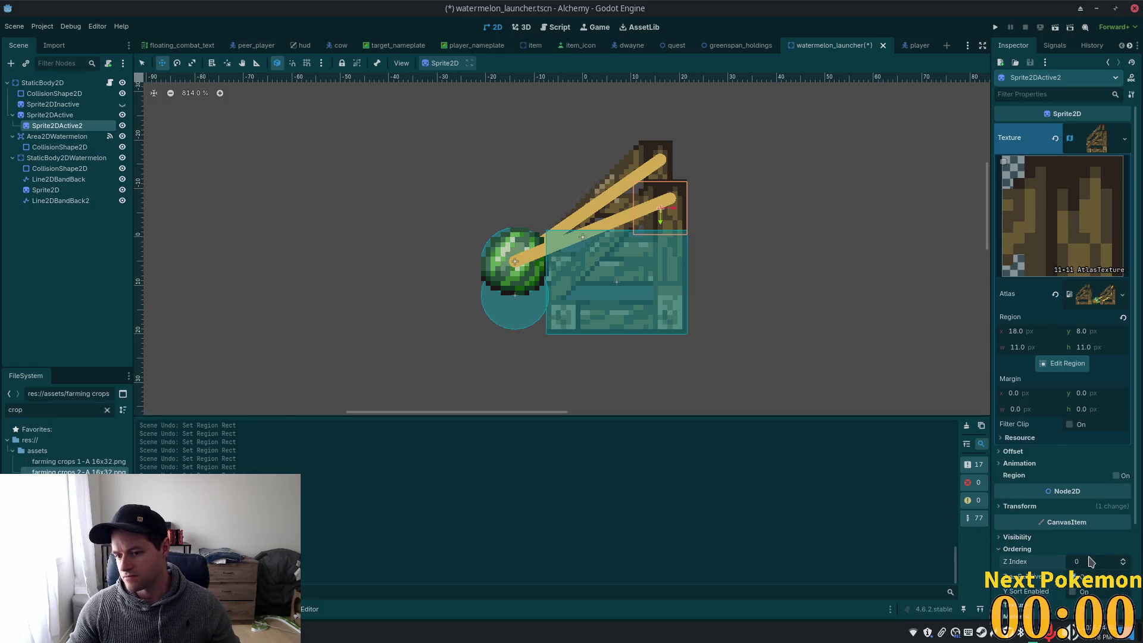
text(10)
key(Tab)
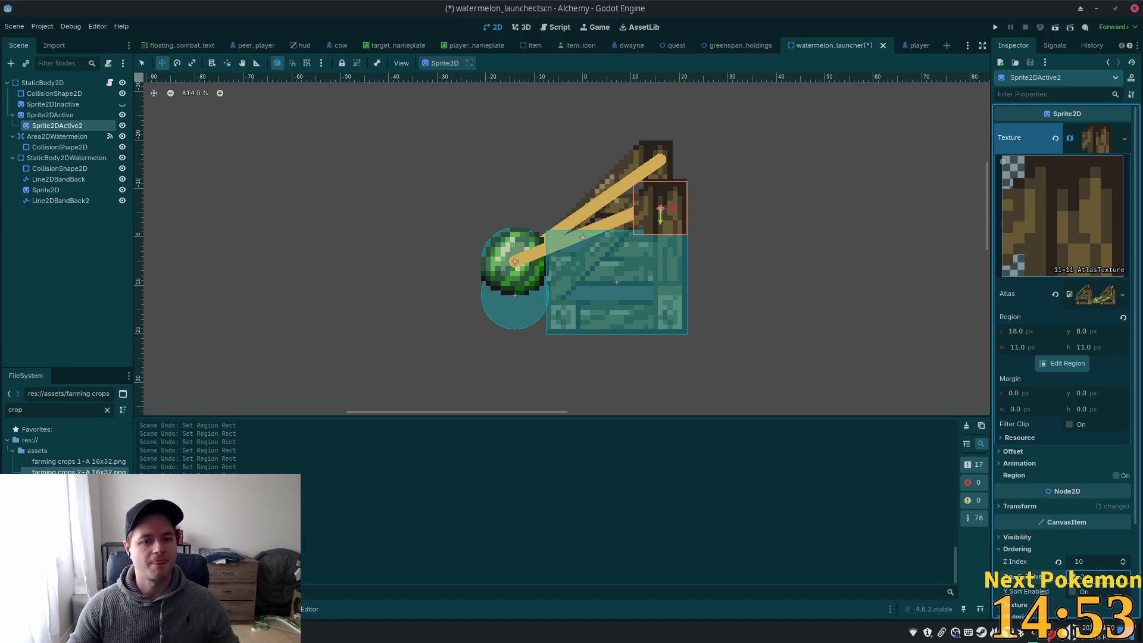
Shift the piece about 6 px right over the post and deselect it
scroll(719, 222, up, 3)
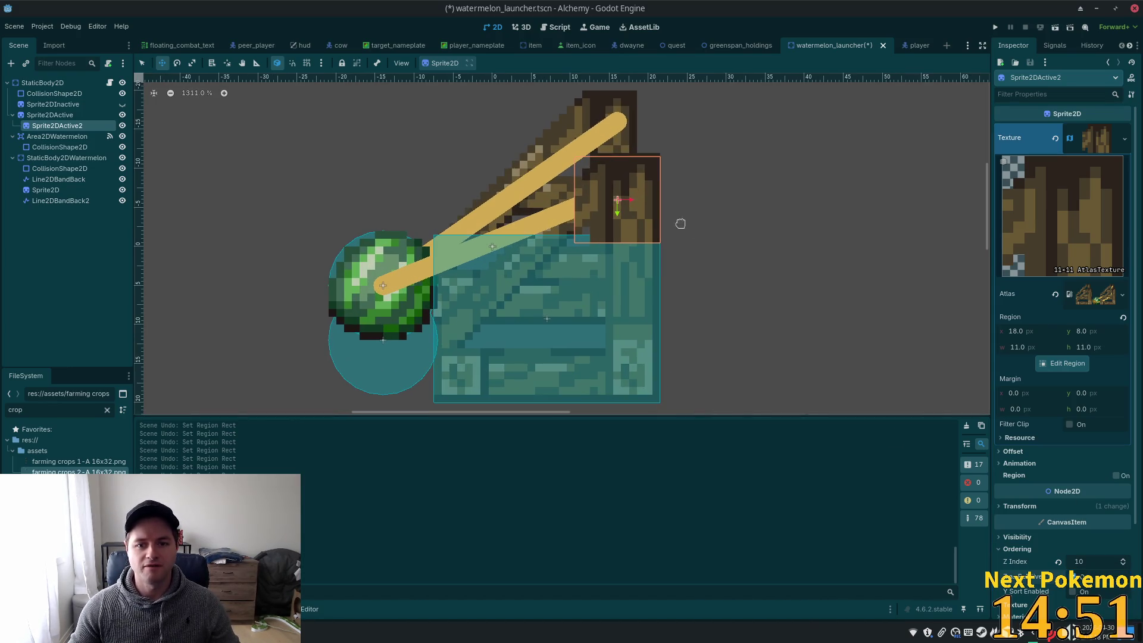
click(162, 64)
mouse_move(787, 161)
mouse_down()
mouse_move(788, 176)
mouse_move(833, 161)
mouse_move(793, 174)
mouse_move(783, 127)
mouse_move(784, 167)
mouse_up()
scroll(811, 191, down, 3)
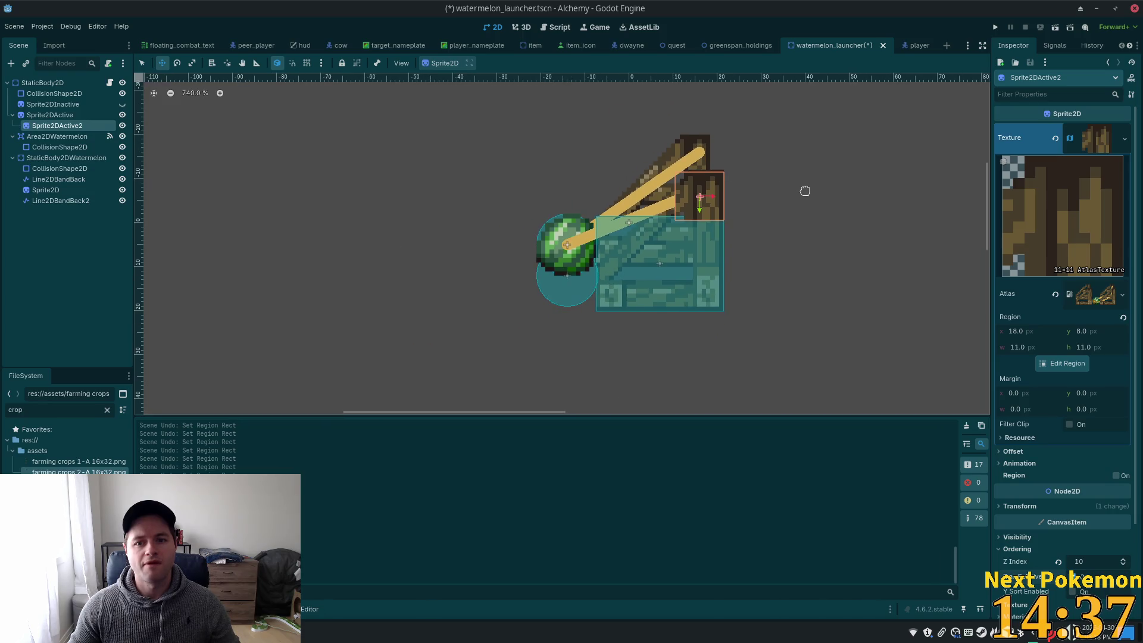
click(103, 284)
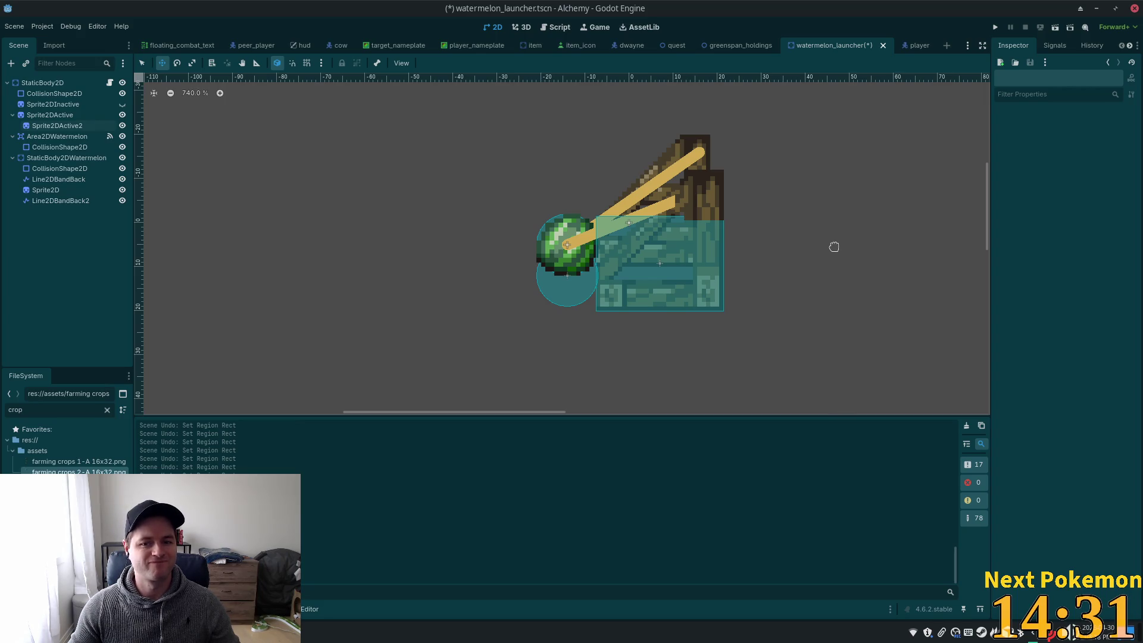
Clear Sprite2DActive2's texture and move over to watermelon_launcher.png in Aseprite
click(57, 125)
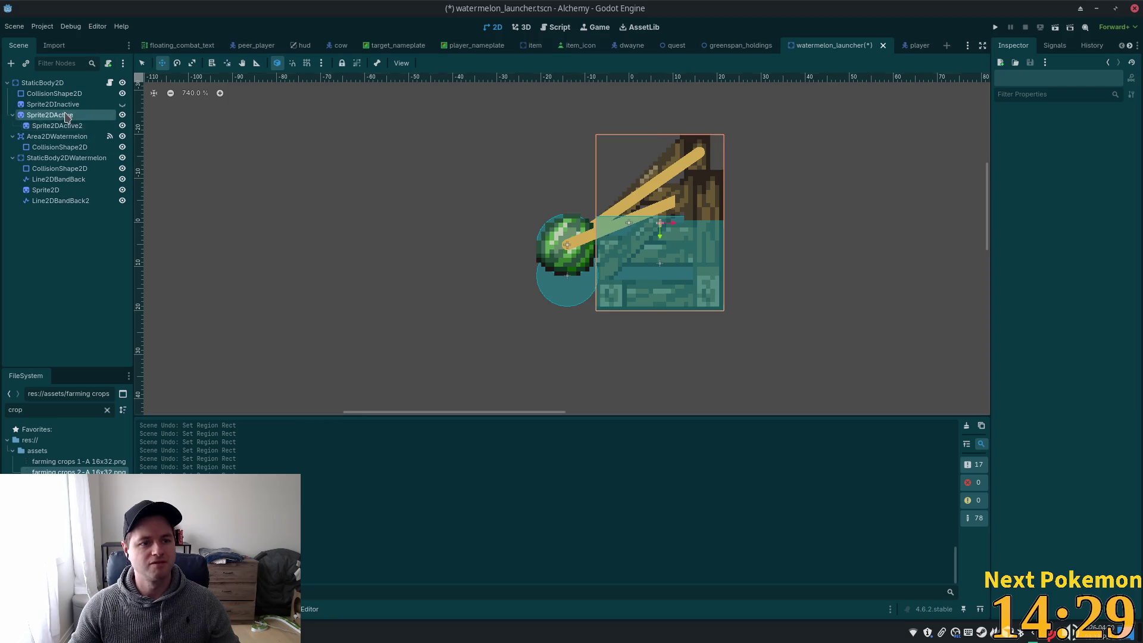
click(1055, 138)
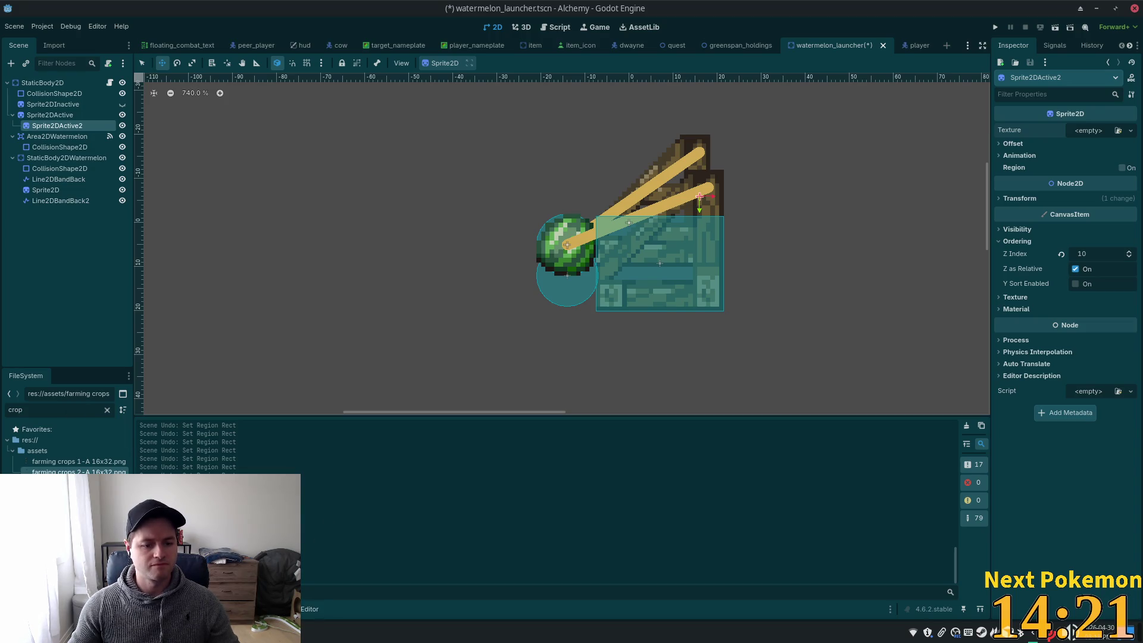
key(alt+Tab)
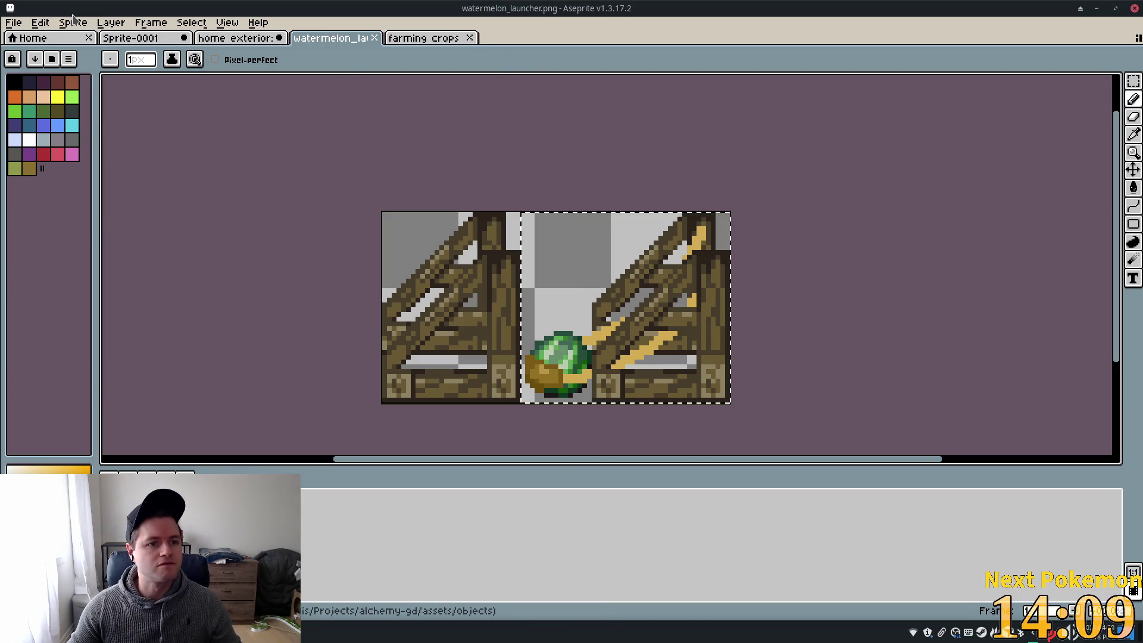
Set the canvas size to Width 100, adding 27 px on the right
click(73, 23)
mouse_move(196, 28)
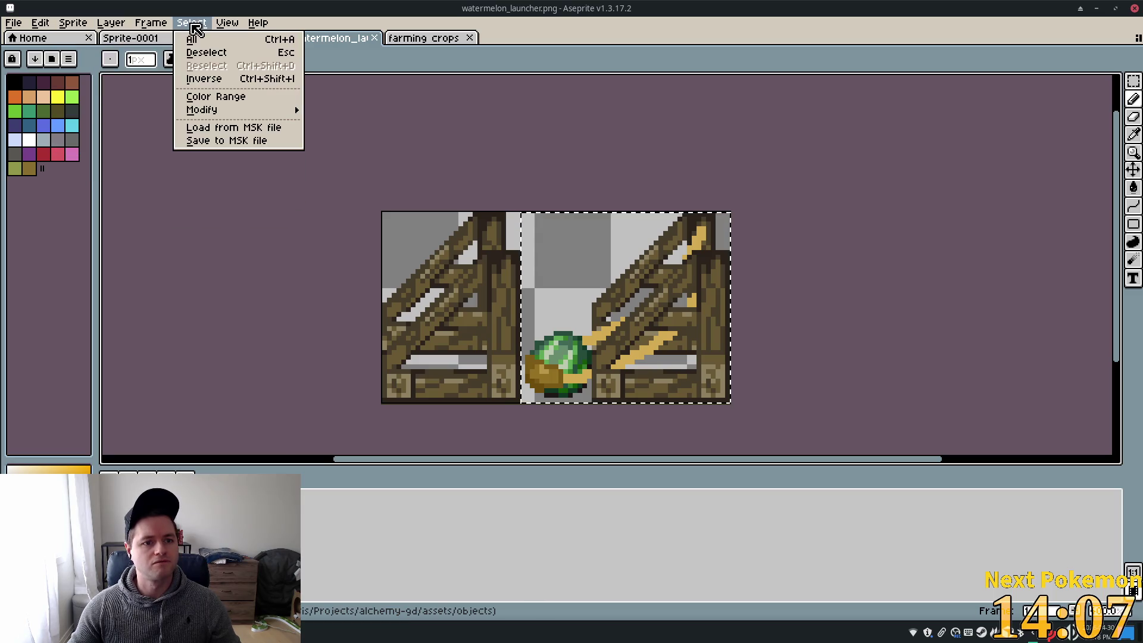
mouse_move(116, 29)
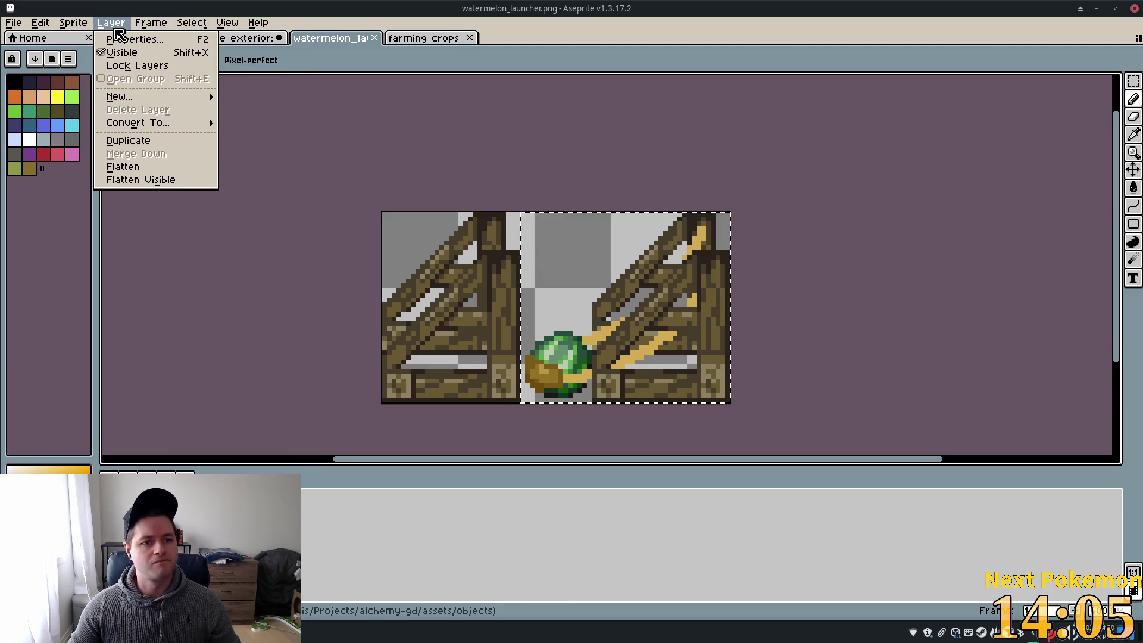
mouse_move(73, 23)
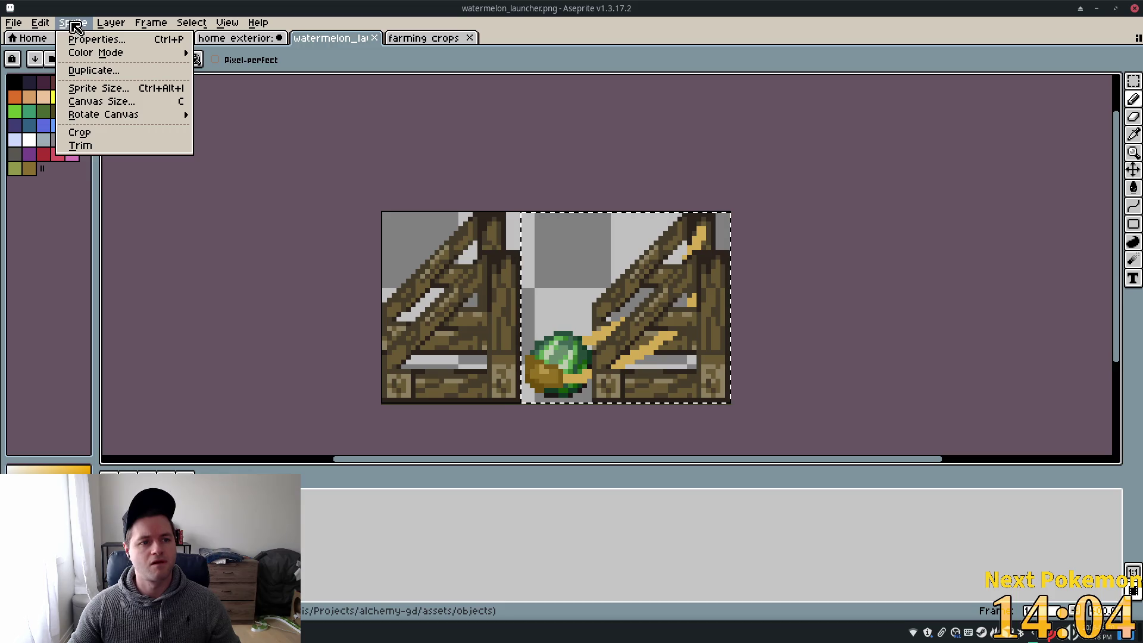
click(158, 108)
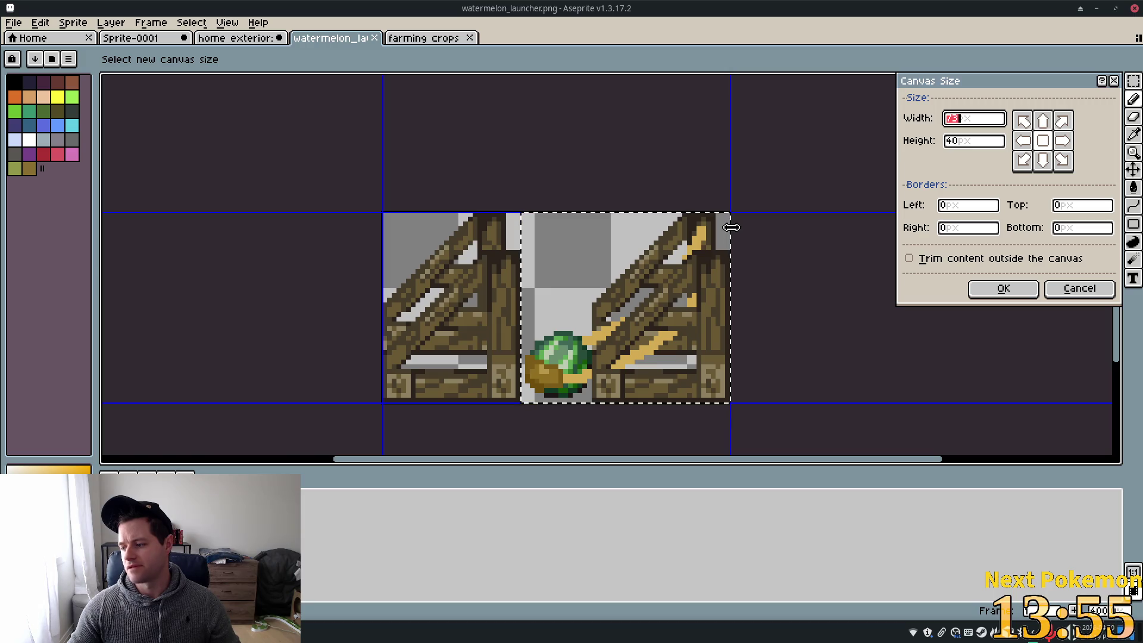
drag(731, 227, 861, 230)
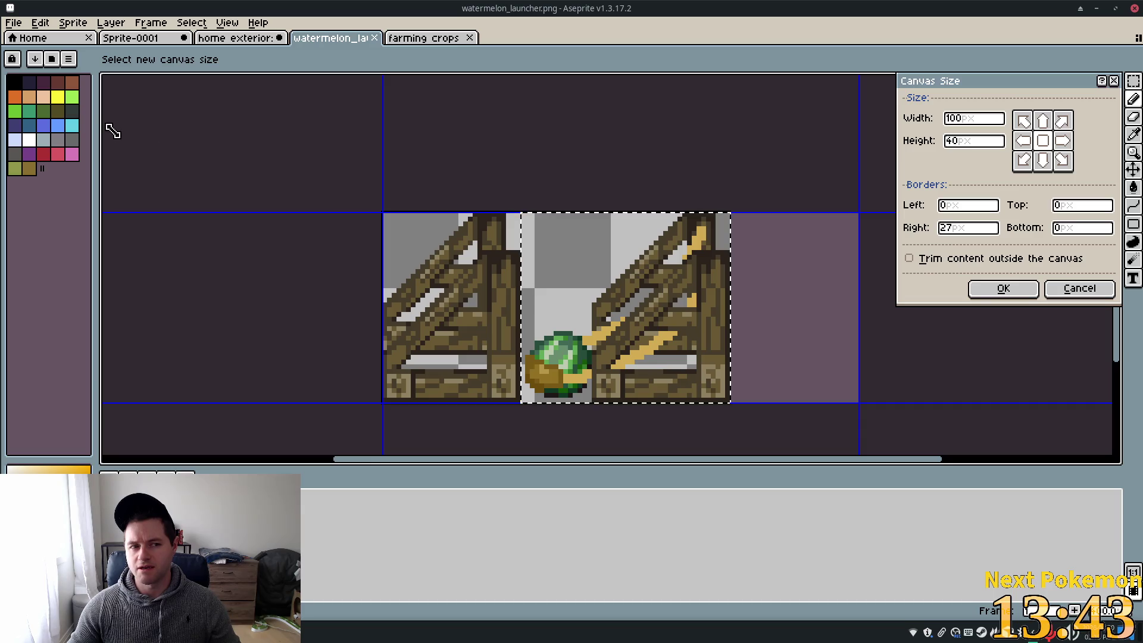
click(1020, 296)
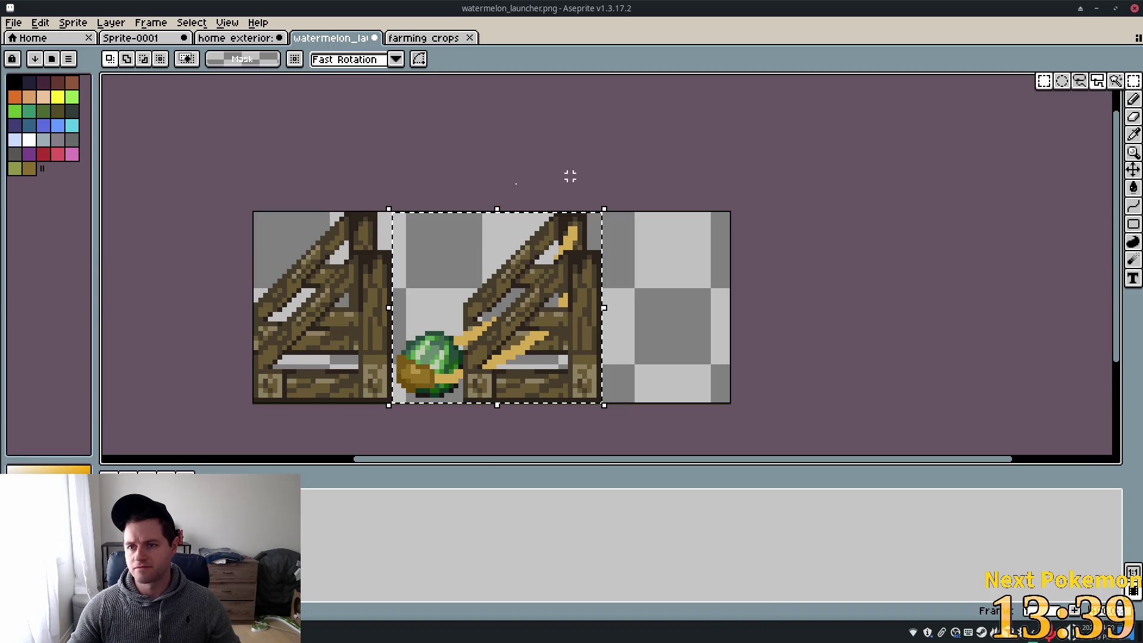
Select the plain left crate frame, try moving it right, and undo the move
click(255, 214)
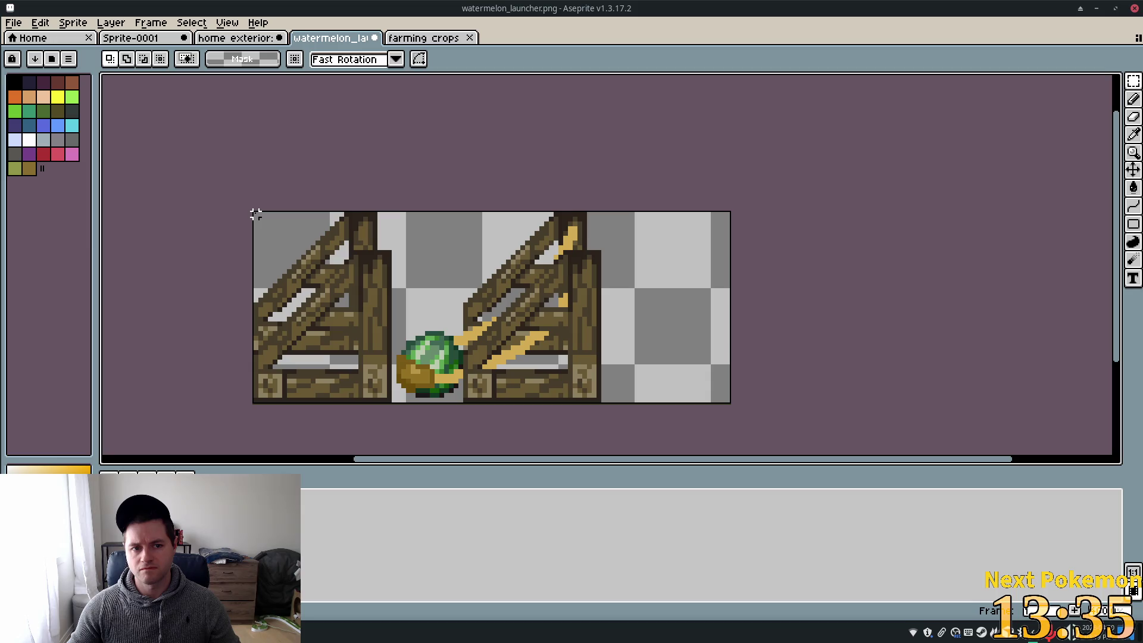
mouse_move(256, 215)
mouse_down()
mouse_move(365, 316)
mouse_move(391, 409)
mouse_up()
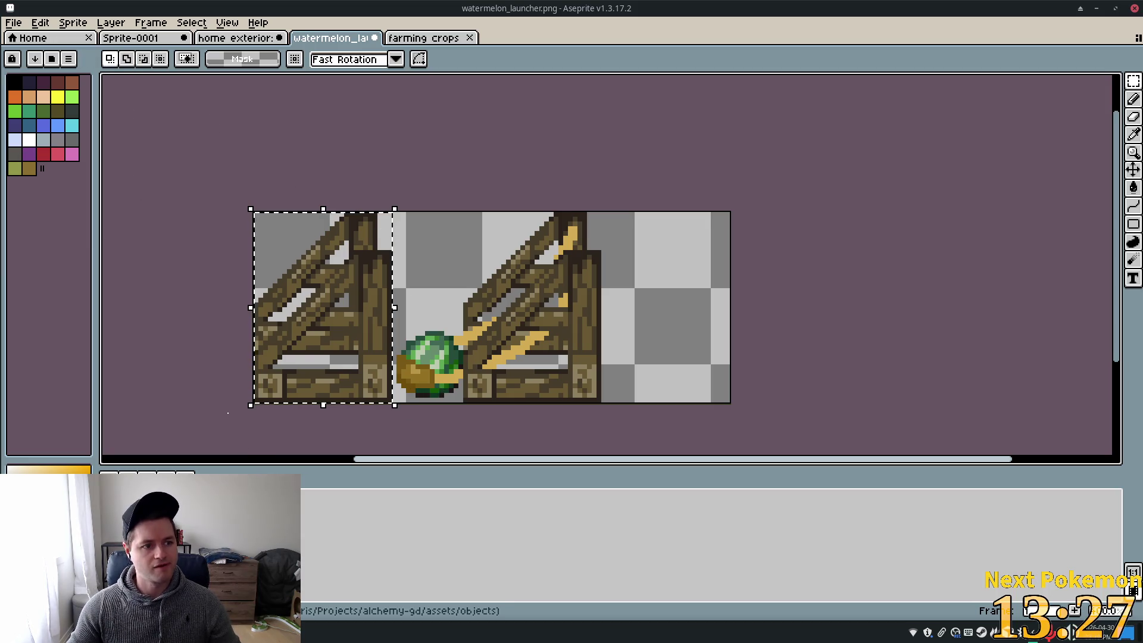
drag(324, 297, 666, 295)
key(ctrl+z)
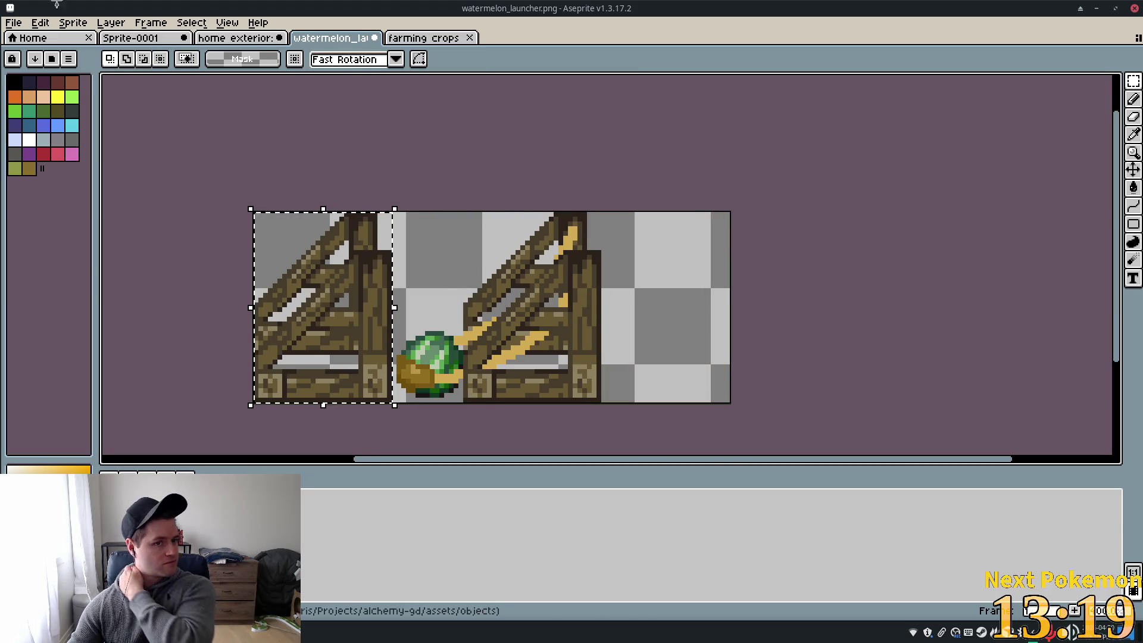
click(108, 22)
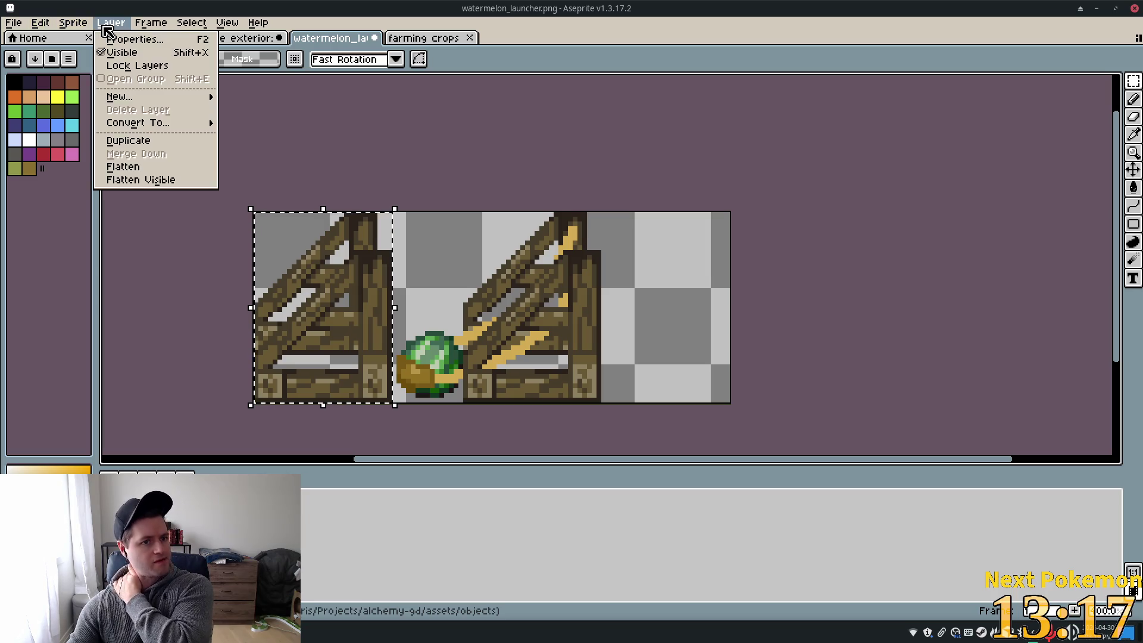
Extend the canvas to the right and paste a copy of the plain crate at the new right end
mouse_move(72, 23)
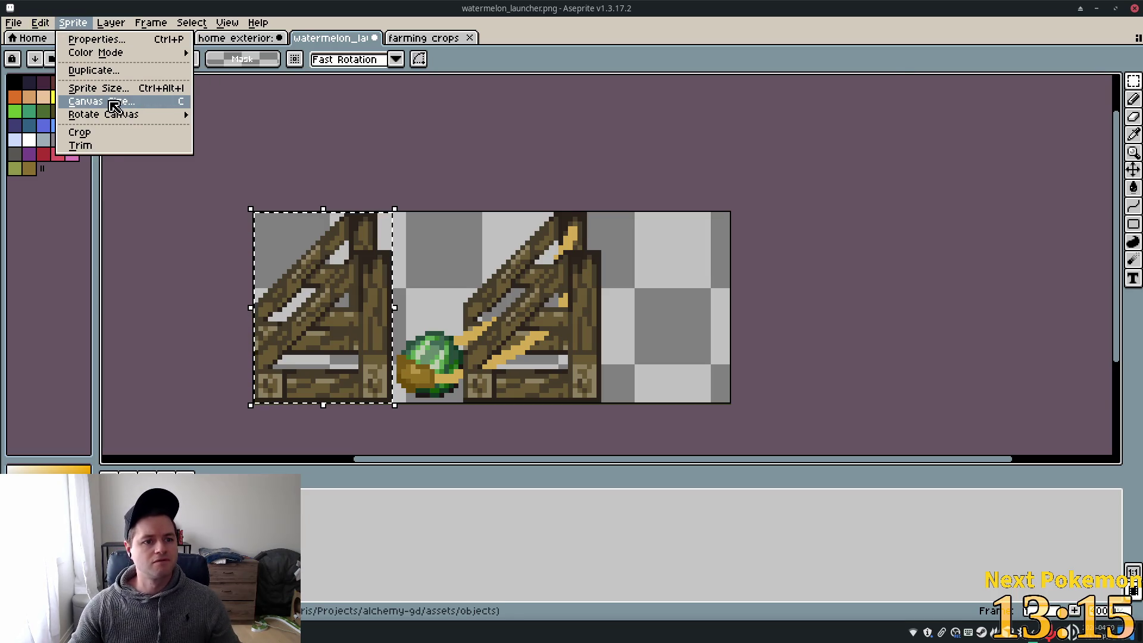
click(90, 101)
drag(731, 278, 758, 298)
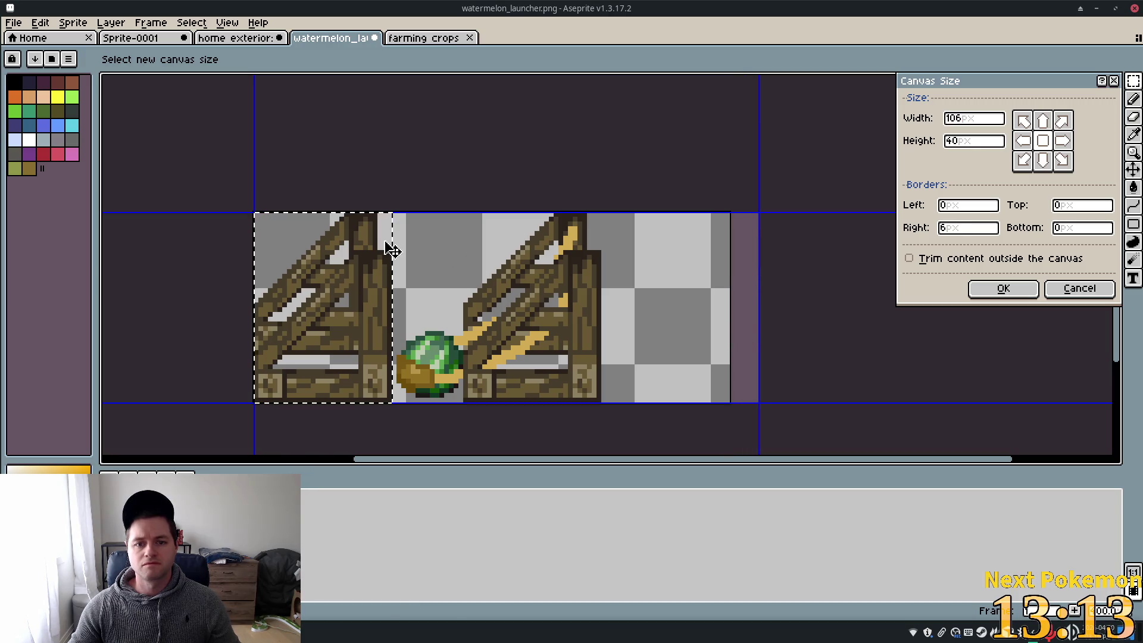
click(1033, 290)
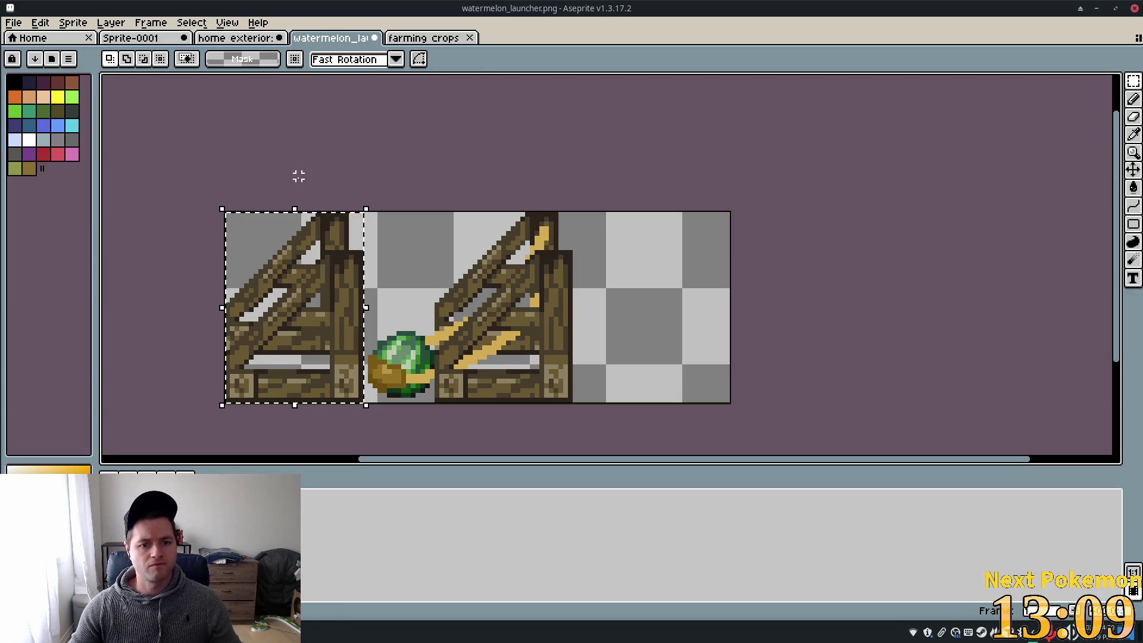
key(ctrl+v)
mouse_move(348, 317)
mouse_down()
mouse_move(484, 308)
mouse_move(655, 324)
mouse_move(645, 313)
mouse_up()
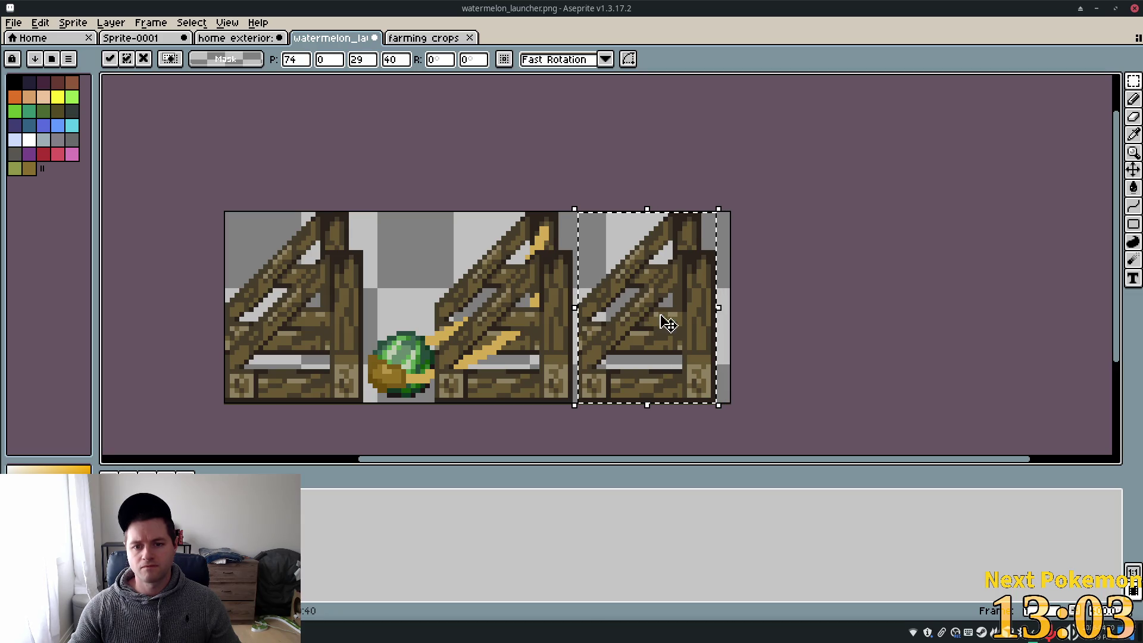
Set the canvas width to 103 px so it ends at the crate's edge
key(alt+s)
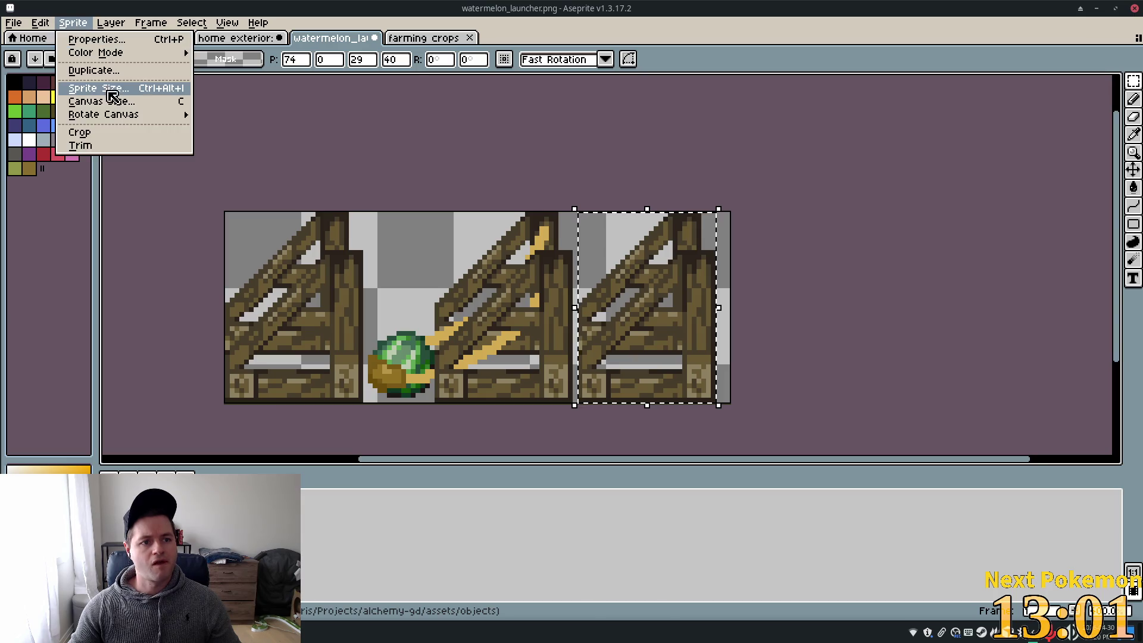
click(115, 97)
text(103)
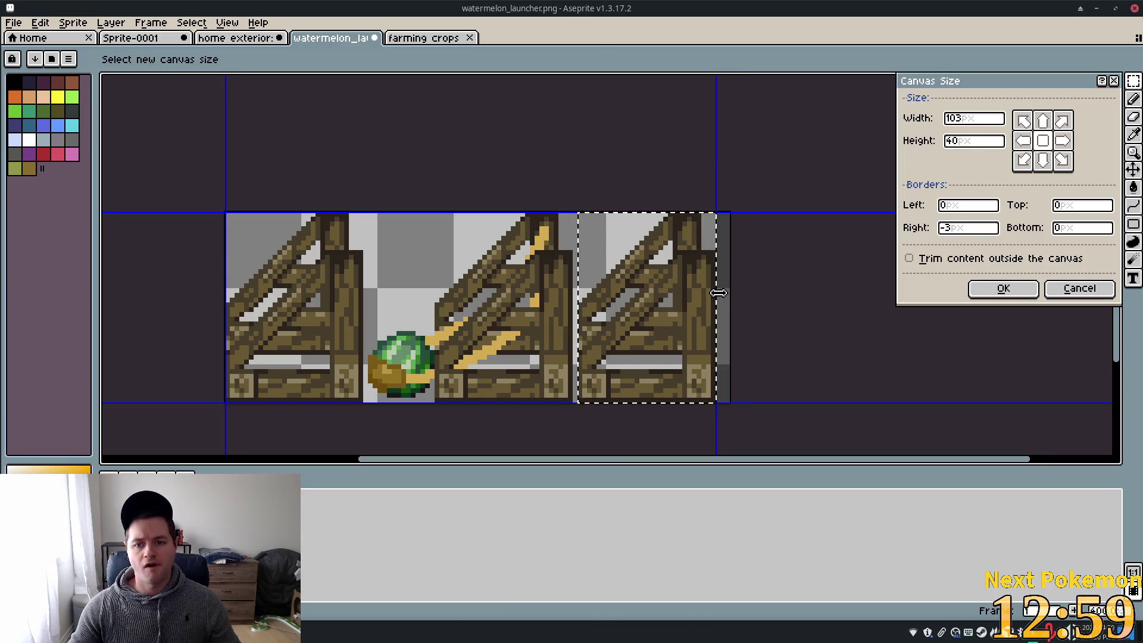
click(1011, 288)
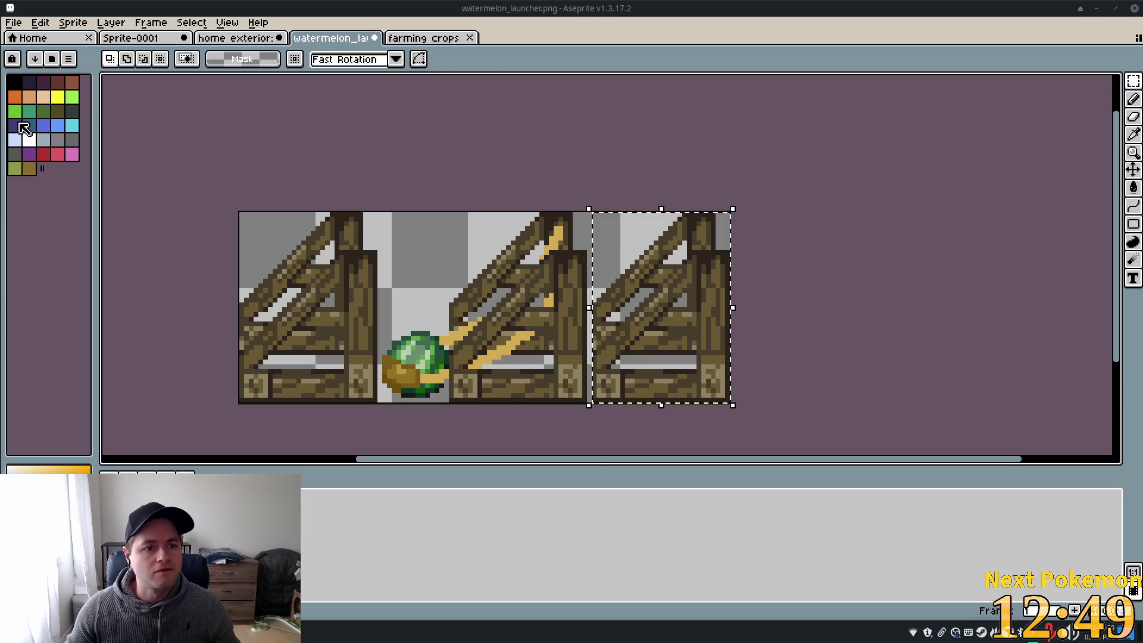
Magic-wand select the right crate's wood at a colour tolerance of 50
click(1131, 151)
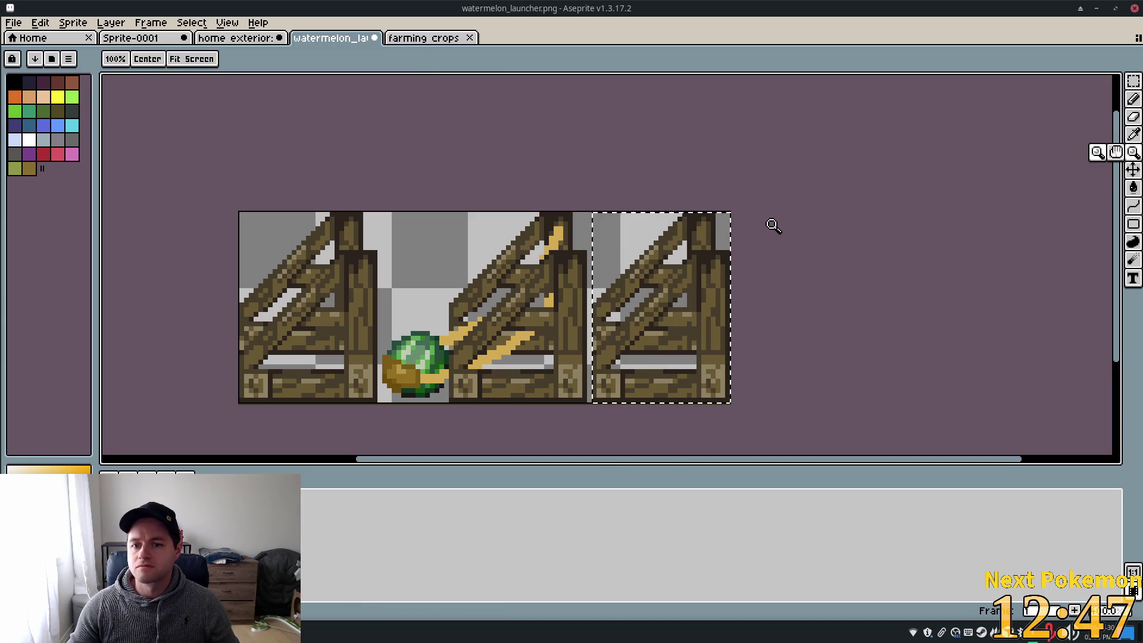
click(1133, 82)
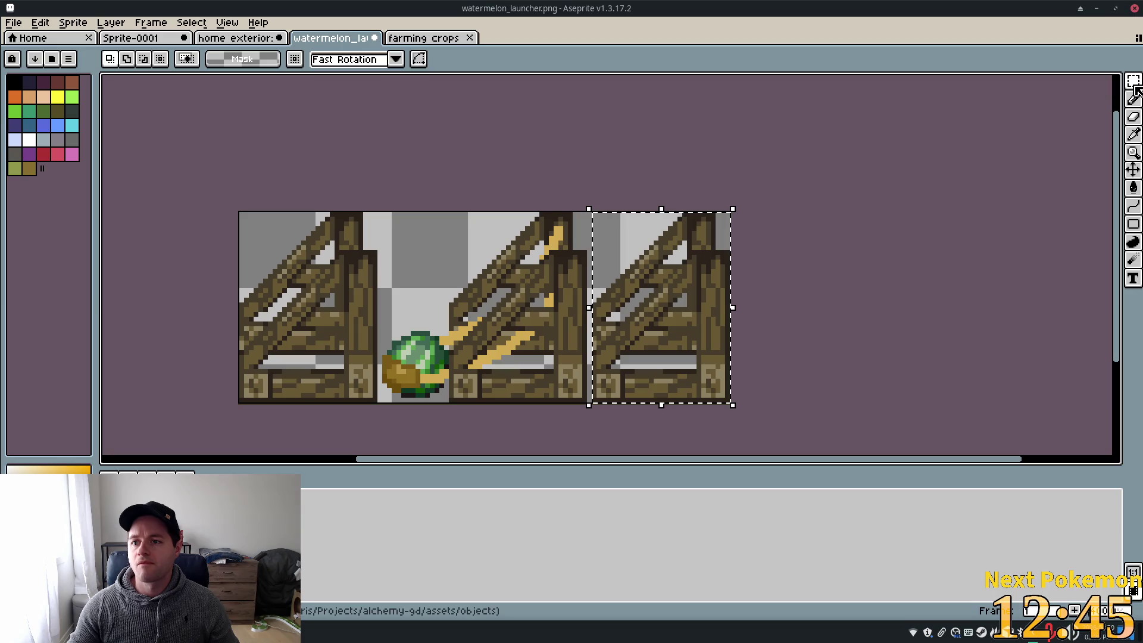
key(w)
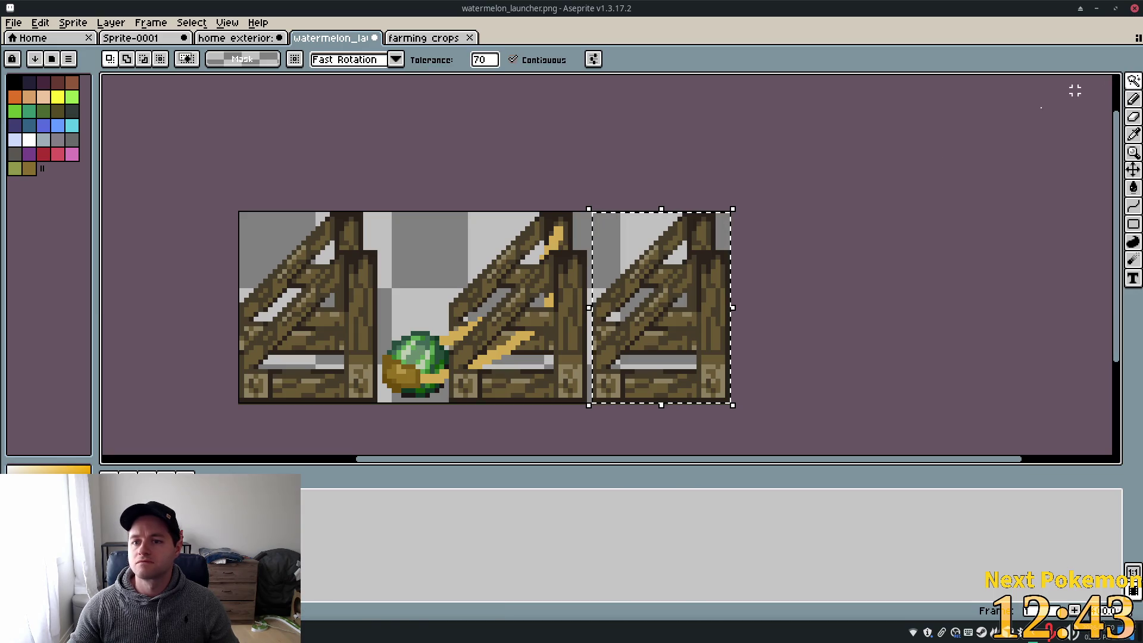
click(706, 231)
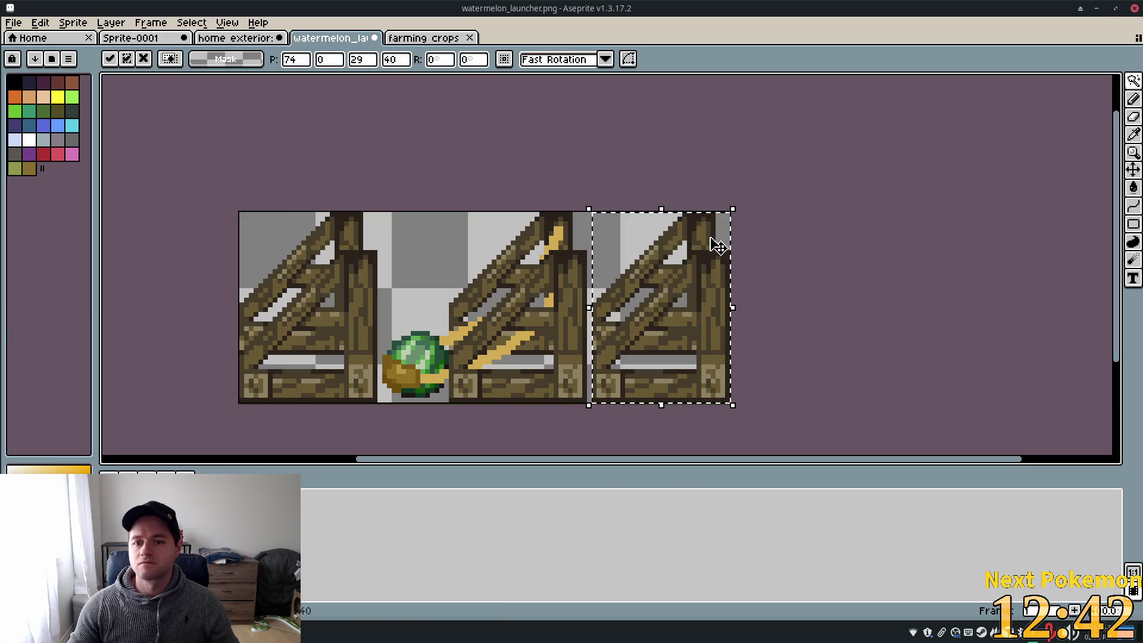
click(451, 247)
click(714, 235)
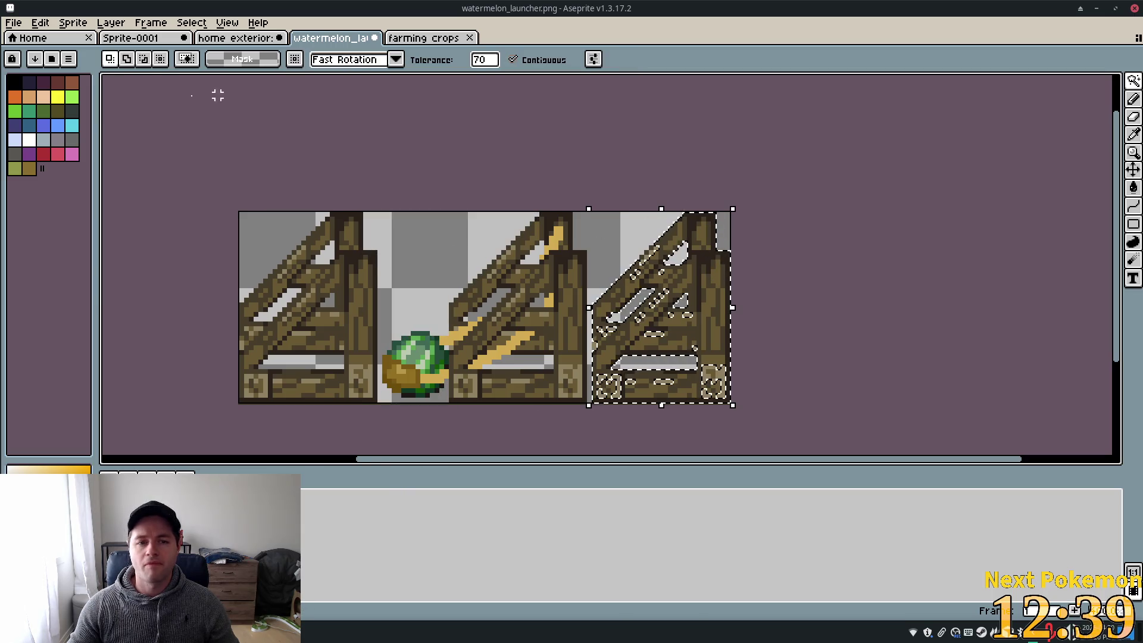
click(479, 61)
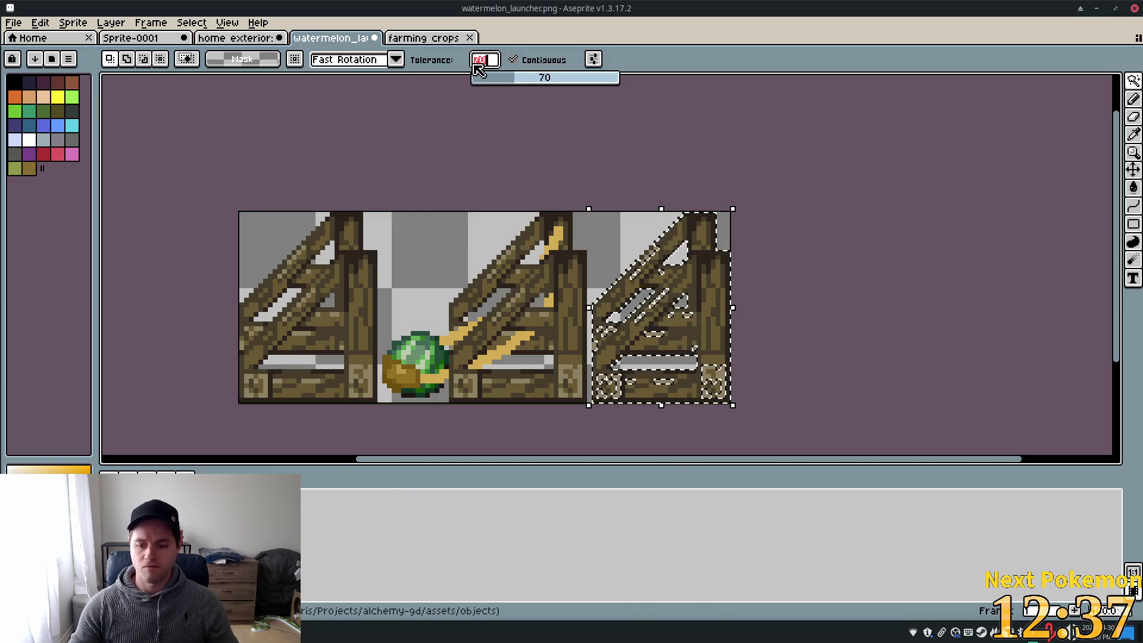
text(50)
key(Return)
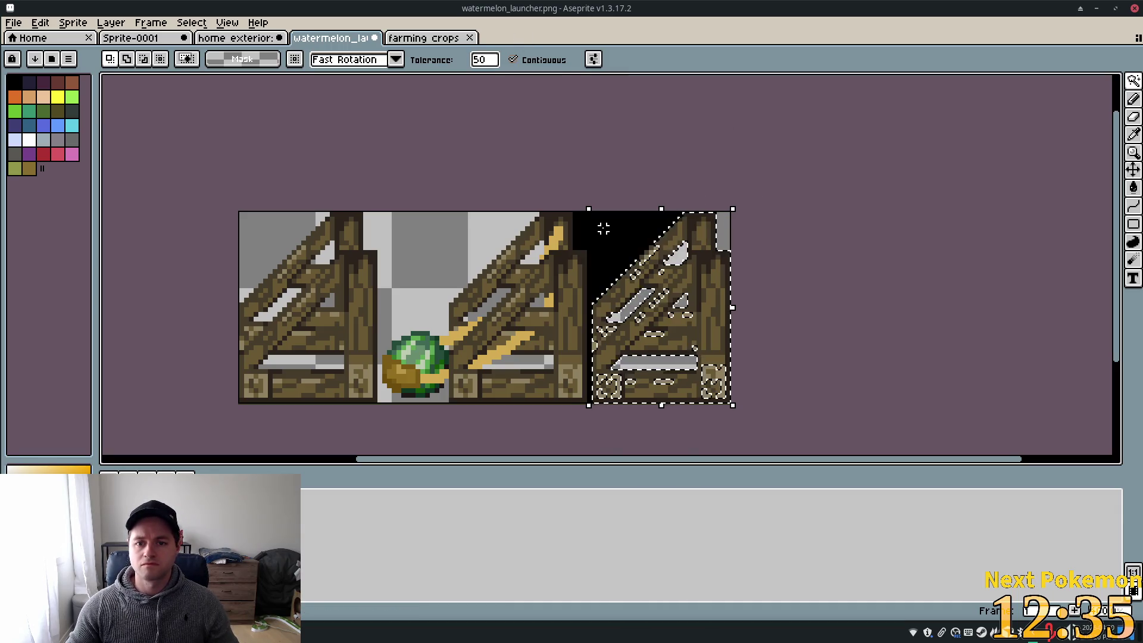
click(603, 229)
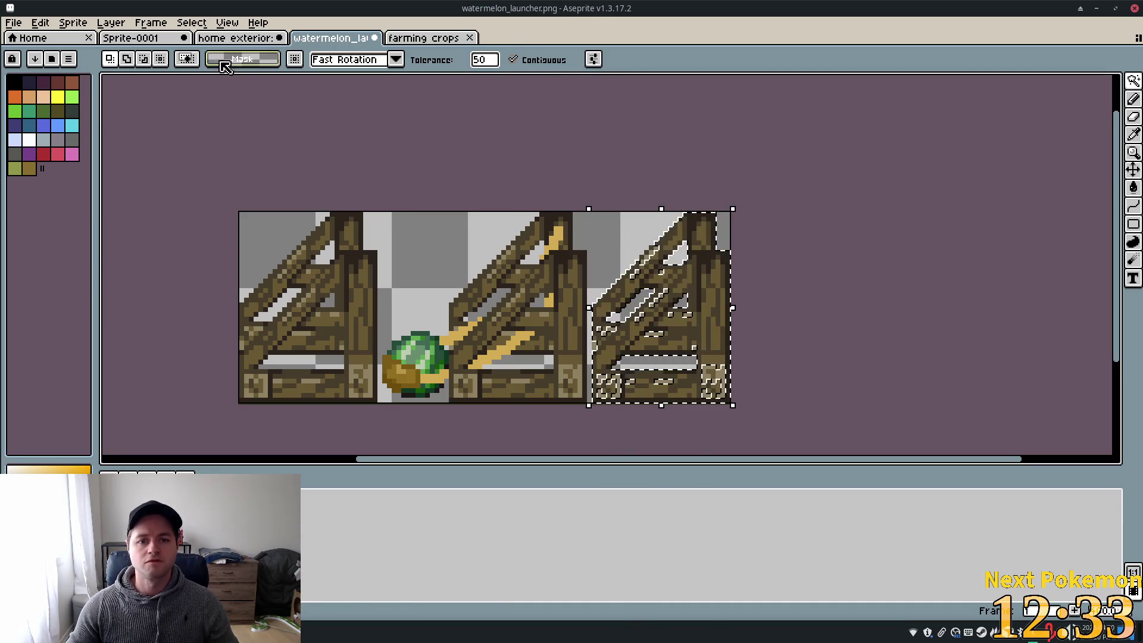
With a 5 px eraser, erase the right crate's top-right wood and upper diagonal brace
click(1134, 121)
click(150, 66)
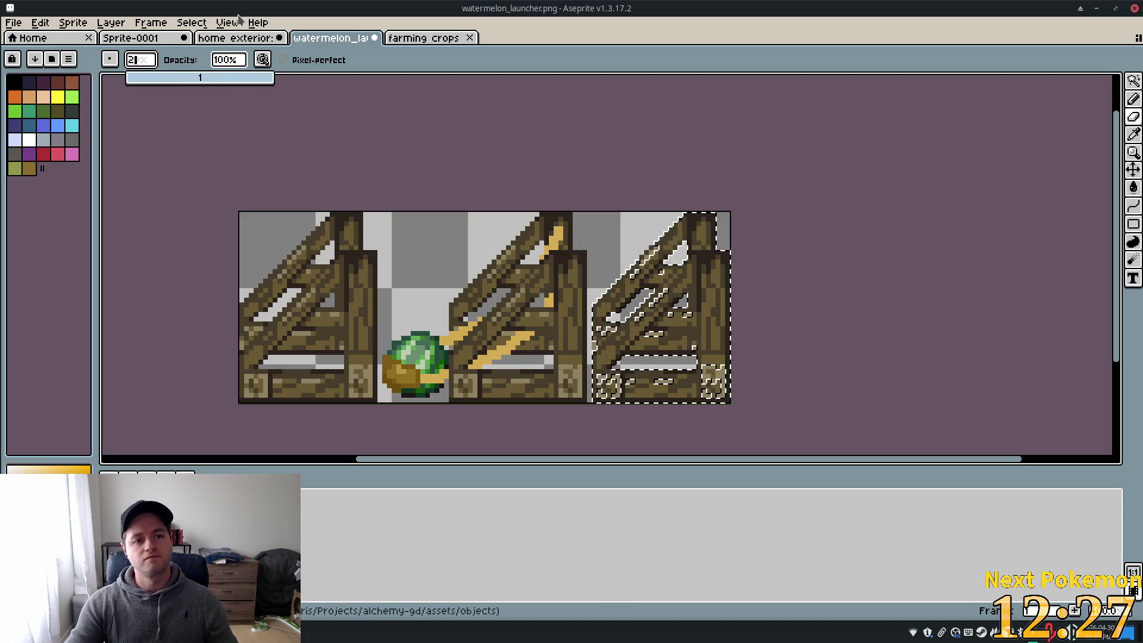
text(5)
key(Return)
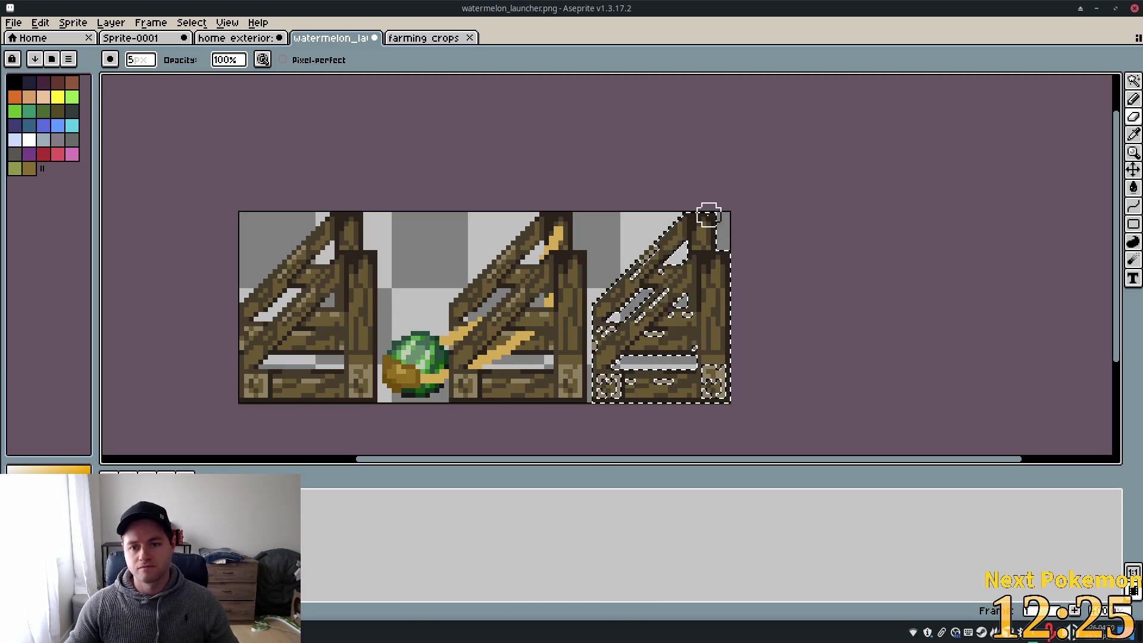
drag(685, 225, 693, 220)
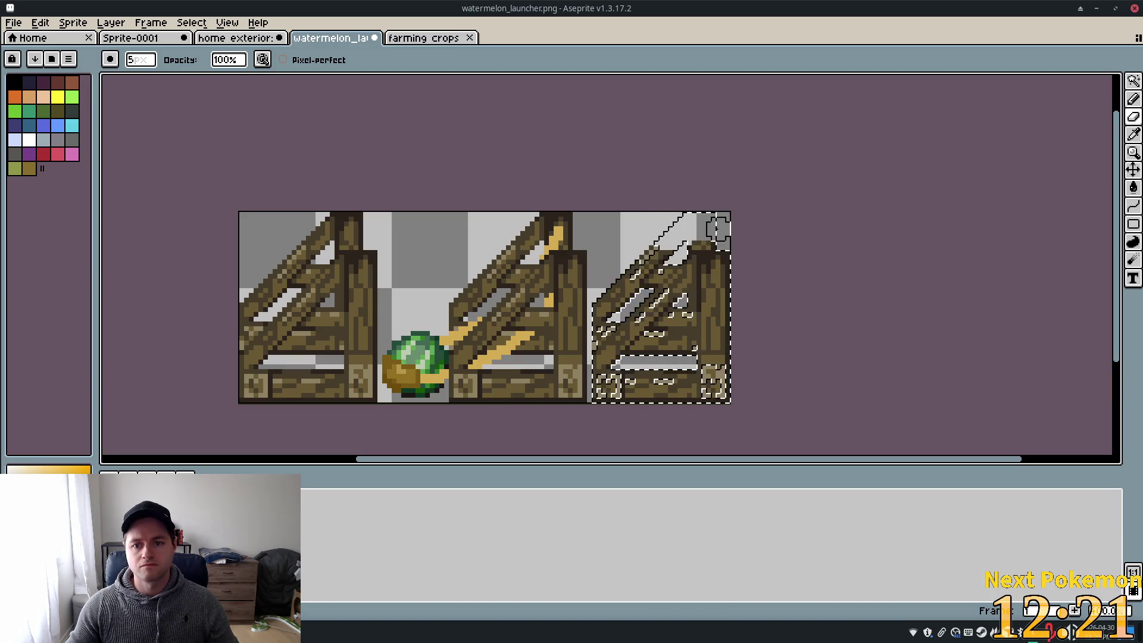
scroll(627, 230, up, 3)
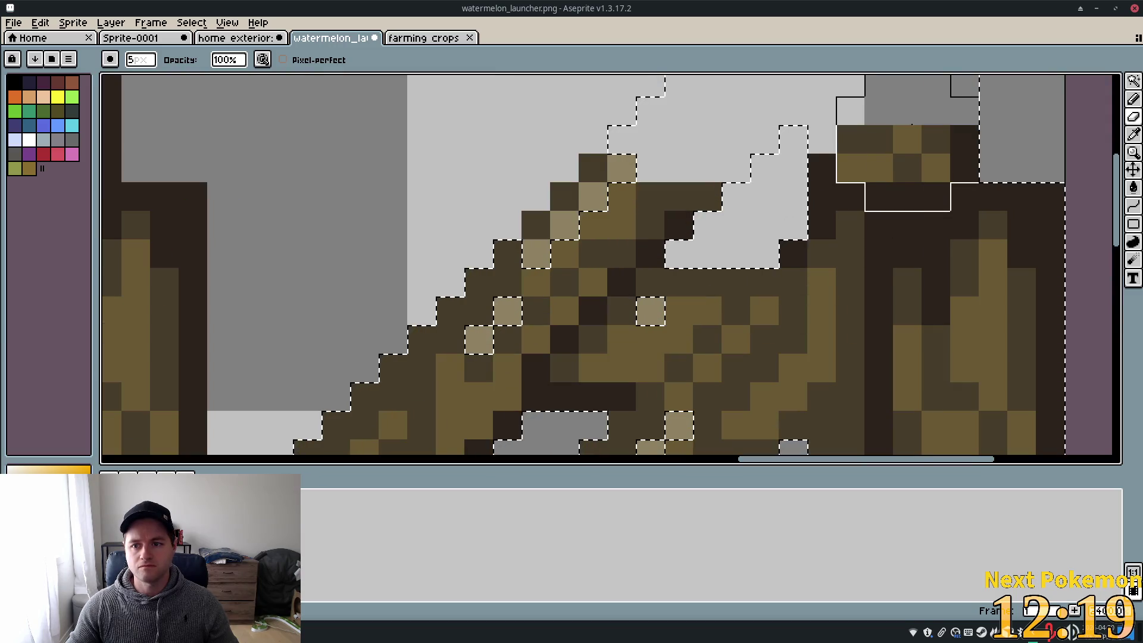
mouse_move(907, 143)
mouse_down()
mouse_move(973, 160)
mouse_move(786, 156)
mouse_move(693, 168)
mouse_move(610, 230)
mouse_up()
mouse_move(677, 204)
mouse_down()
mouse_move(705, 223)
mouse_move(673, 224)
mouse_move(707, 225)
mouse_up()
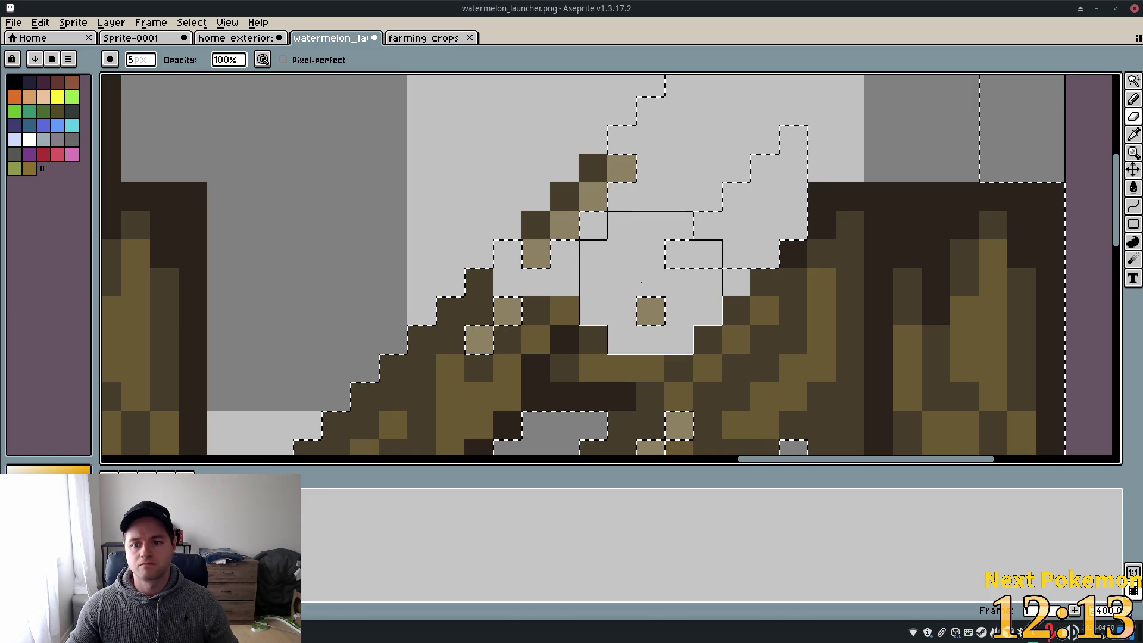
Erase the remaining stray brace pixels inside the right crate and clear the selection
scroll(632, 178, down, 2)
scroll(633, 178, down, 2)
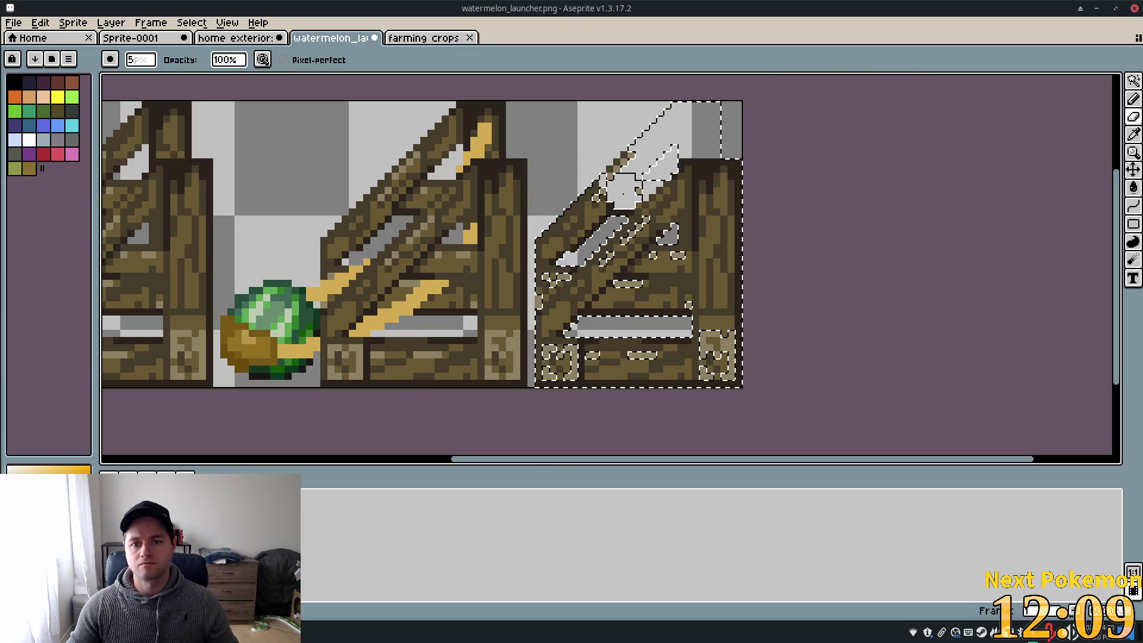
drag(616, 179, 619, 199)
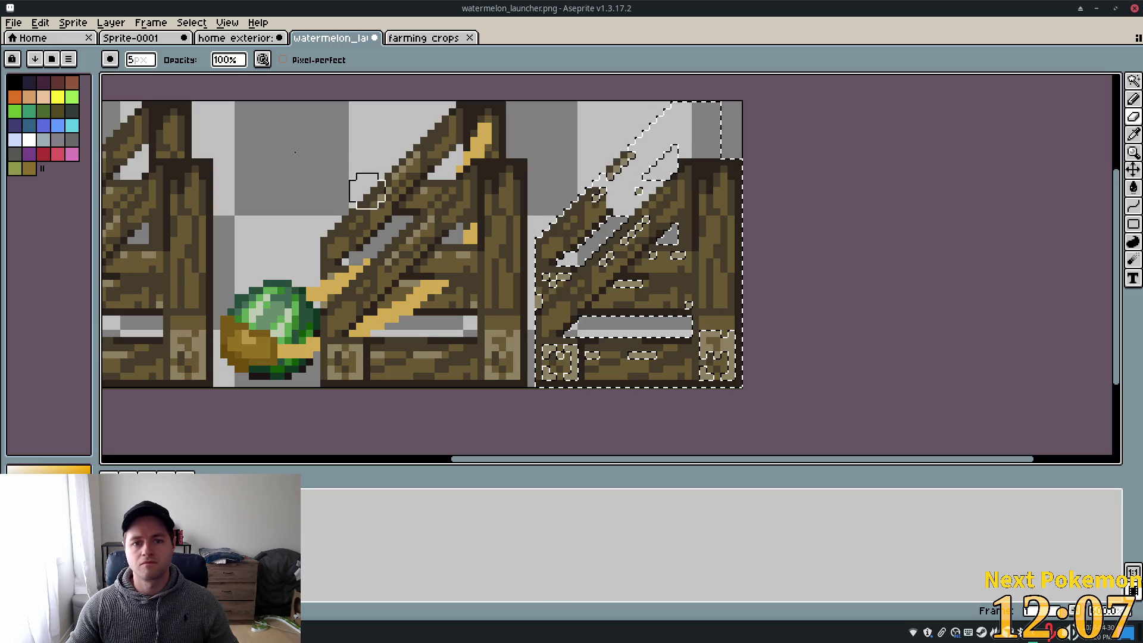
key(ctrl+d)
mouse_move(628, 172)
mouse_down()
mouse_move(605, 177)
mouse_move(588, 220)
mouse_move(559, 234)
mouse_move(556, 262)
mouse_move(545, 242)
mouse_move(551, 268)
mouse_up()
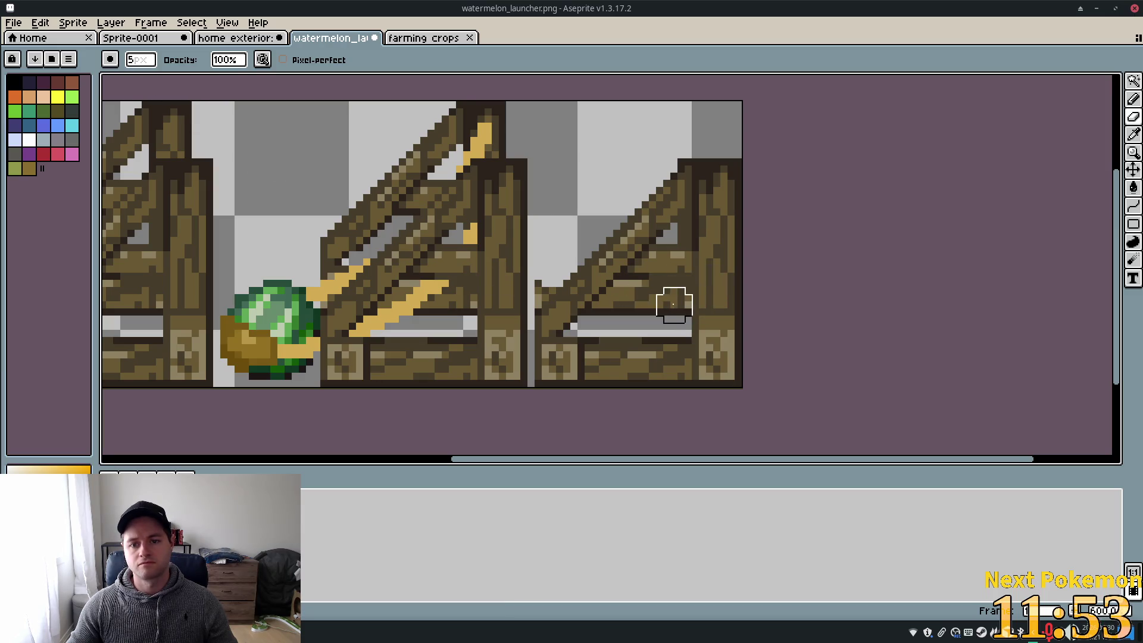
mouse_move(673, 301)
mouse_down()
mouse_move(646, 295)
mouse_move(595, 324)
mouse_move(646, 299)
mouse_up()
Set the eraser size to 2 px and bring the timeline back
click(140, 59)
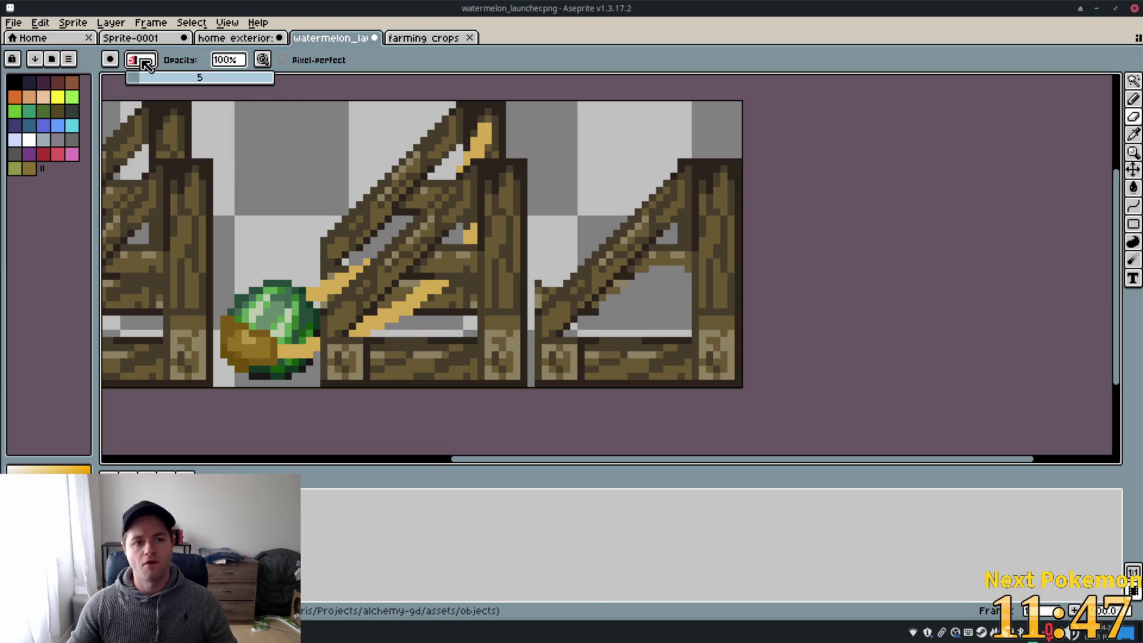
text(2)
key(Tab)
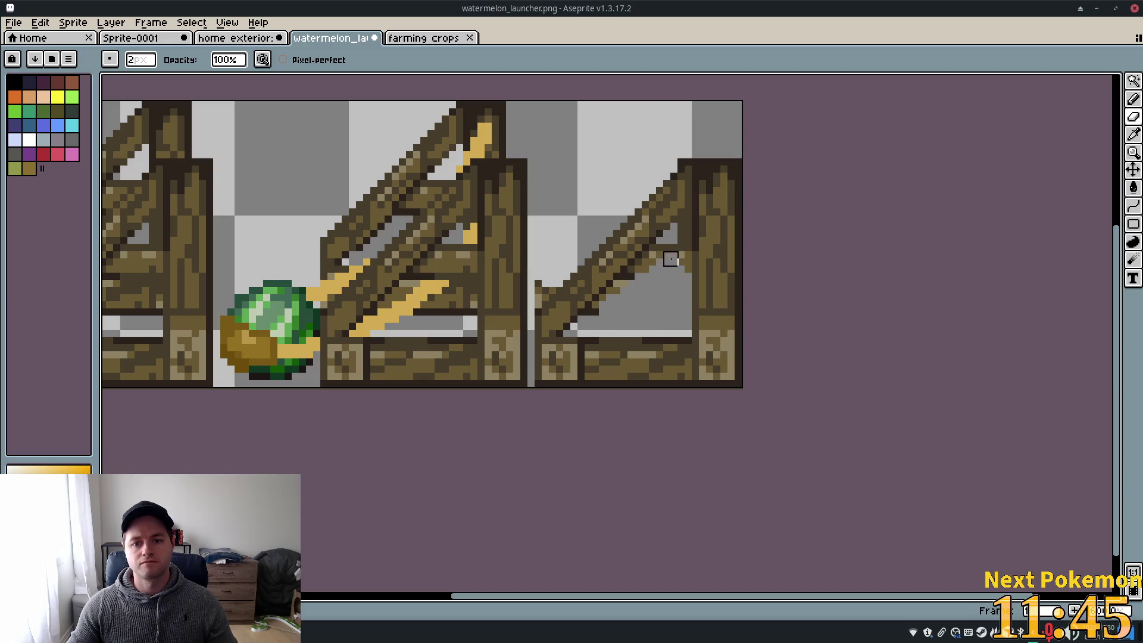
key(Tab)
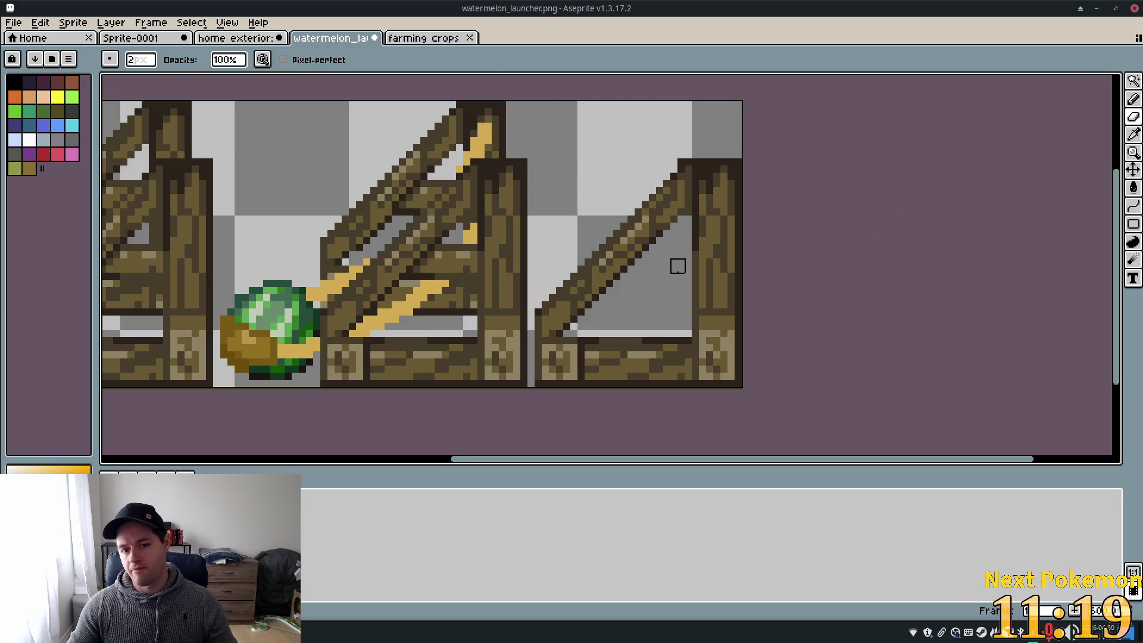
scroll(677, 266, down, 1)
scroll(668, 278, up, 1)
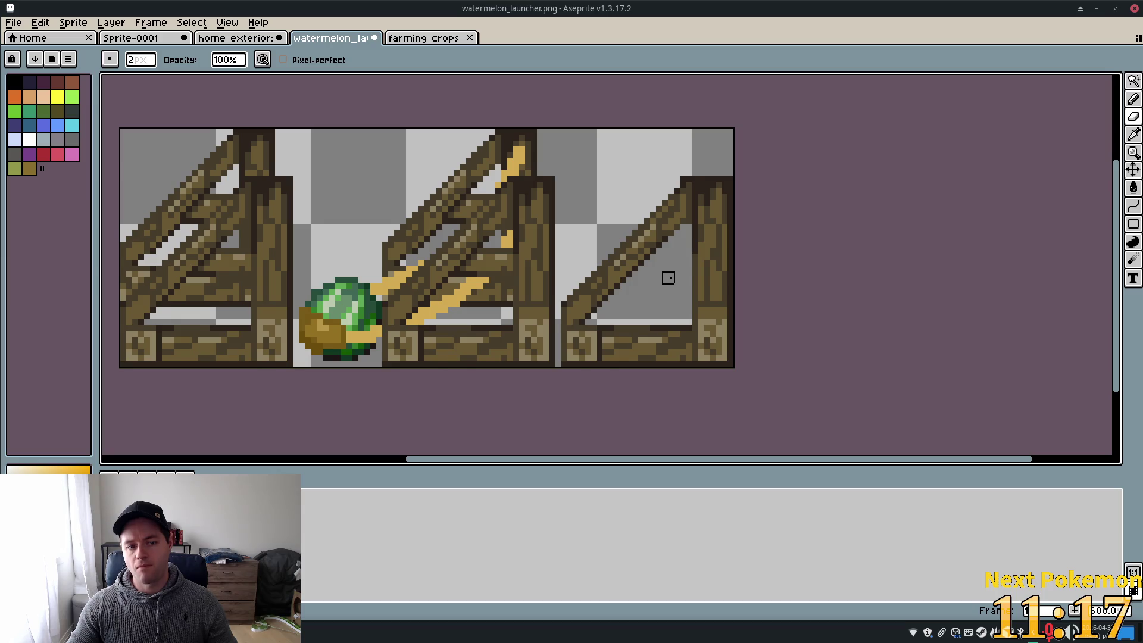
scroll(667, 278, down, 1)
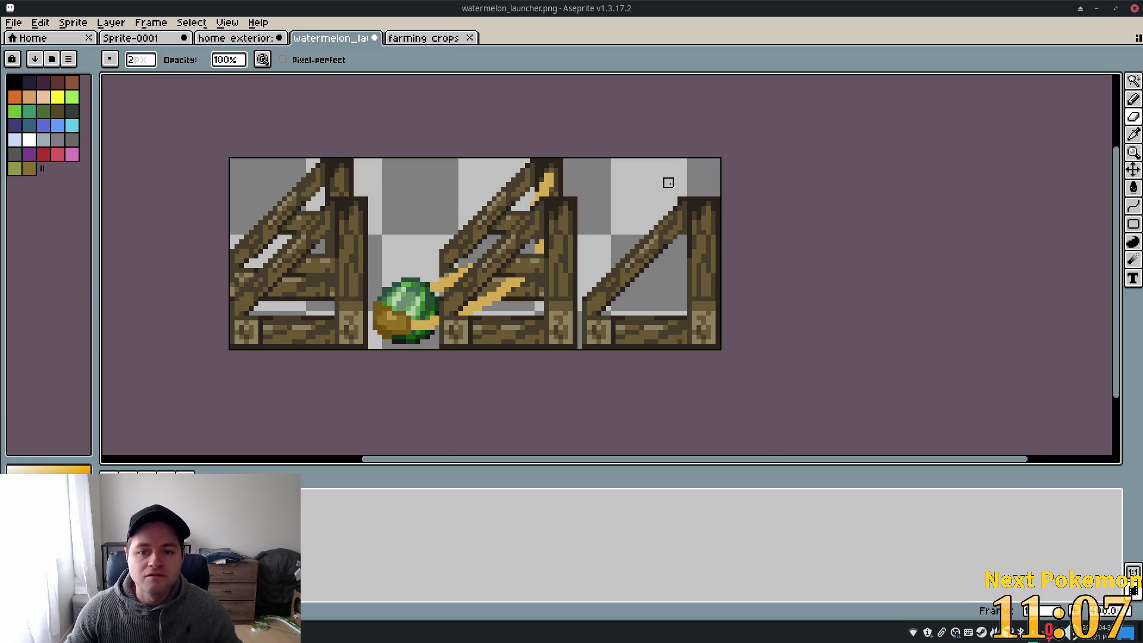
scroll(668, 182, up, 2)
scroll(675, 179, down, 3)
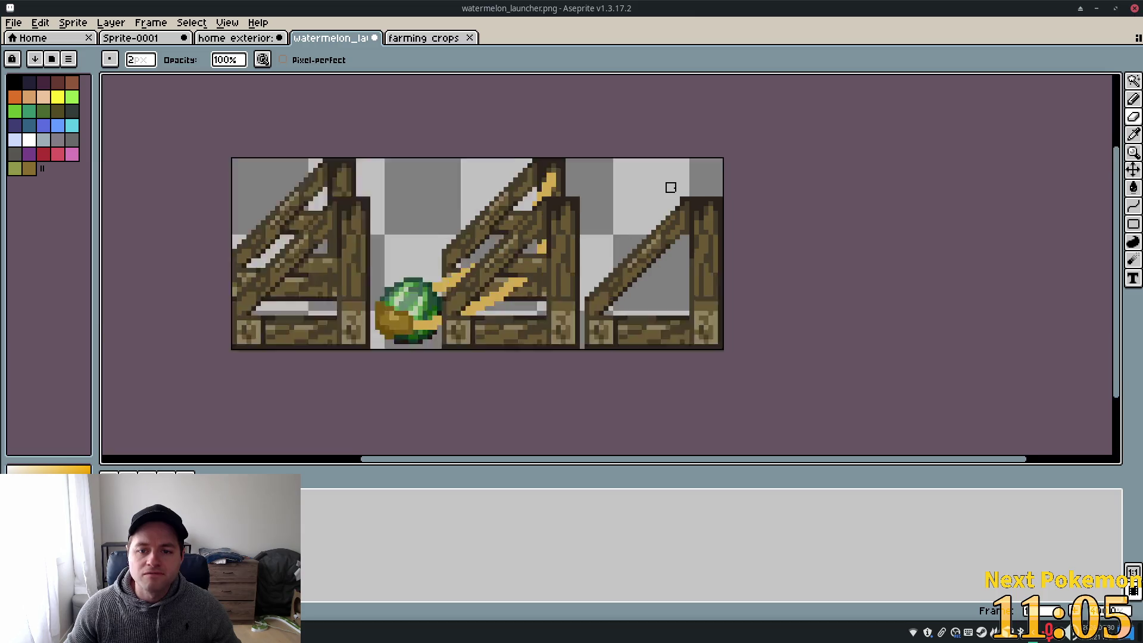
Save the sprite sheet over watermelon_launcher.png and switch to the Godot editor
click(14, 22)
click(70, 96)
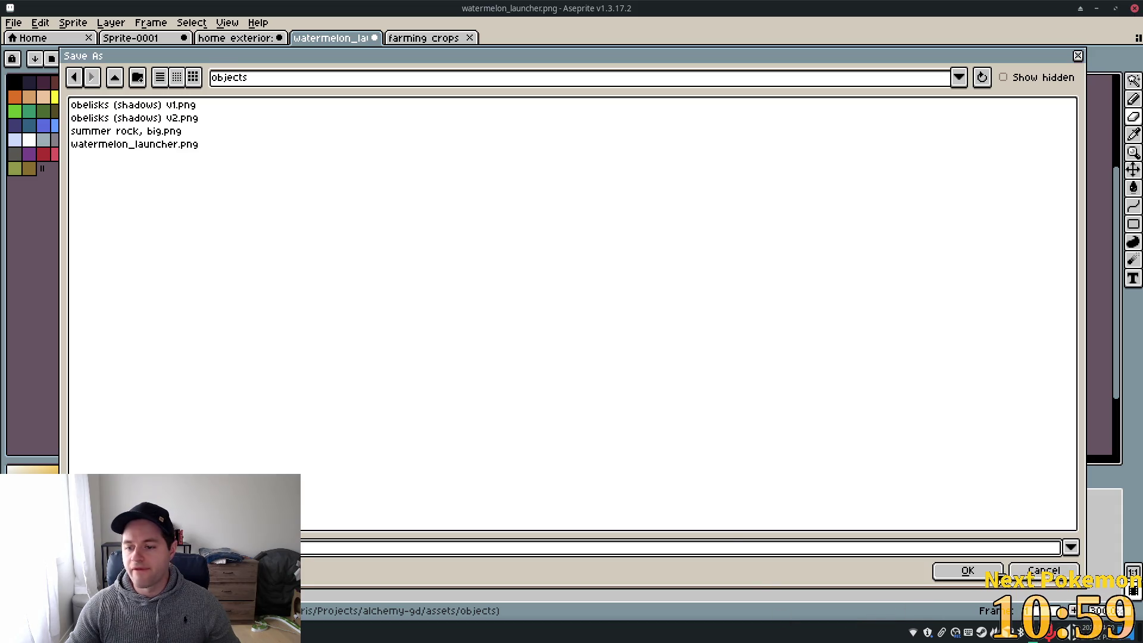
click(967, 570)
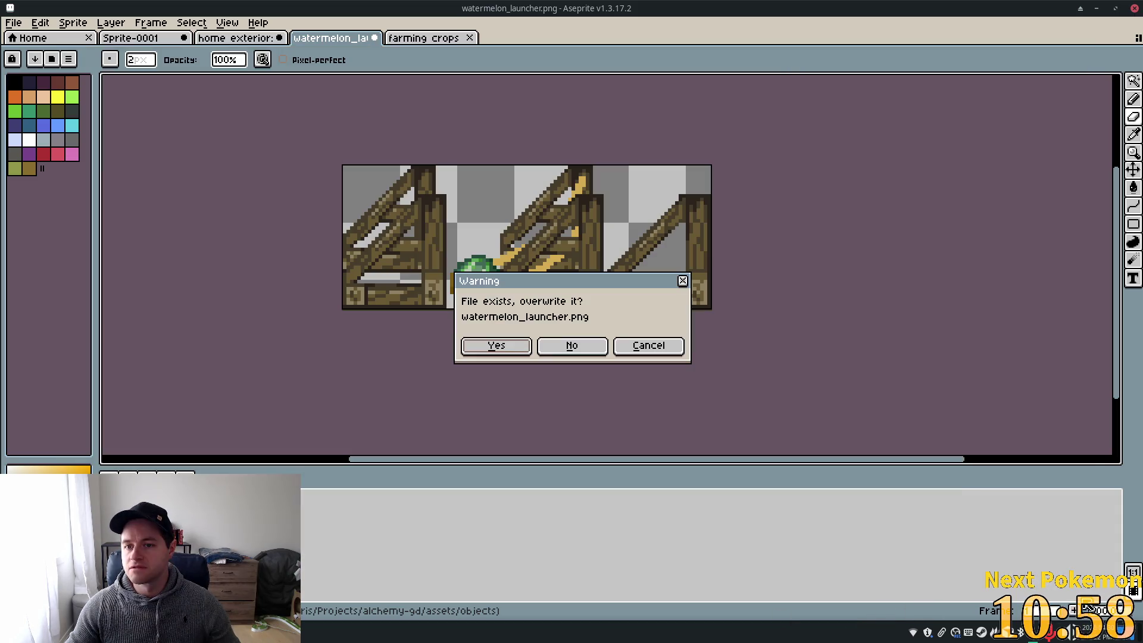
click(509, 349)
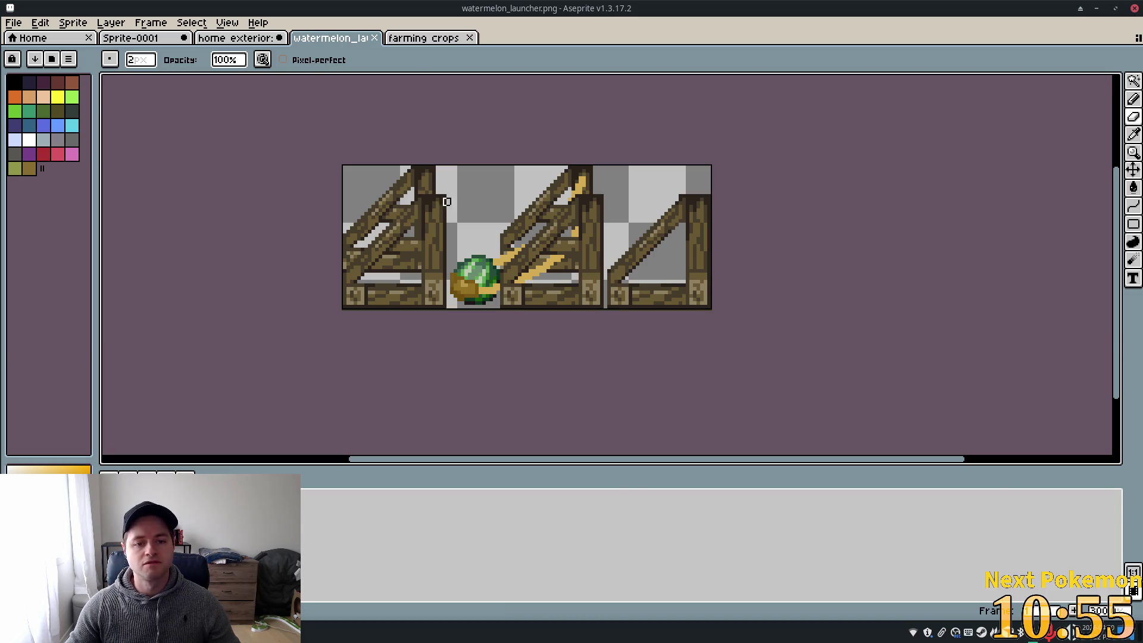
key(alt+Tab)
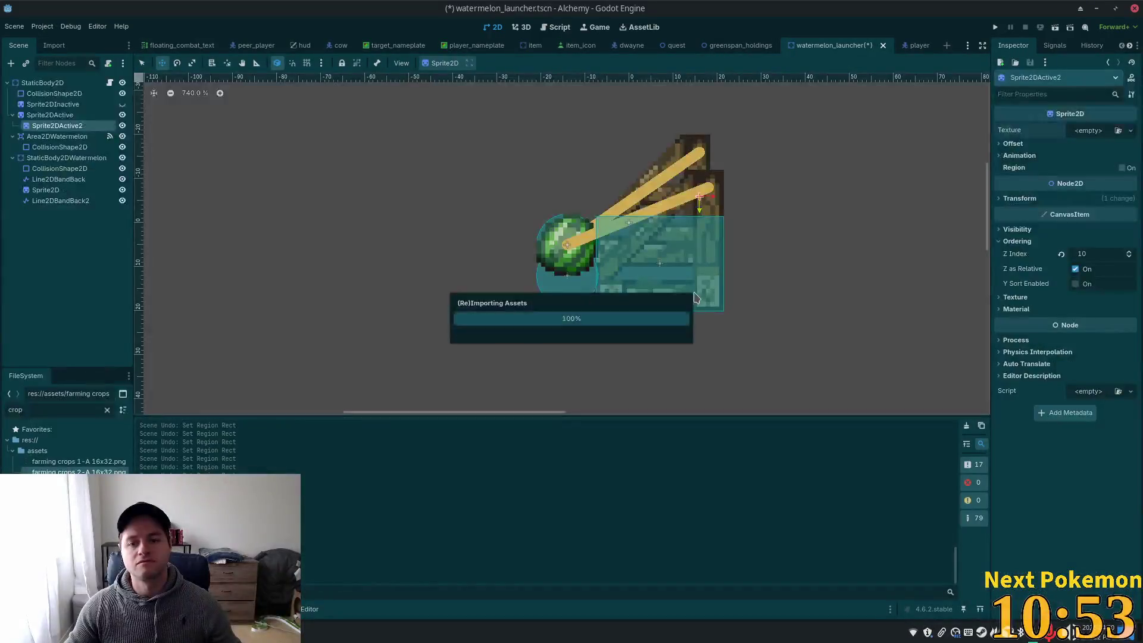
Give Sprite2DActive2 a new AtlasTexture using watermelon_launcher.png as its atlas
click(50, 116)
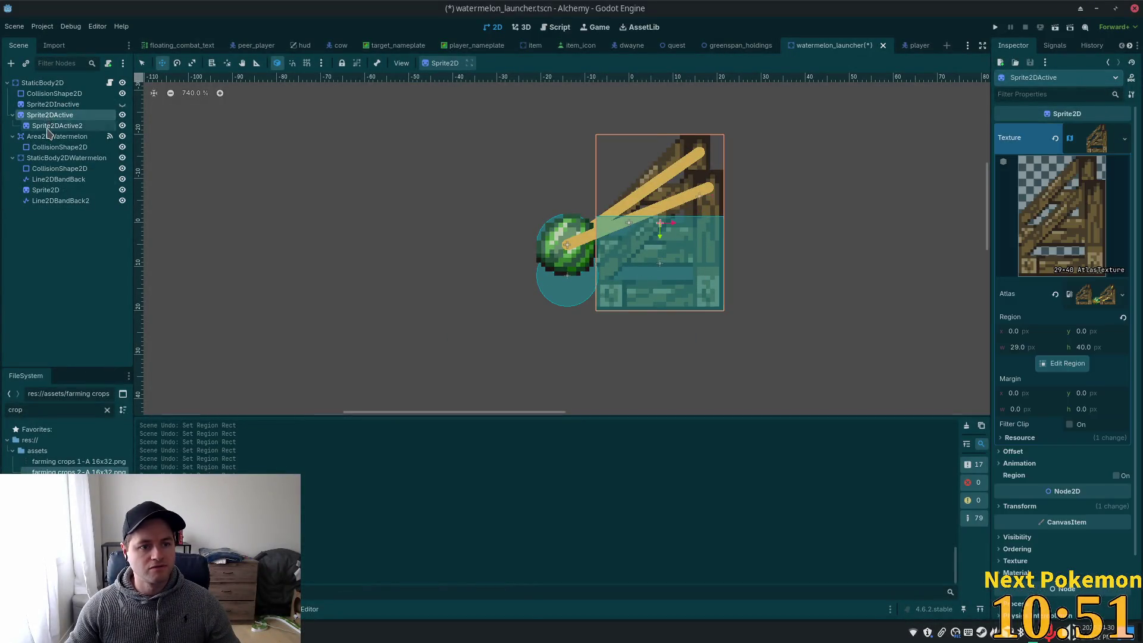
click(48, 128)
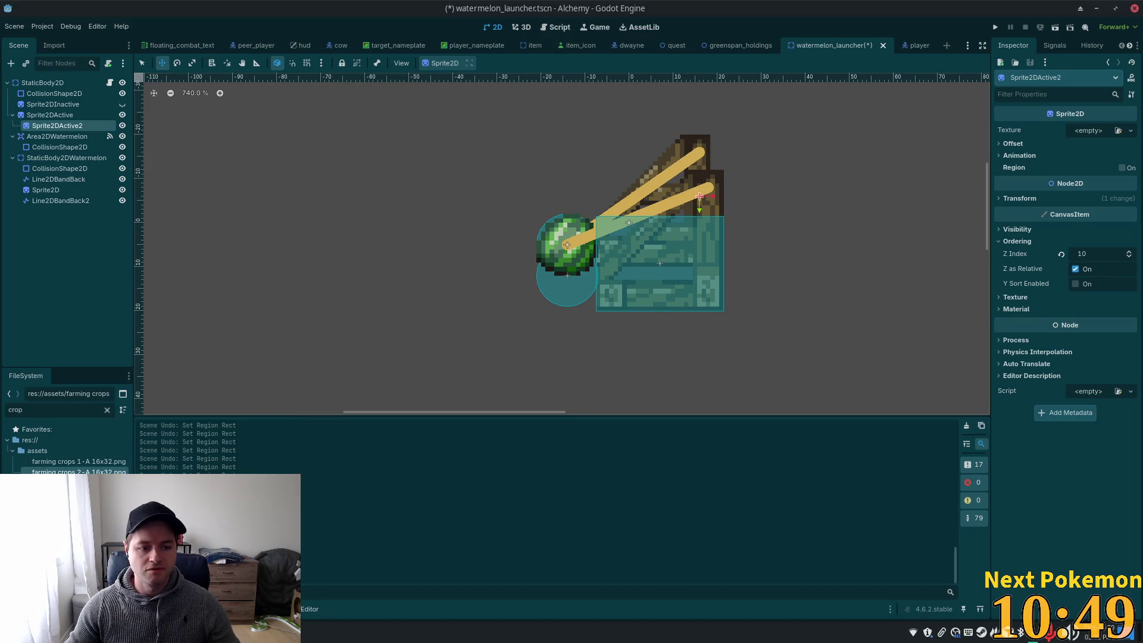
double_click(40, 408)
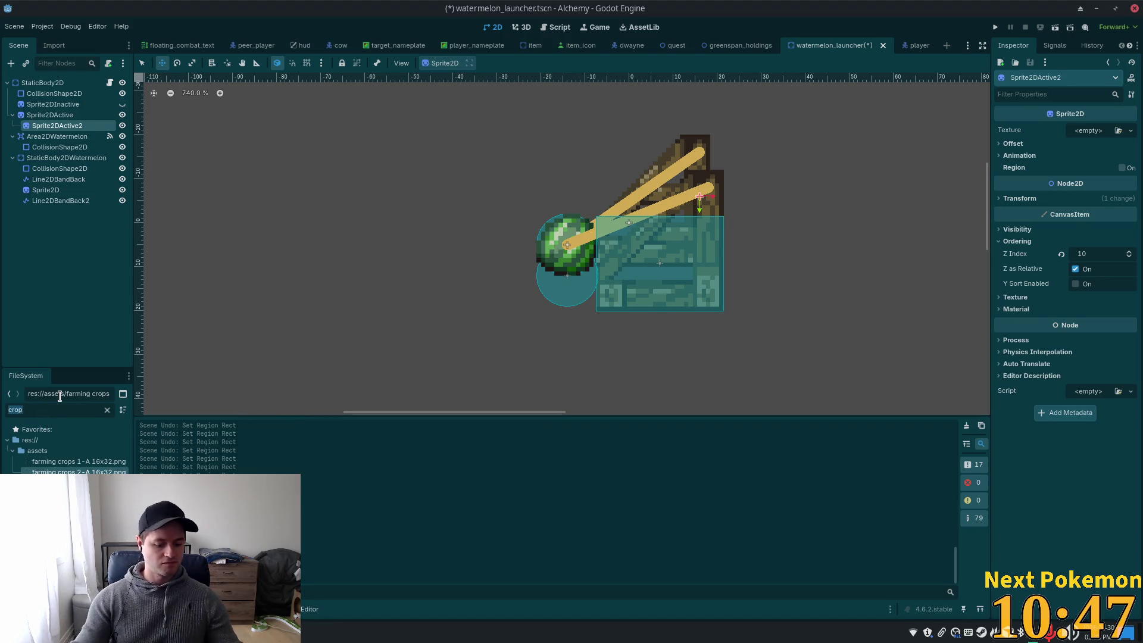
text(waterme)
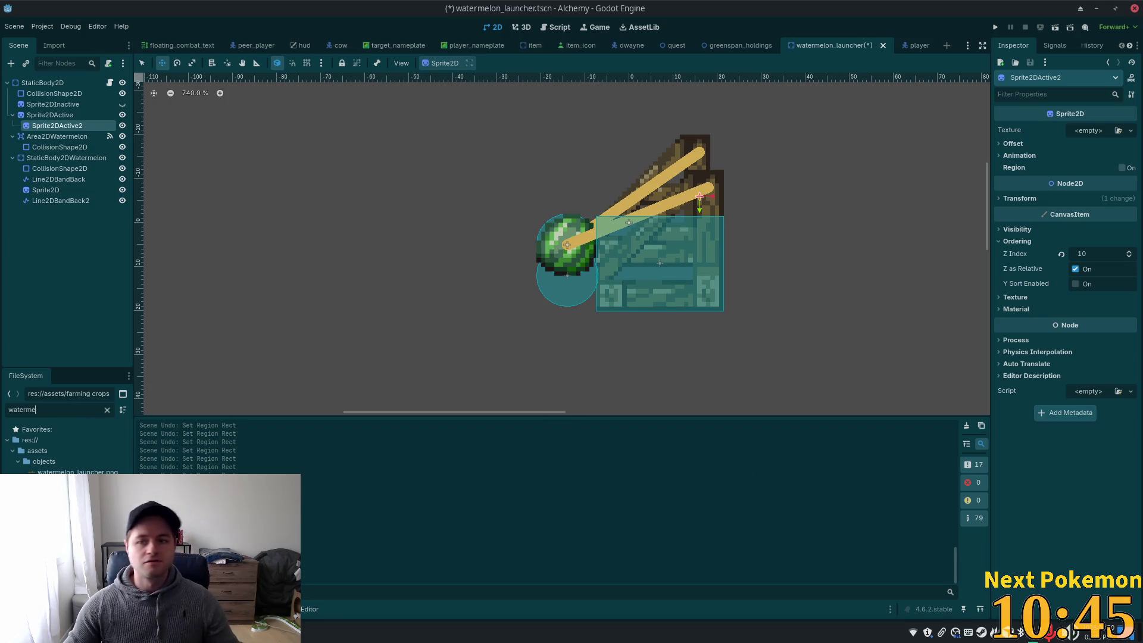
click(1098, 133)
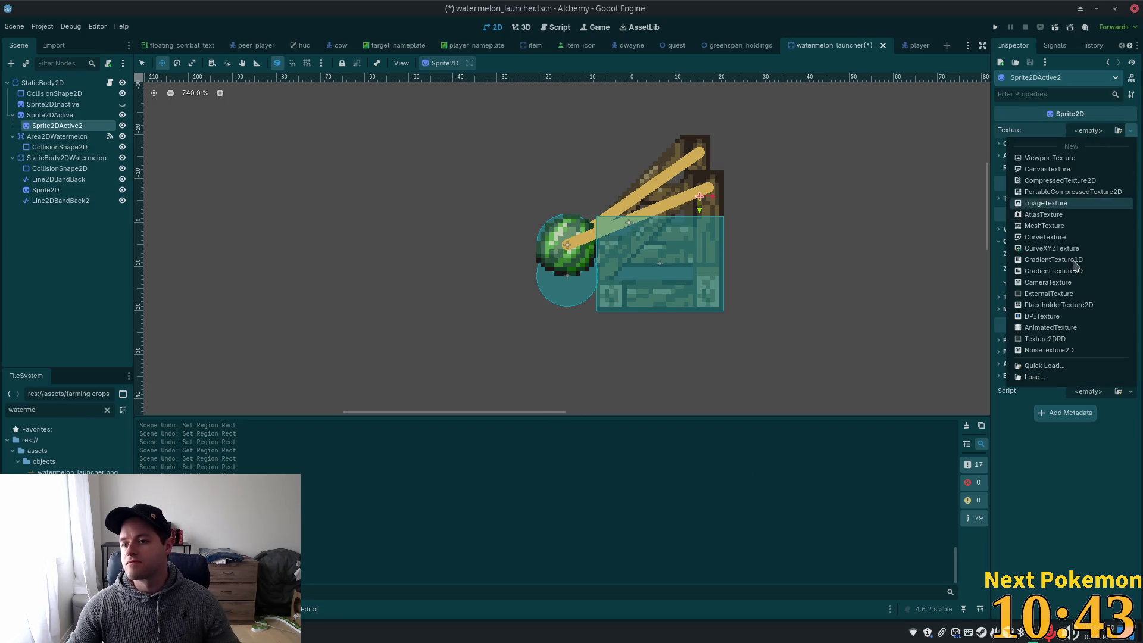
click(1064, 218)
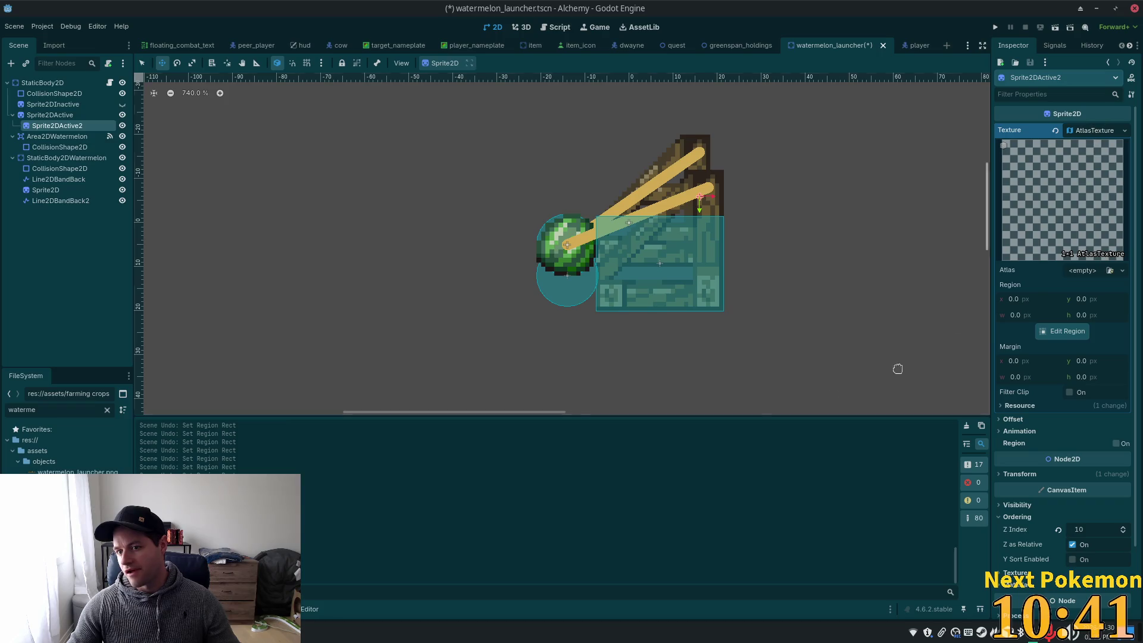
drag(77, 472, 1081, 270)
Set the atlas region to the 29×32 empty crate frame at x 74, y 8, and move the sprite down-left over the launcher
click(1062, 331)
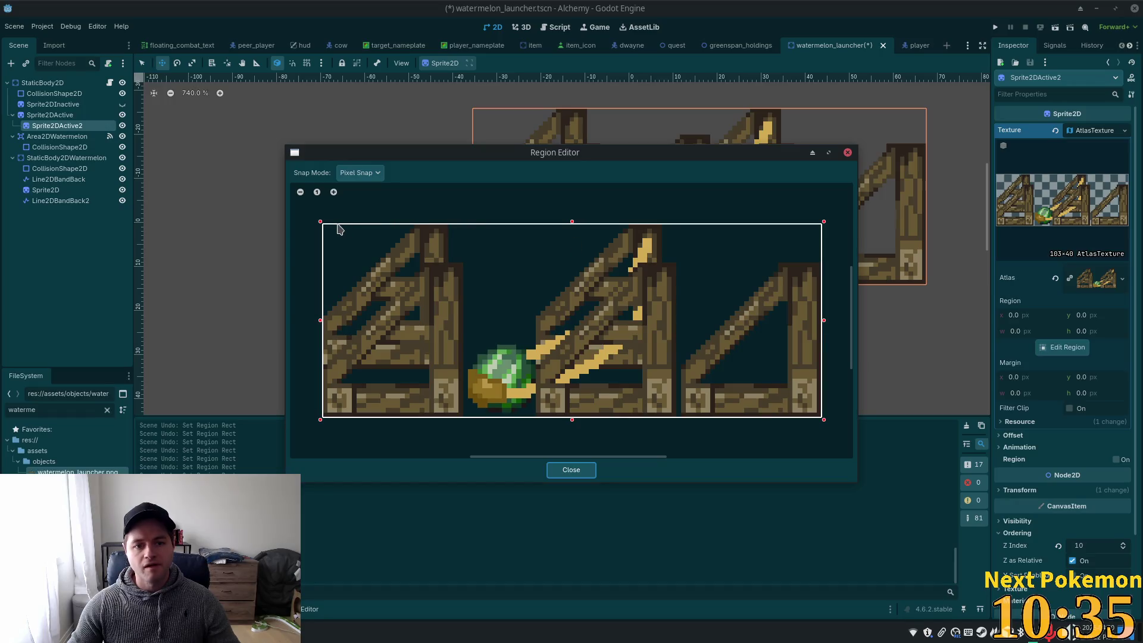
mouse_move(823, 418)
mouse_down()
mouse_move(676, 250)
mouse_move(681, 266)
mouse_up()
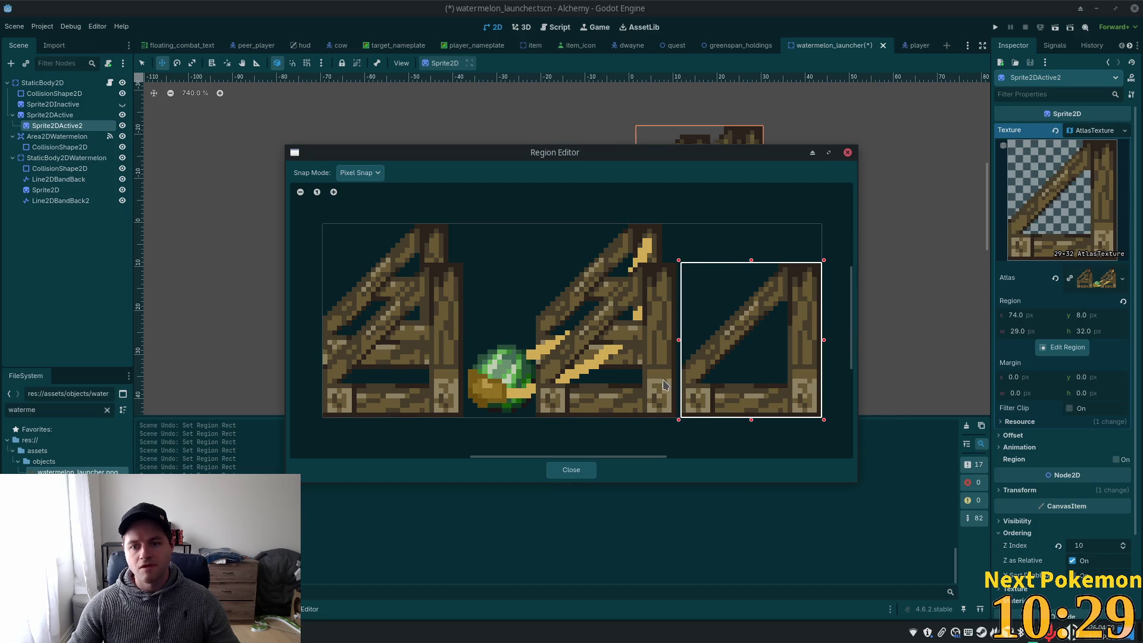
click(568, 470)
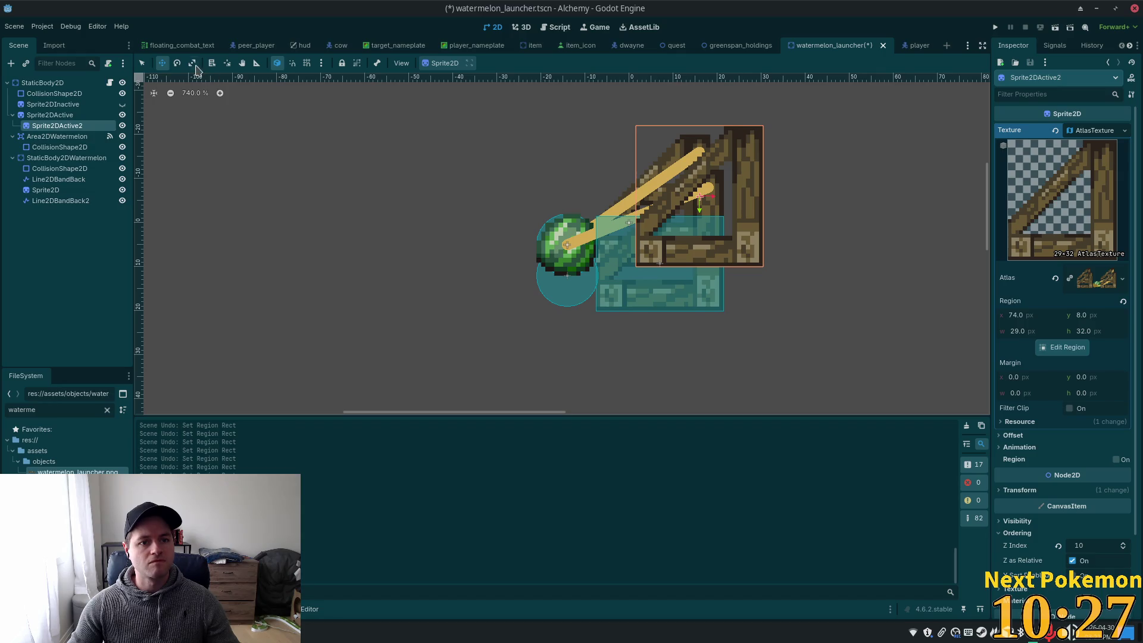
mouse_move(821, 206)
mouse_down()
mouse_move(833, 216)
mouse_move(796, 249)
mouse_move(790, 278)
mouse_move(788, 255)
mouse_move(797, 255)
mouse_up()
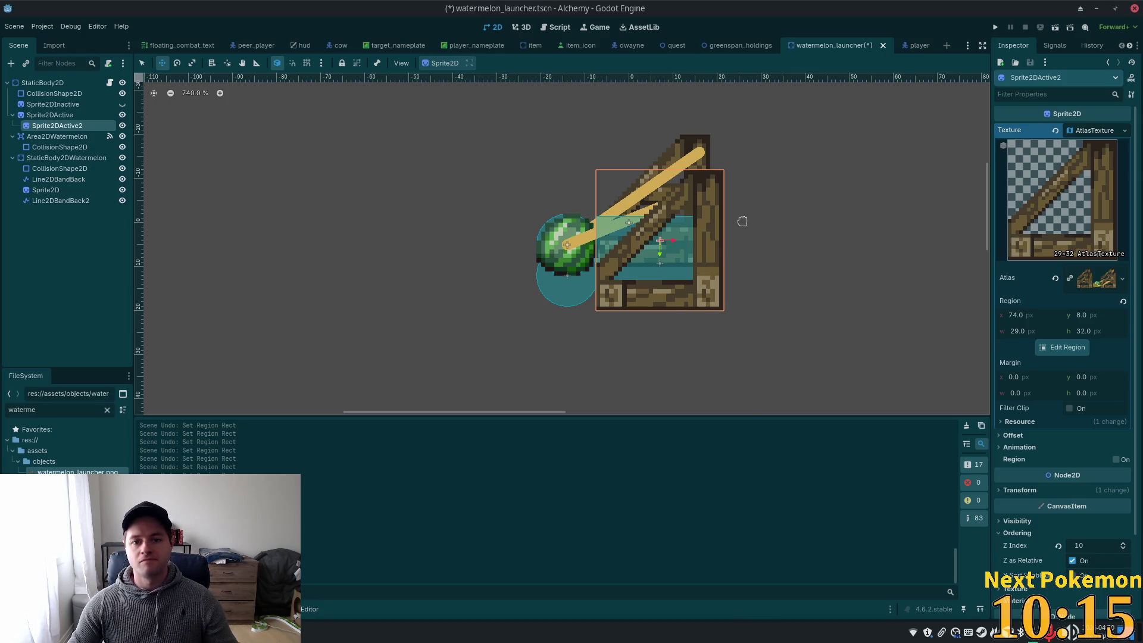
scroll(623, 142, up, 2)
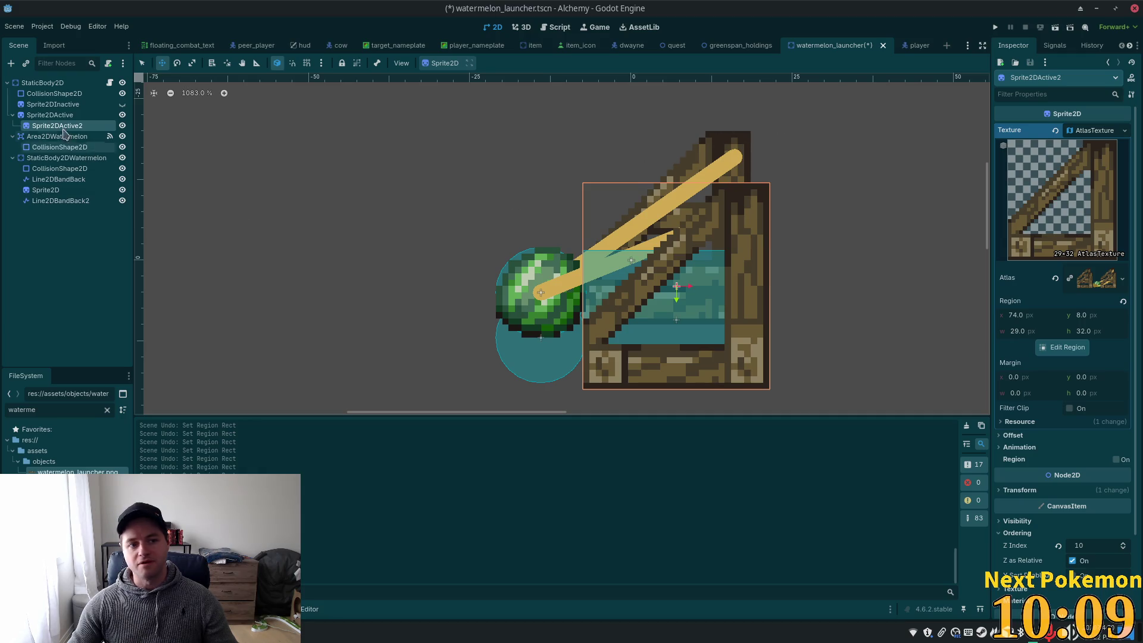
click(56, 200)
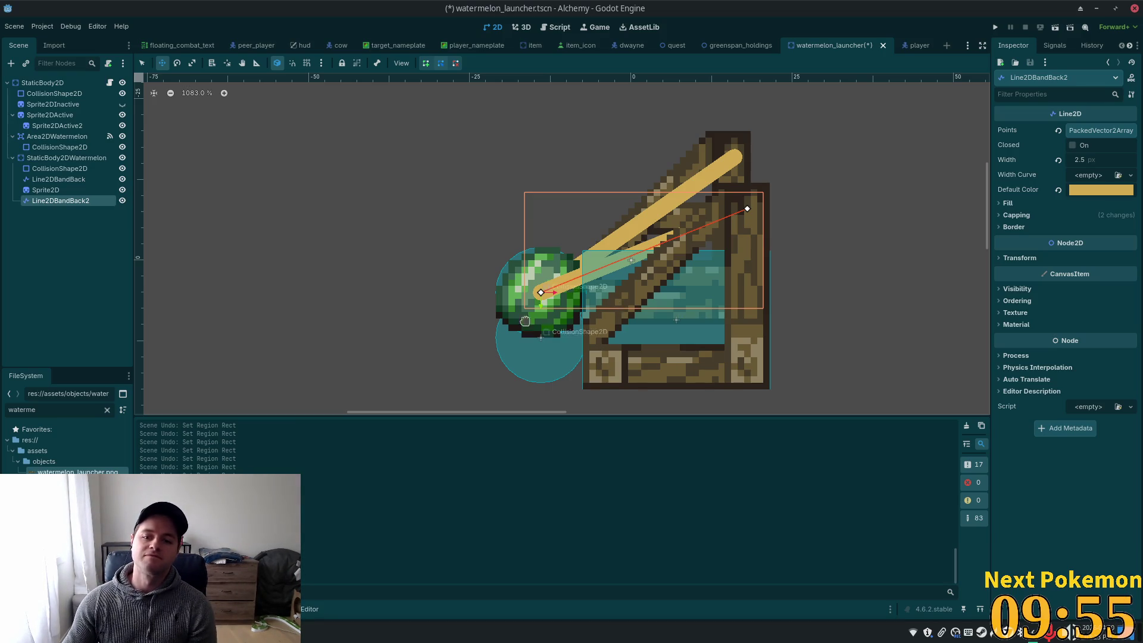
click(142, 63)
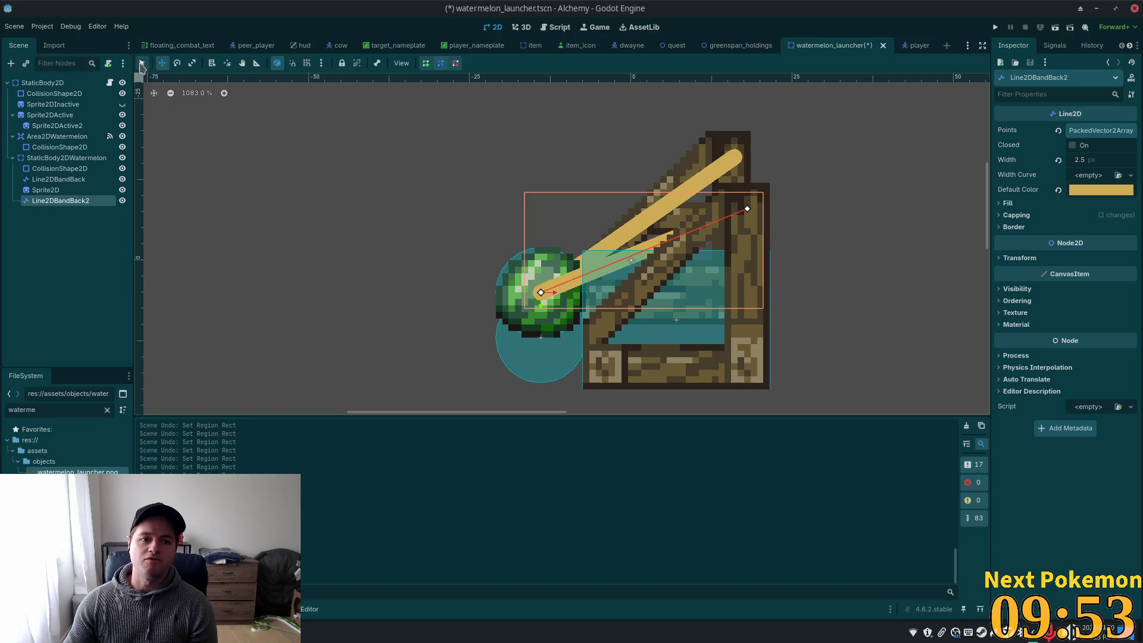
drag(541, 293, 510, 319)
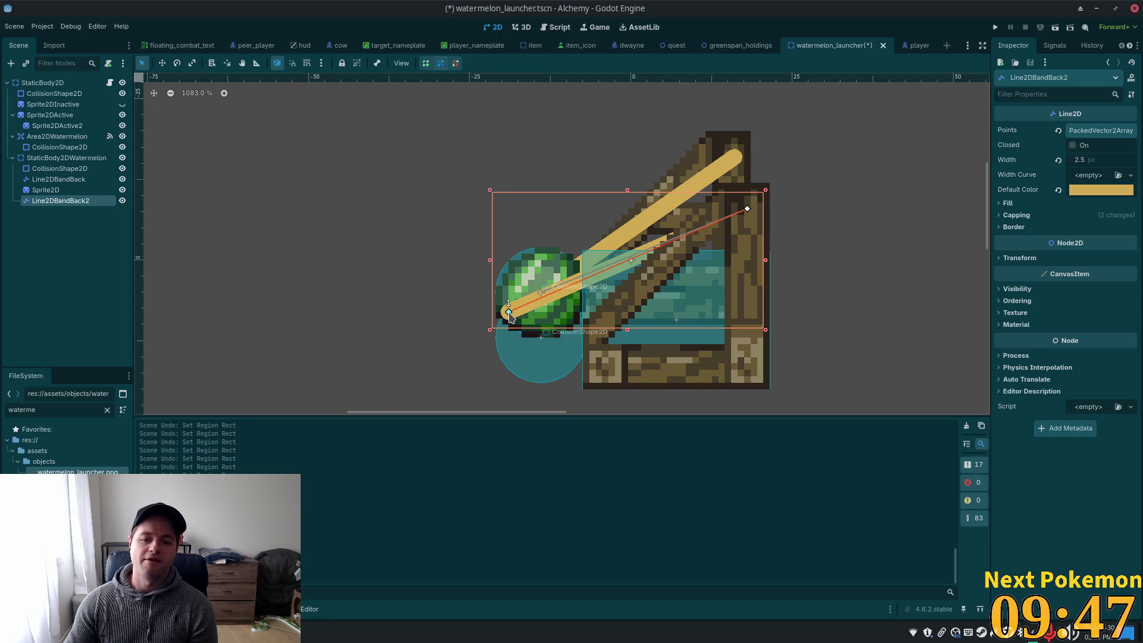
drag(507, 314, 508, 309)
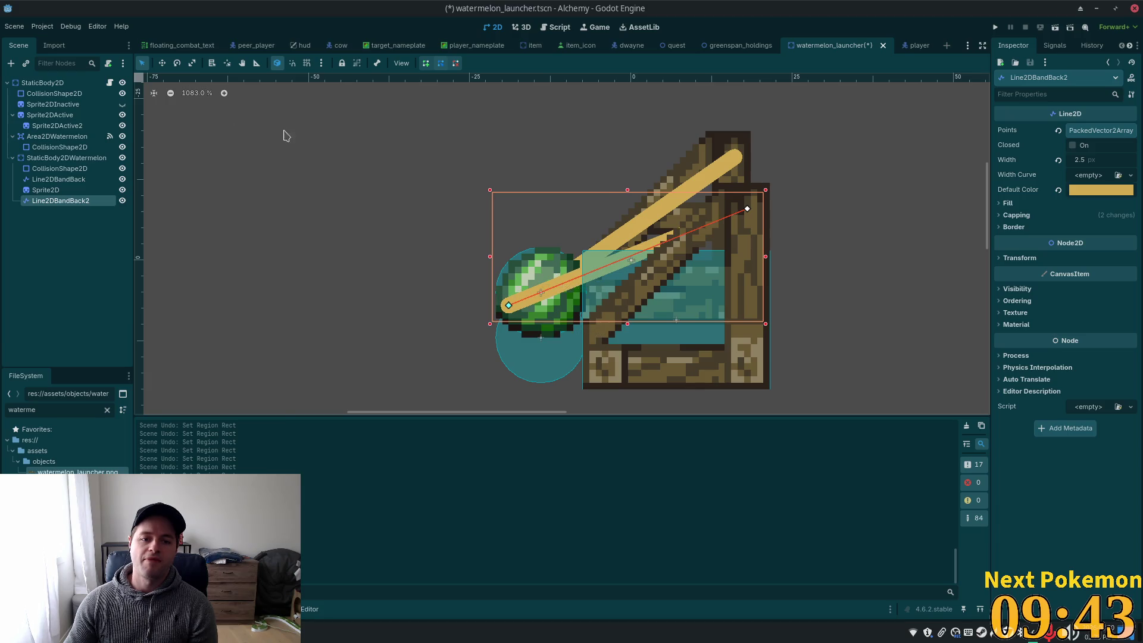
click(58, 180)
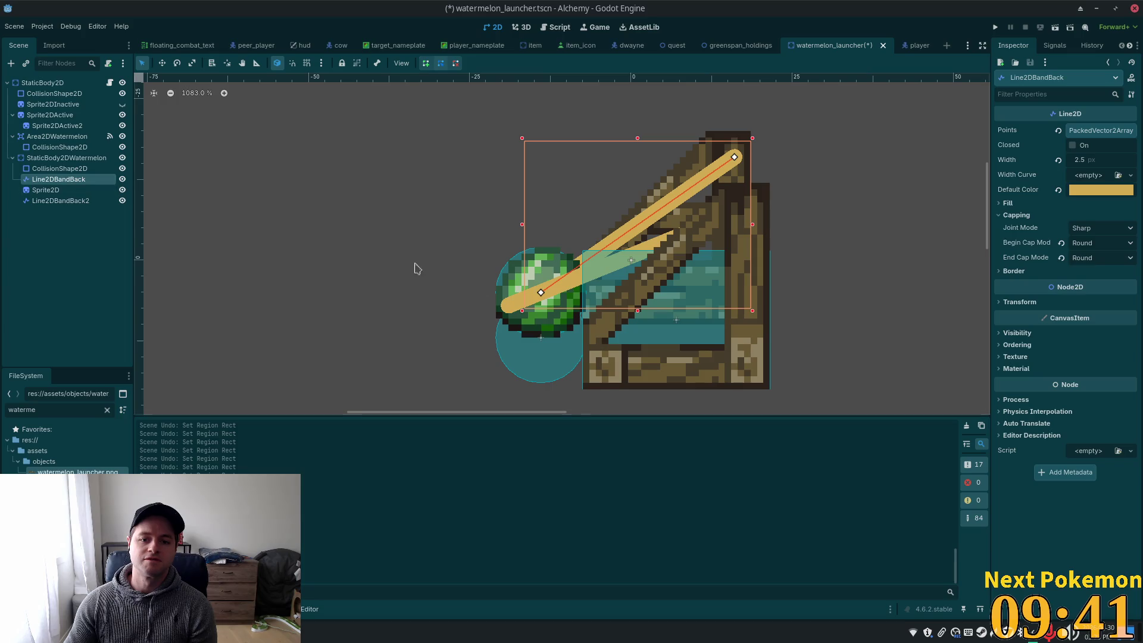
drag(540, 292, 508, 305)
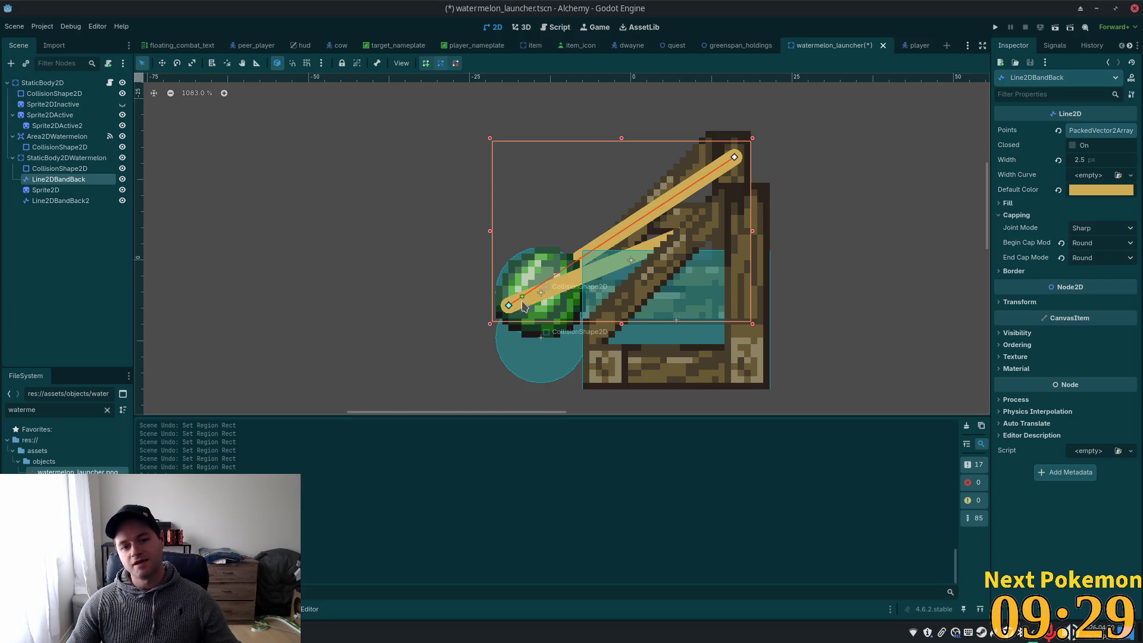
drag(510, 307, 542, 300)
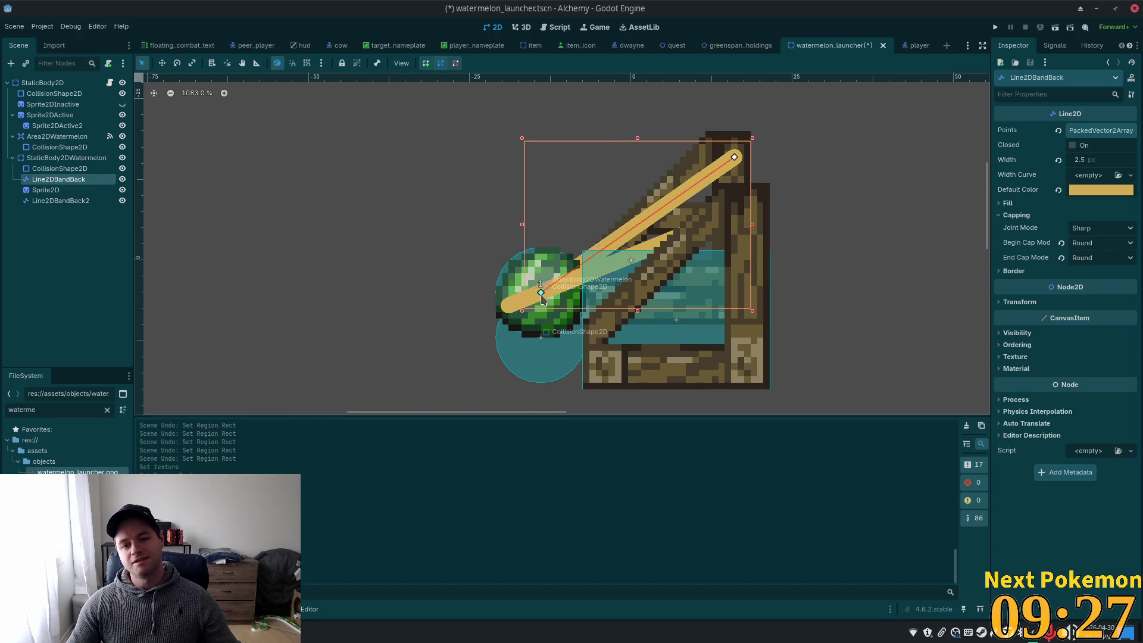
click(59, 202)
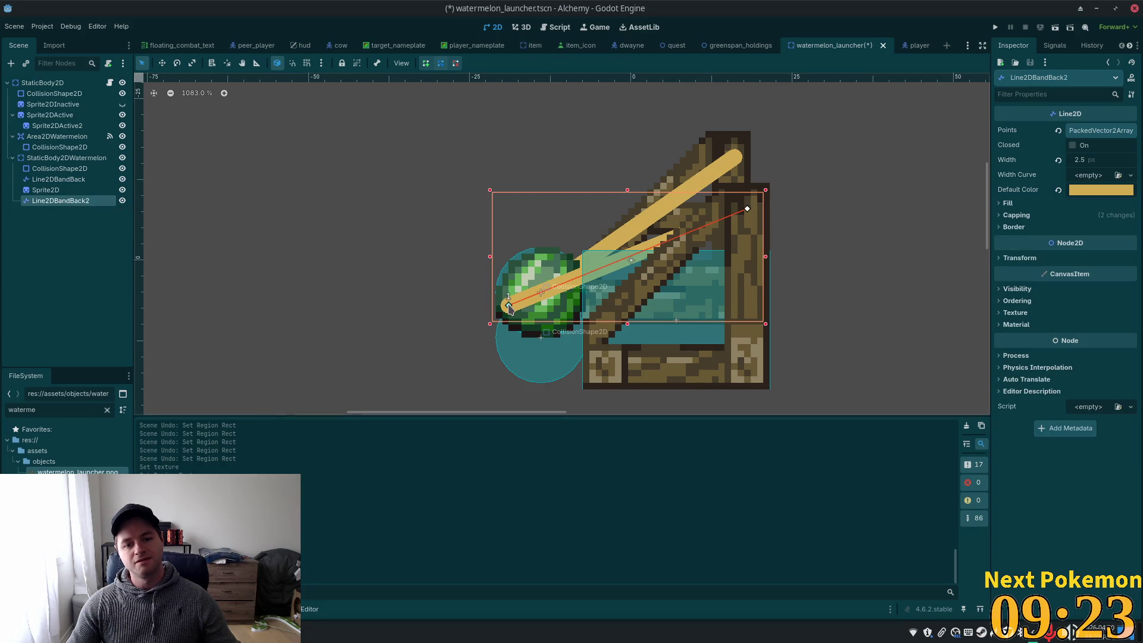
drag(508, 308, 541, 292)
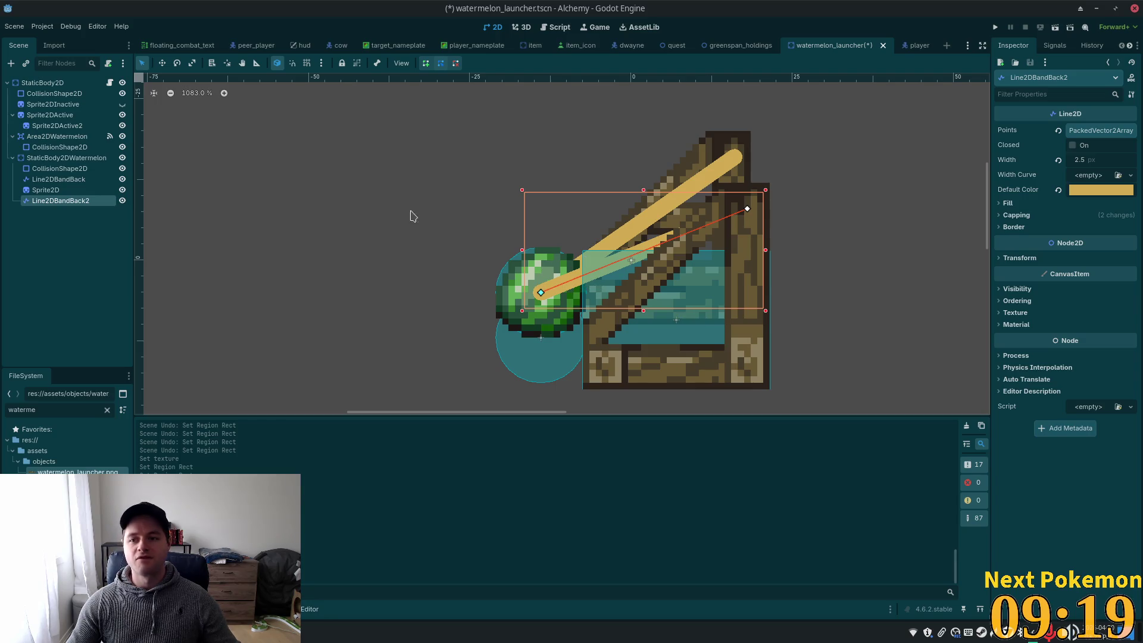
Save the launcher scene and walk the player left and right in the running game
key(ctrl+s)
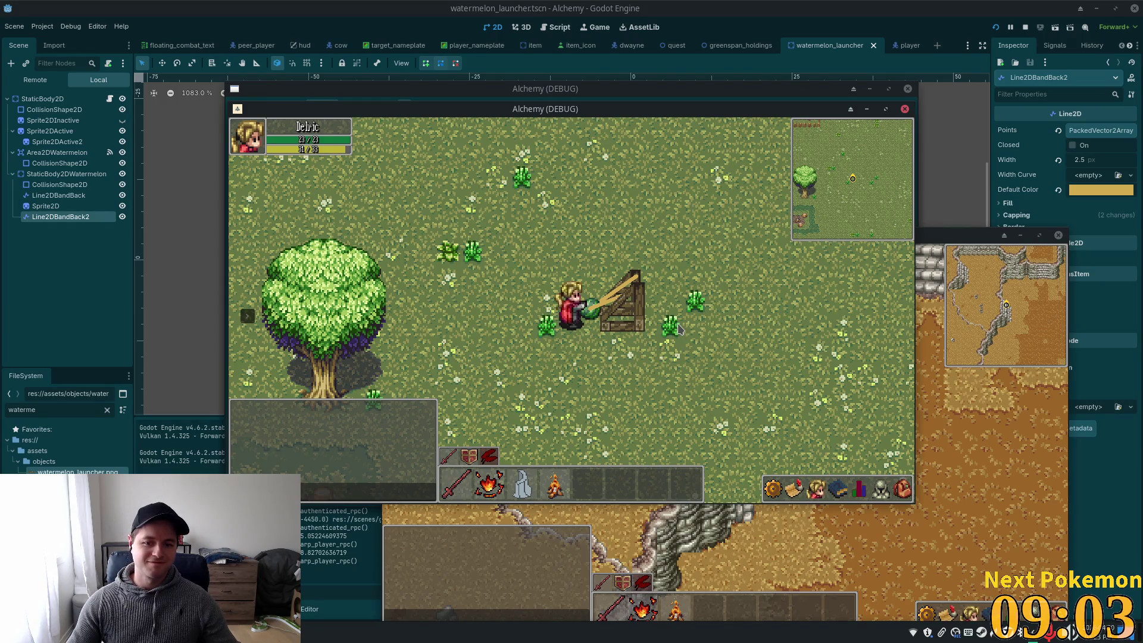
key(a)
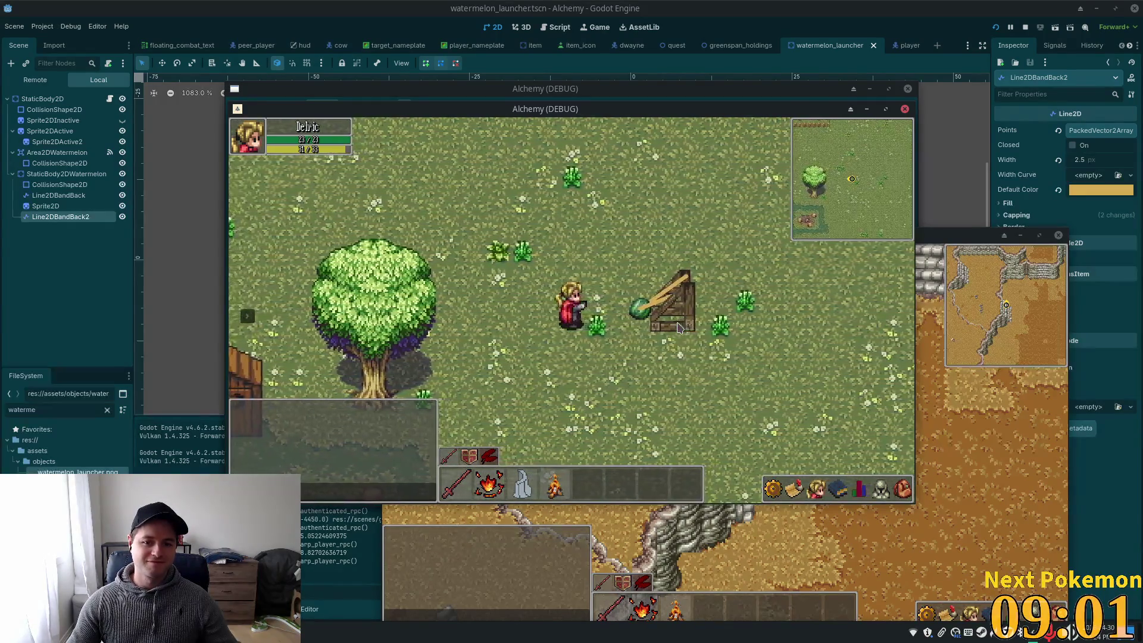
key(a)
key(d)
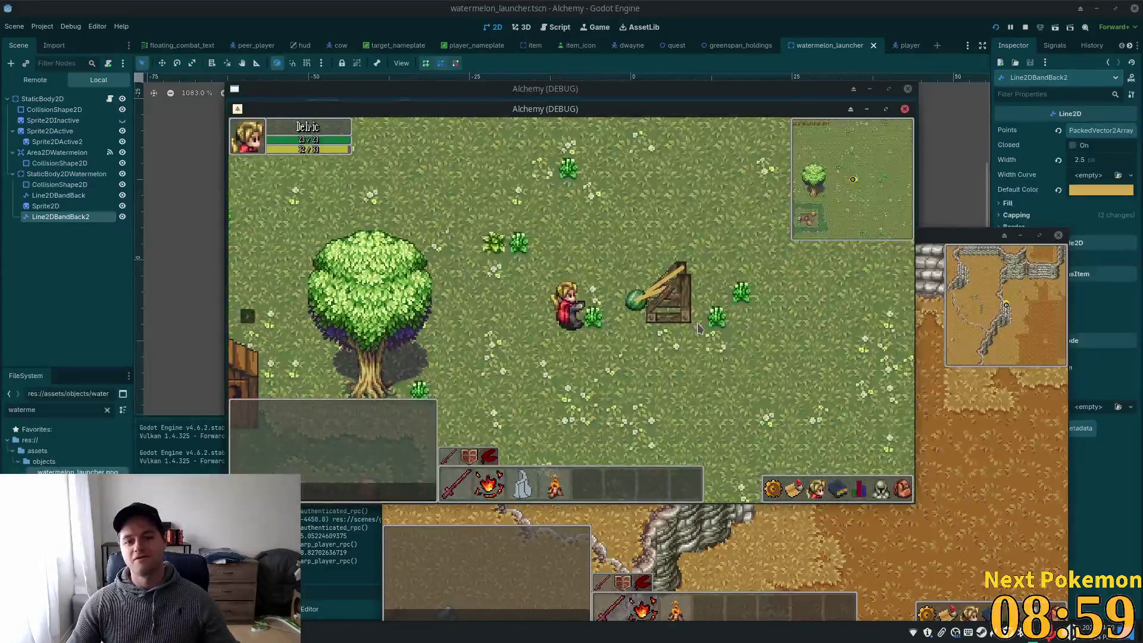
key(d)
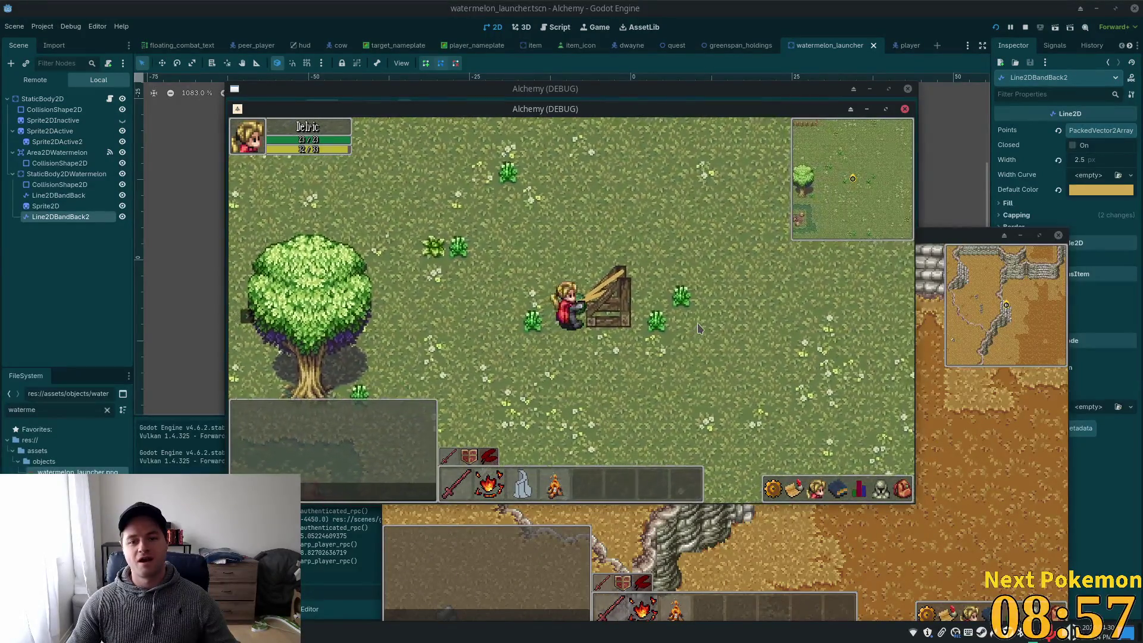
Walk the player toward the launcher to trigger it, then bring the editor back to the front
key(a)
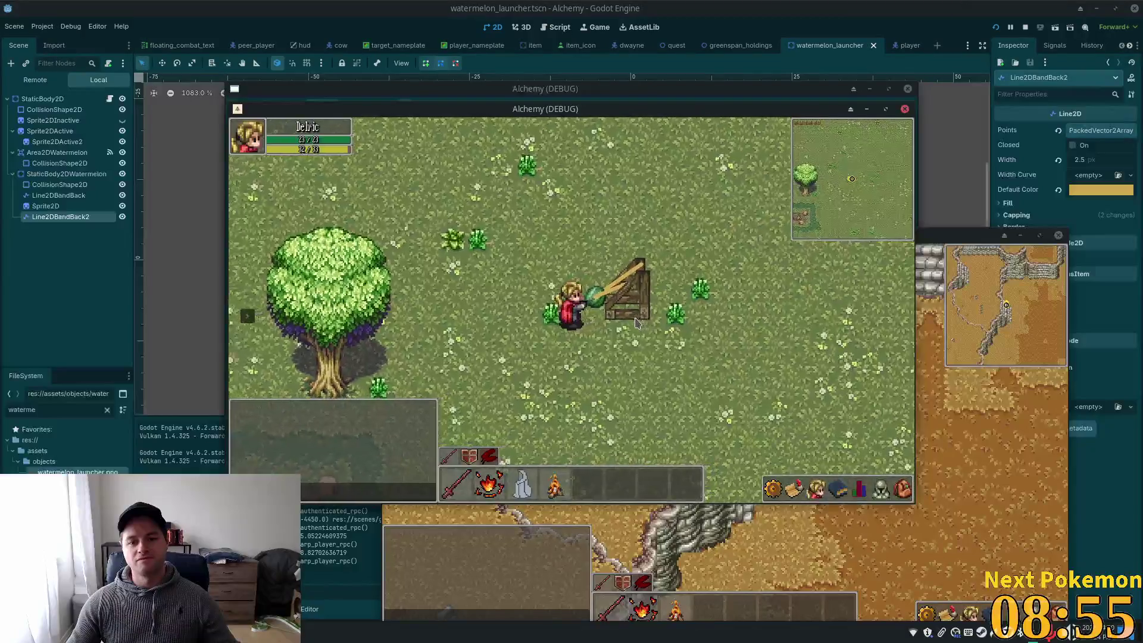
key(w)
key(d)
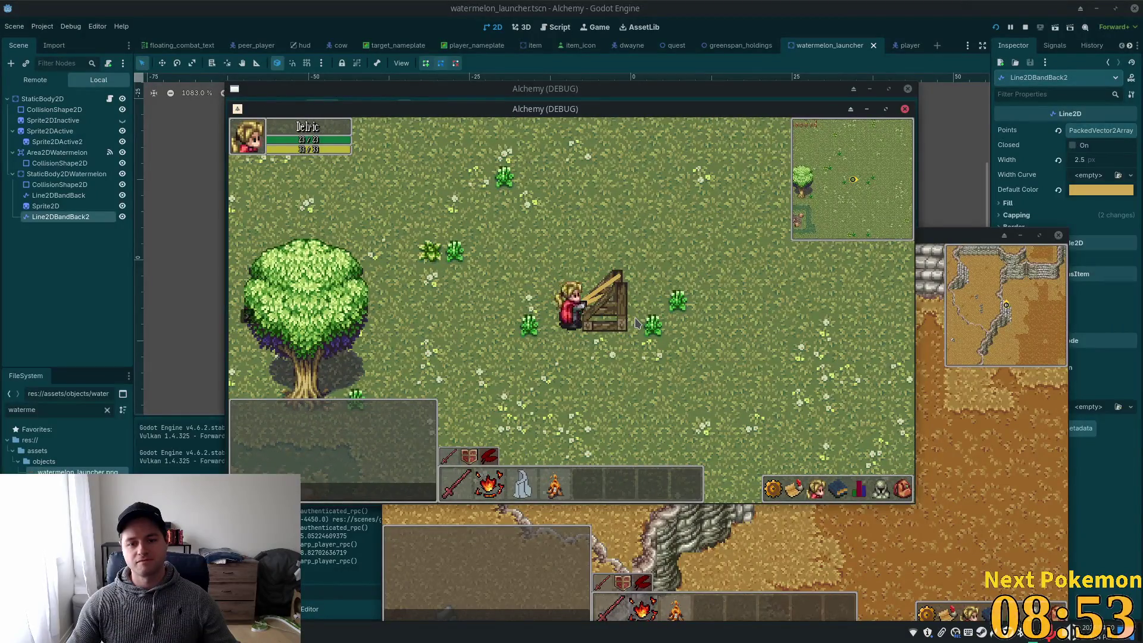
key(a)
key(a)
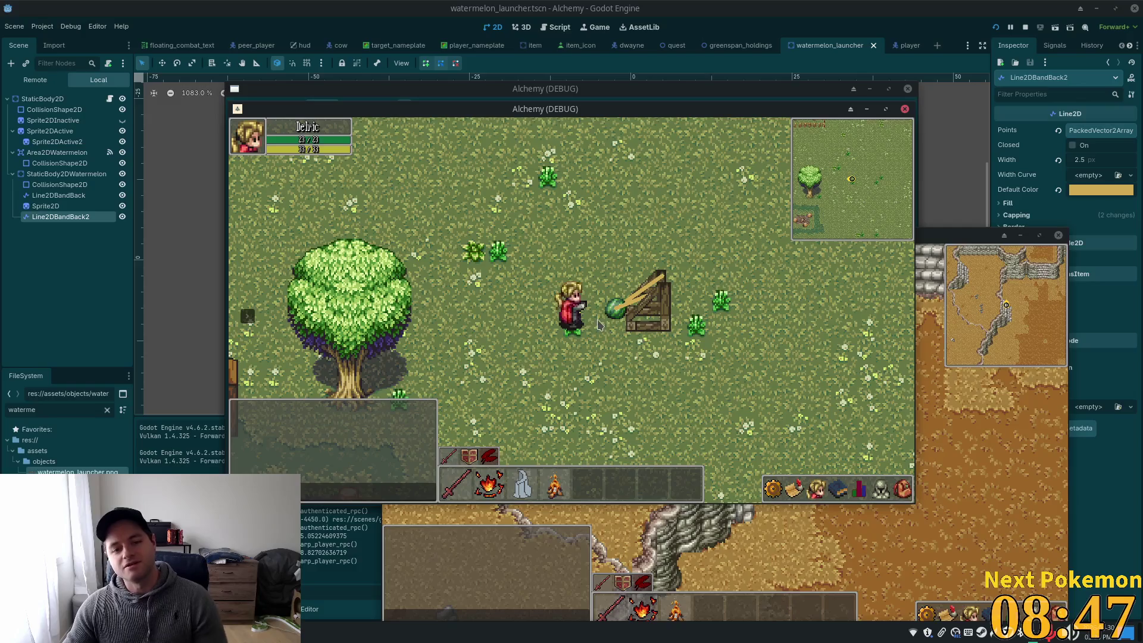
click(660, 318)
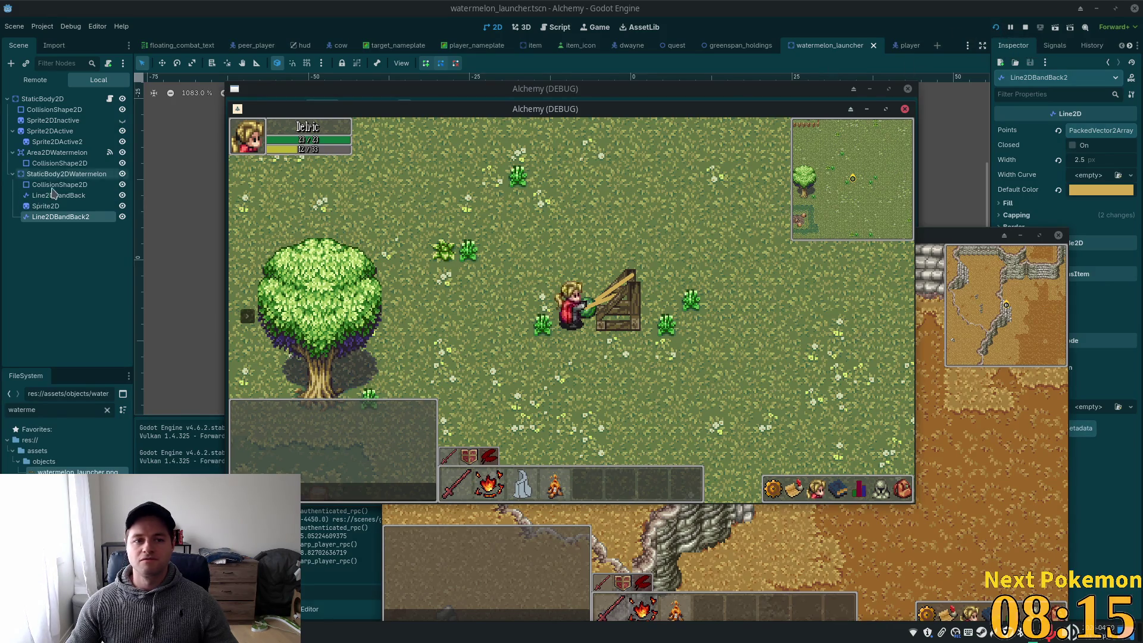
click(122, 122)
click(122, 131)
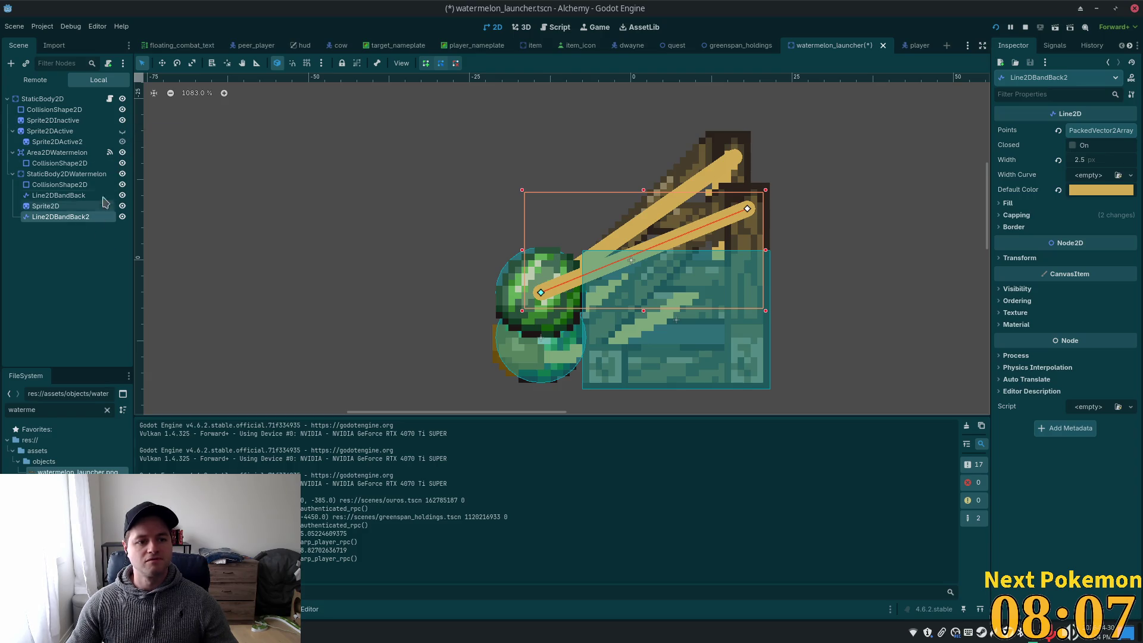
Hide StaticBody2DWatermelon in the scene and save the launcher scene
click(46, 175)
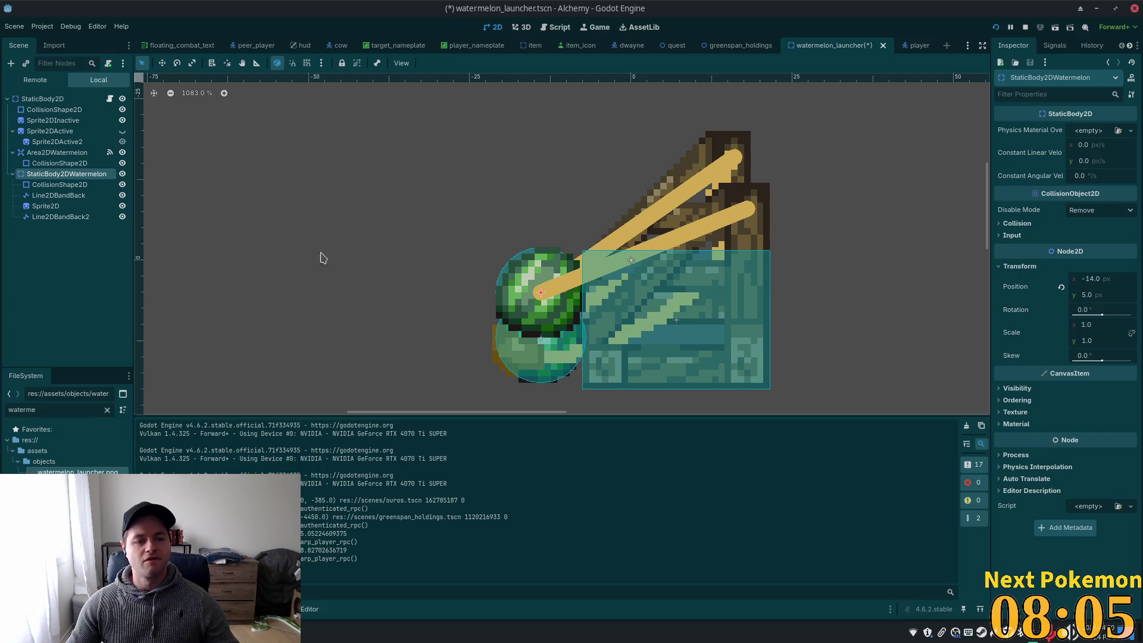
click(110, 98)
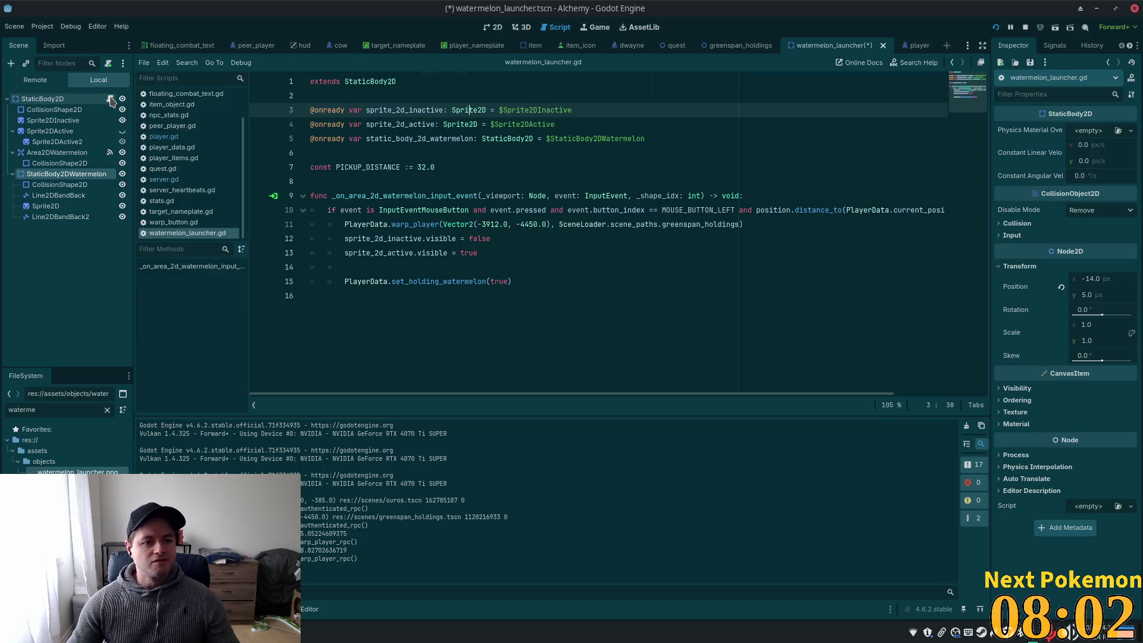
click(453, 138)
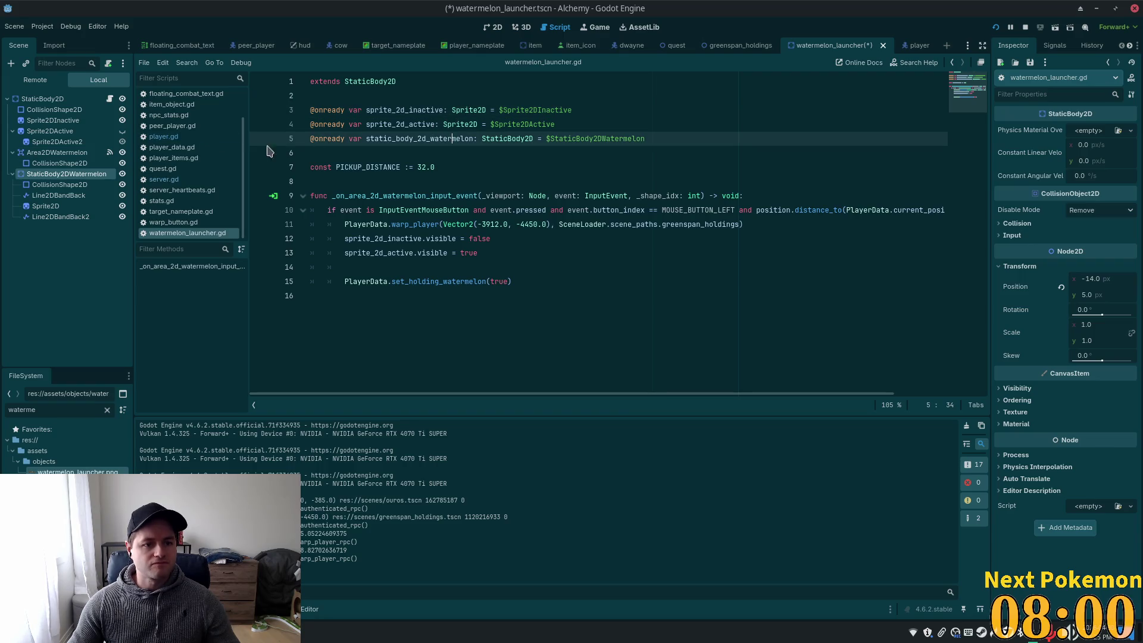
click(122, 174)
key(ctrl+s)
Add 'static_body_2d_watermelon.visible = true' as line 14 of the click handler in watermelon_launcher.gd
click(588, 240)
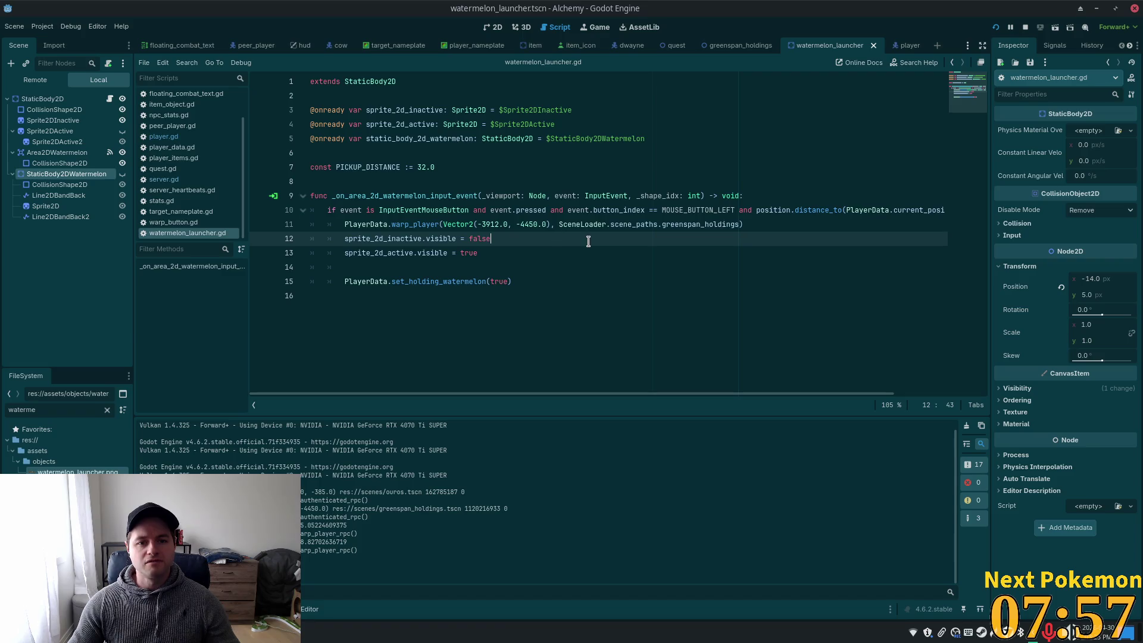
click(423, 201)
click(498, 254)
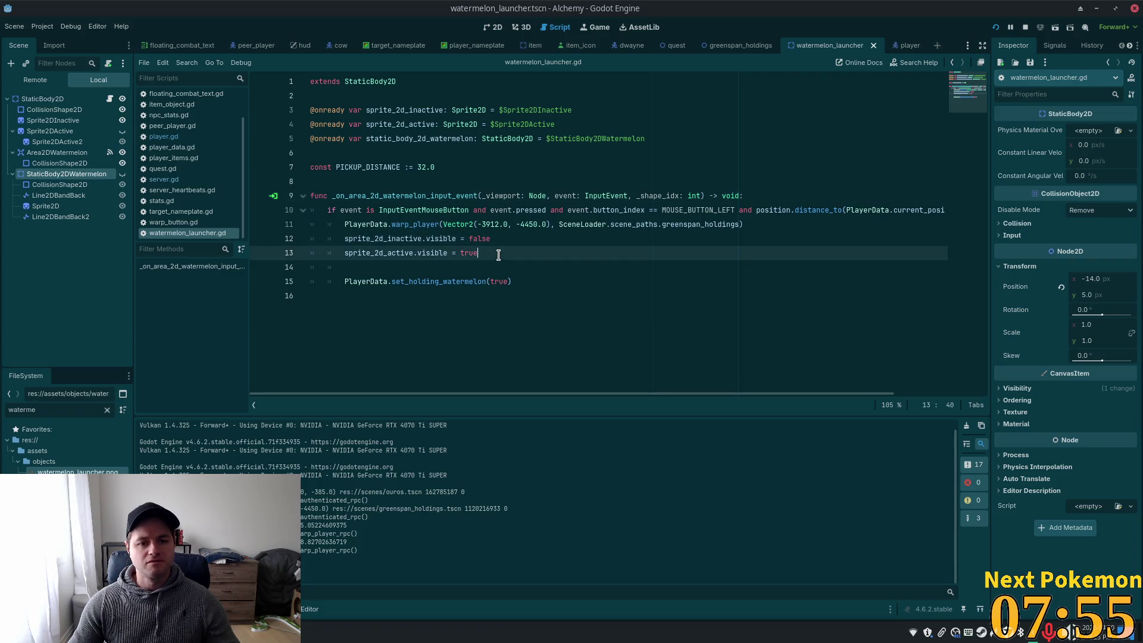
double_click(426, 139)
key(ctrl+c)
click(494, 253)
key(Return)
key(ctrl+v)
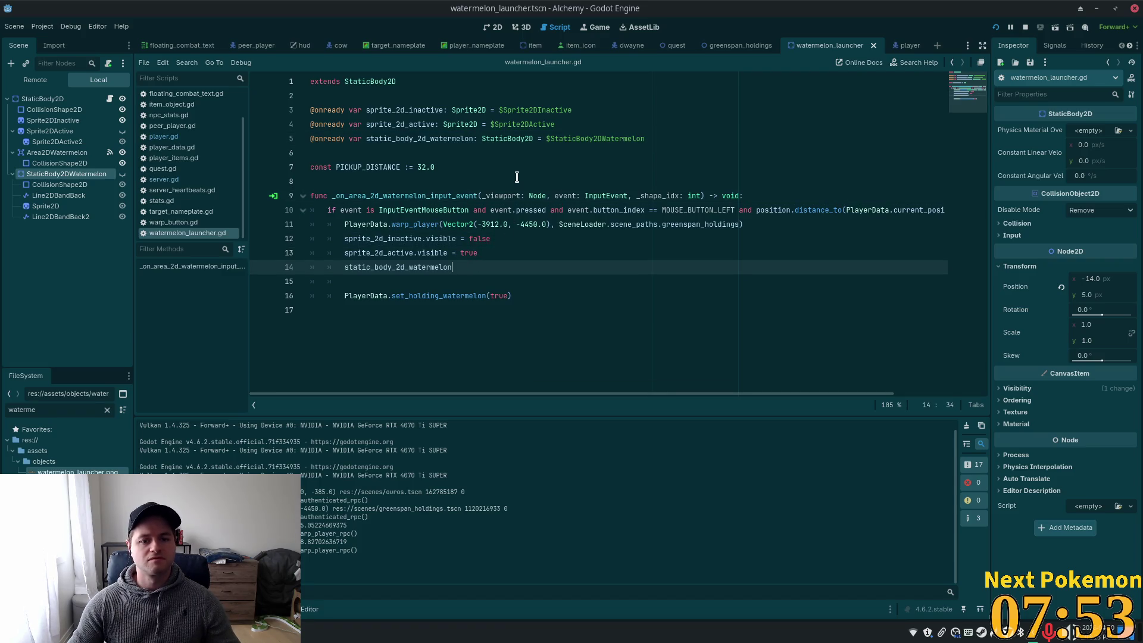
text(true)
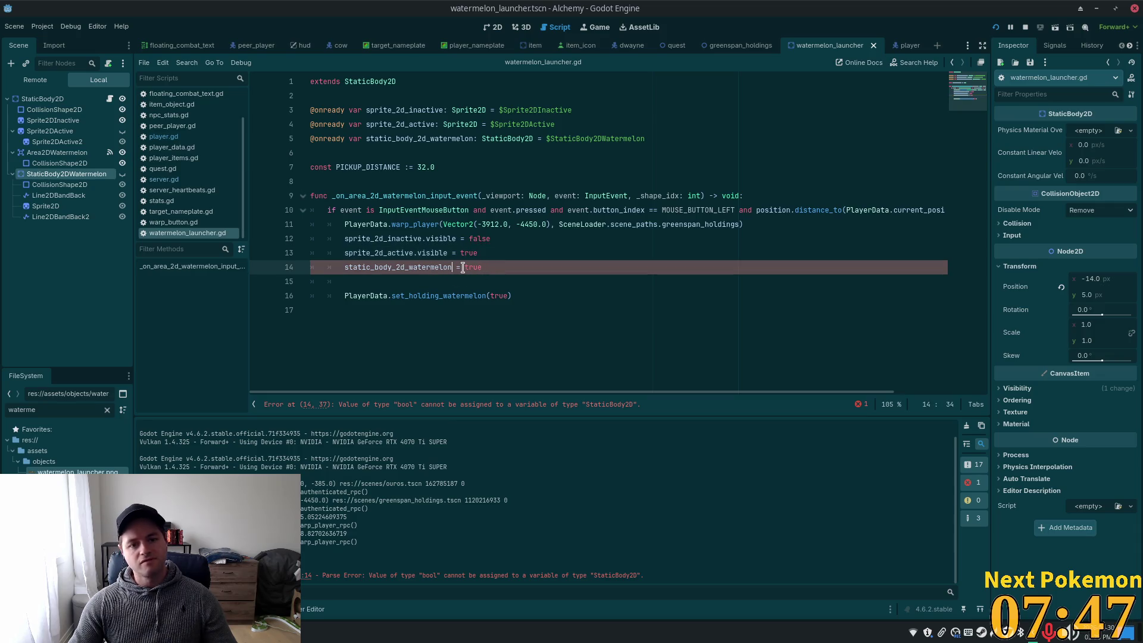
double_click(448, 253)
click(456, 267)
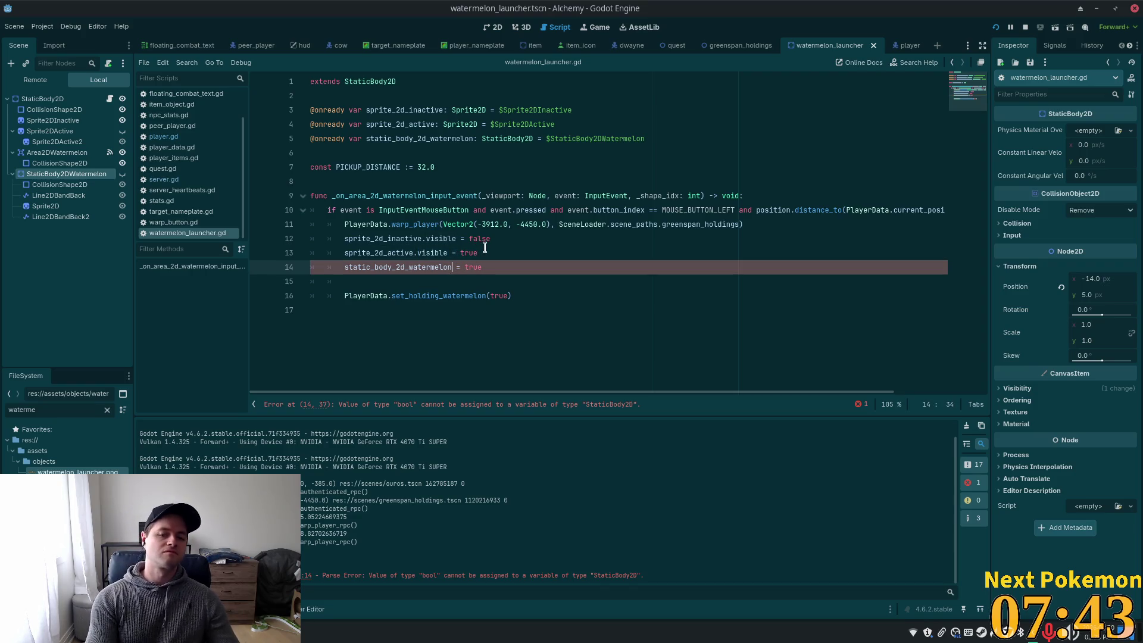
text(.visible)
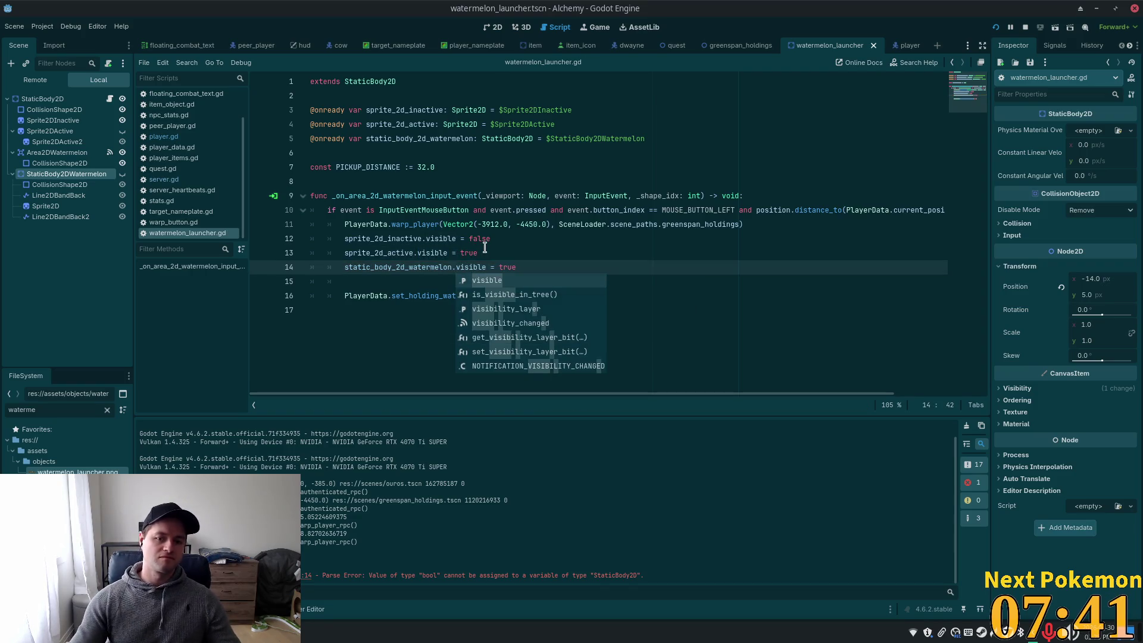
click(480, 212)
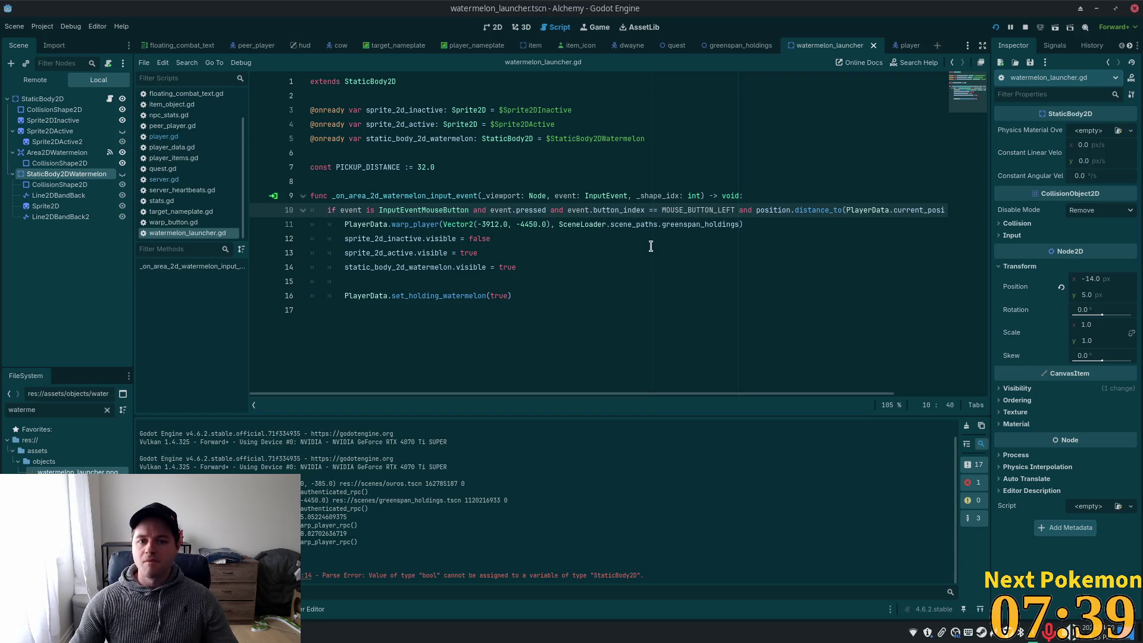
Run the game, walk to the launcher, load the watermelon with E, then return to the editor
click(1010, 25)
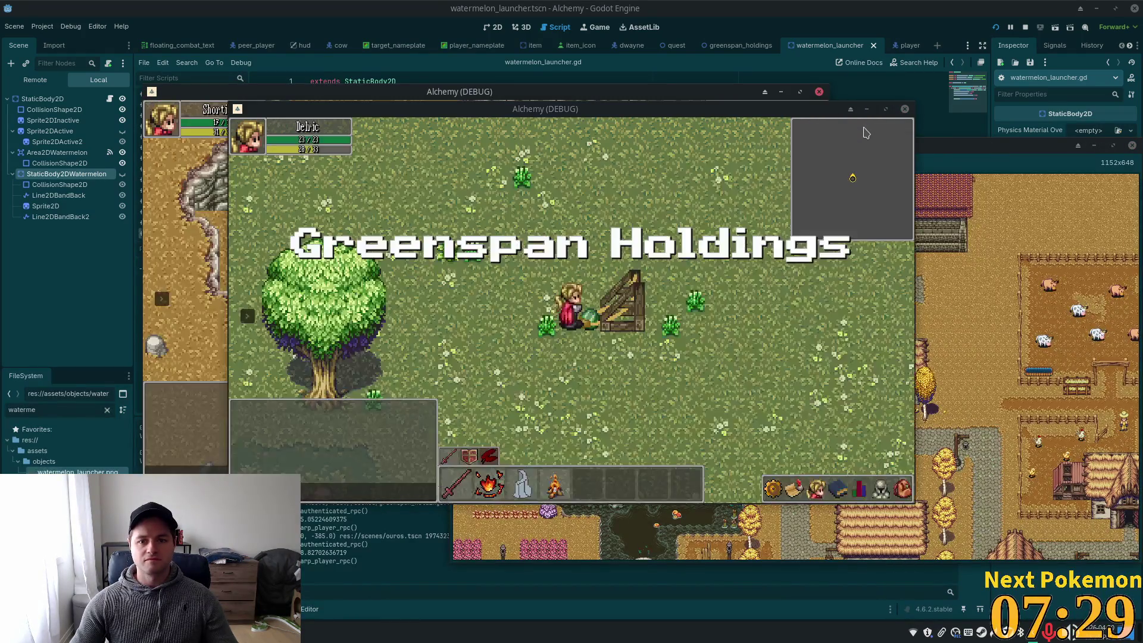
key(s)
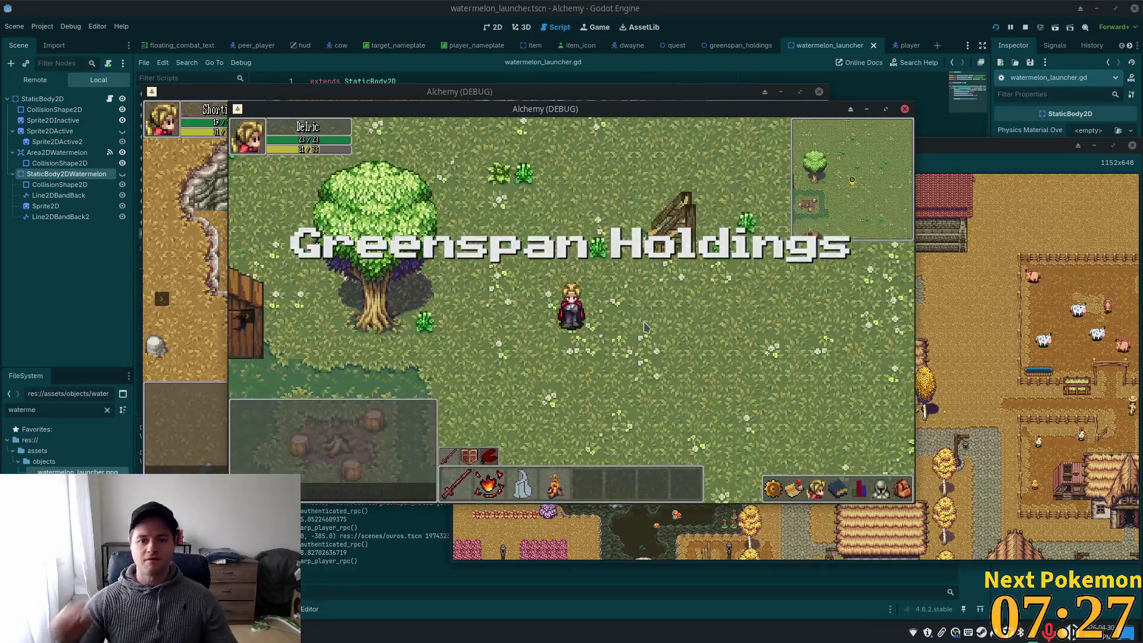
key(w)
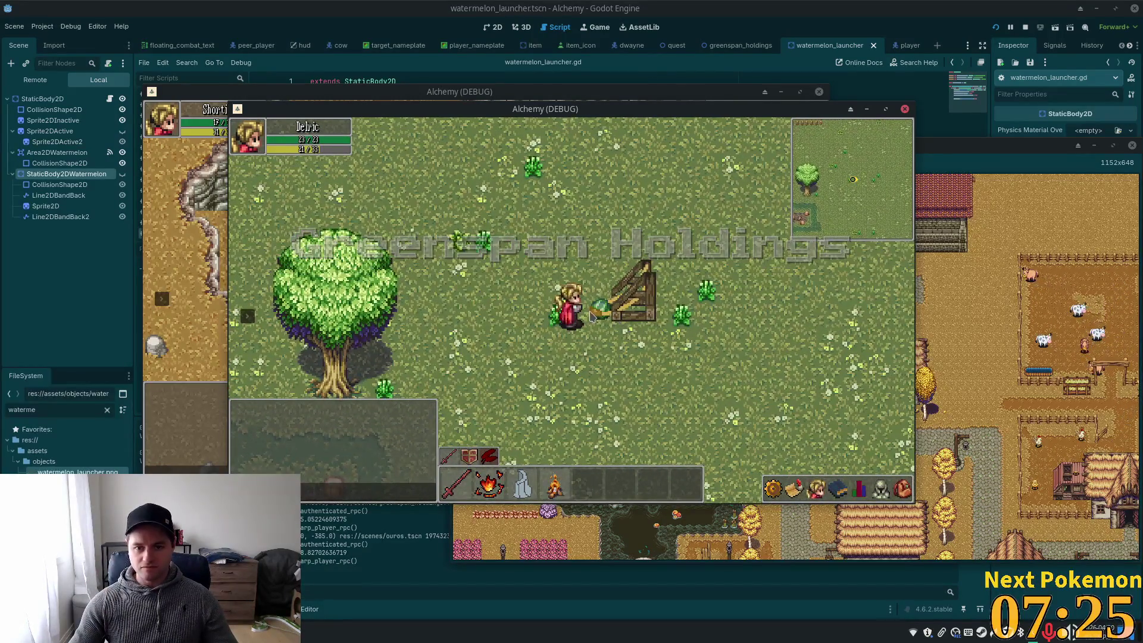
key(d)
key(e)
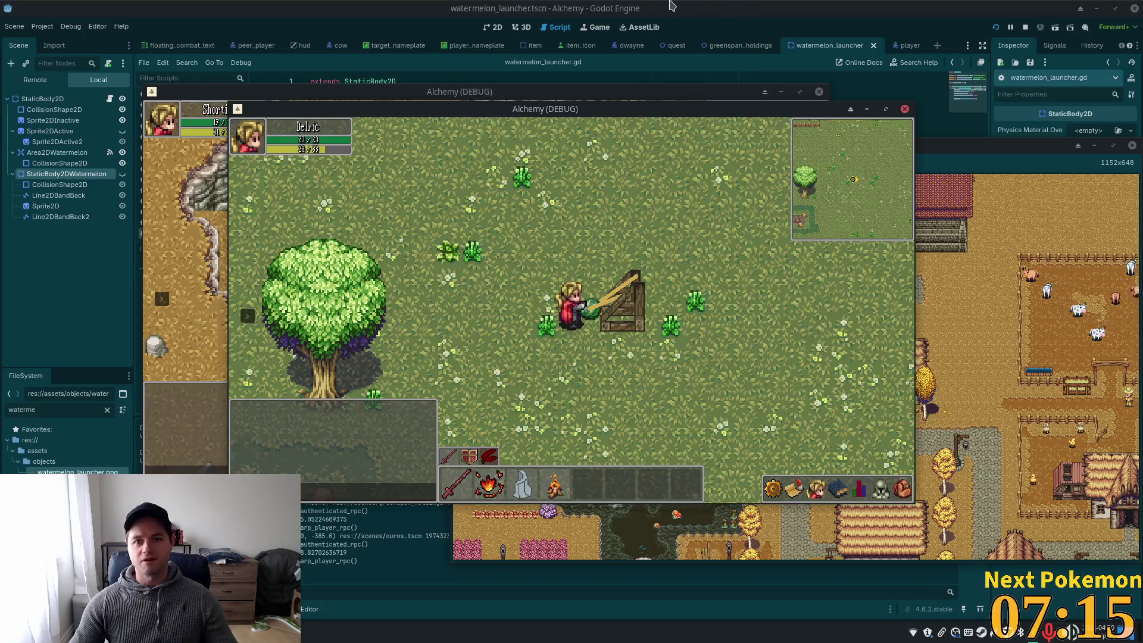
click(736, 8)
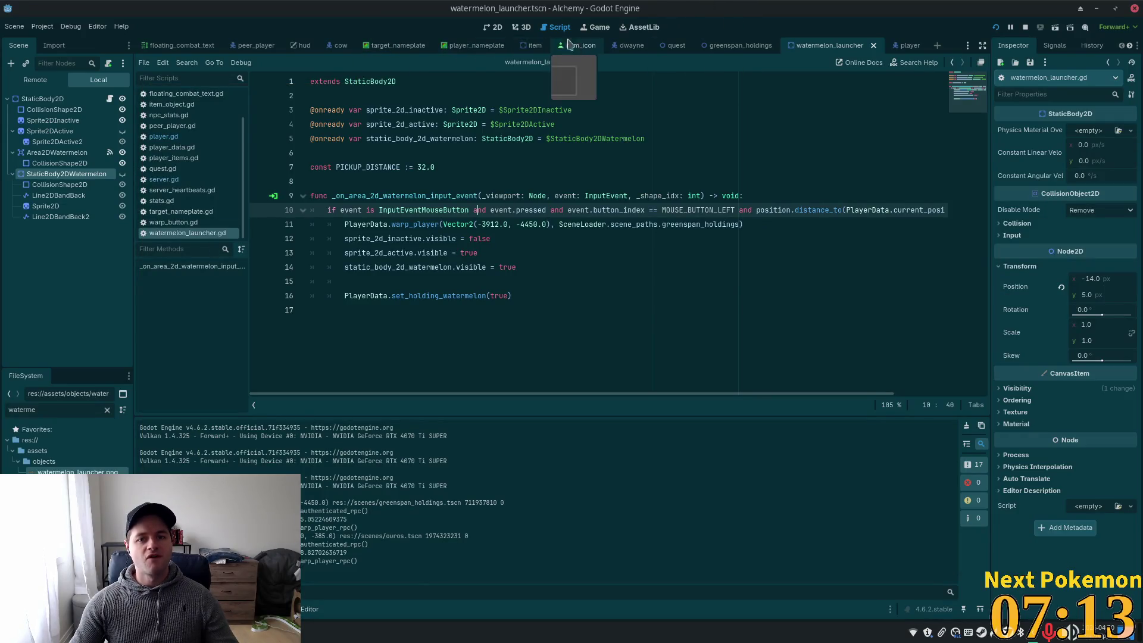
Show the watermelon body, nudge its Sprite2D about two pixels up and left, and save the scene
click(493, 27)
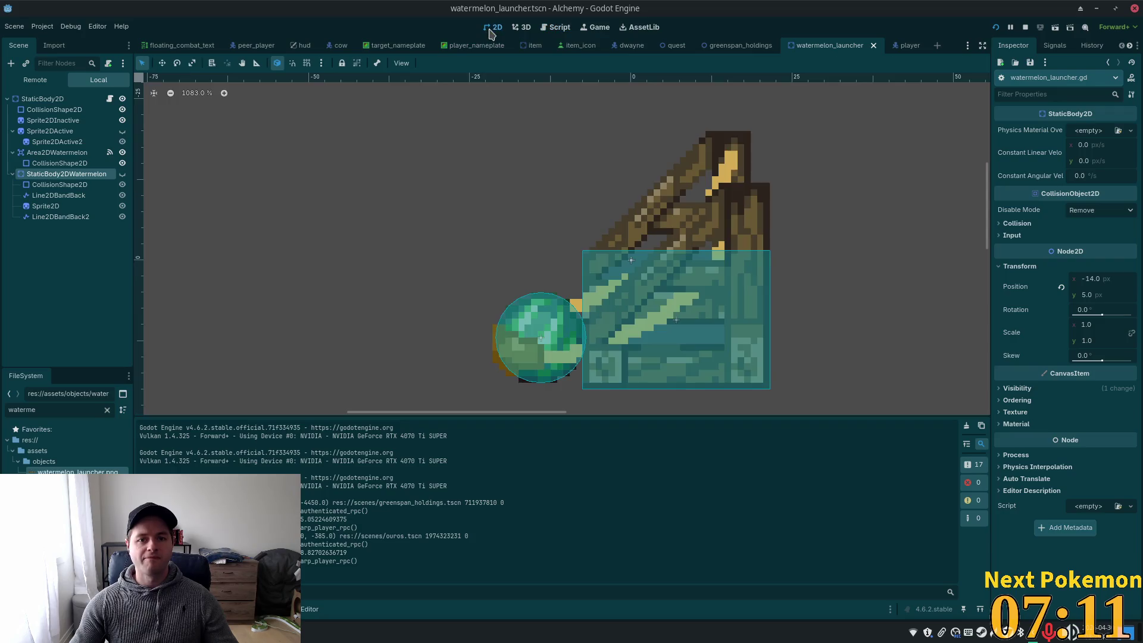
click(122, 174)
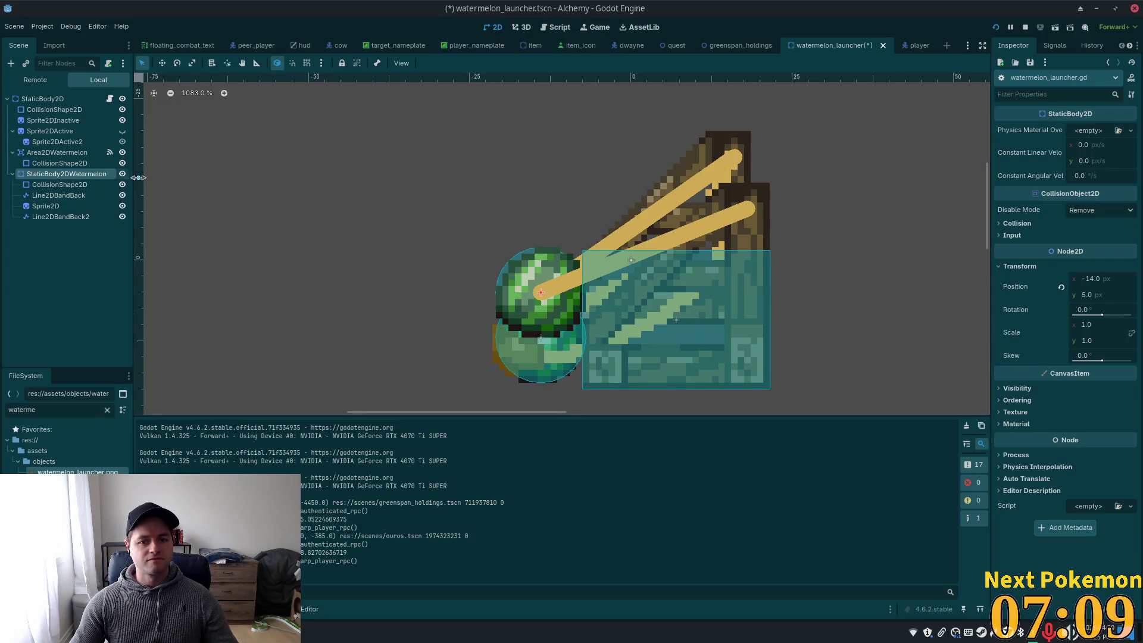
click(162, 63)
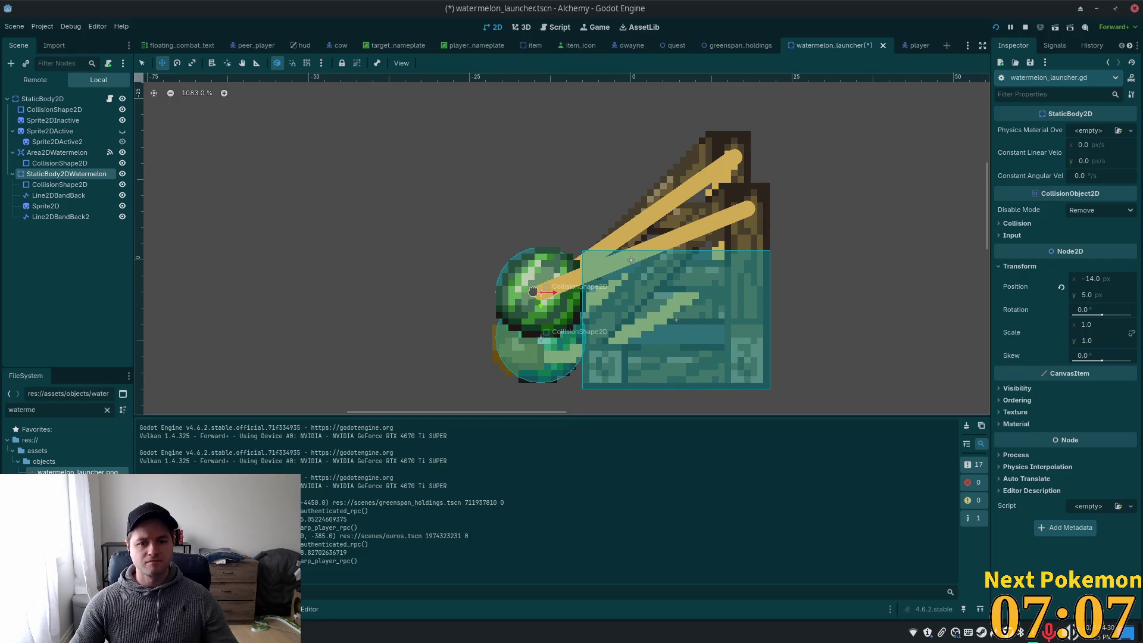
drag(542, 284, 543, 272)
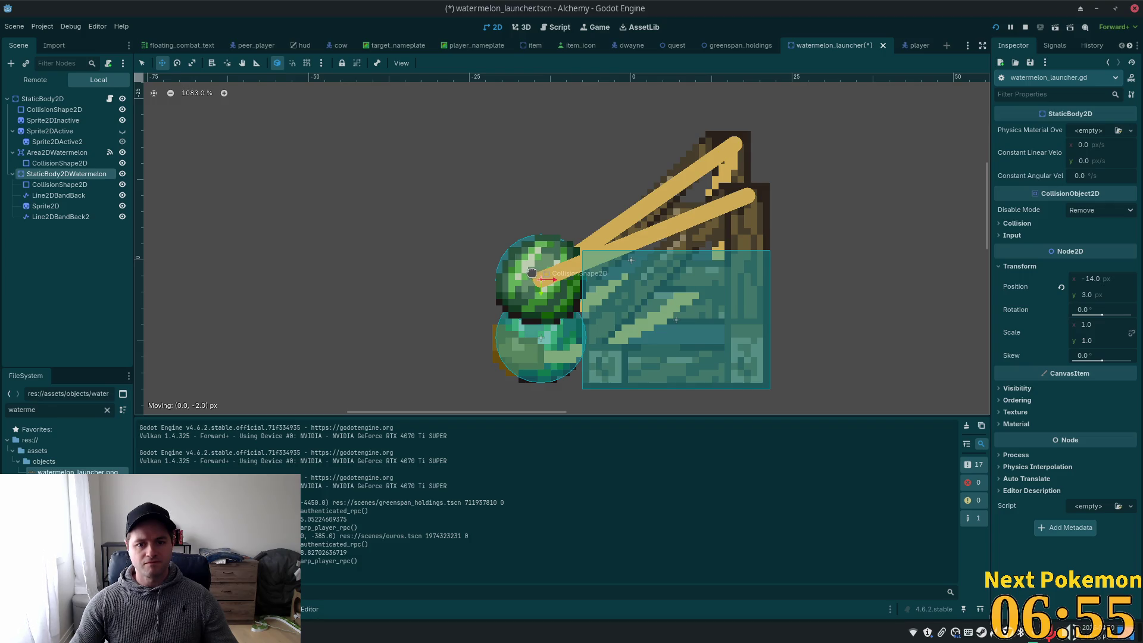
drag(532, 272, 524, 274)
key(ctrl+z)
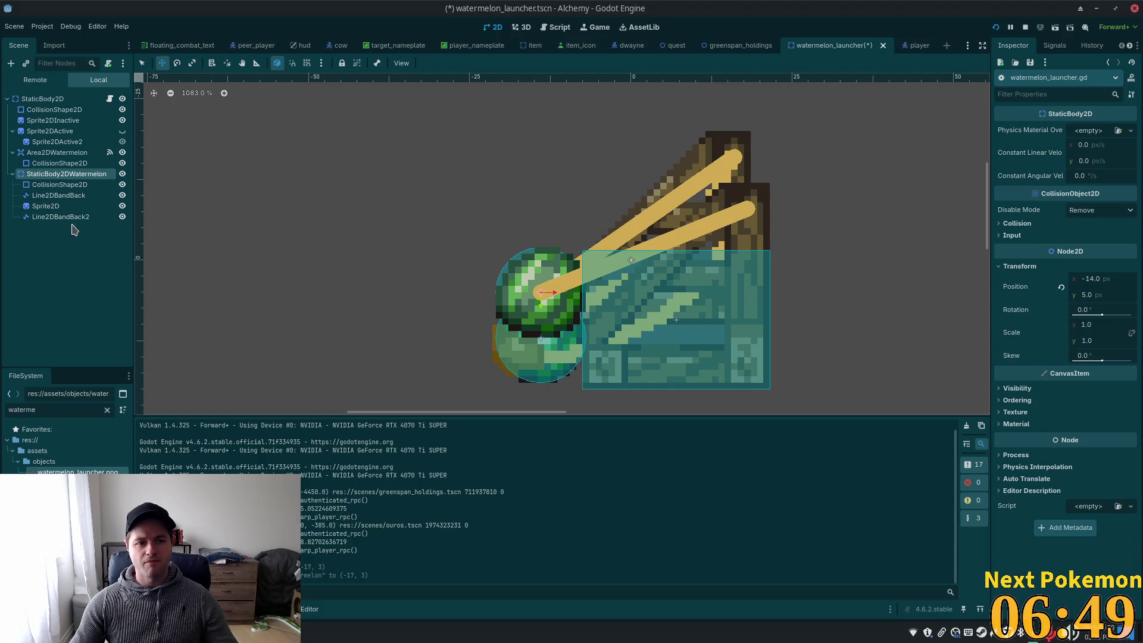
click(47, 206)
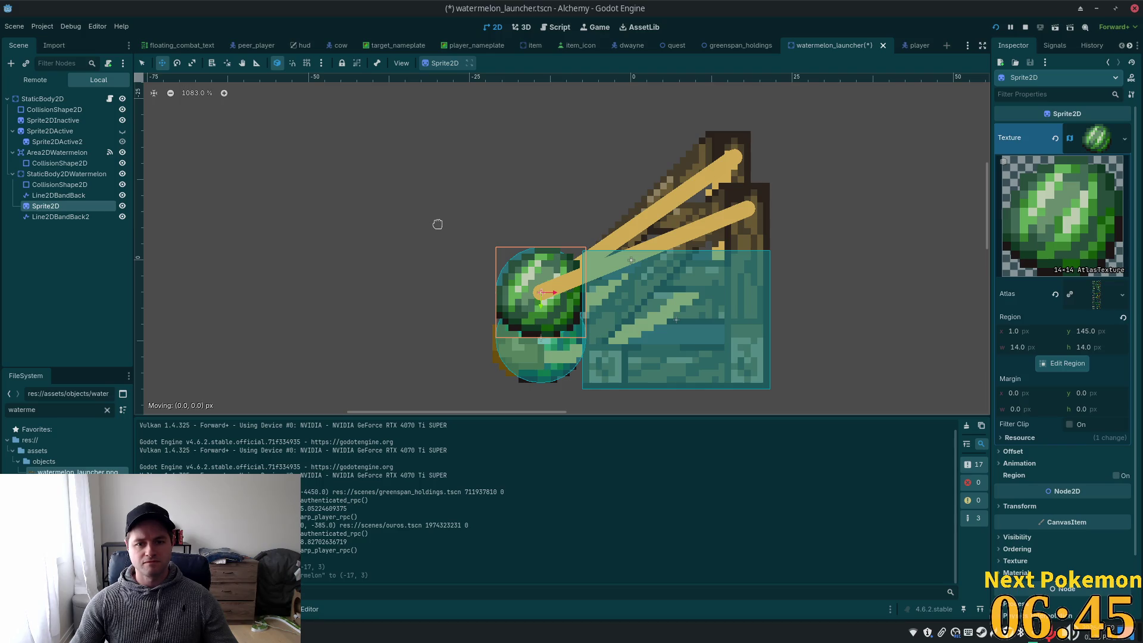
mouse_move(437, 224)
mouse_down()
mouse_move(441, 211)
mouse_move(429, 212)
mouse_up()
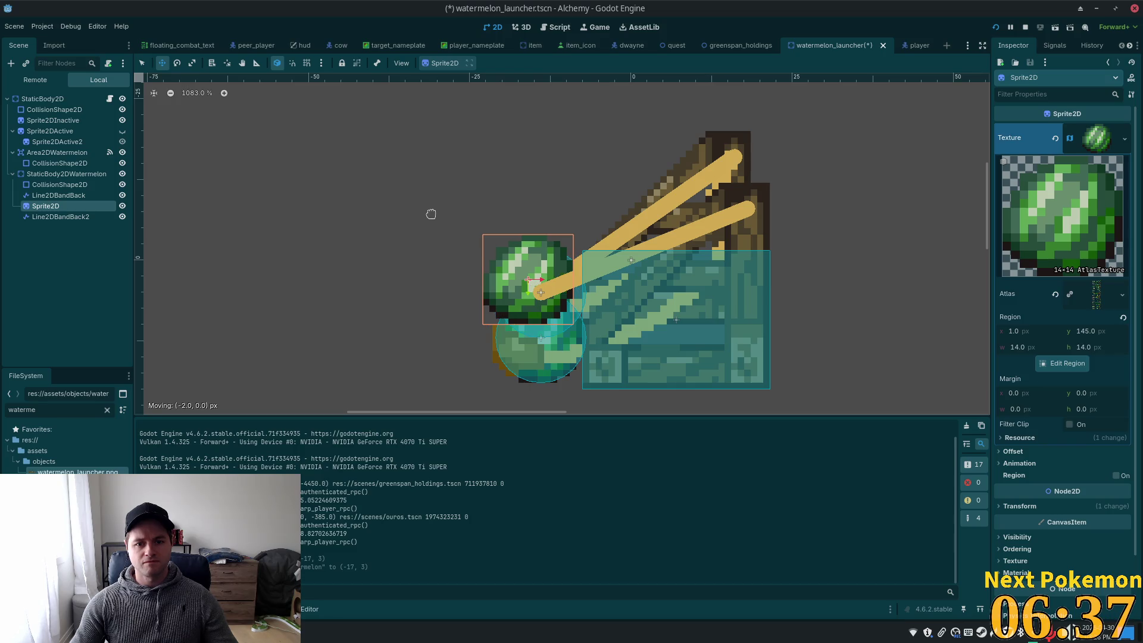
key(ctrl+s)
Select both band lines and try shifting them up-left, then cancel the move
click(59, 195)
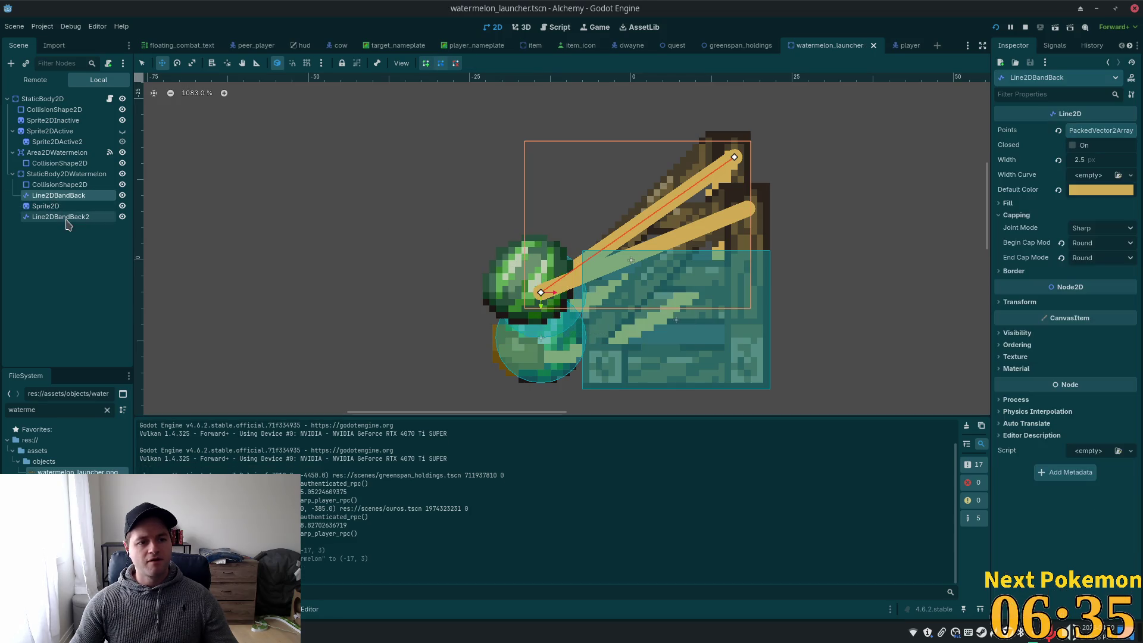
ctrl+click(72, 217)
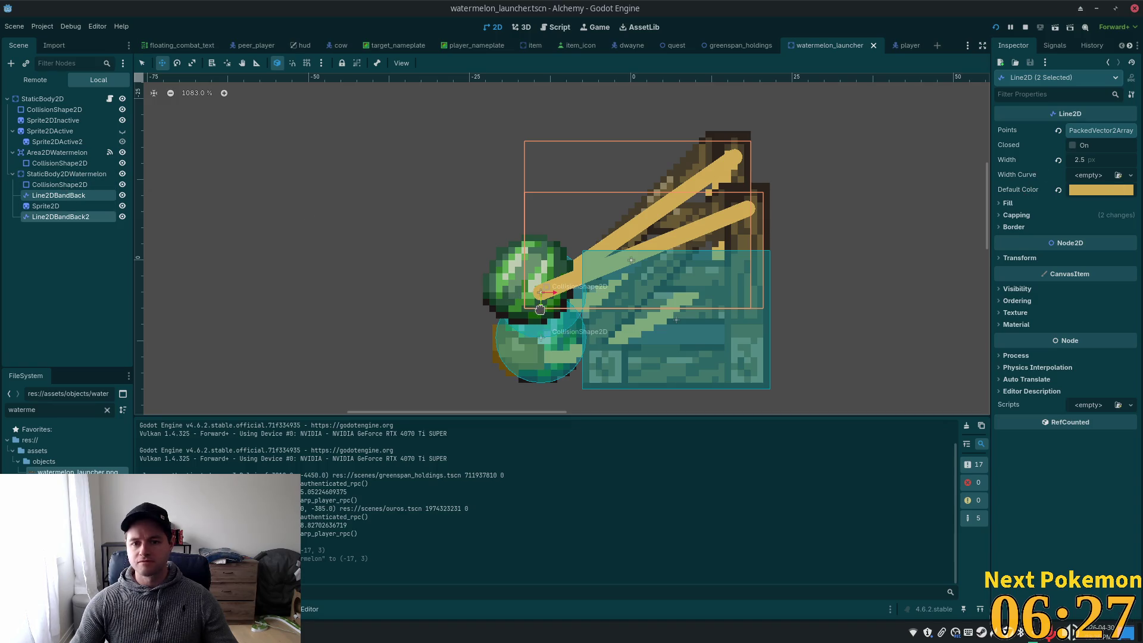
click(141, 60)
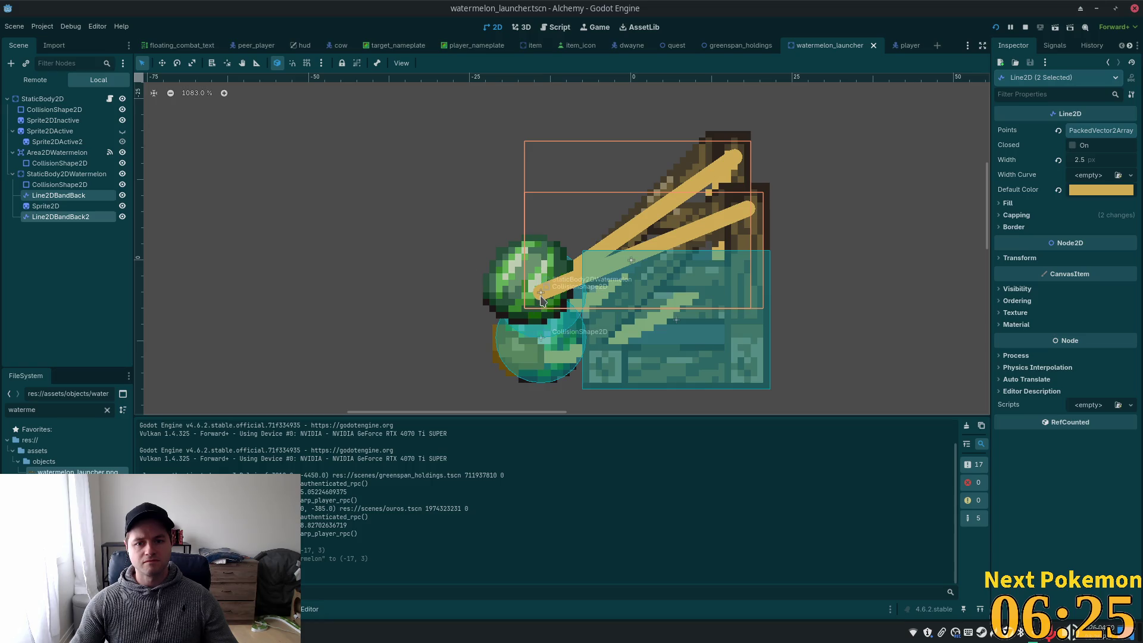
drag(541, 299, 530, 288)
key(Escape)
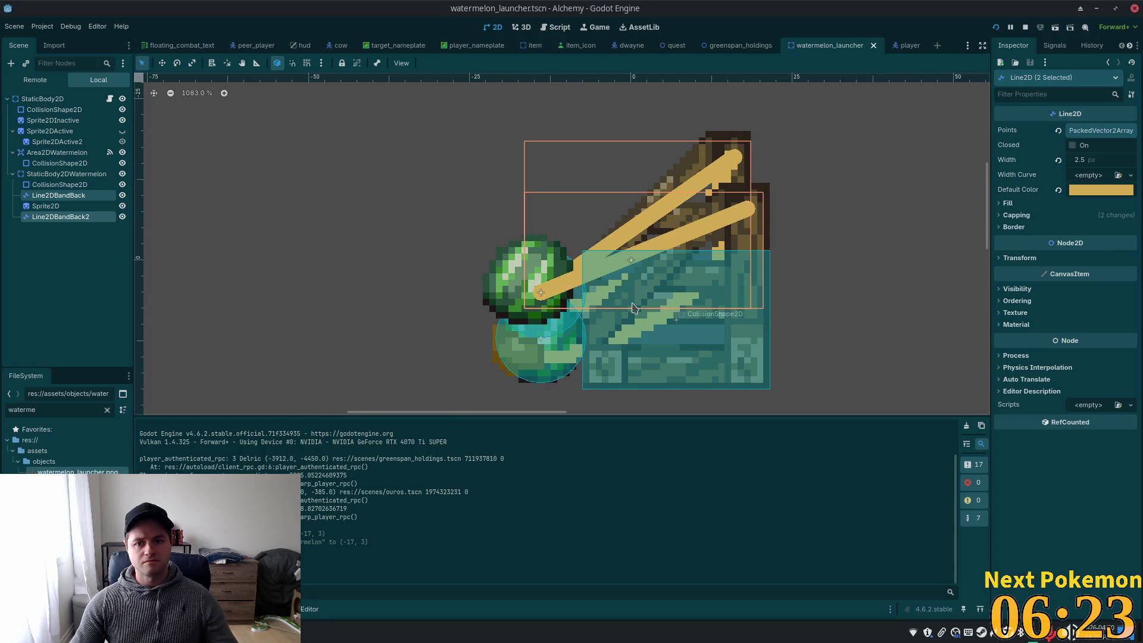
Copy the watermelon sprite's (-2, -2) position and expand Line2DBandBack's Points list
click(47, 206)
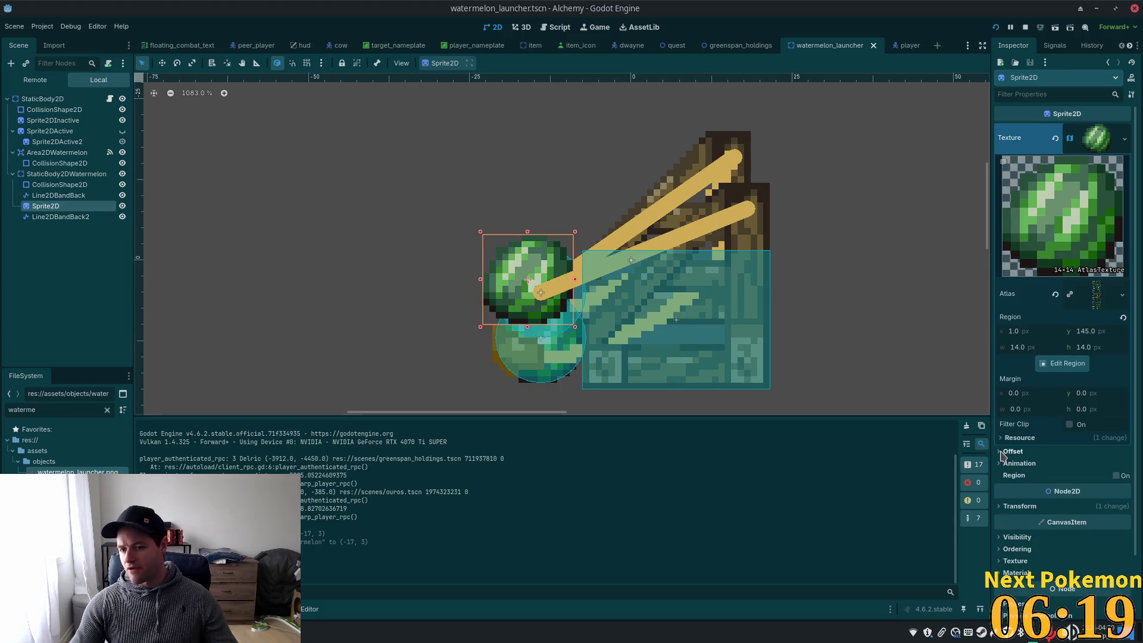
click(1012, 506)
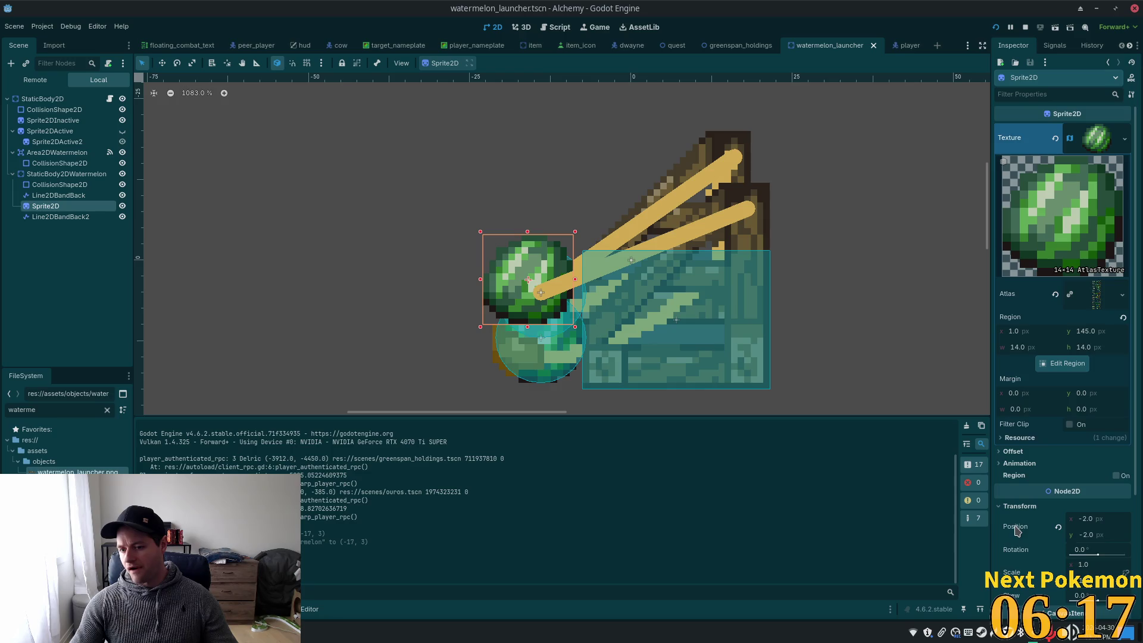
right_click(1015, 530)
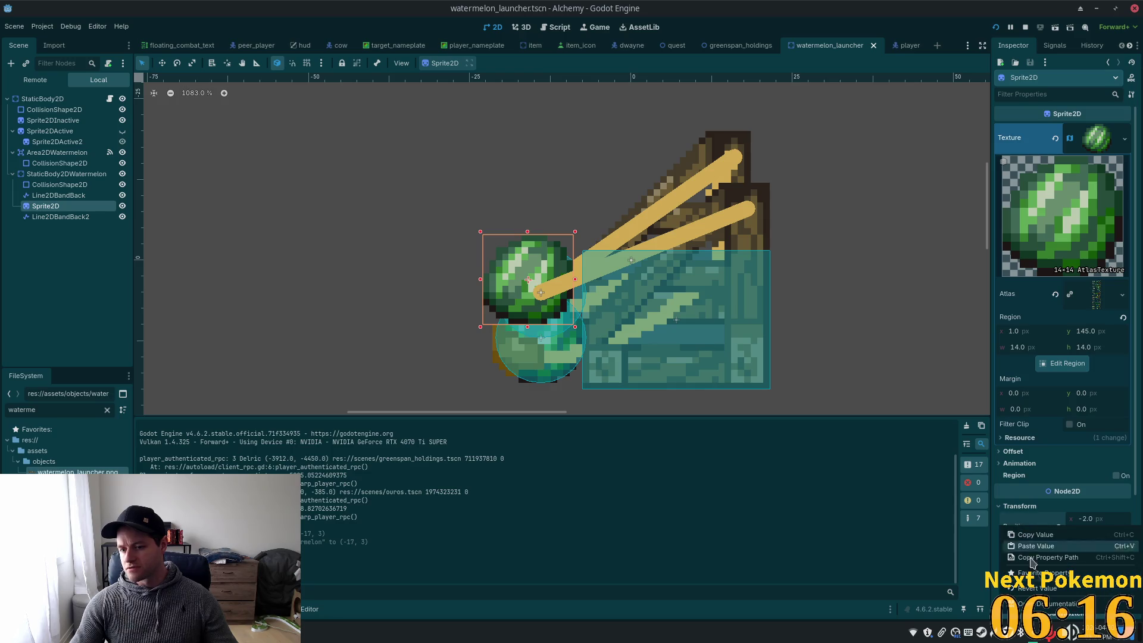
click(1067, 540)
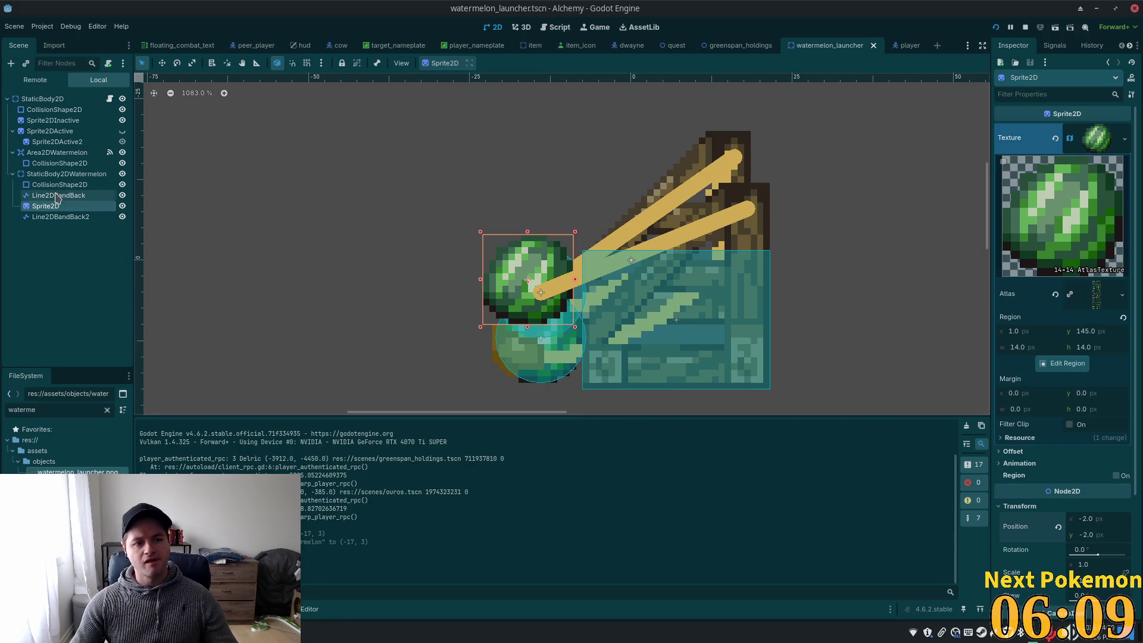
click(56, 196)
click(1100, 130)
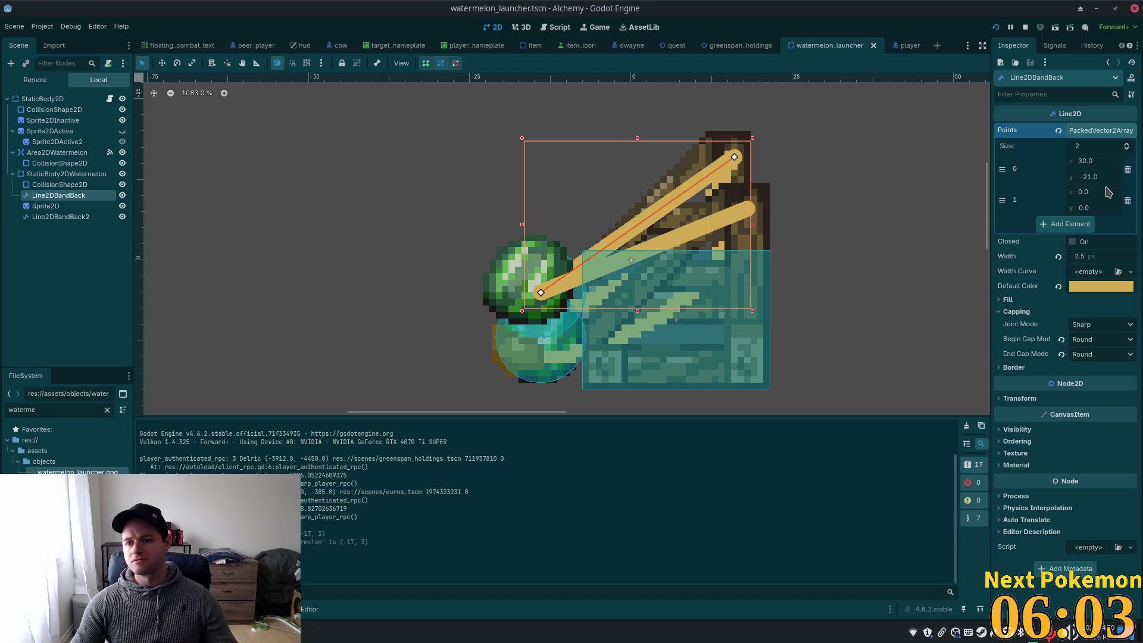
Set Line2DBandBack2's end point (Points[1]) to (-2, -2)
click(1086, 160)
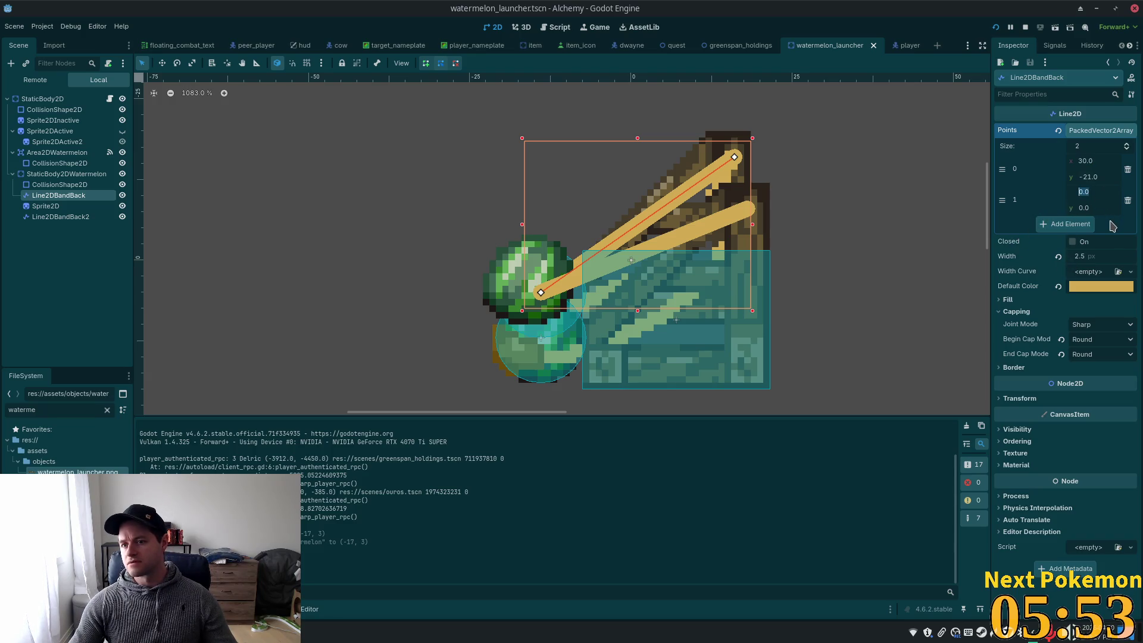
click(1084, 207)
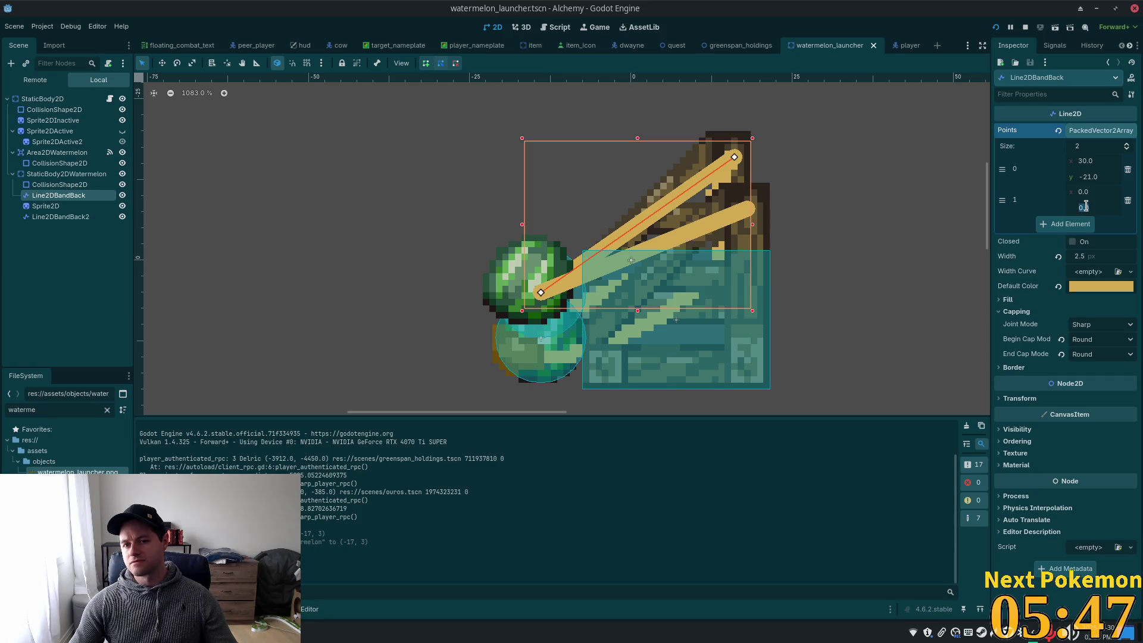
click(77, 217)
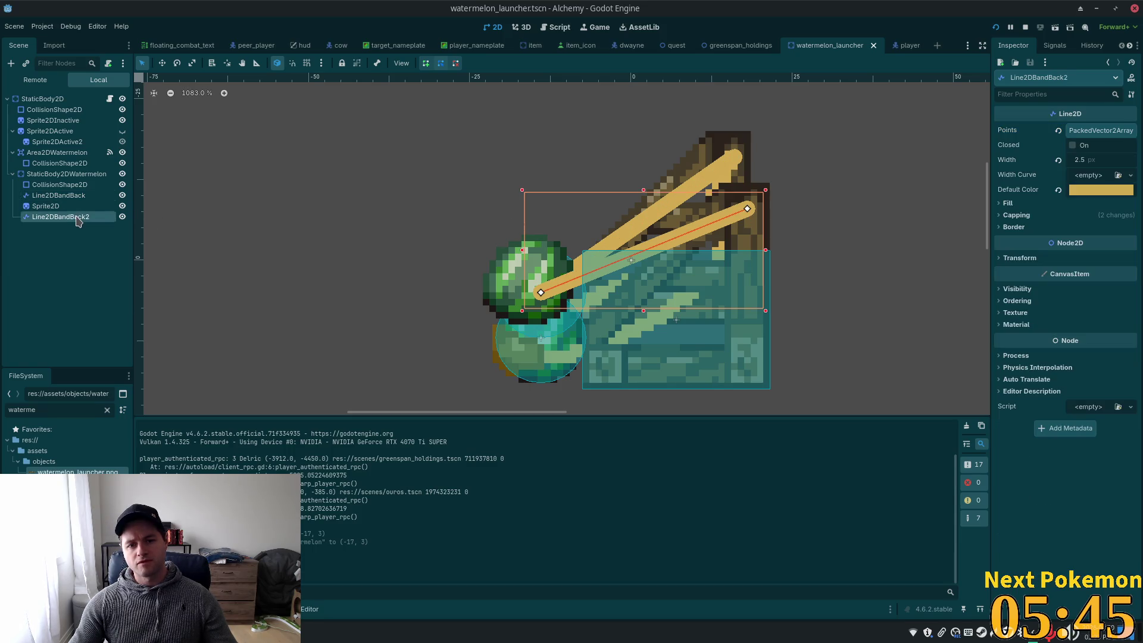
click(1102, 133)
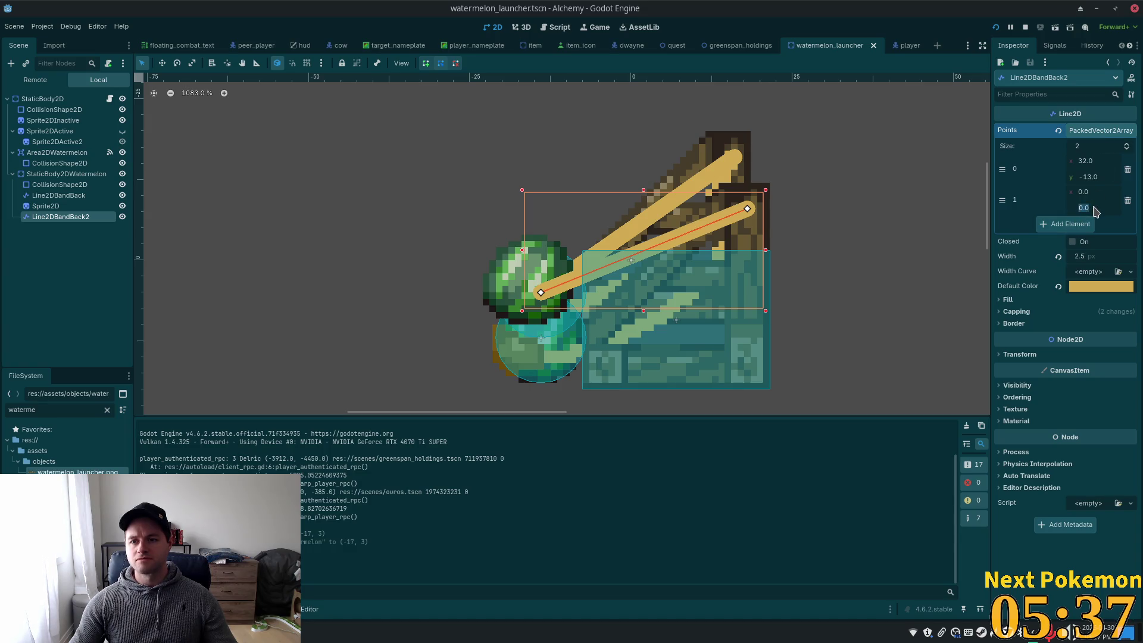
click(1110, 190)
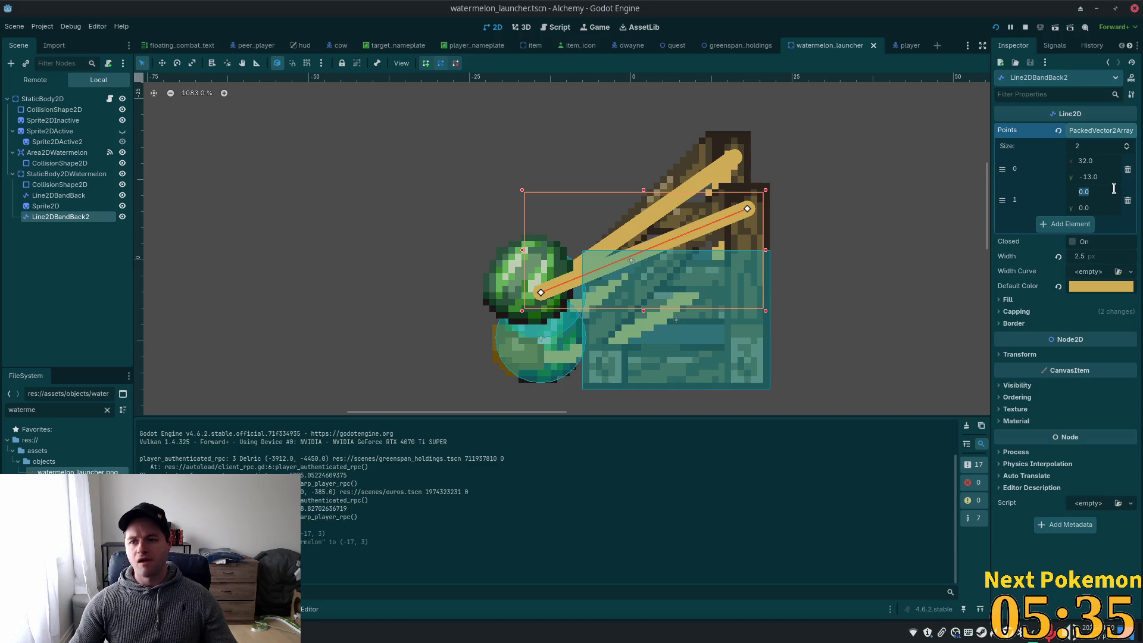
text(-13)
key(Tab)
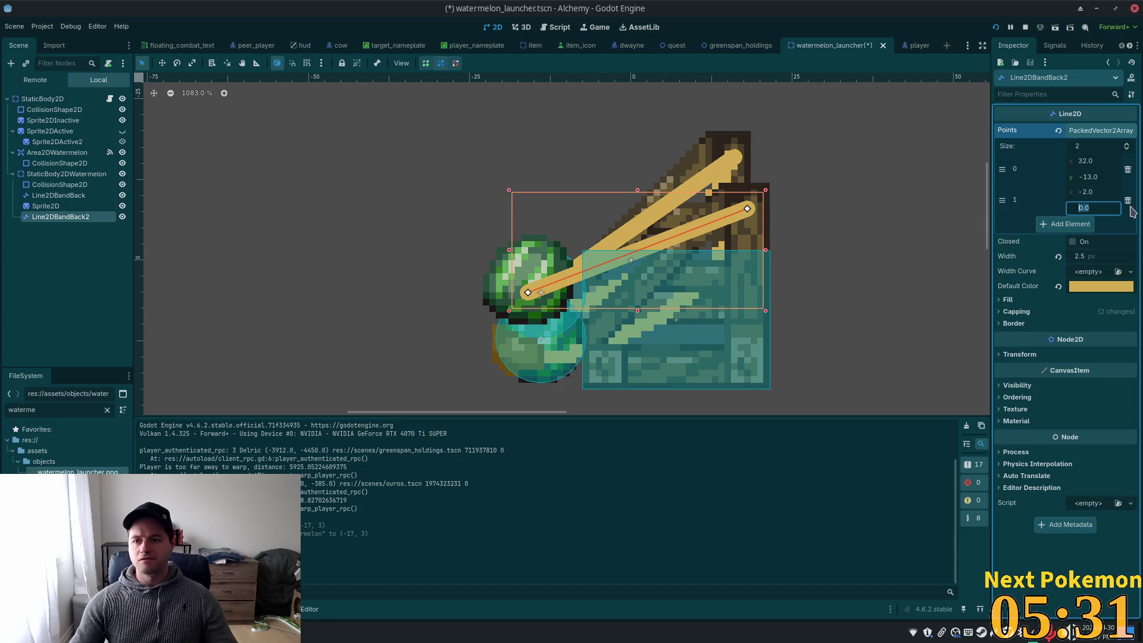
text(-2)
key(Tab)
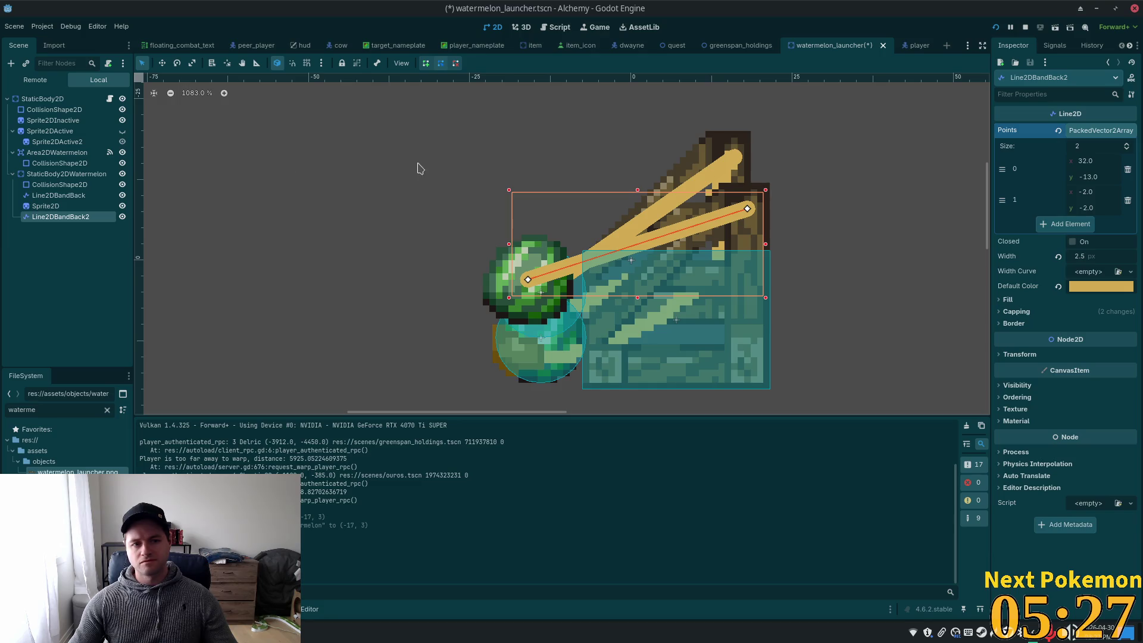
Set Line2DBandBack's end point to (-2, -2), save, then hide StaticBody2DWatermelon and save again
click(66, 197)
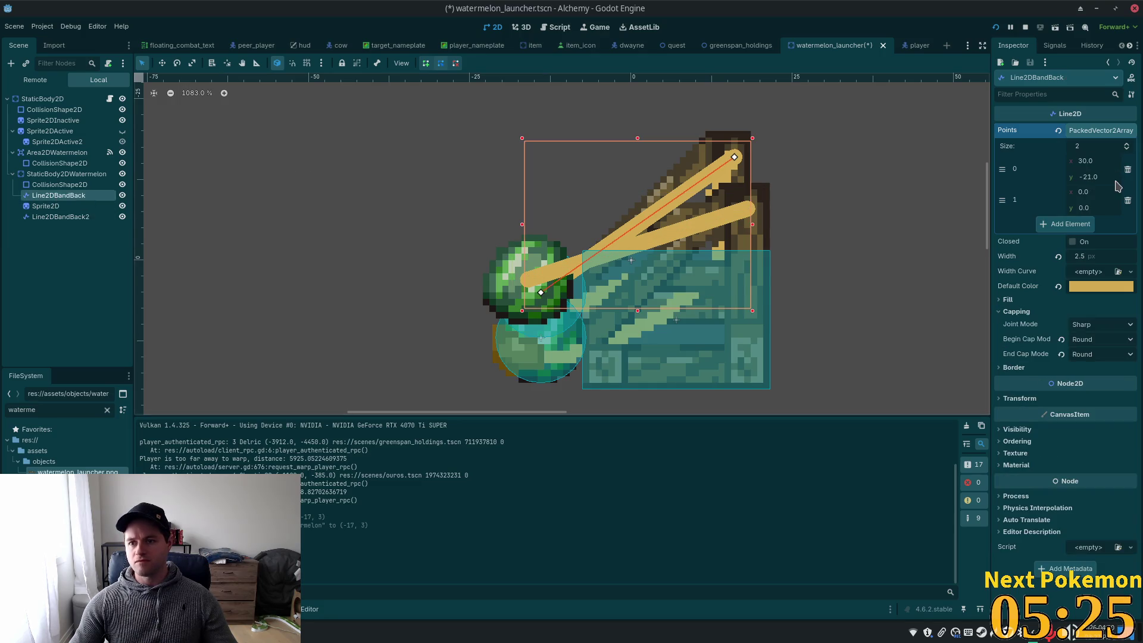
click(1099, 192)
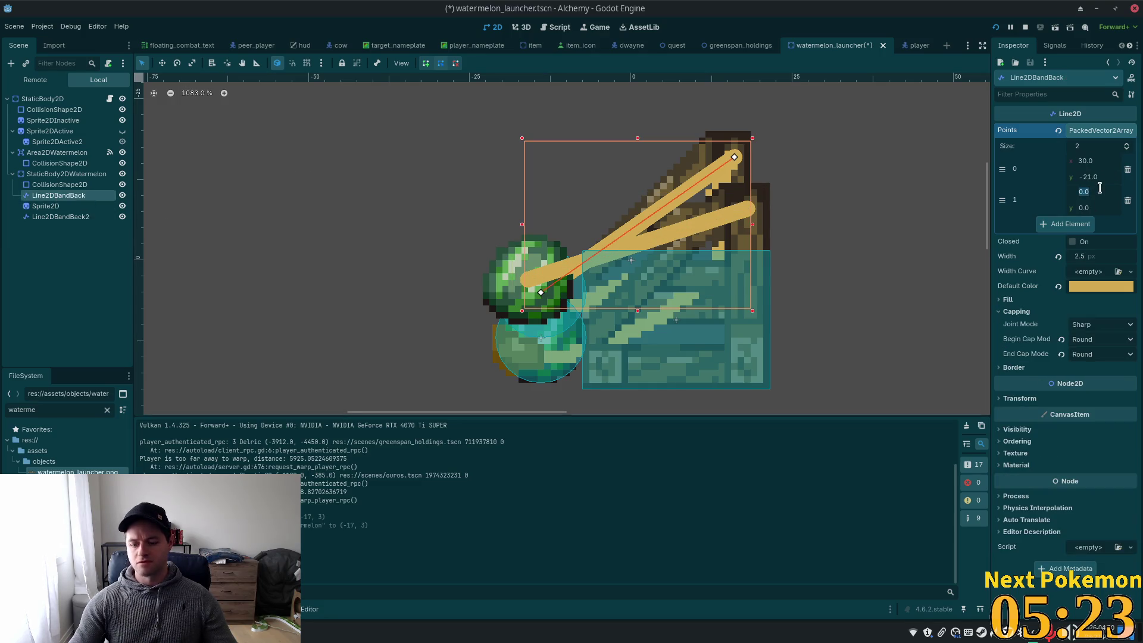
text(-2)
key(Tab)
text(-2)
key(Tab)
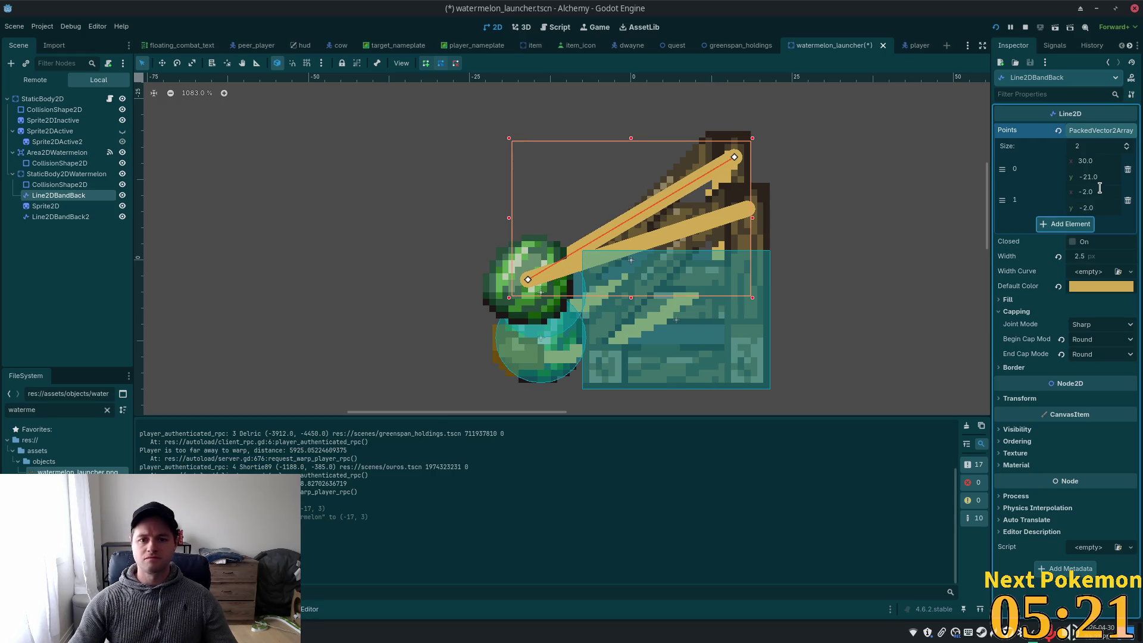
key(ctrl+s)
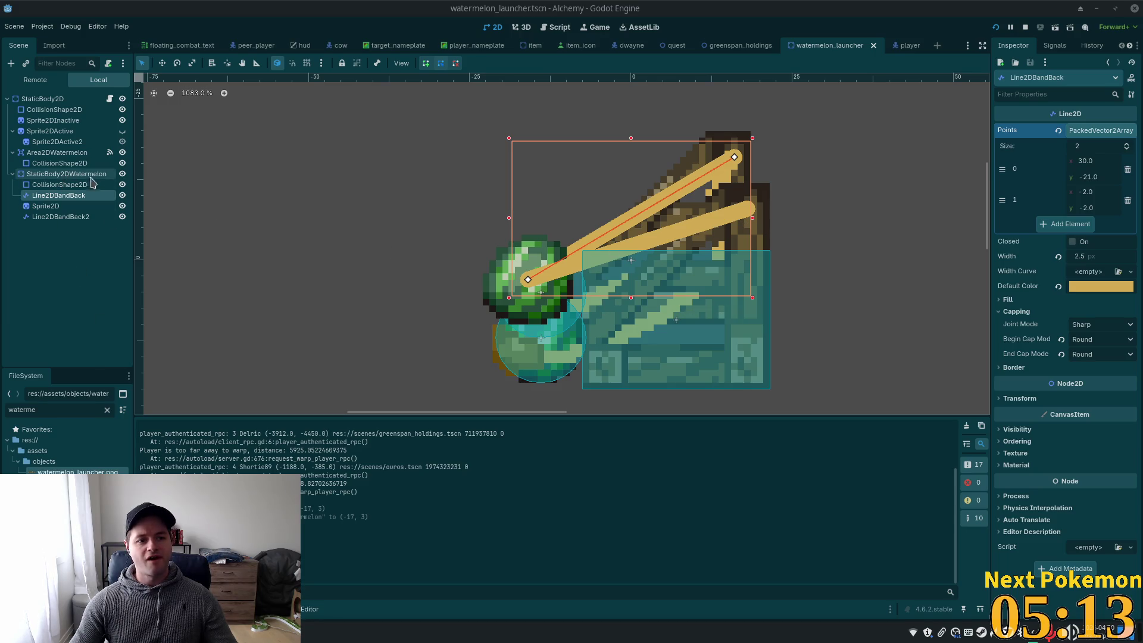
click(122, 174)
key(ctrl+s)
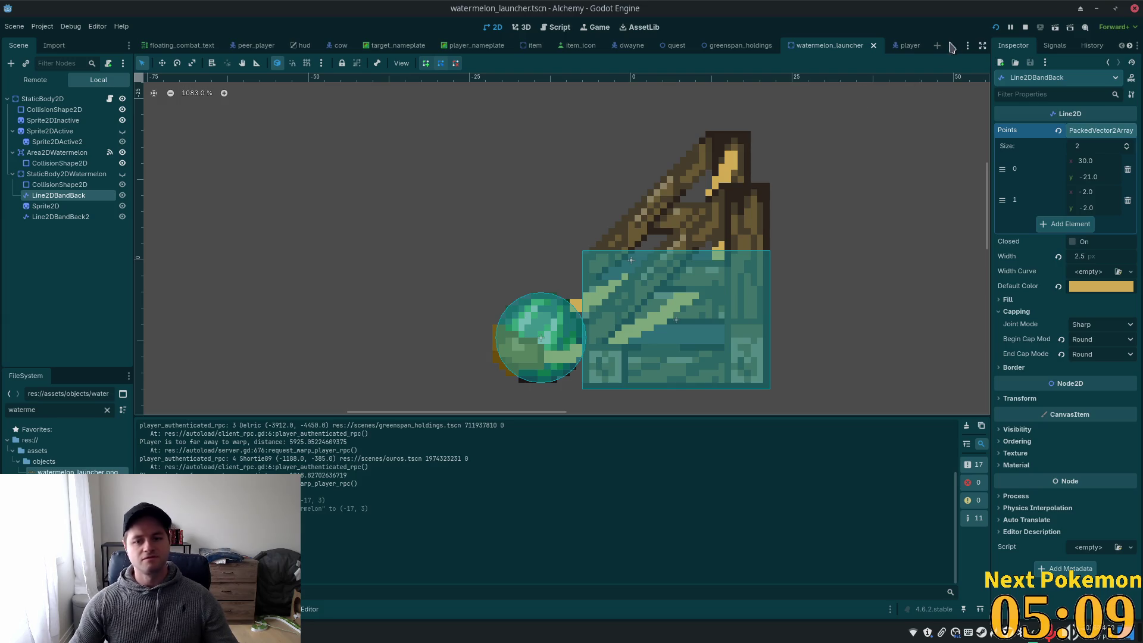
click(995, 27)
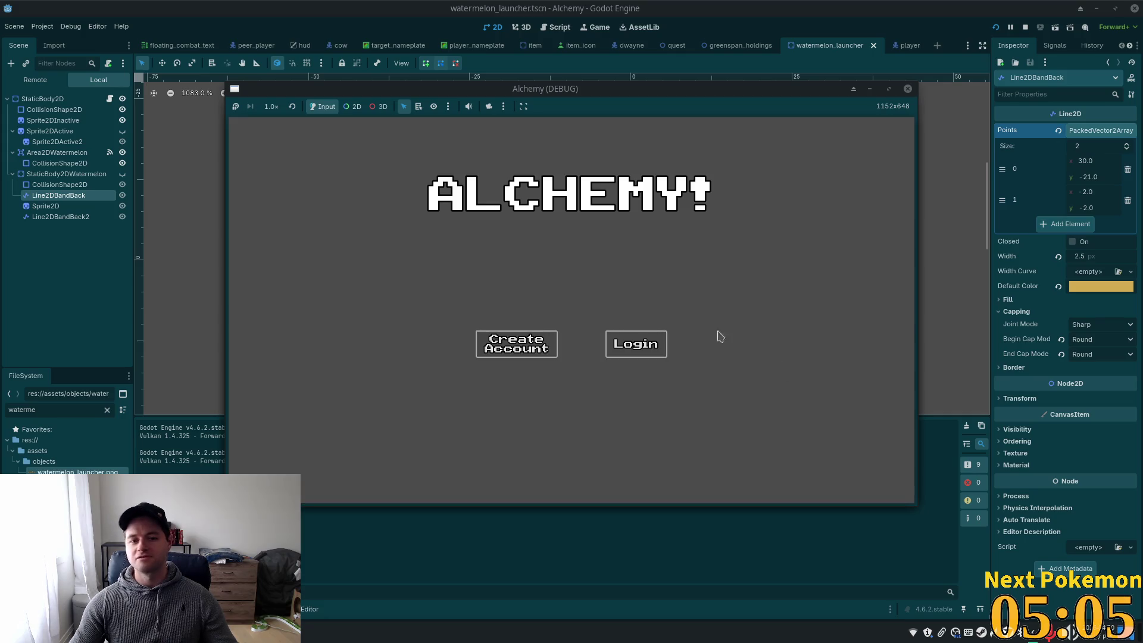
click(635, 342)
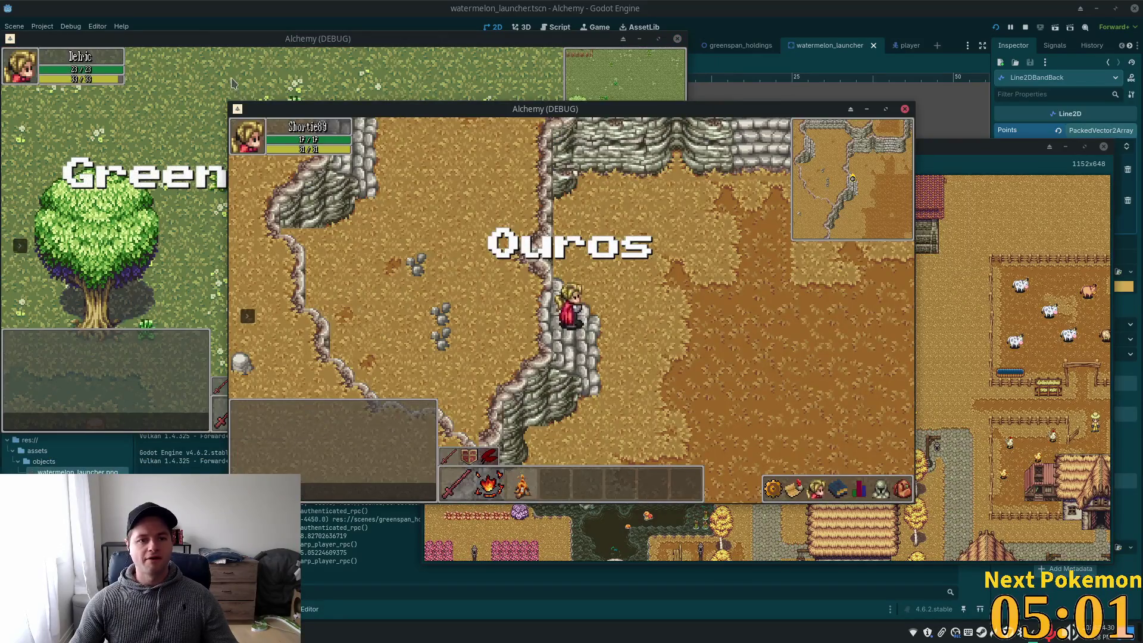
key(d)
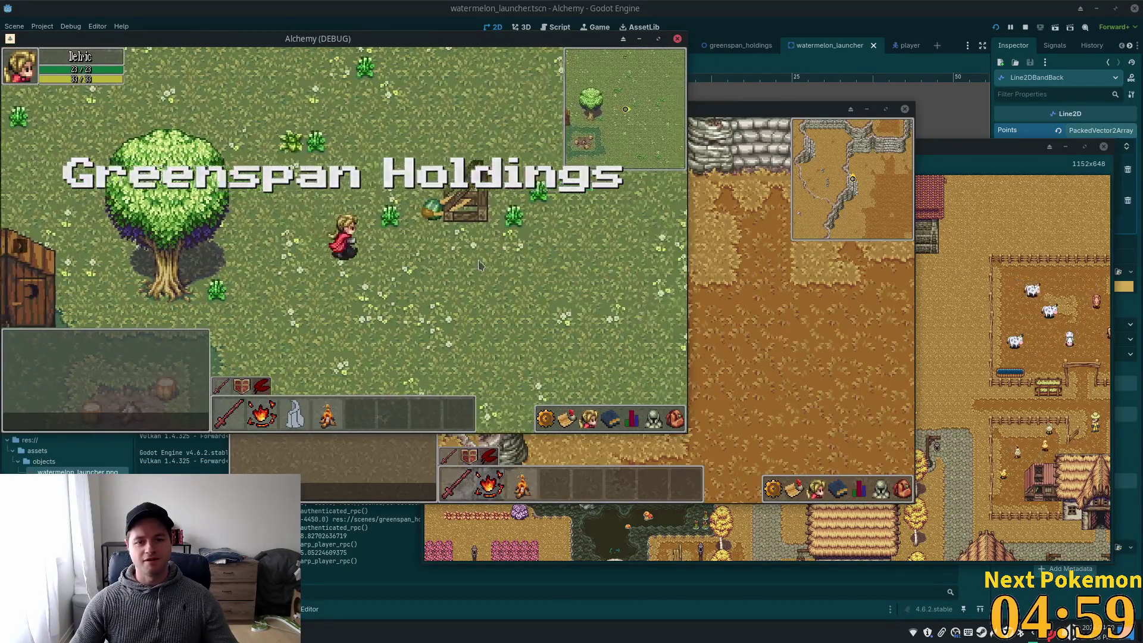
key(w)
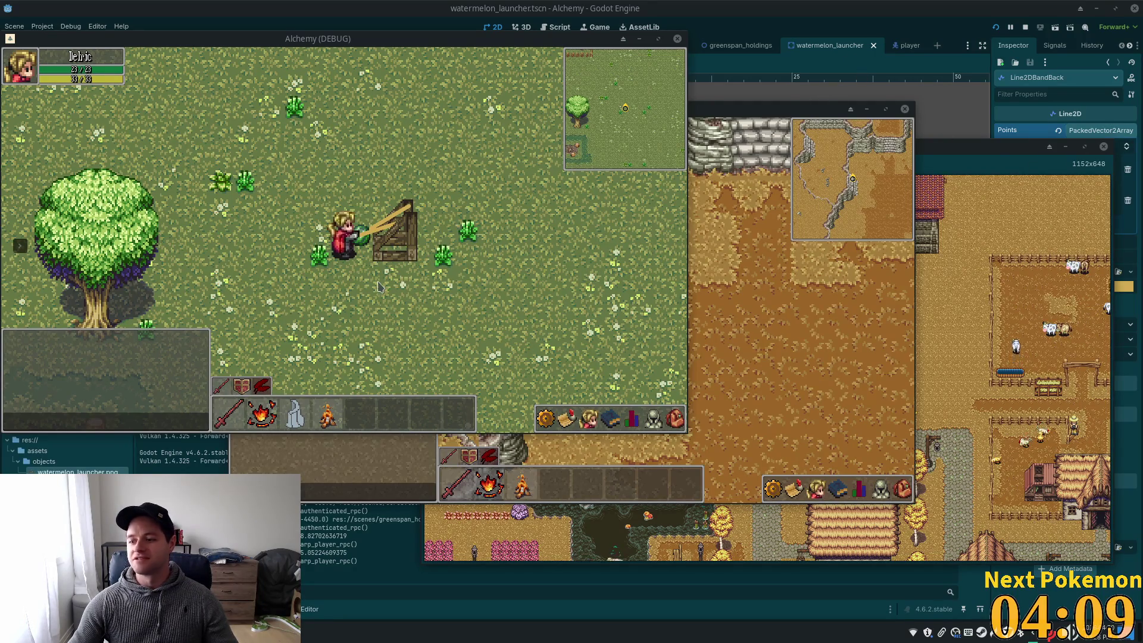
key(F8)
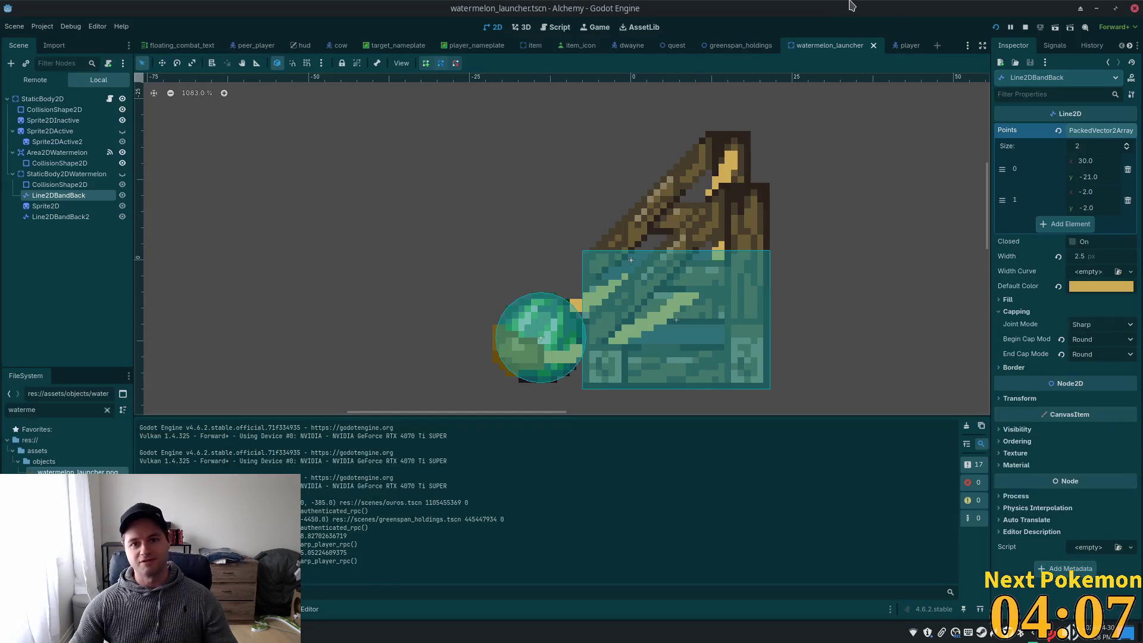
Switch to the greenspan_holdings scene and bring the watermelon launcher into view
click(747, 49)
scroll(670, 224, down, 4)
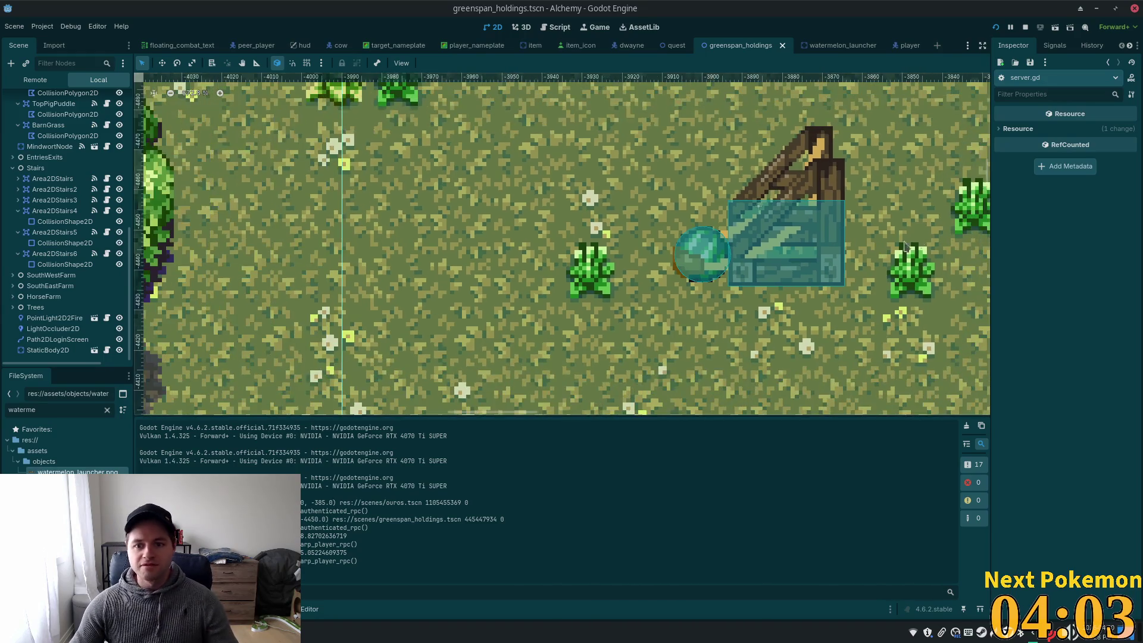
drag(649, 289, 720, 197)
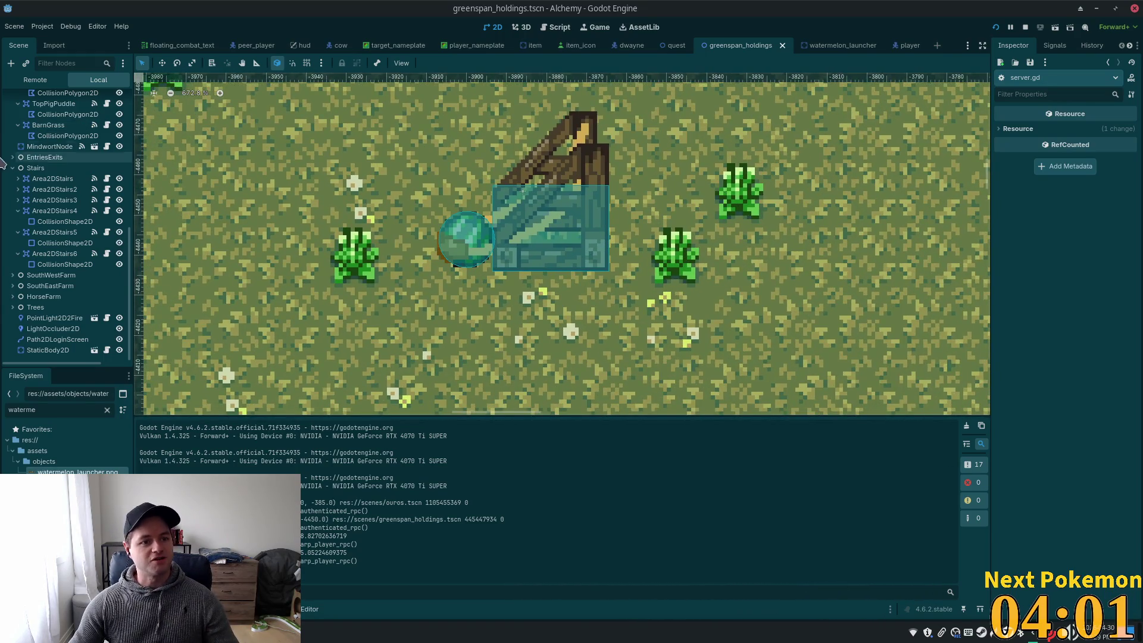
scroll(125, 178, up, 5)
scroll(72, 178, up, 5)
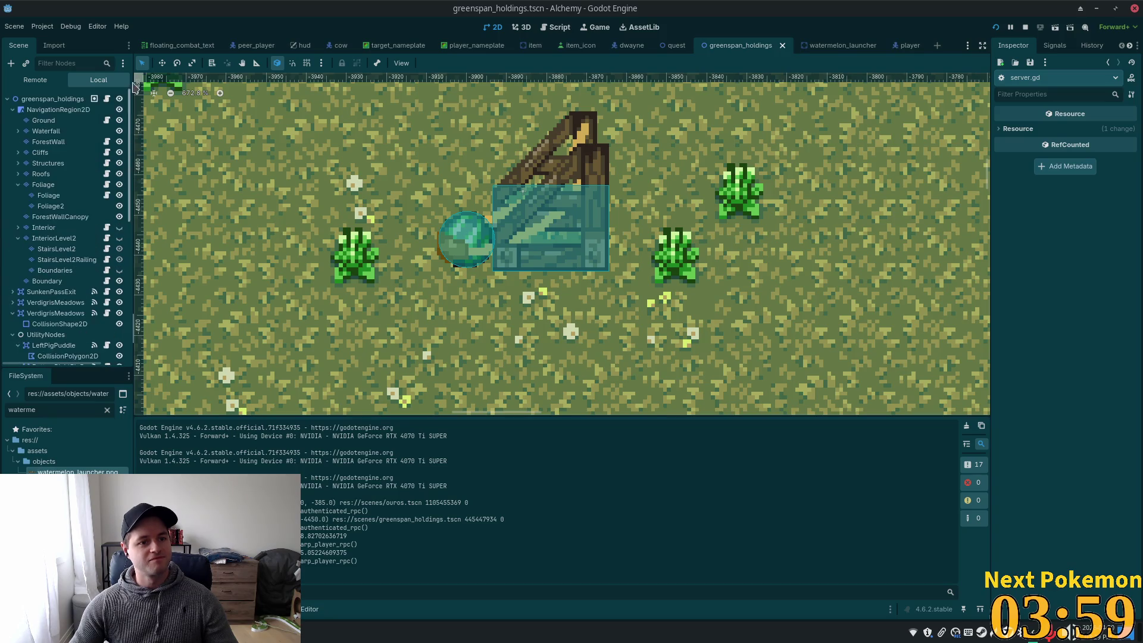
Select the Ground TileMapLayer and expand its full tileset atlas in the TileMap panel
click(43, 120)
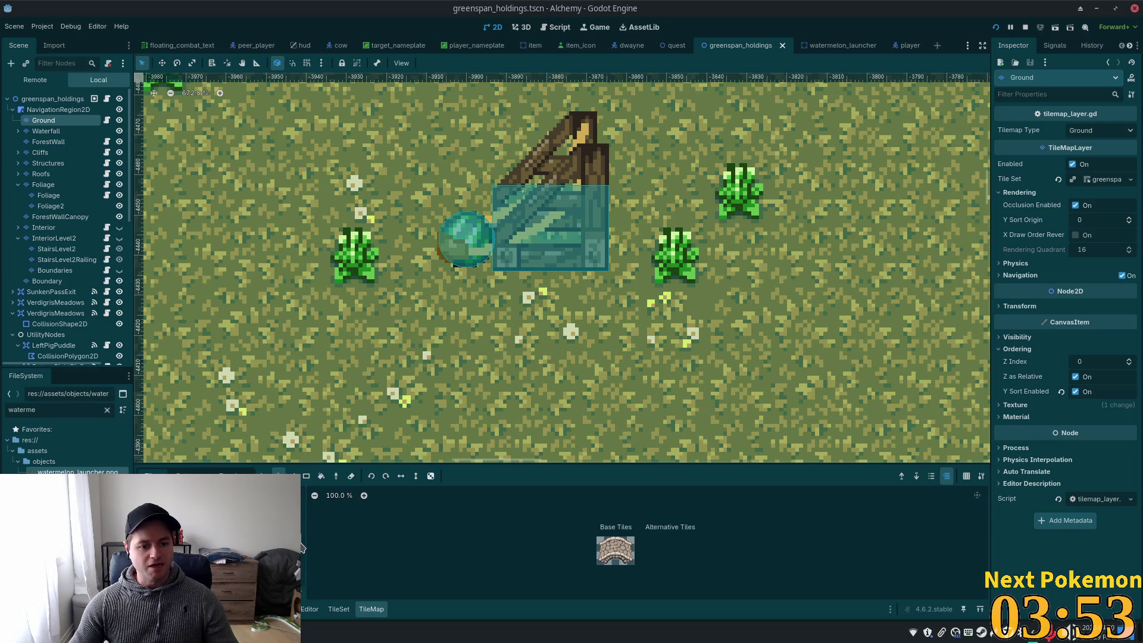
key(Down)
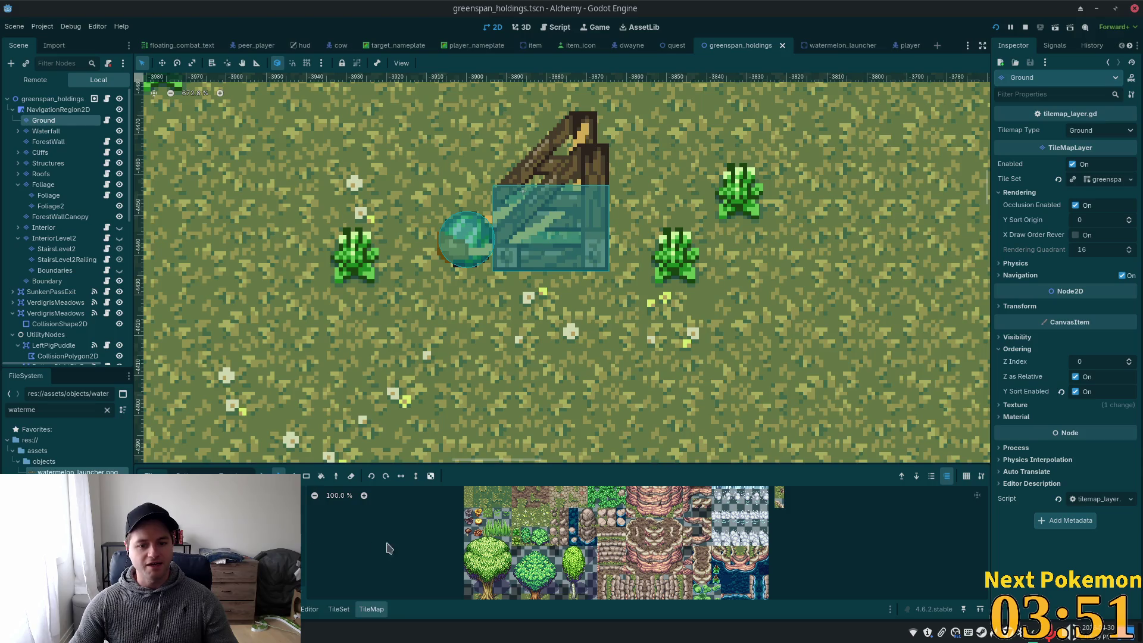
scroll(535, 518, down, 3)
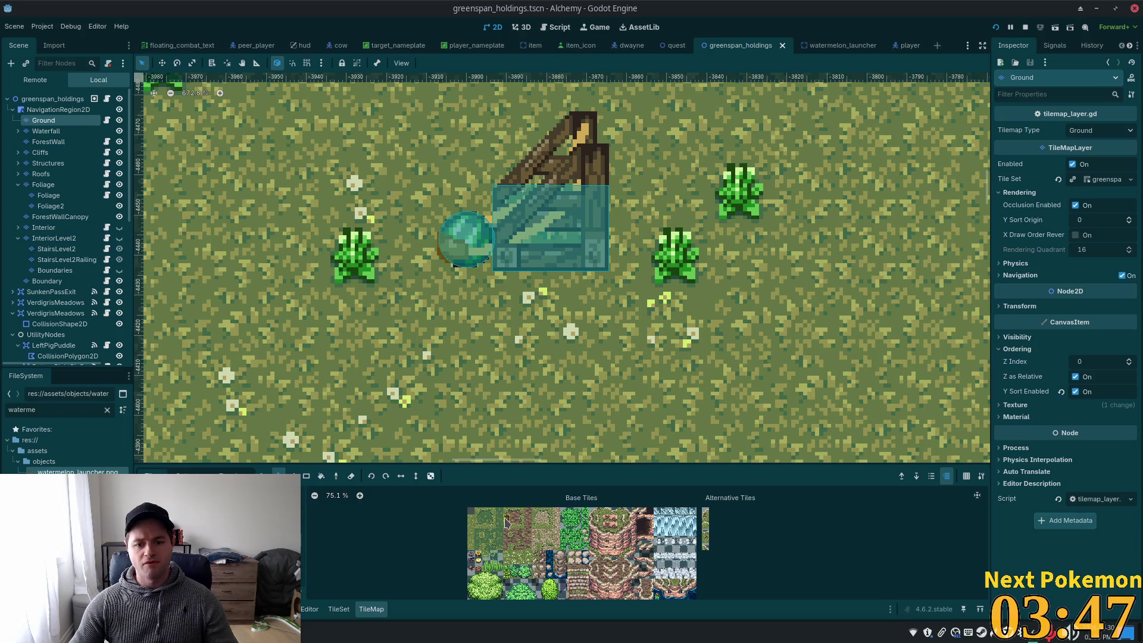
scroll(529, 523, up, 6)
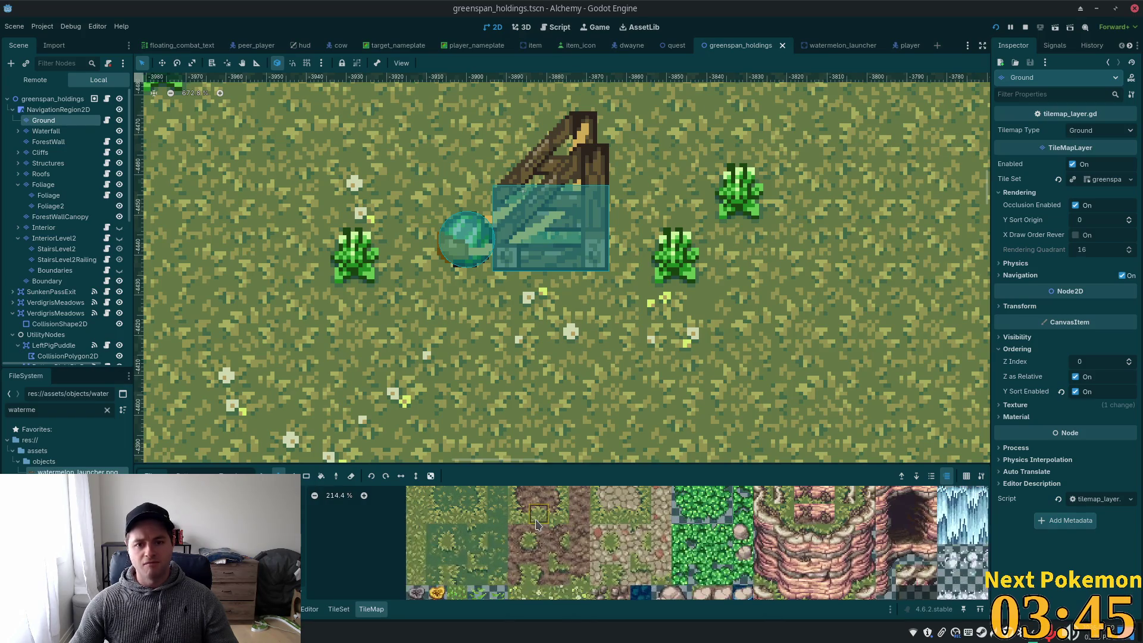
scroll(524, 533, down, 3)
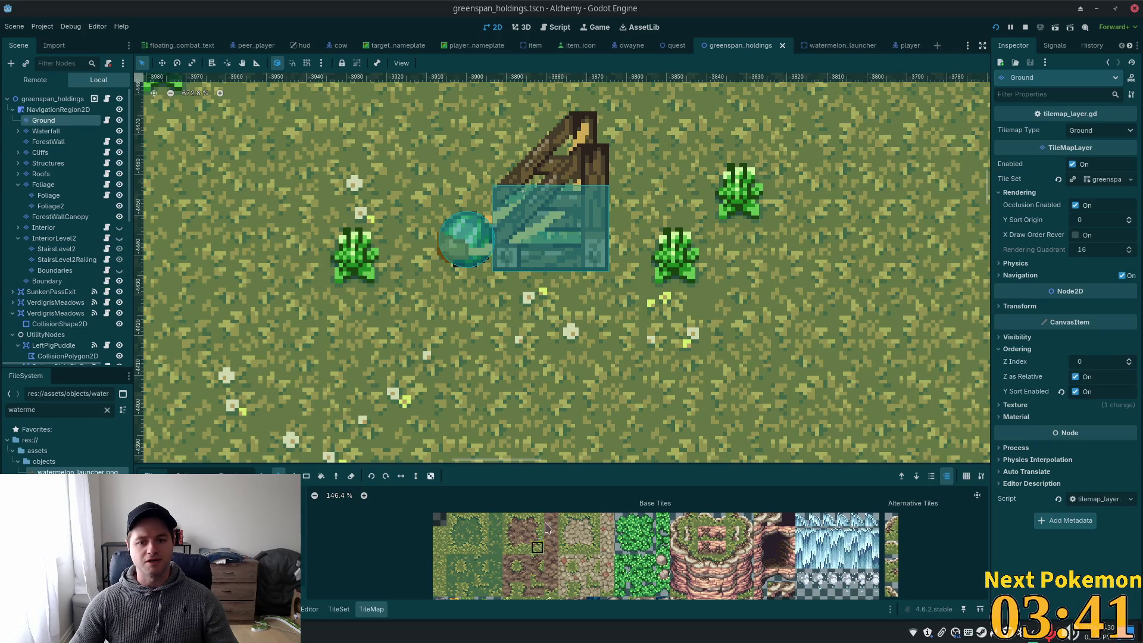
Paint brown dirt tiles below and beside the launcher on the Ground layer
click(626, 301)
click(538, 537)
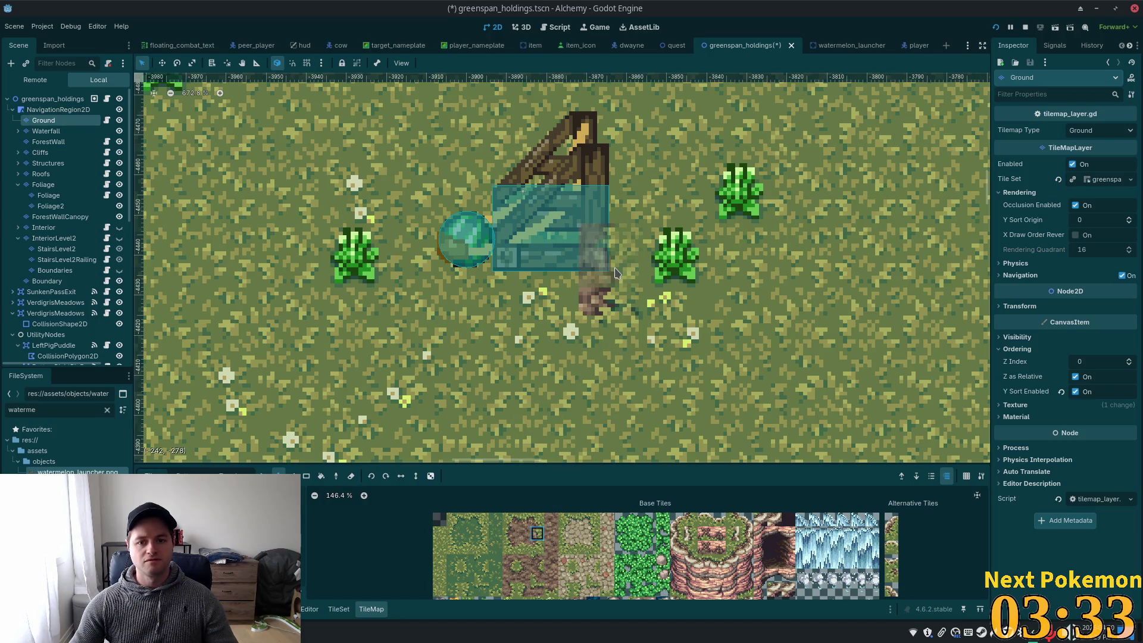
click(616, 272)
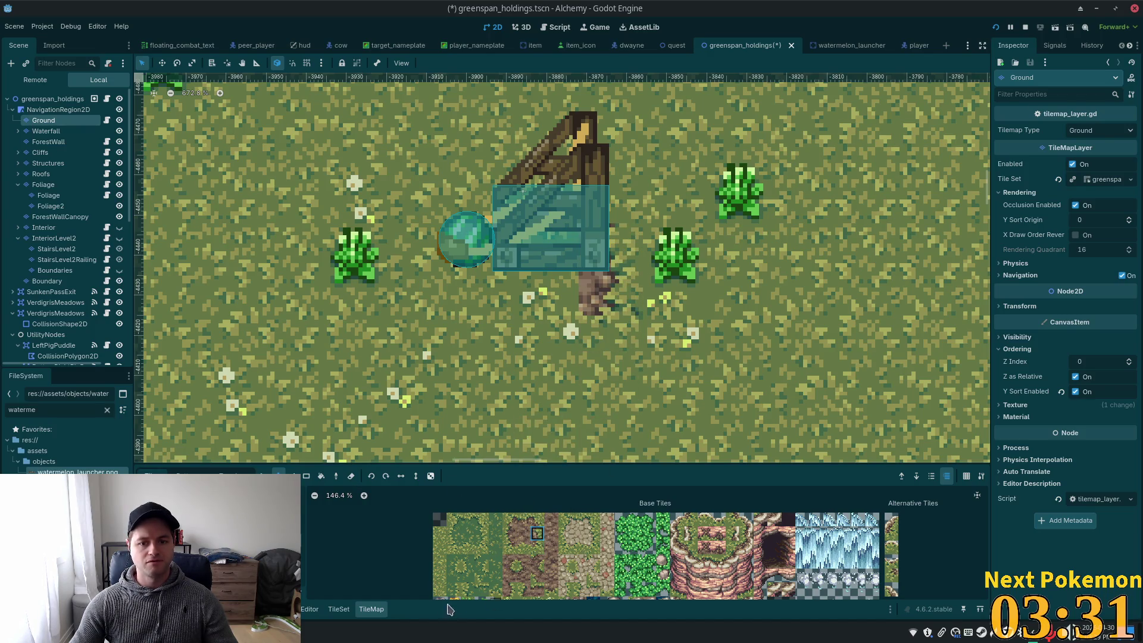
click(540, 523)
click(616, 196)
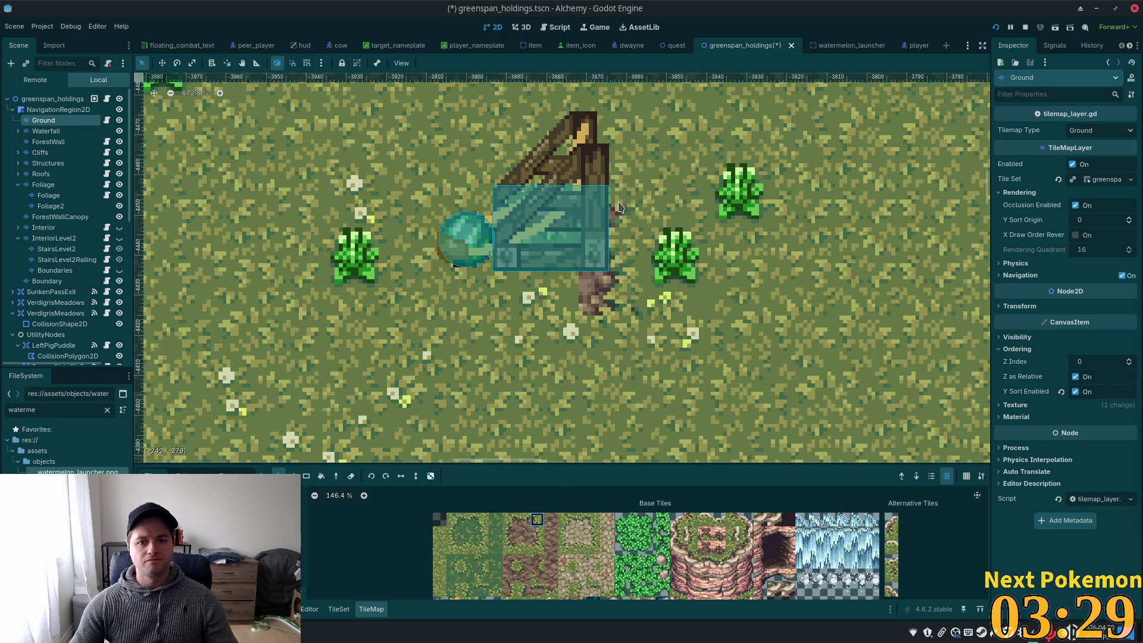
click(524, 521)
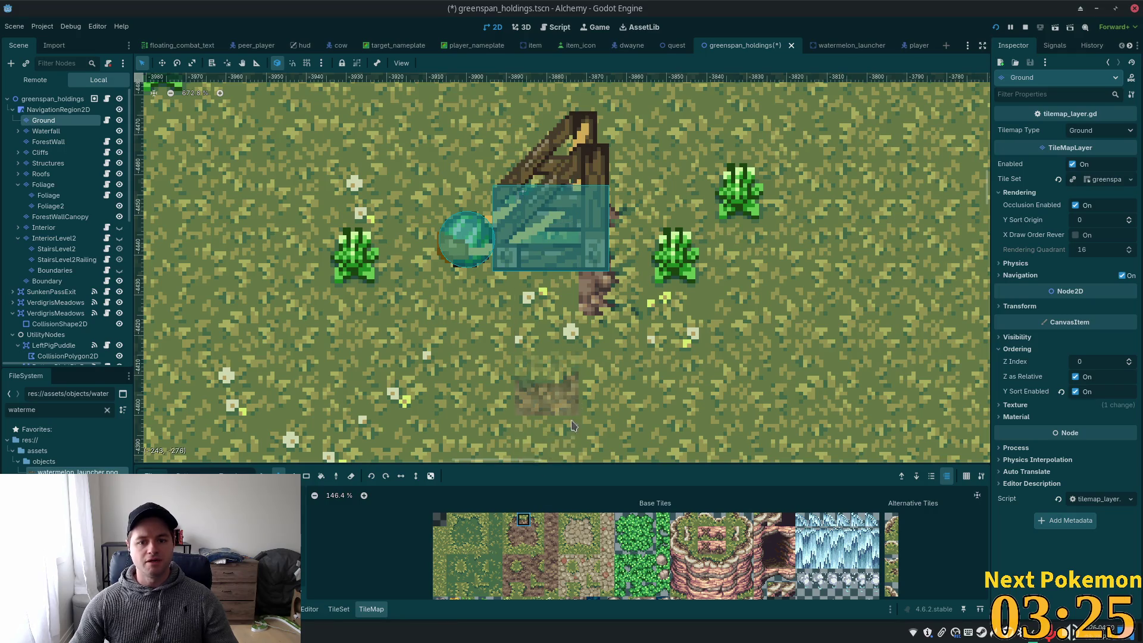
click(559, 309)
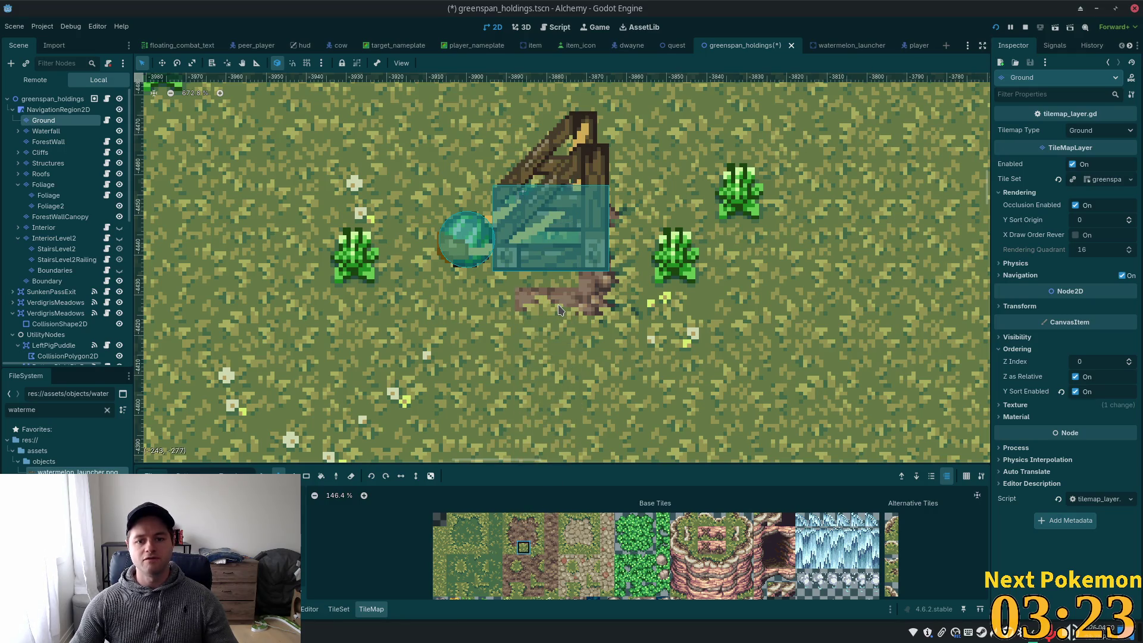
Add dirt edge tiles under the launcher and watermelon orb, then save the scene
click(510, 547)
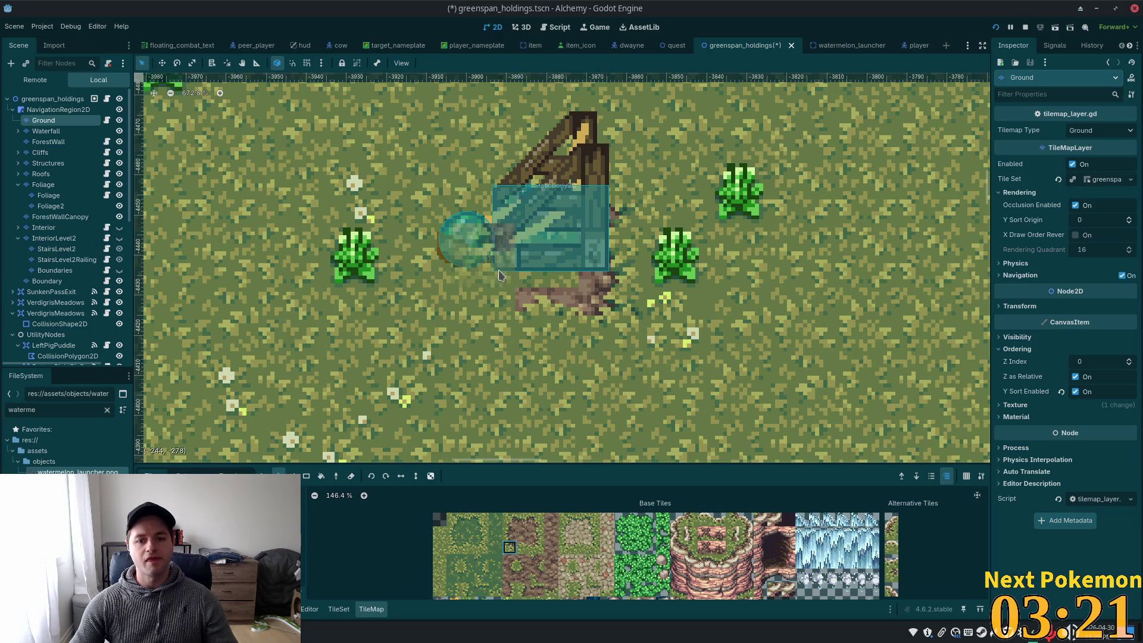
click(498, 294)
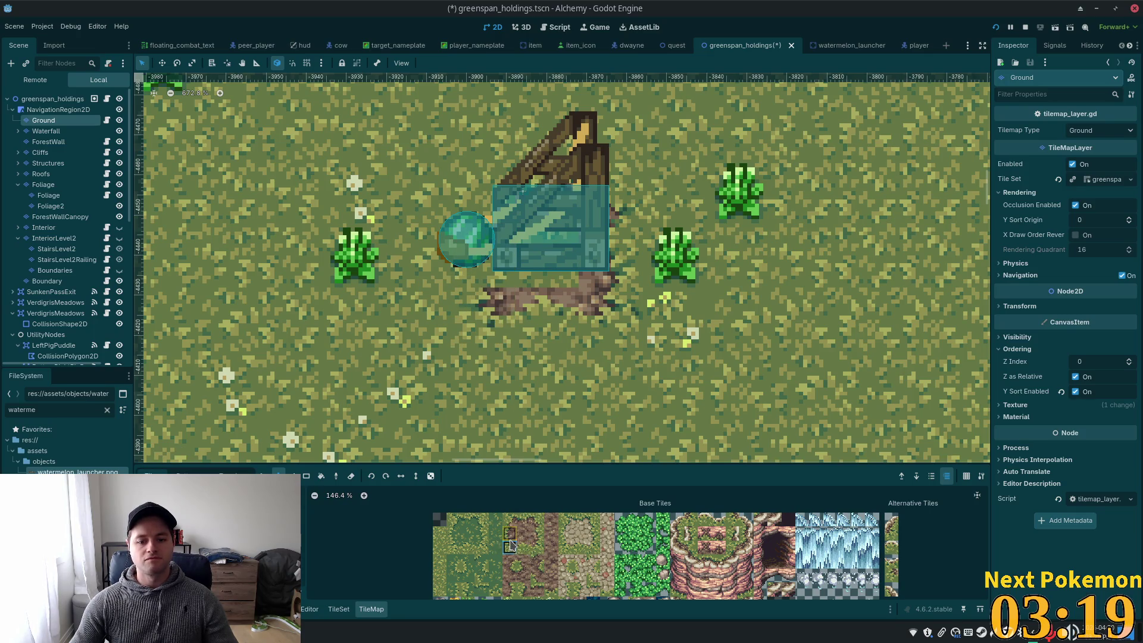
click(479, 256)
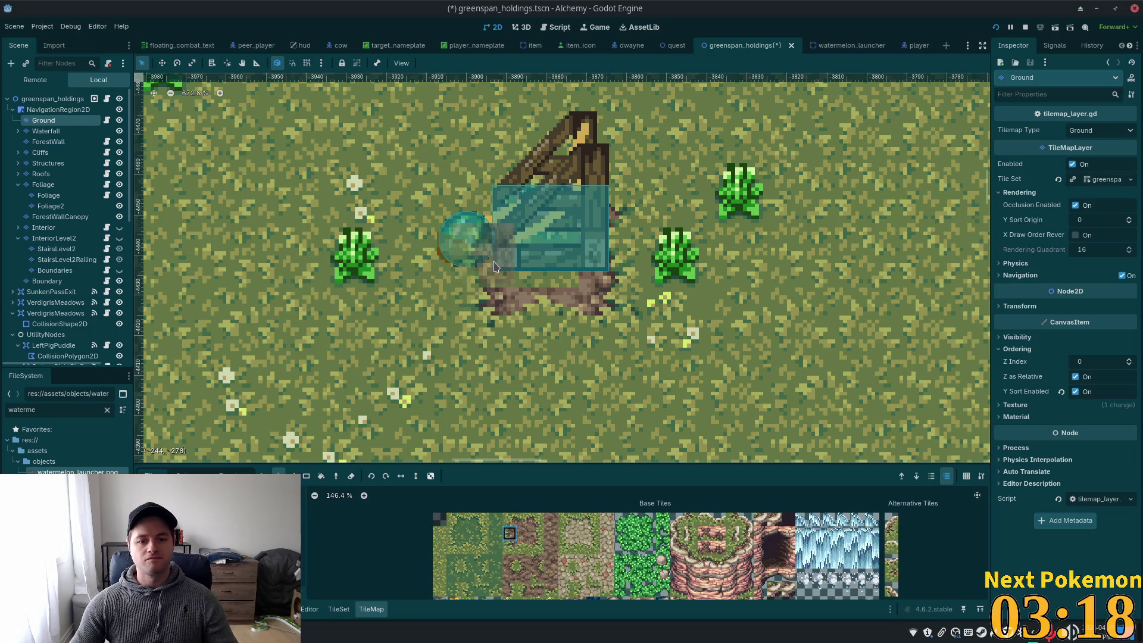
click(510, 520)
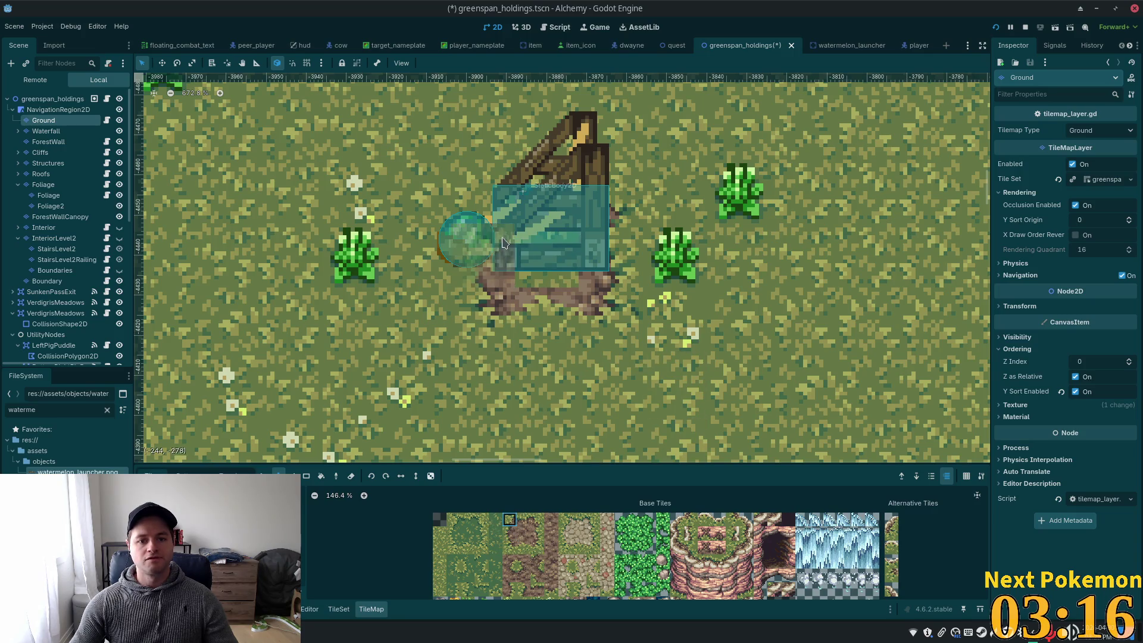
click(523, 532)
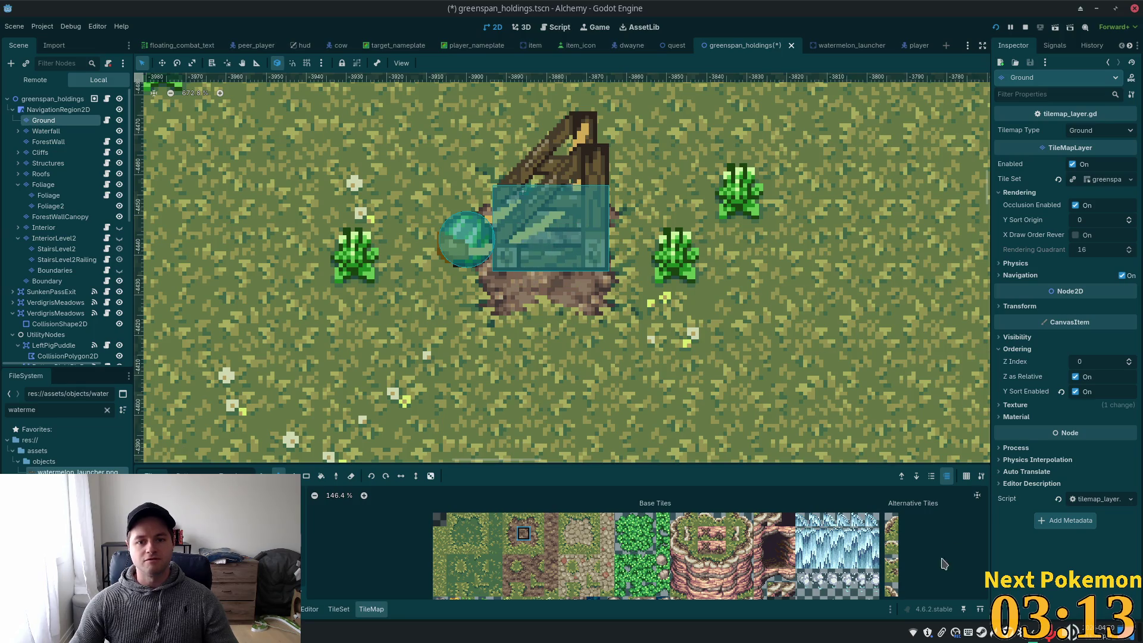
key(ctrl+s)
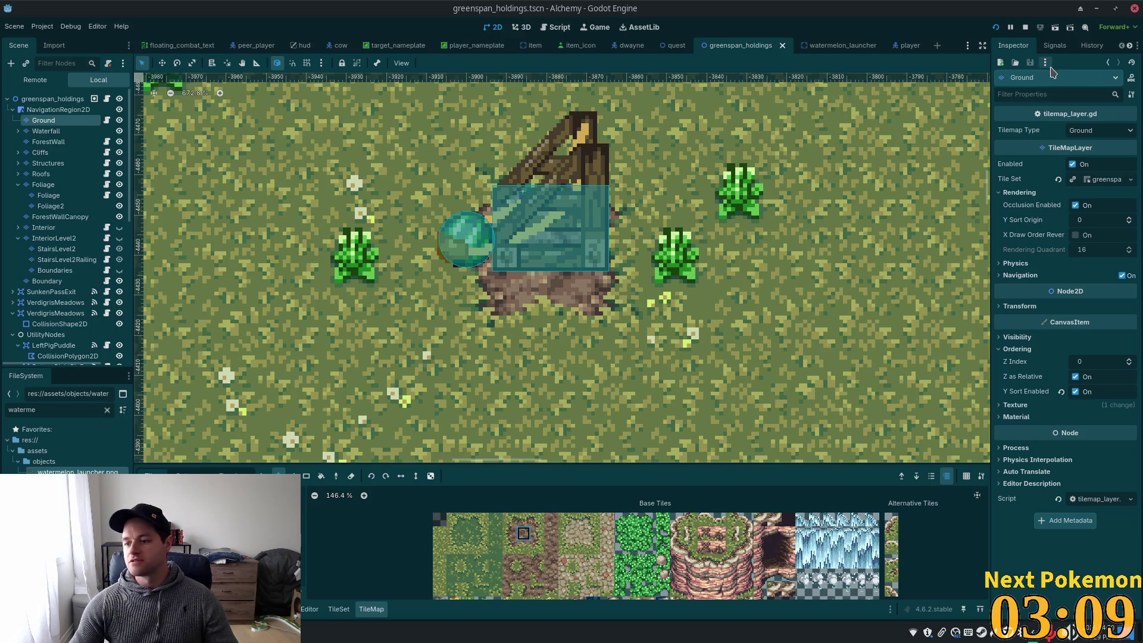
Run the game with F5, log in, and walk the player down and left
key(F5)
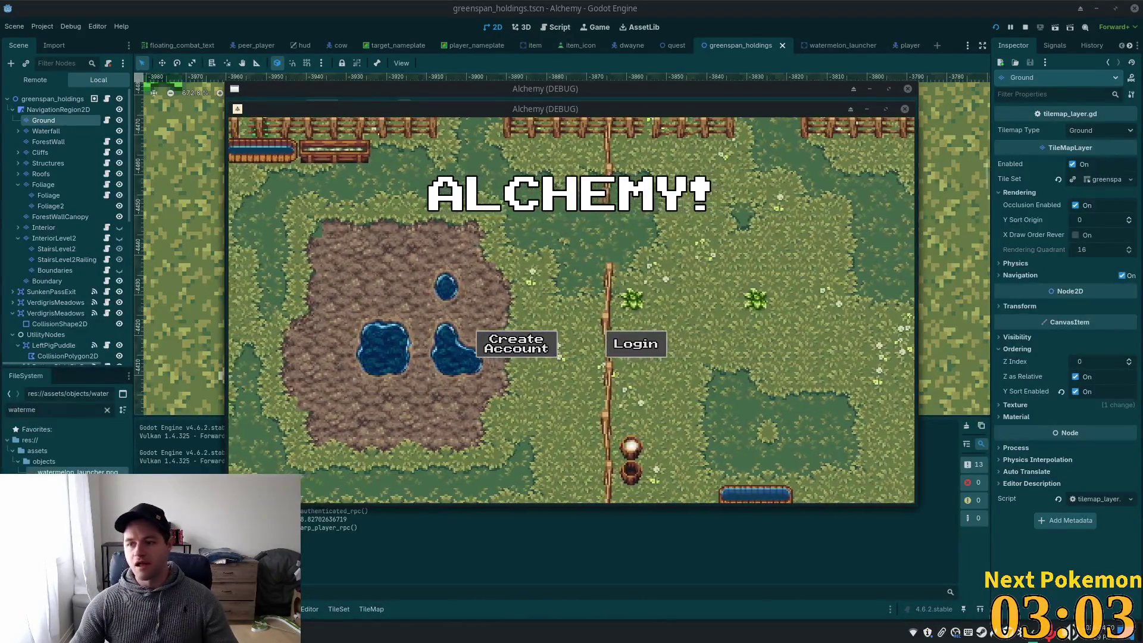
click(635, 344)
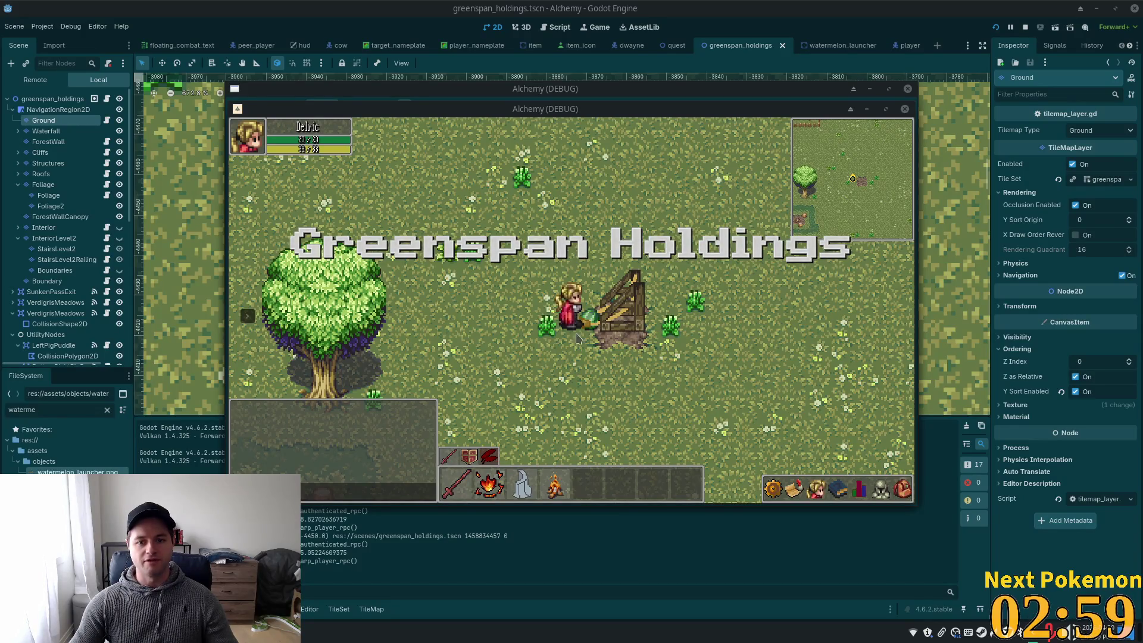
key(s)
key(a)
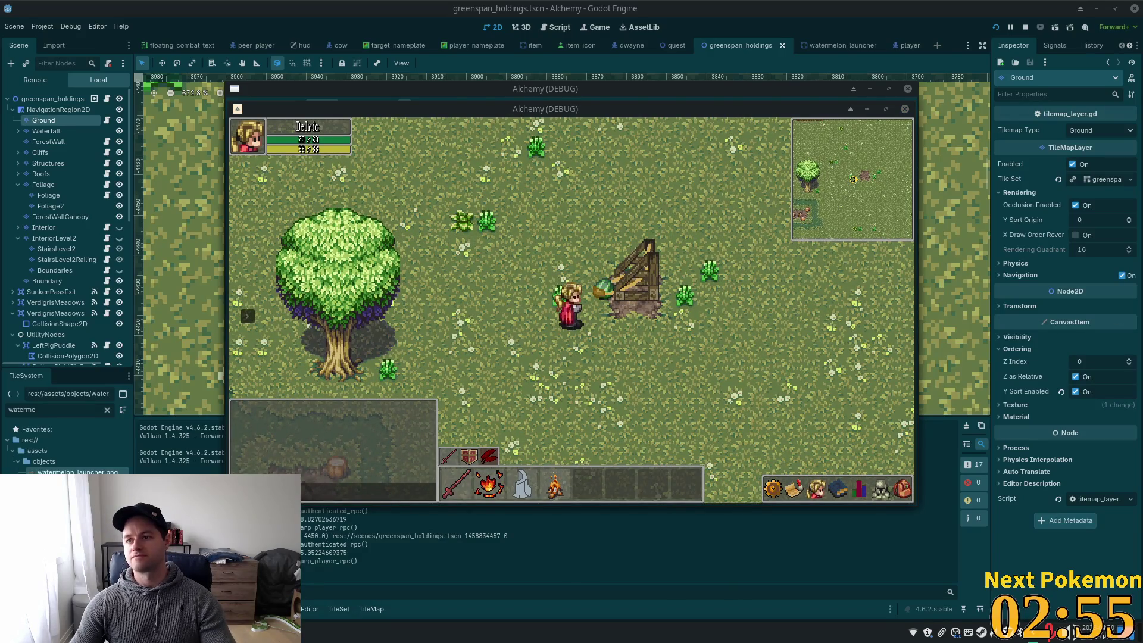
Walk the player around the launcher to inspect it, then return to the editor
key(w)
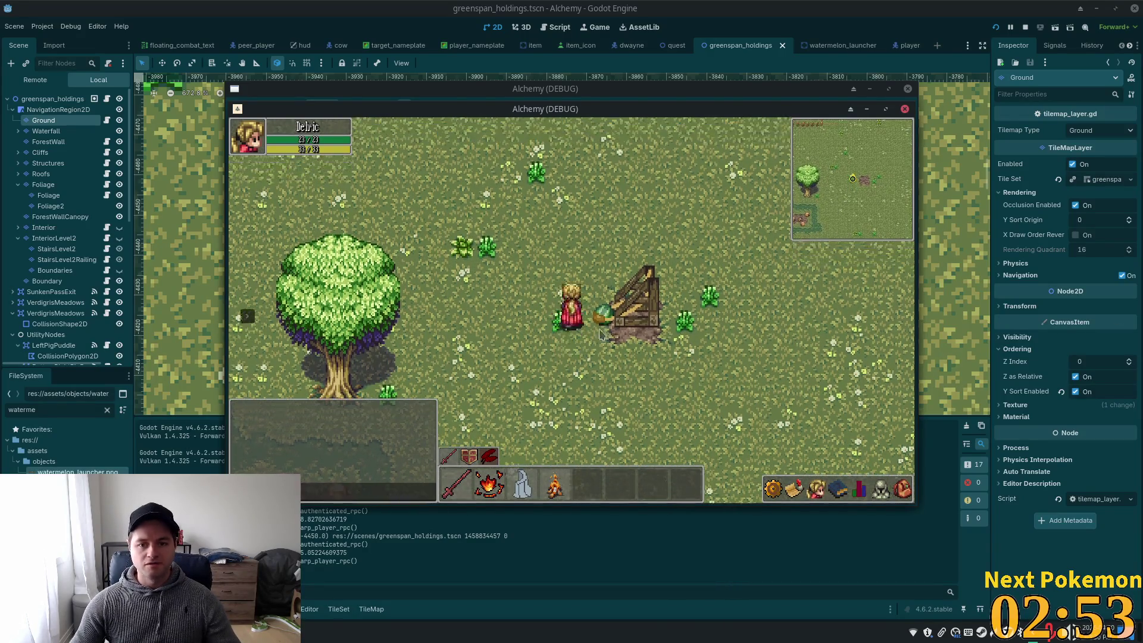
key(d)
key(a)
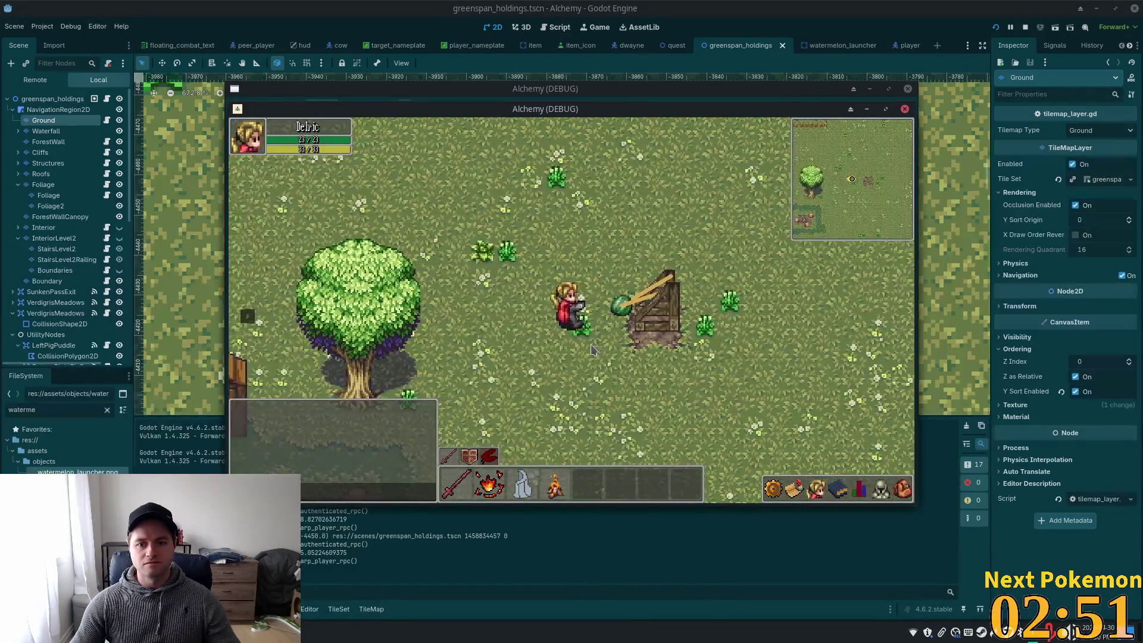
key(d)
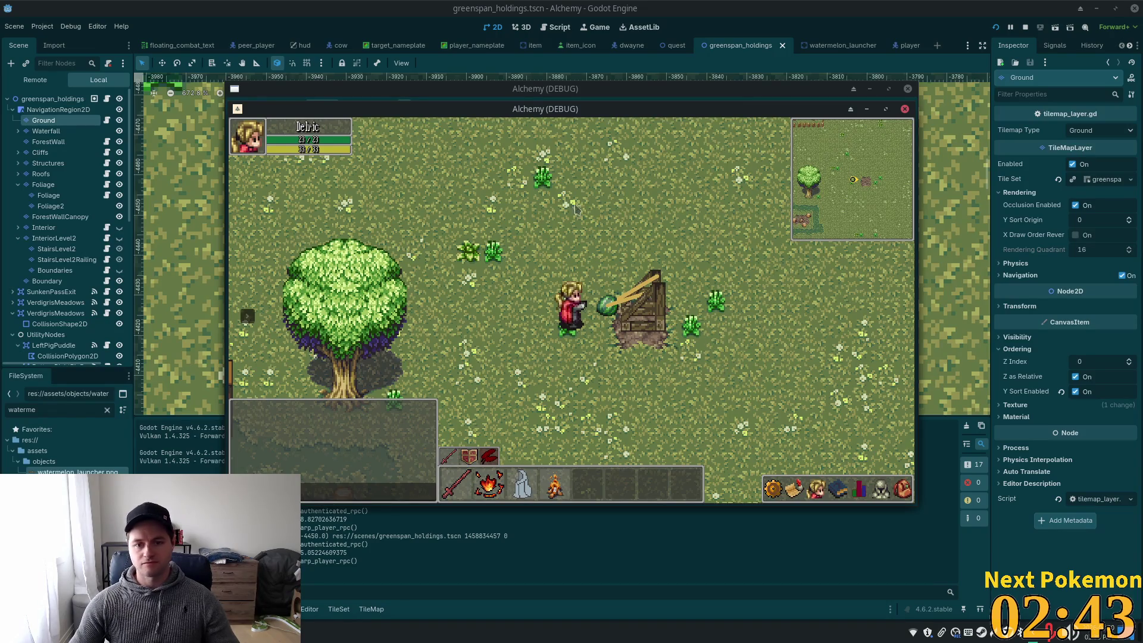
key(alt+Tab)
scroll(552, 288, down, 2)
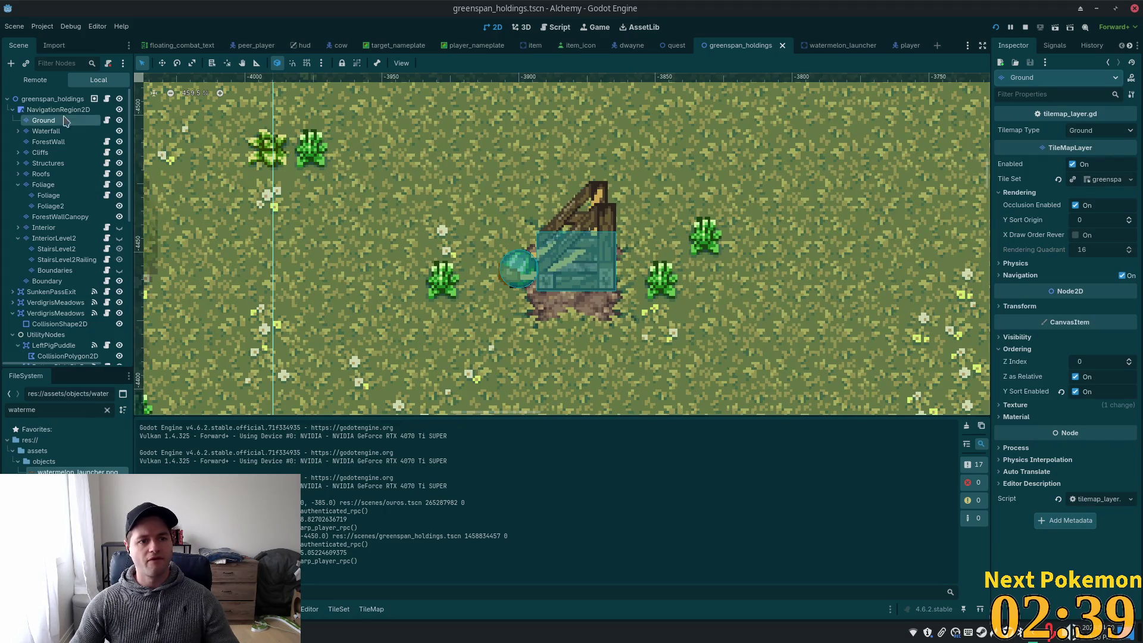
Paint dirt tiles below and to the right of the stump, undoing a misplaced tile
click(44, 120)
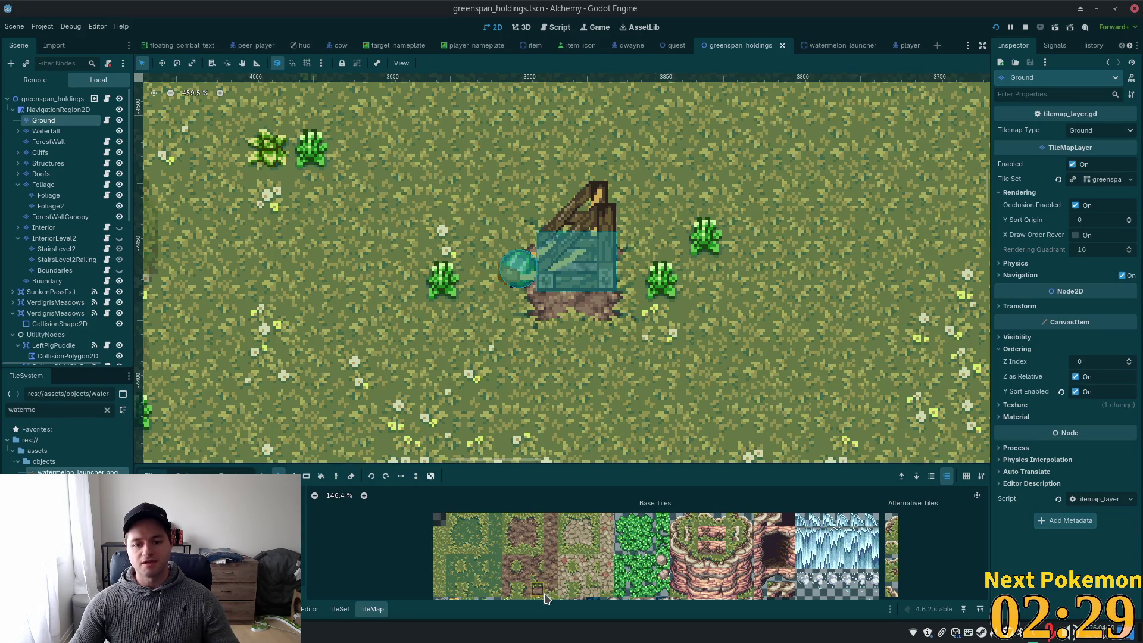
click(617, 323)
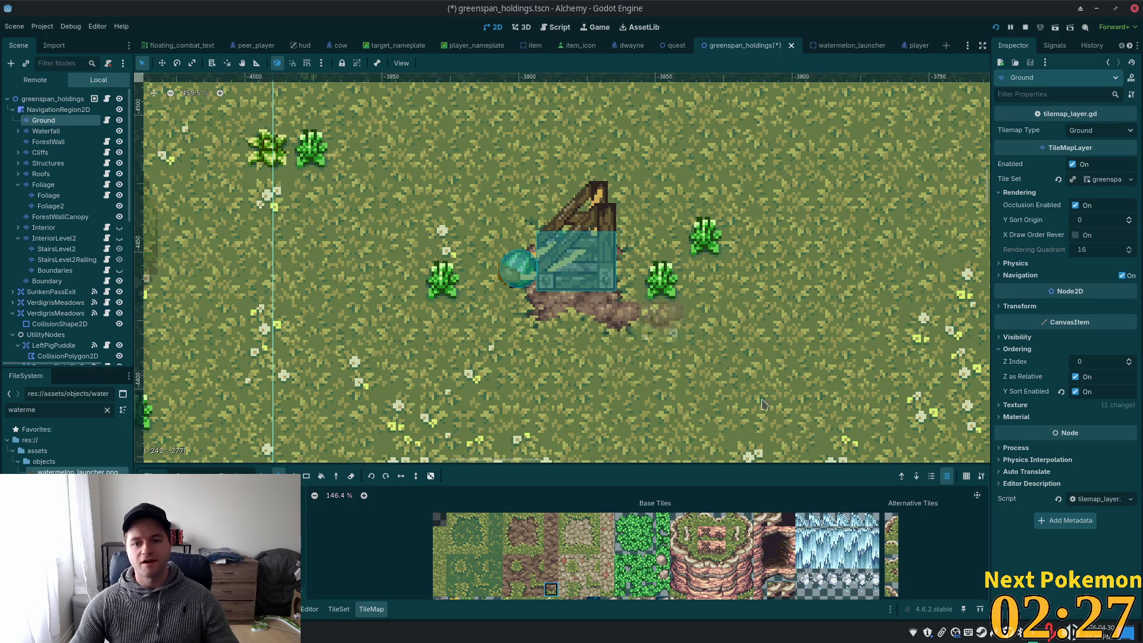
key(ctrl+z)
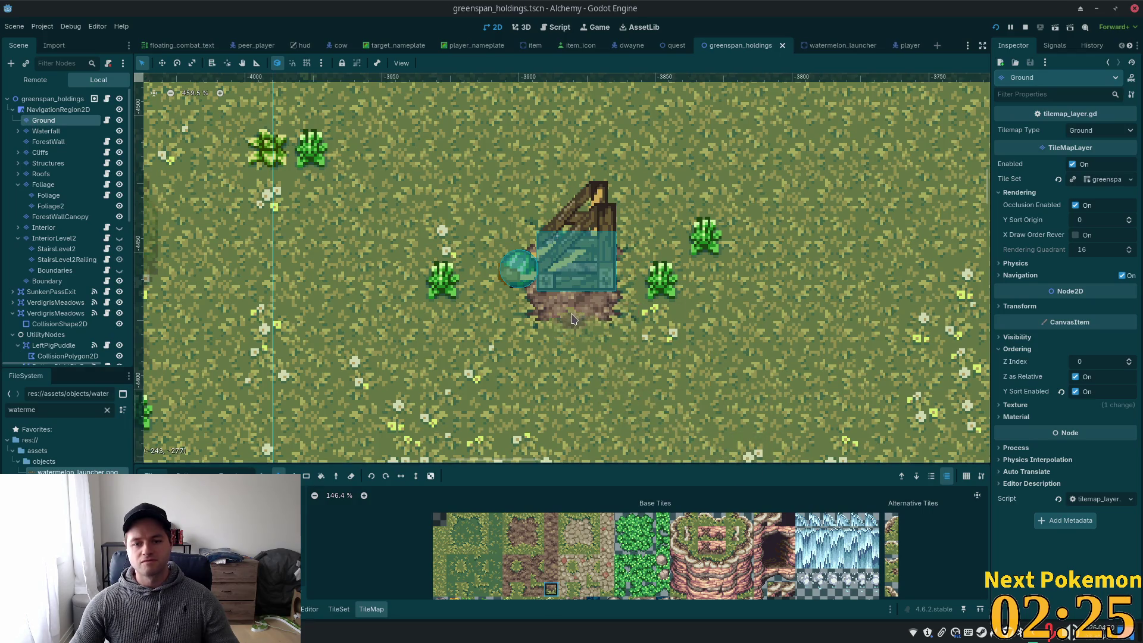
click(574, 324)
click(523, 547)
click(617, 323)
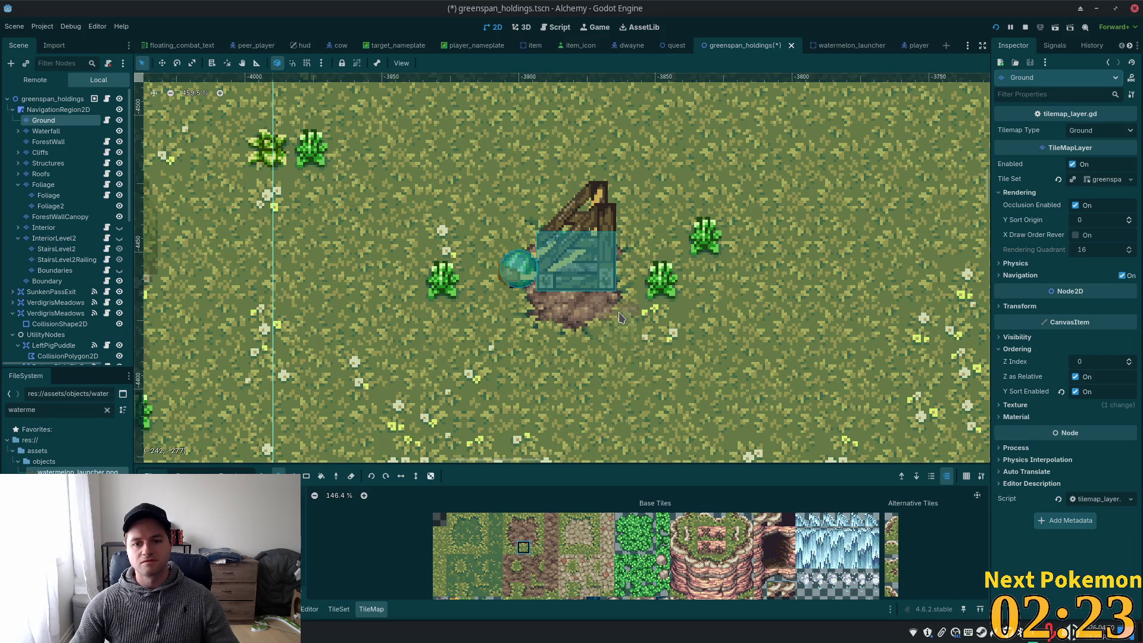
click(537, 547)
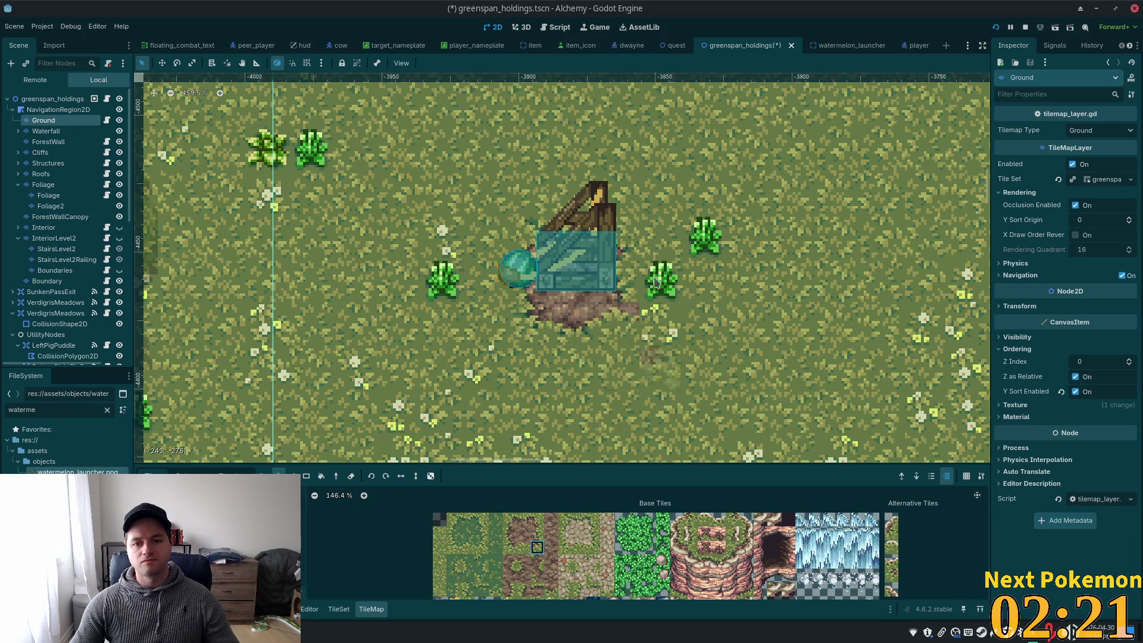
click(652, 316)
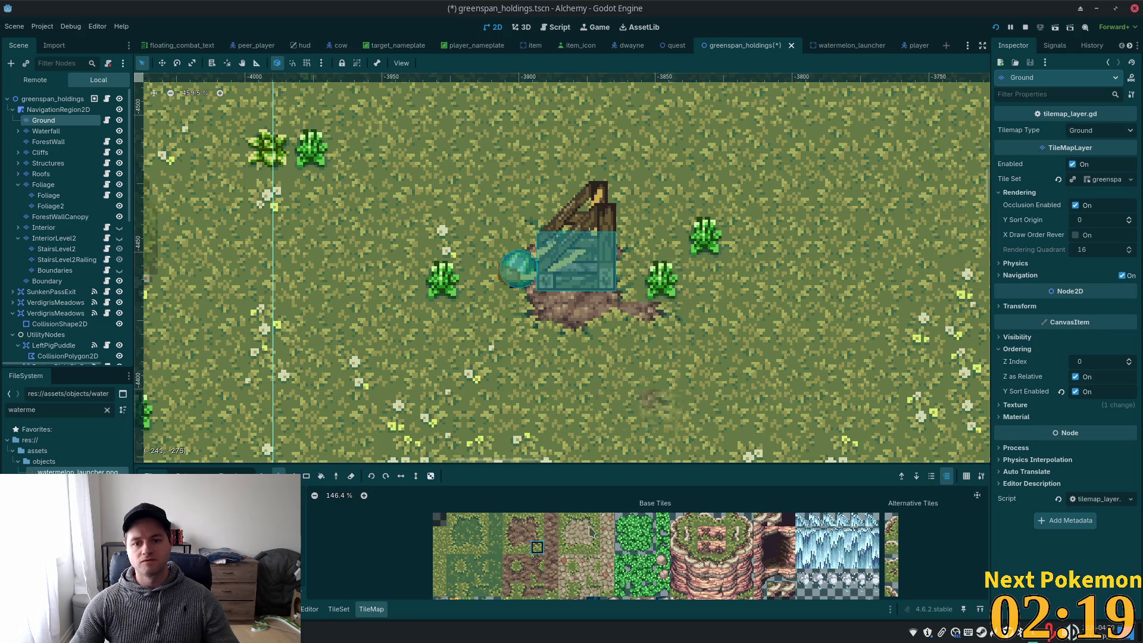
Extend the dirt upward right of the stump, fill the grass hole, and save
click(537, 533)
click(659, 278)
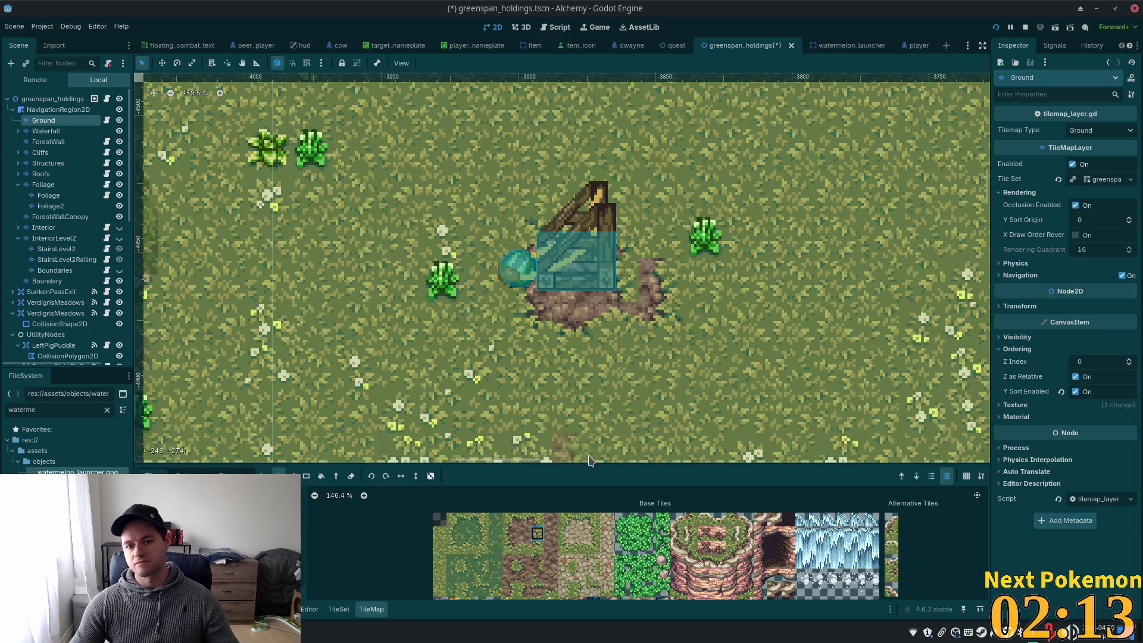
click(652, 247)
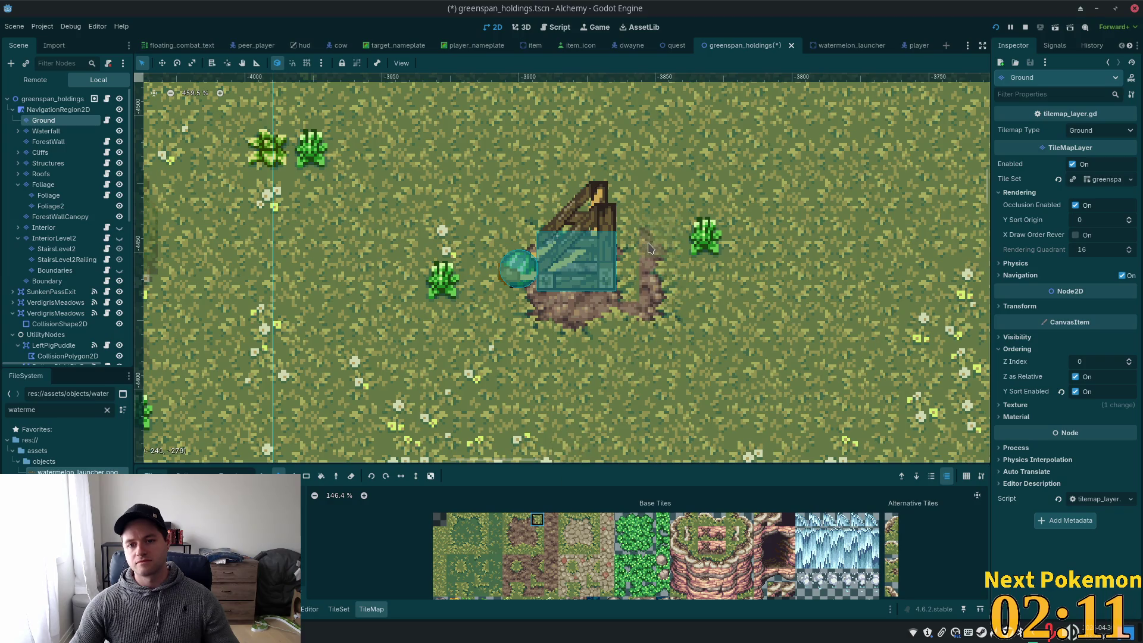
click(523, 519)
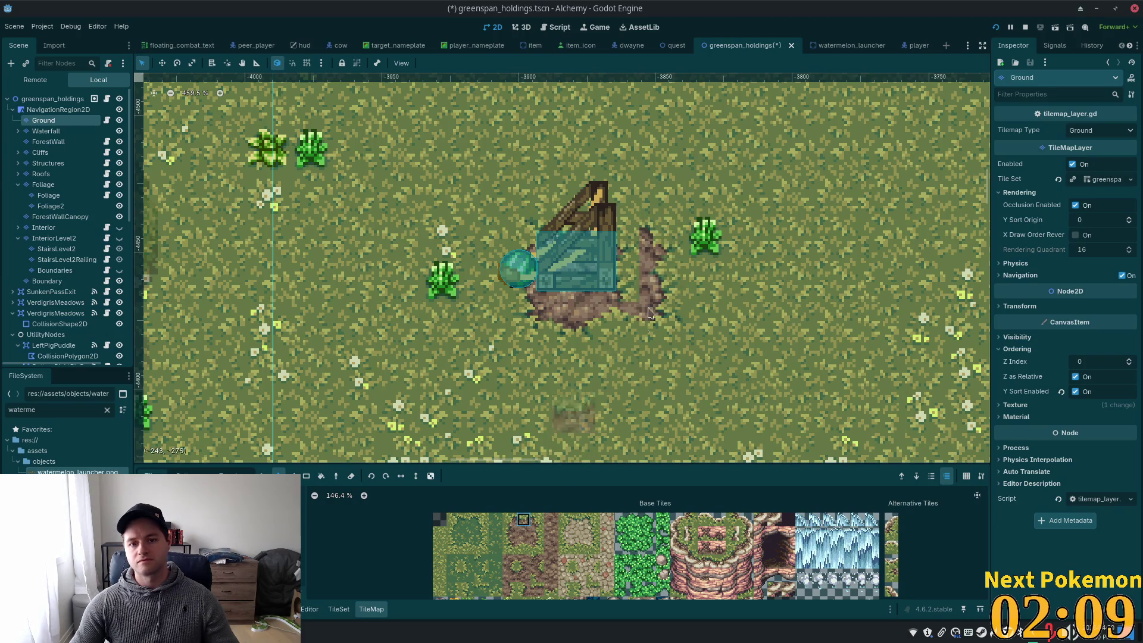
mouse_move(661, 276)
mouse_down()
mouse_move(617, 235)
mouse_move(617, 280)
mouse_up()
key(ctrl+z)
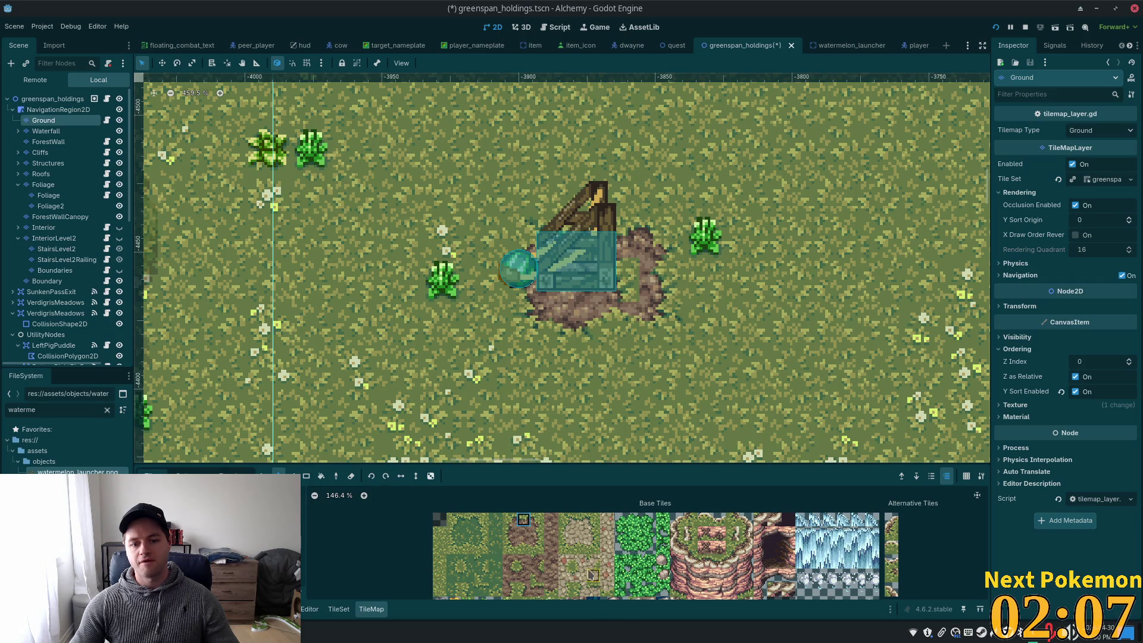
click(551, 575)
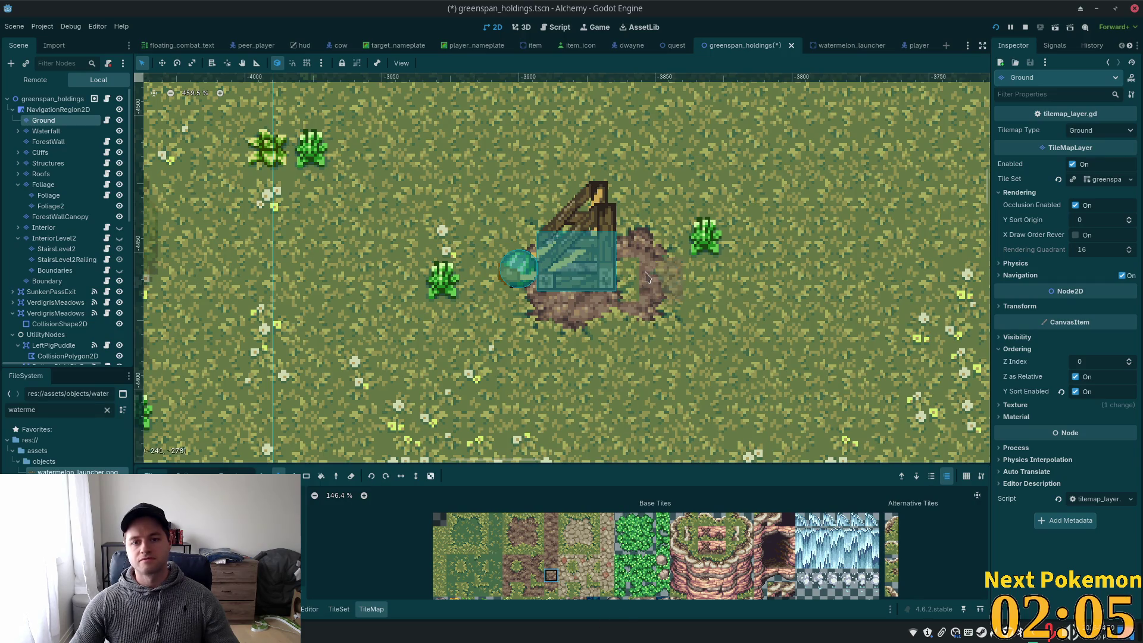
drag(660, 280, 619, 280)
key(ctrl+s)
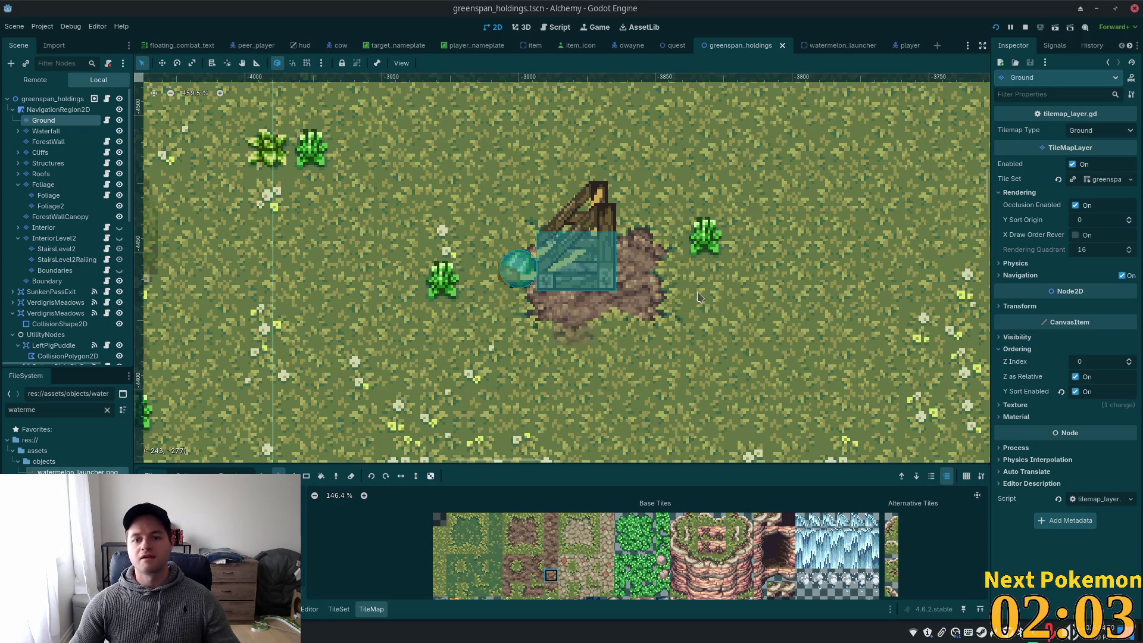
Paint darker grass tiles just left of the watermelon launcher
click(481, 533)
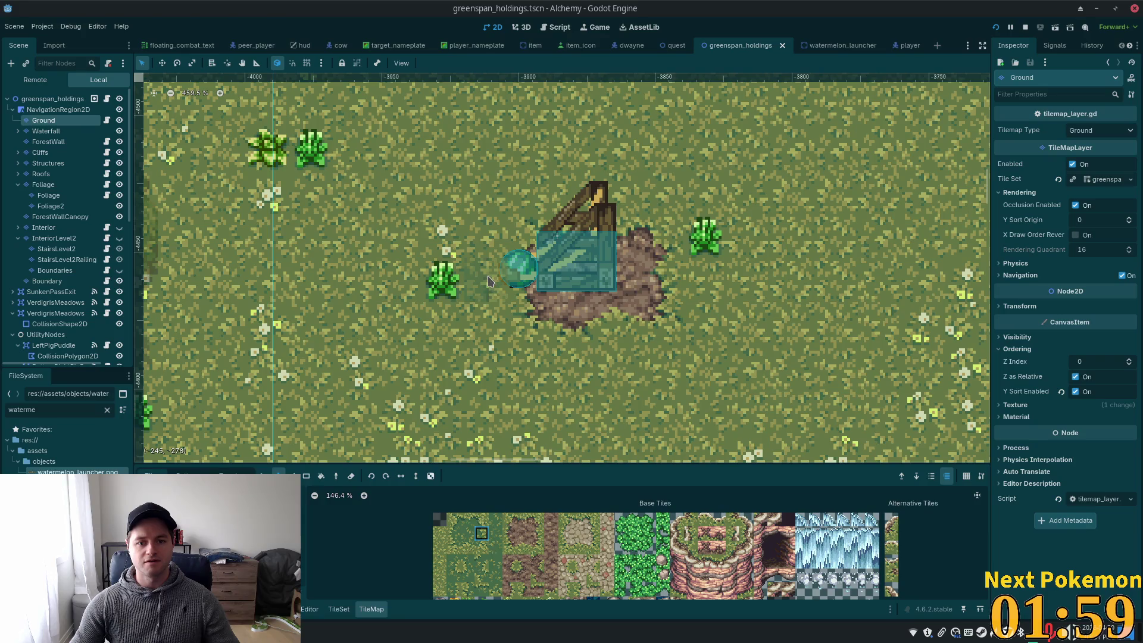
click(479, 280)
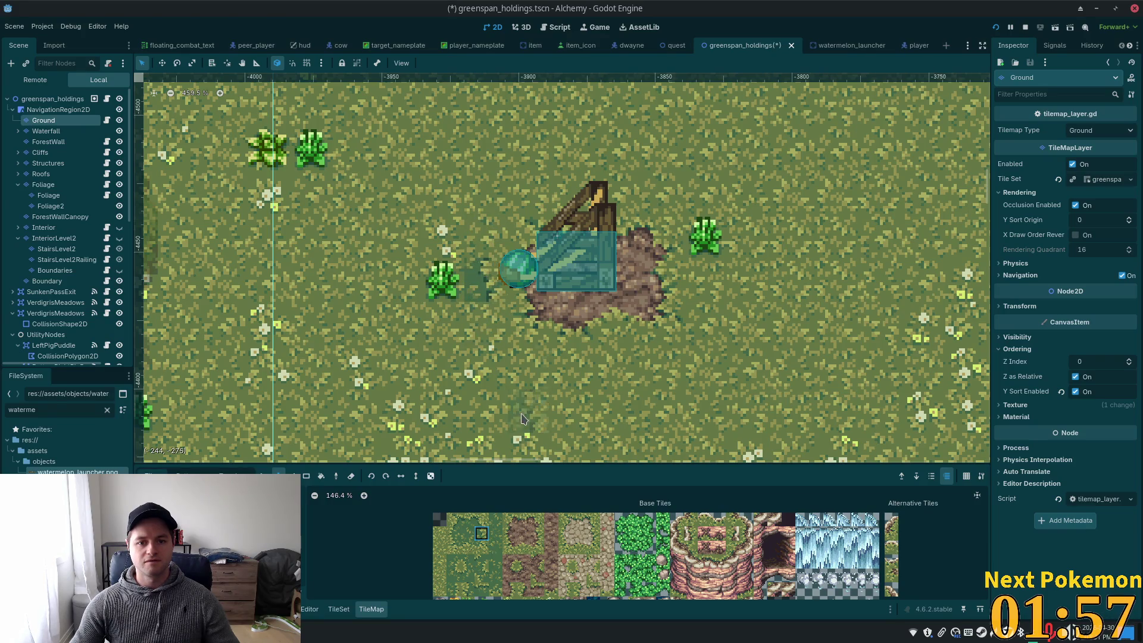
click(482, 238)
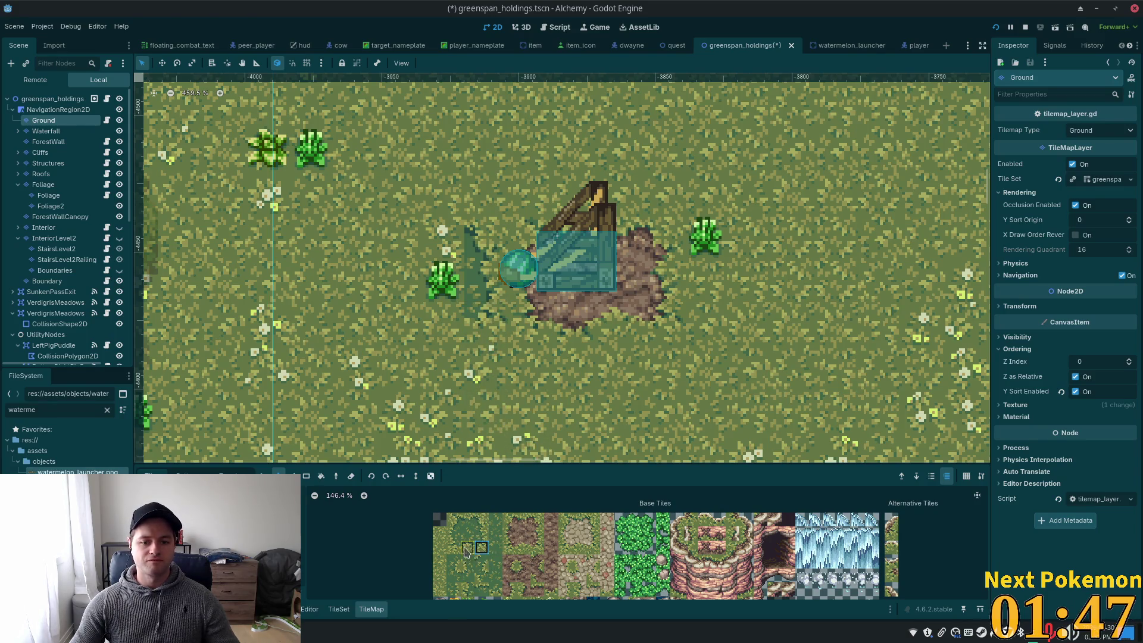
Extend a strip of darker grass further left and downward from the launcher
click(466, 552)
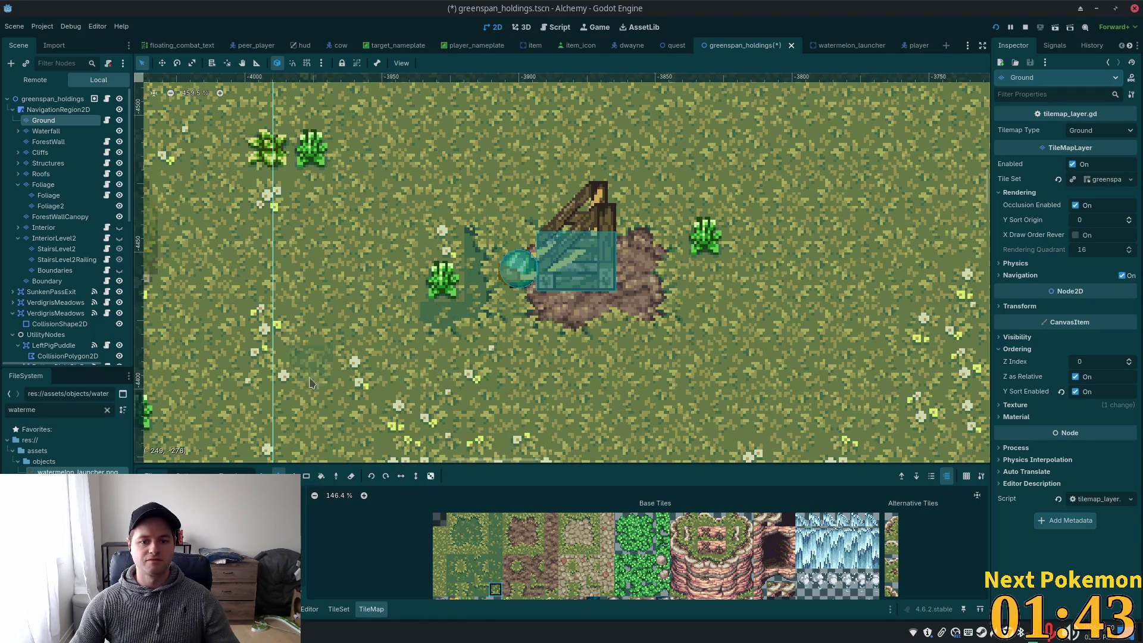
click(468, 519)
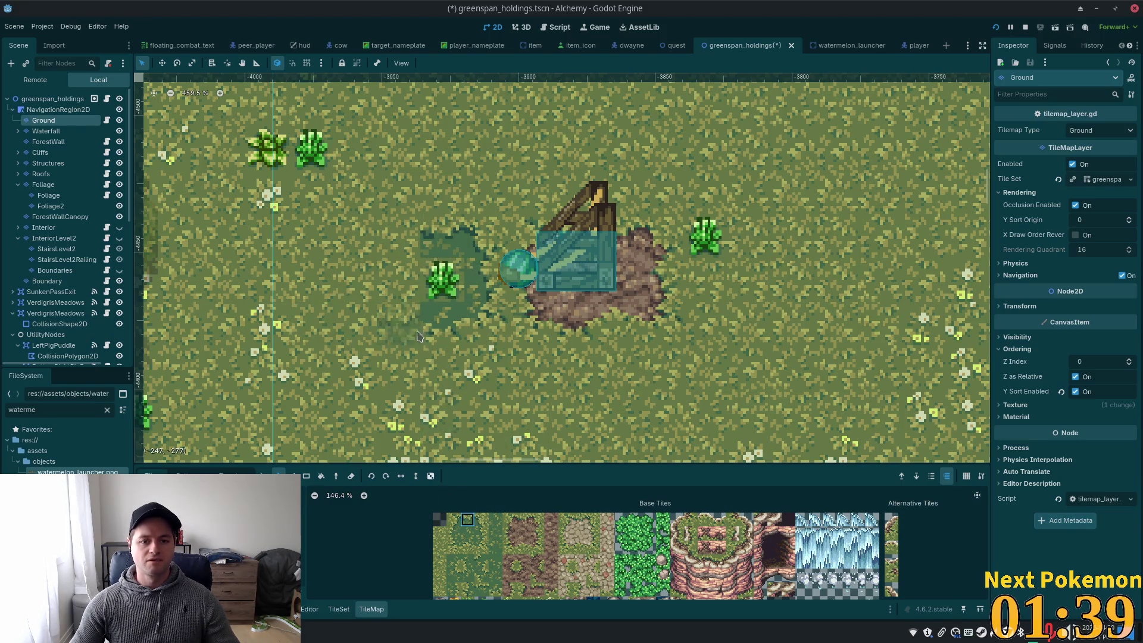
drag(398, 238, 365, 231)
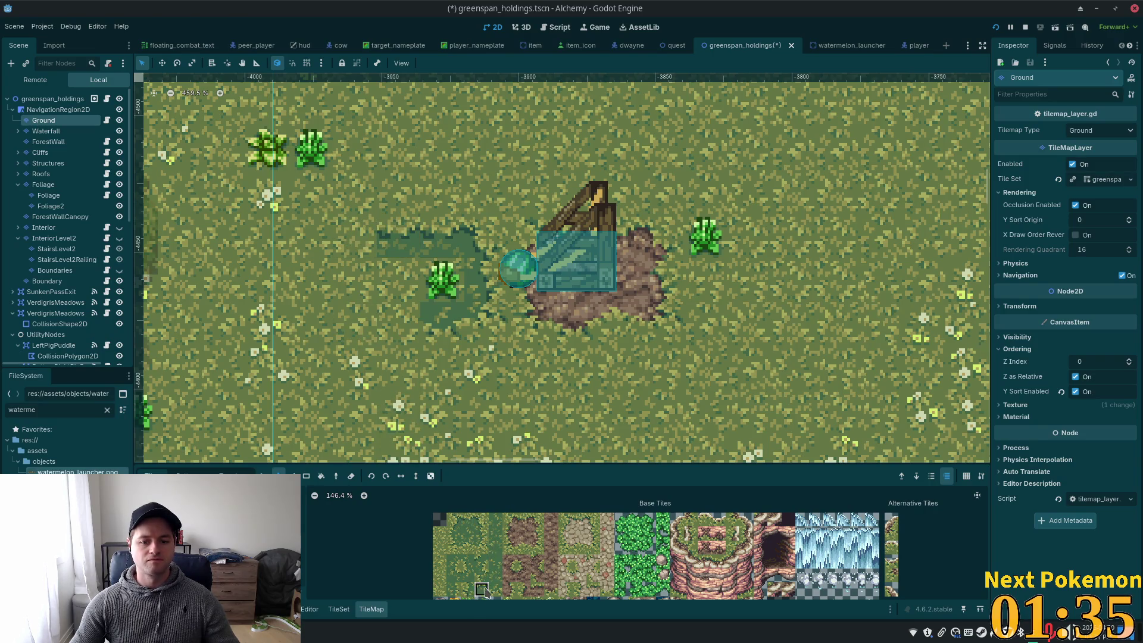
click(354, 238)
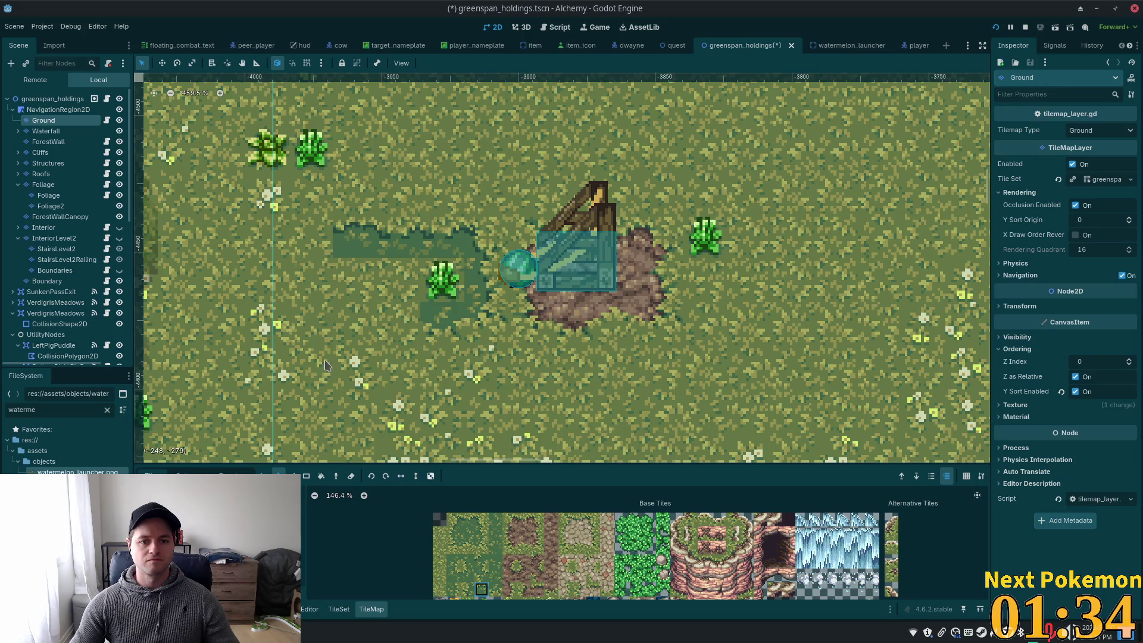
click(453, 561)
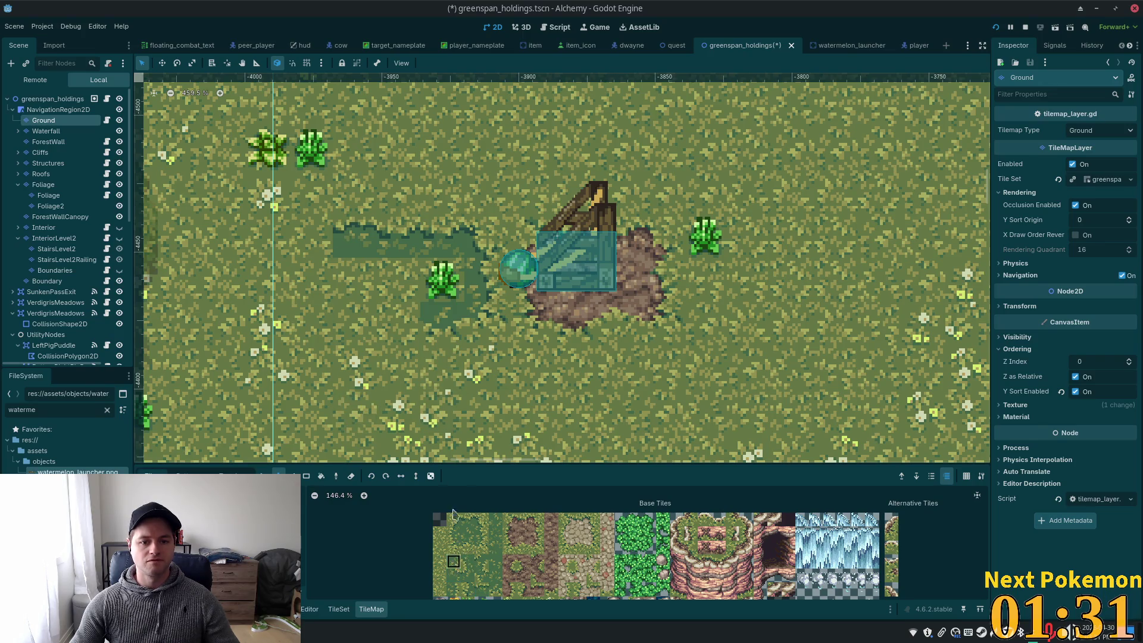
click(407, 334)
Paint dark grass blocks to widen the patch across its left part
drag(407, 334, 551, 282)
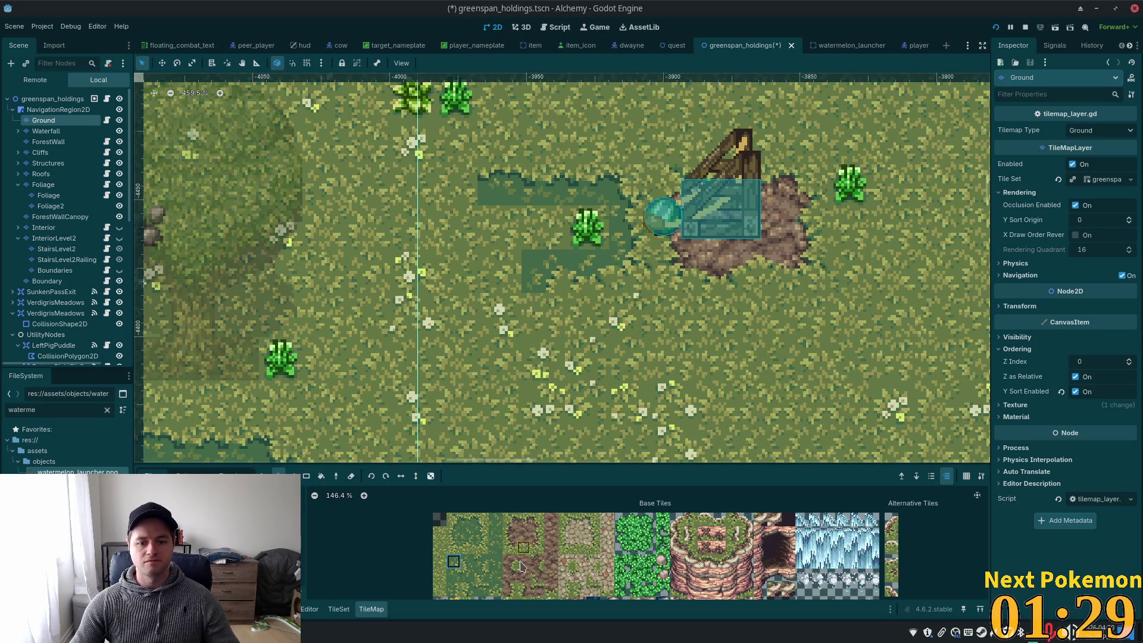
click(481, 547)
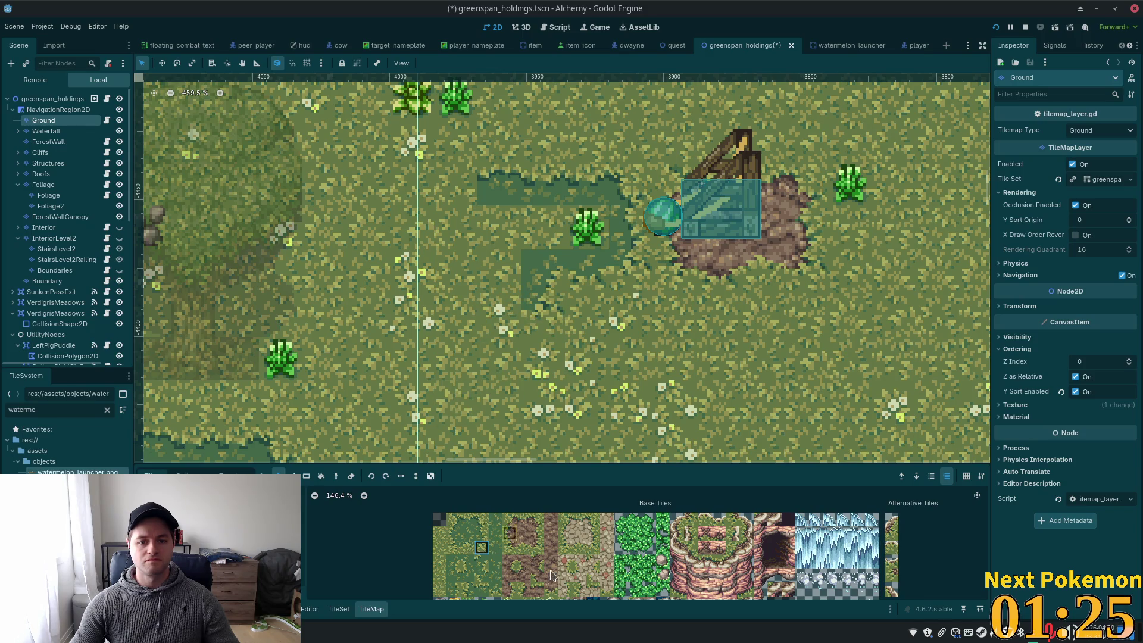
click(495, 590)
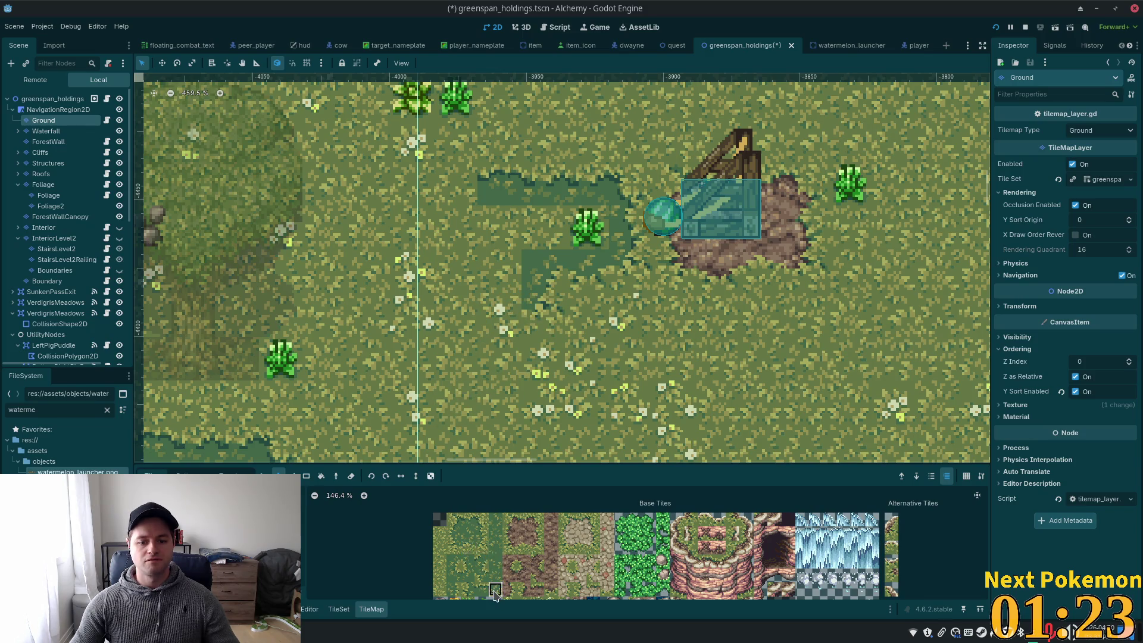
click(494, 308)
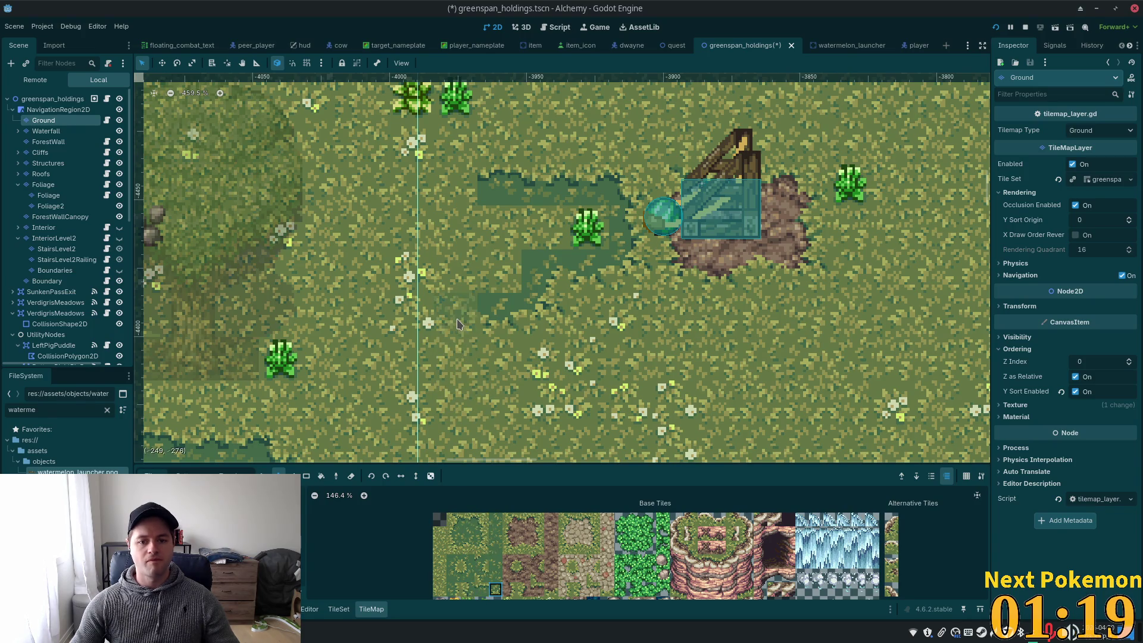
click(454, 547)
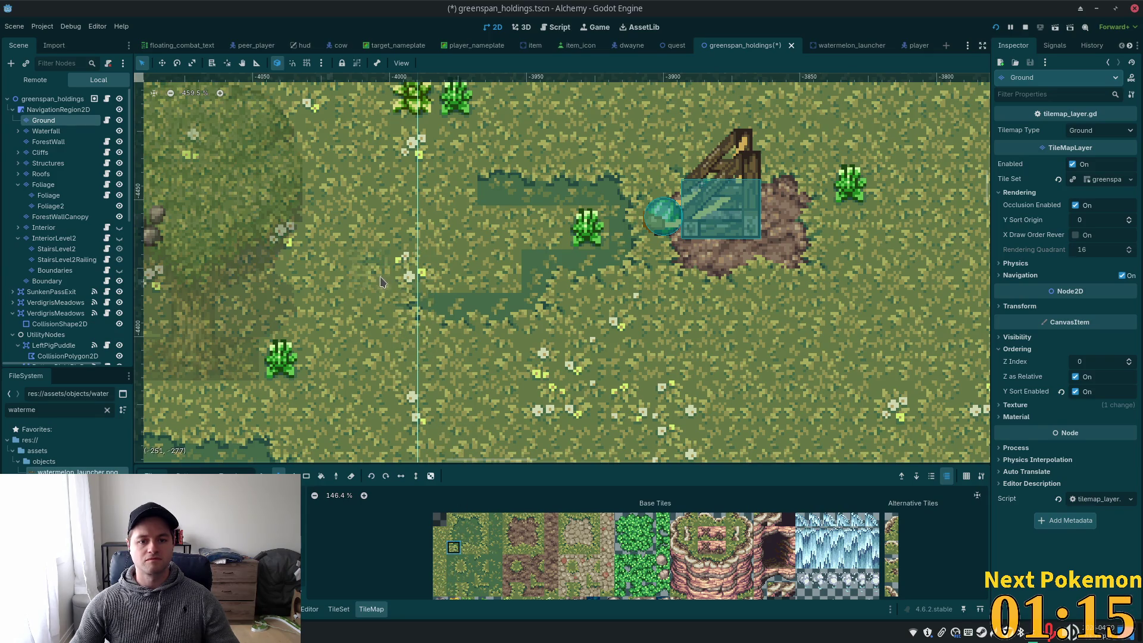
click(468, 561)
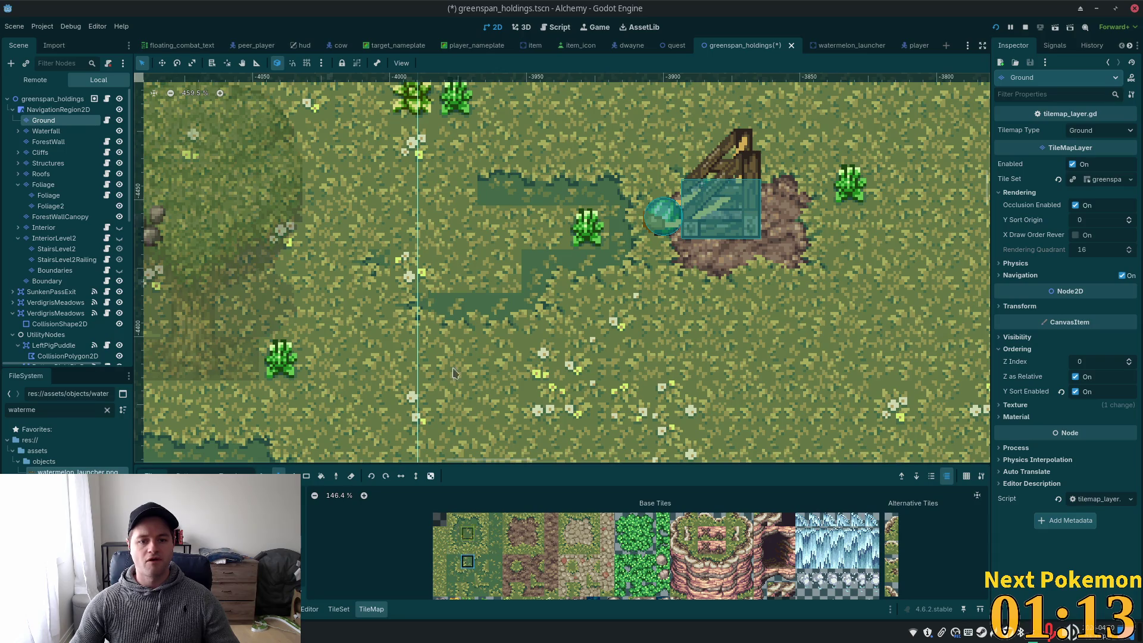
drag(452, 274, 399, 261)
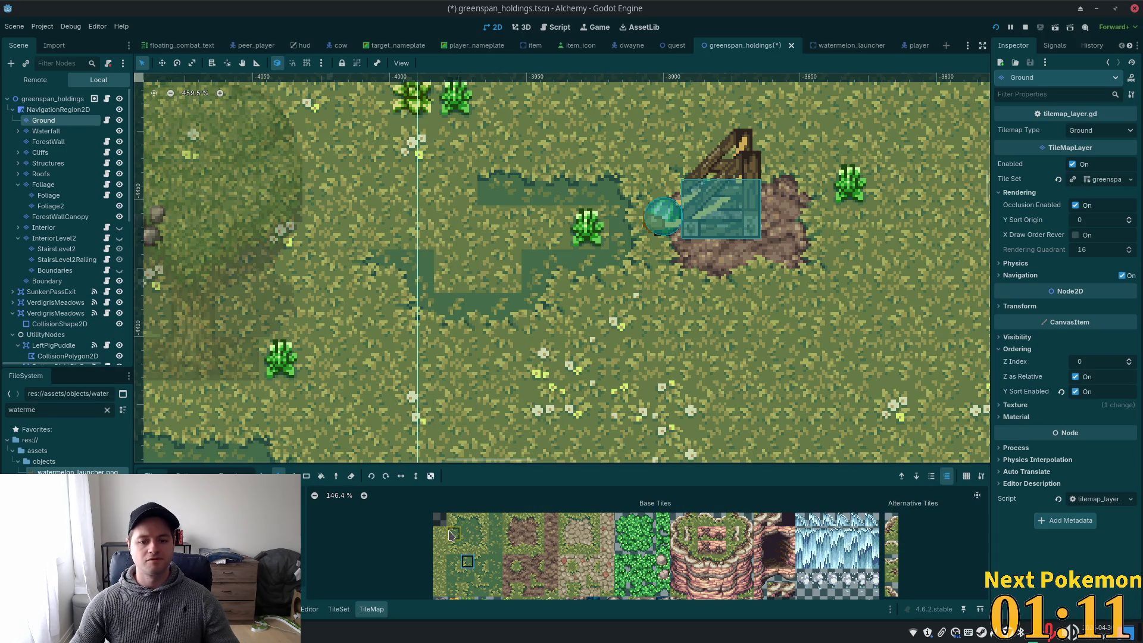
Paint the patch's upper edge with dark grass corner and edge tiles, filling the notch
click(451, 535)
click(467, 589)
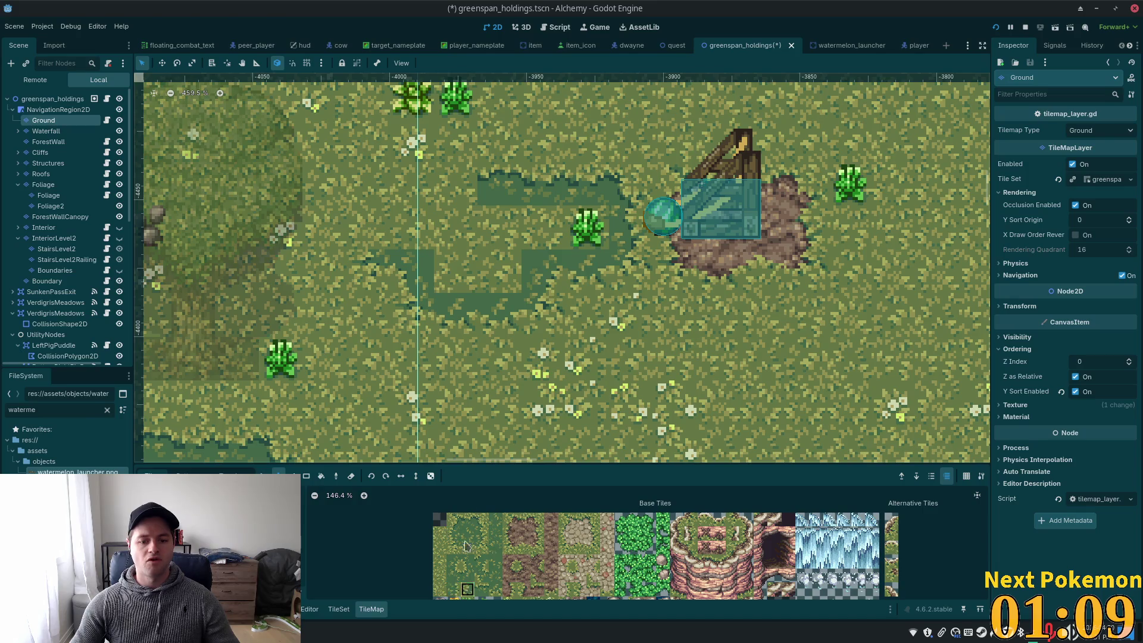
drag(369, 229, 533, 242)
click(452, 519)
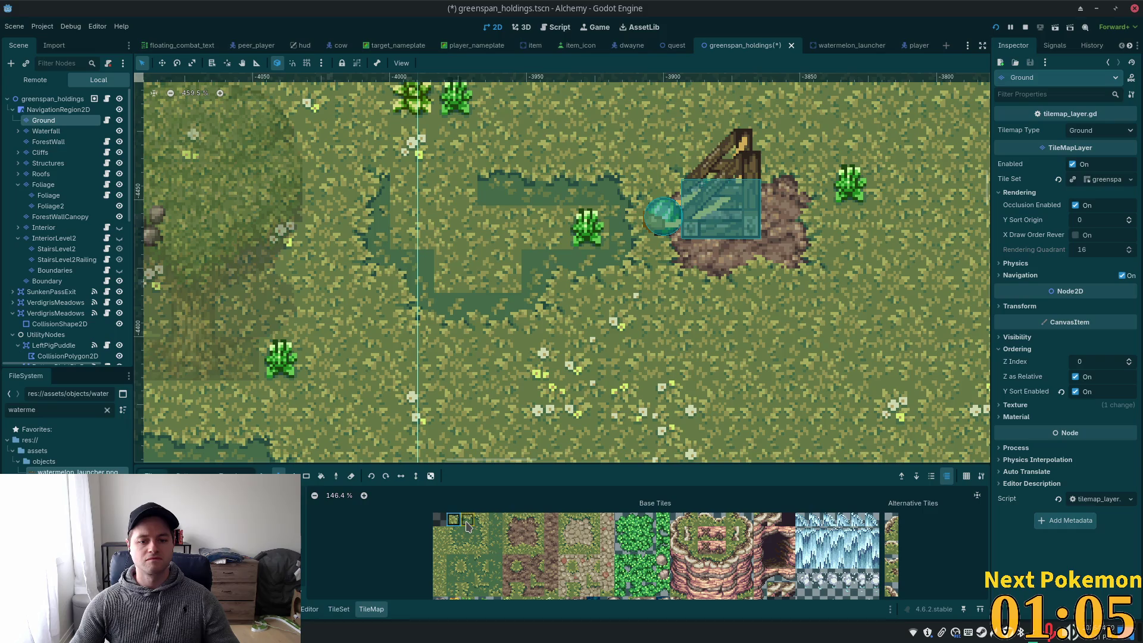
click(467, 525)
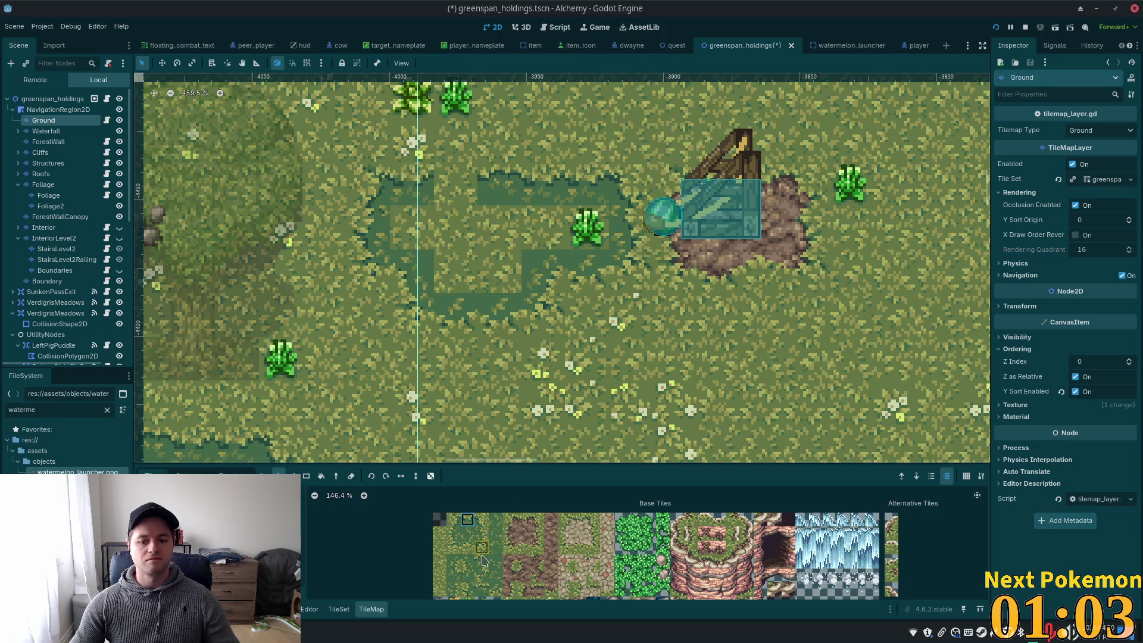
click(481, 589)
click(456, 184)
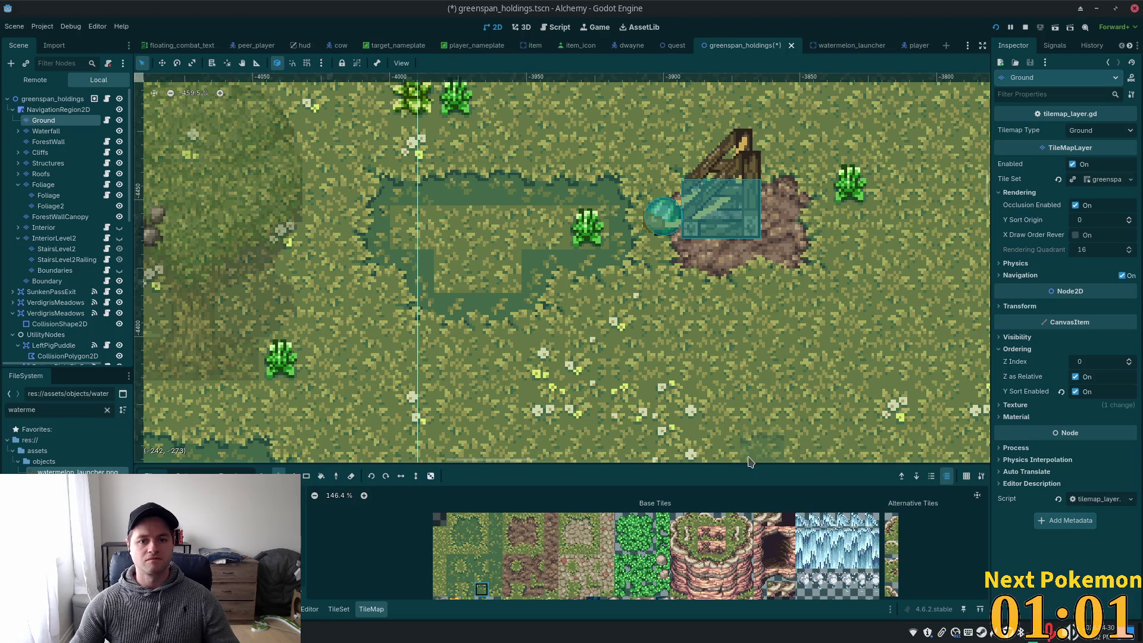
Cover the remaining light grass gaps inside and at the left edge, then save
click(495, 561)
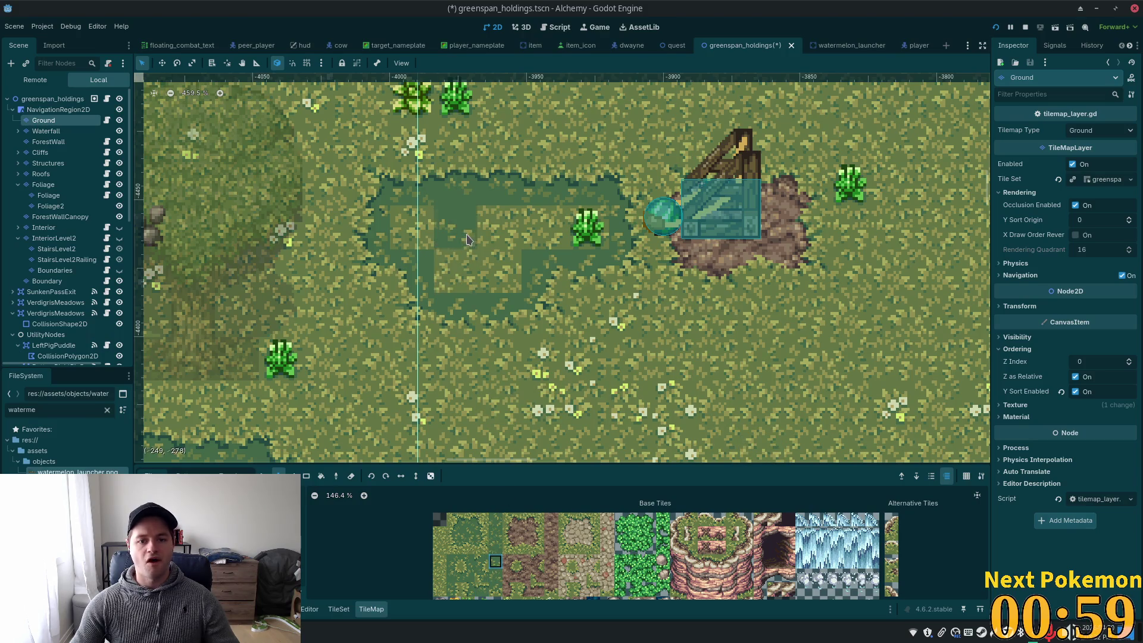
click(495, 575)
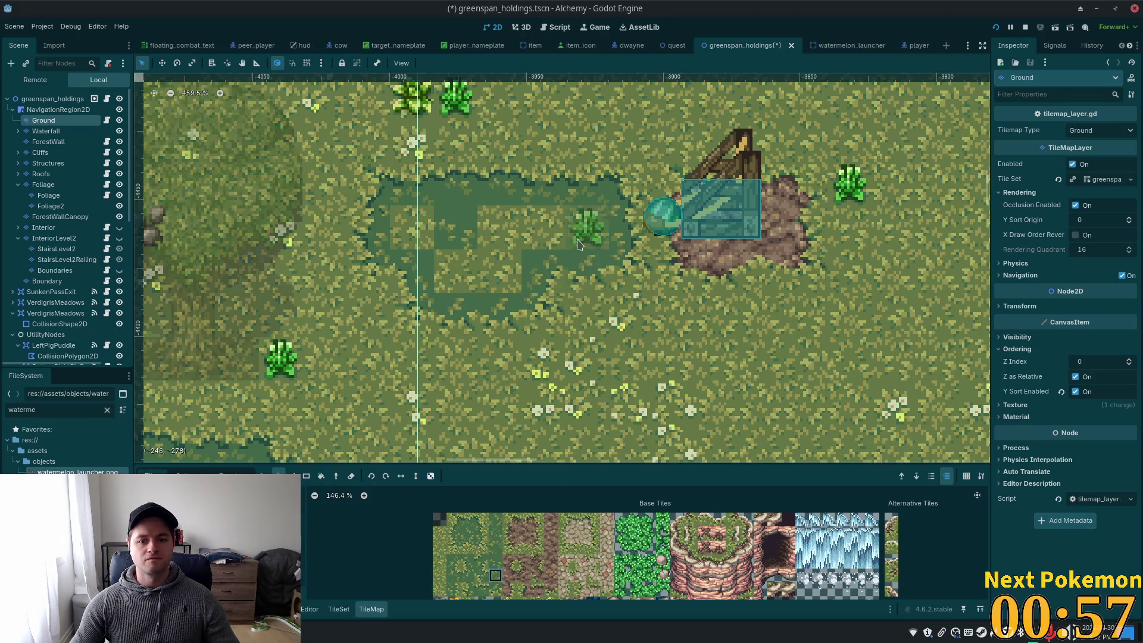
click(467, 533)
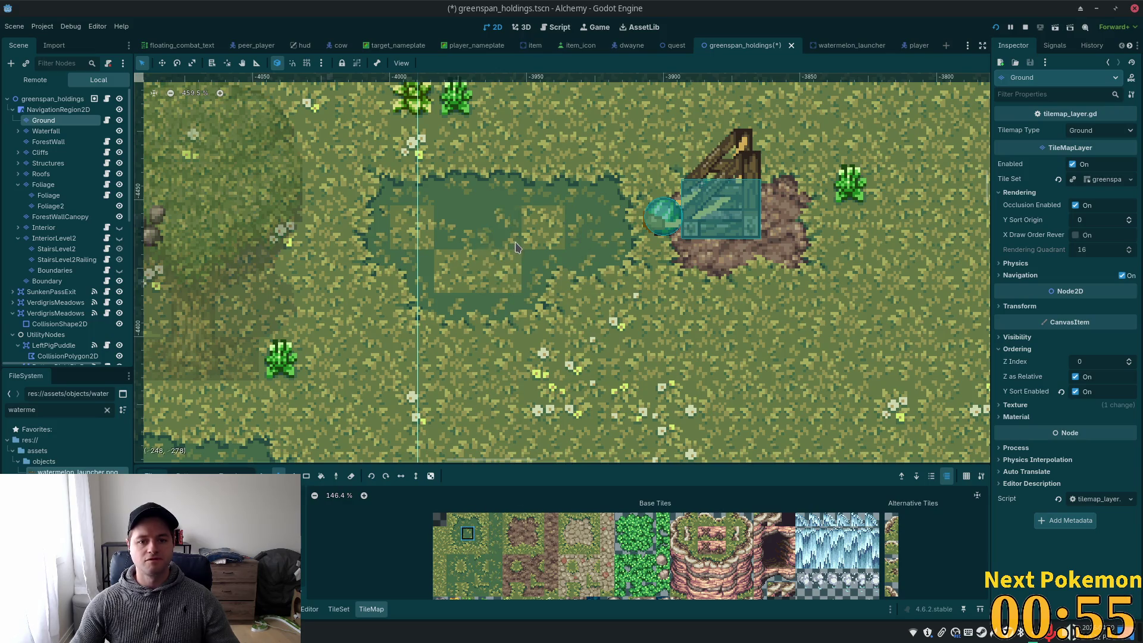
click(495, 533)
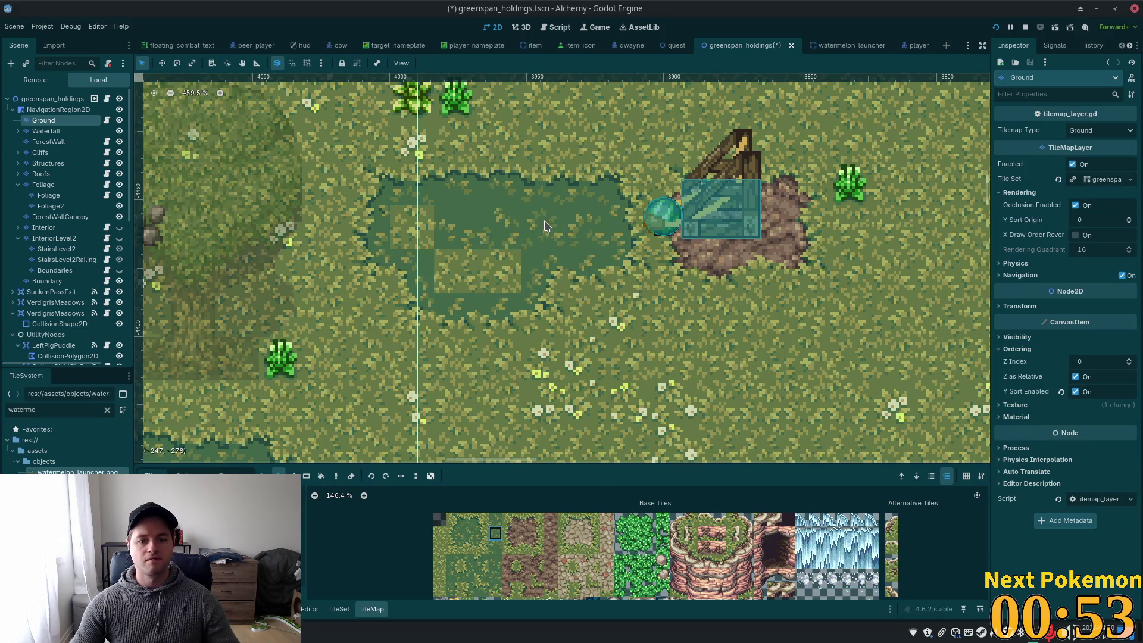
click(495, 561)
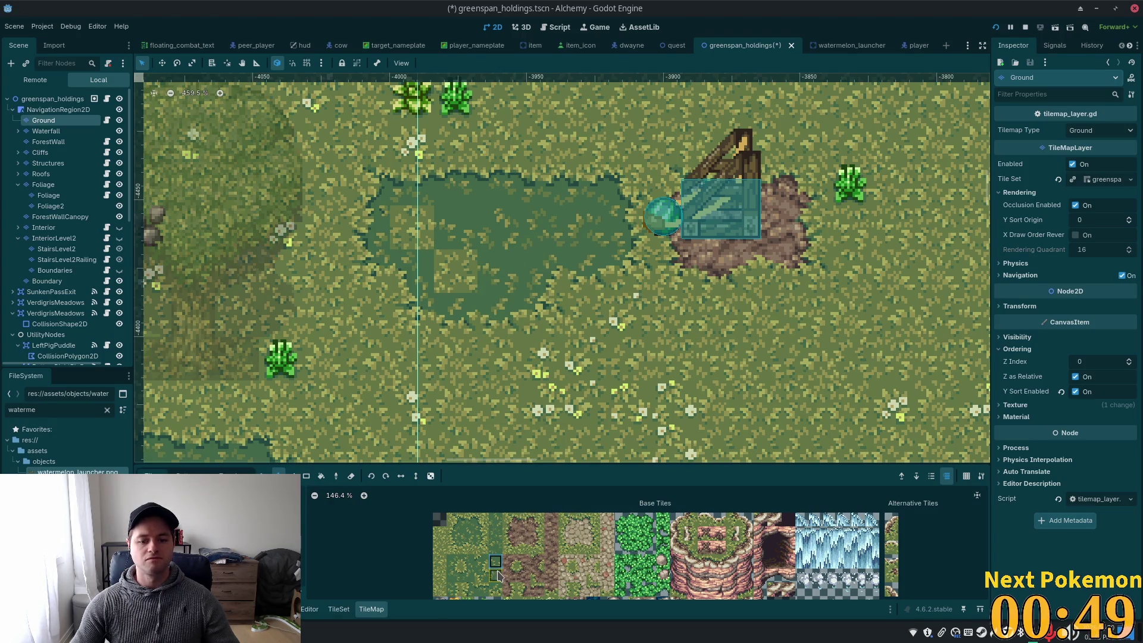
click(495, 532)
click(452, 280)
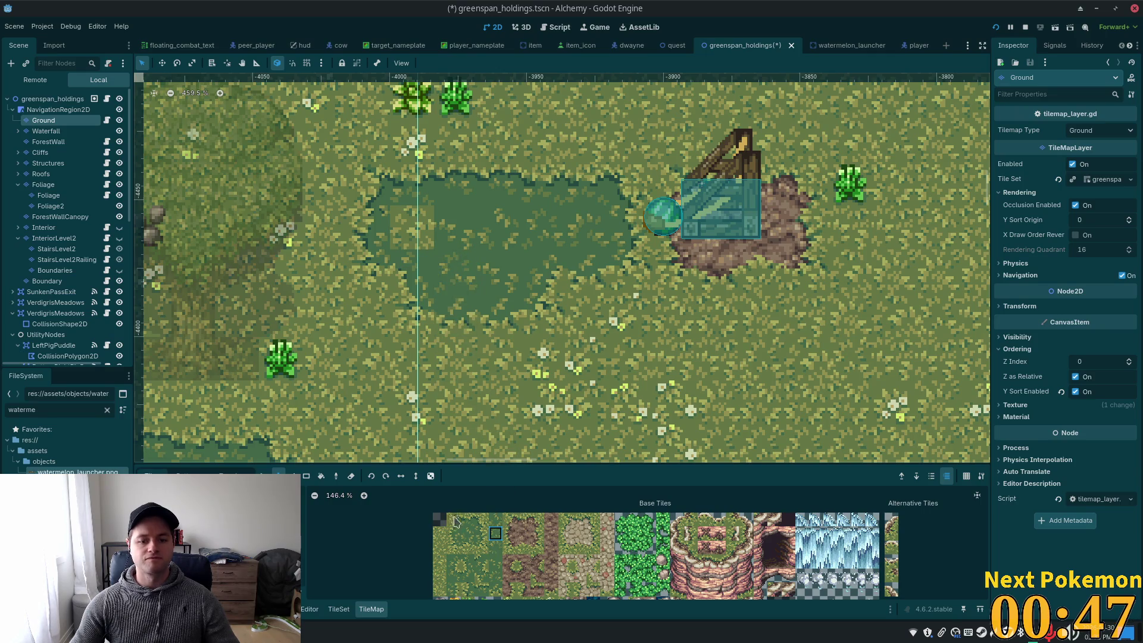
click(412, 227)
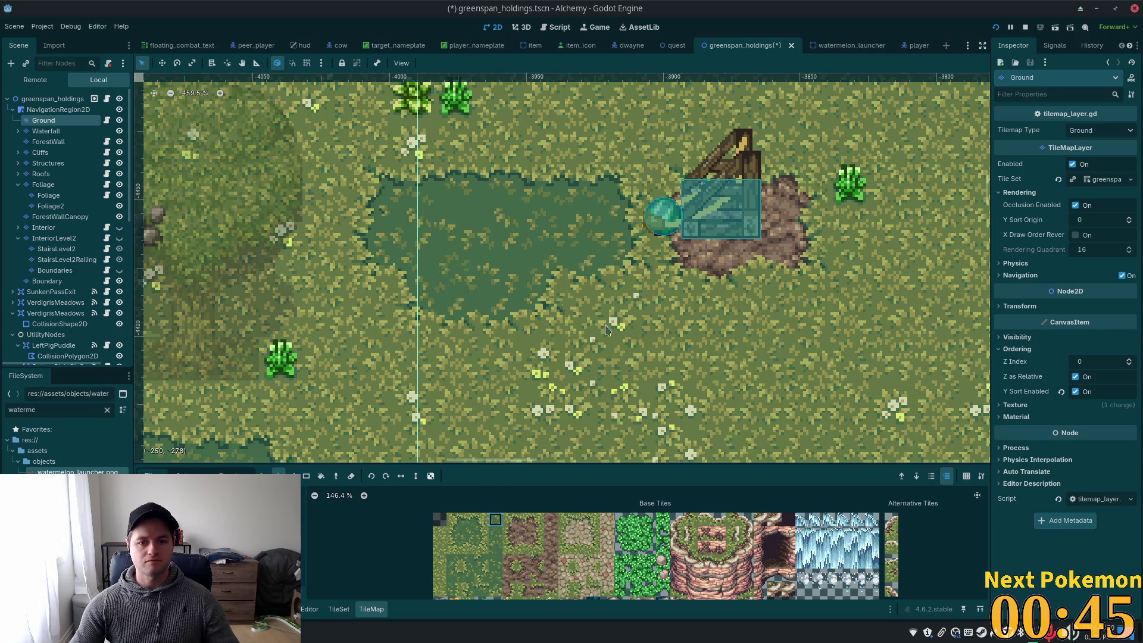
scroll(876, 382, down, 2)
key(ctrl+s)
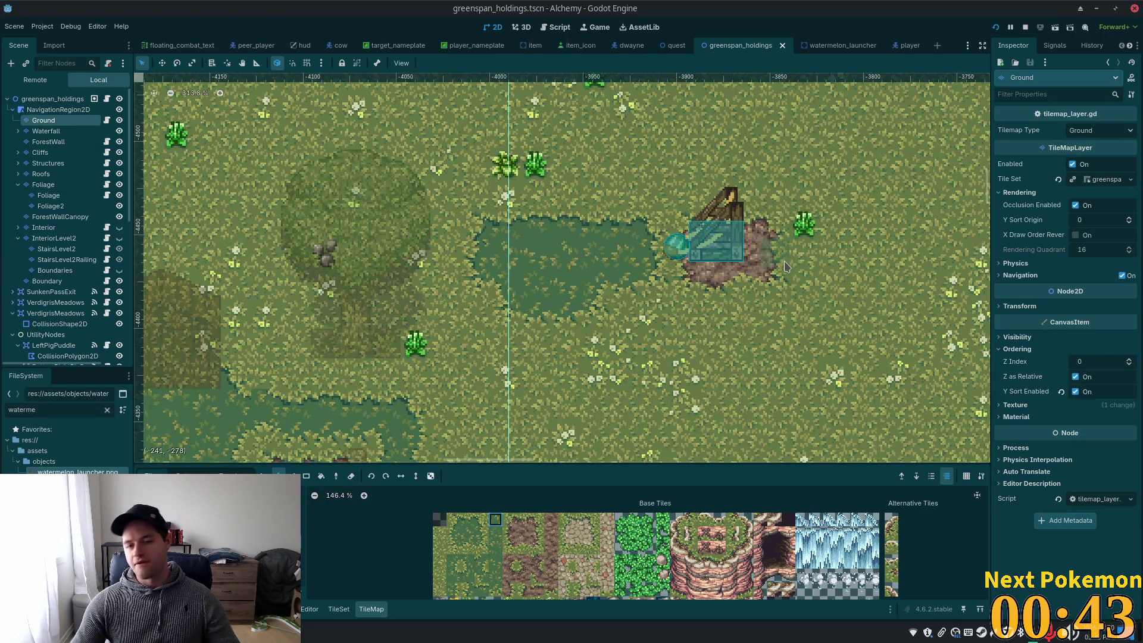
Run the project and walk the character to the launcher and past the darker grass
click(994, 27)
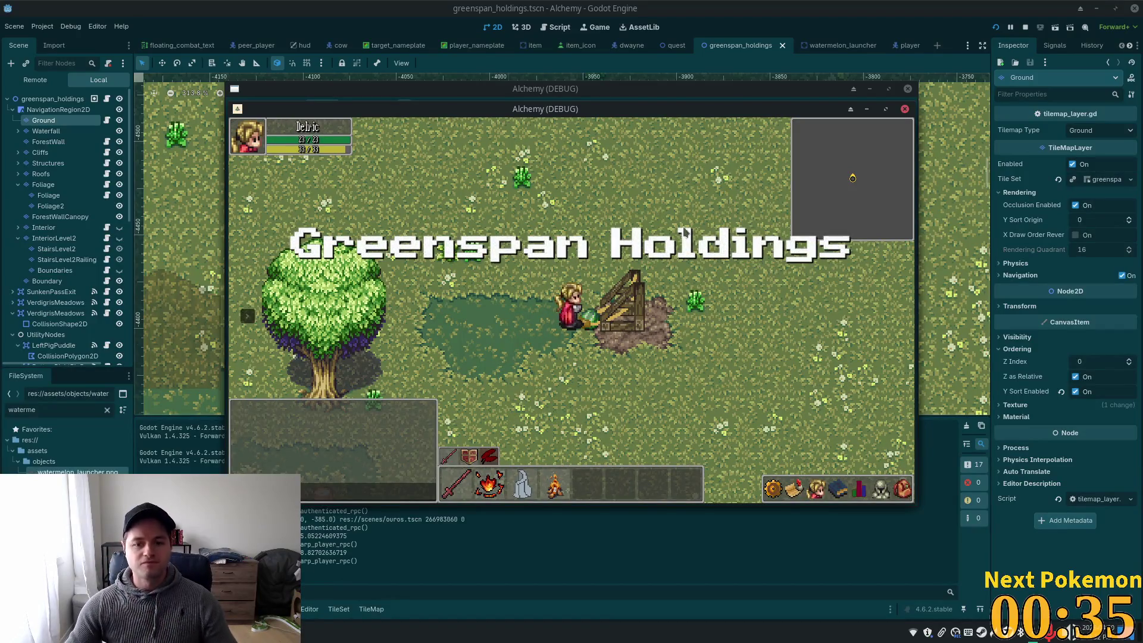
key(d)
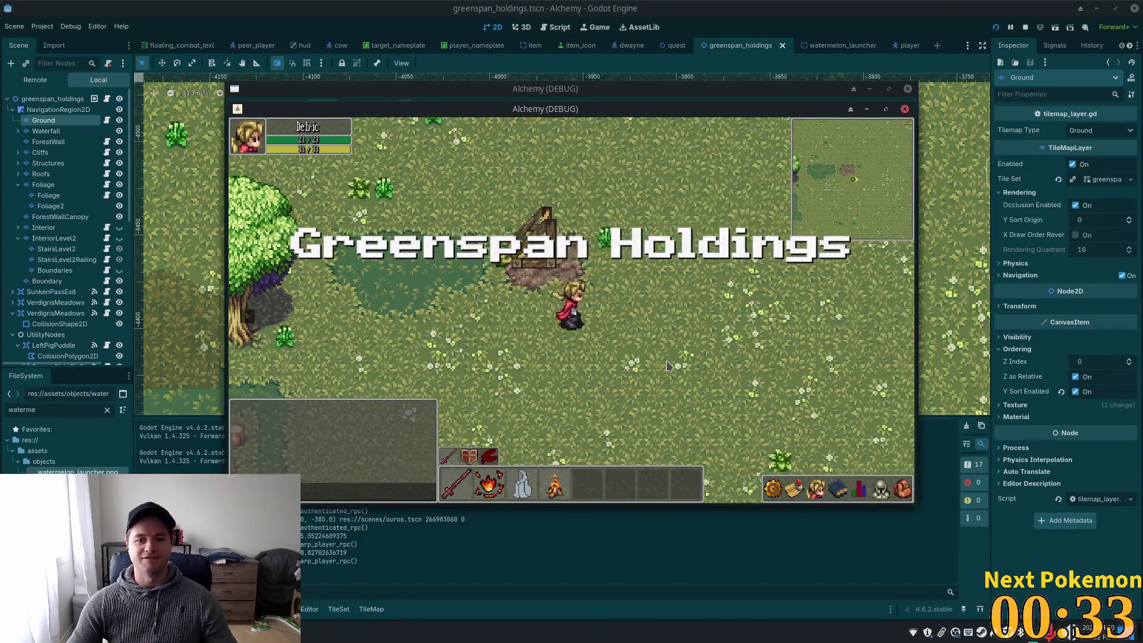
key(s)
key(a)
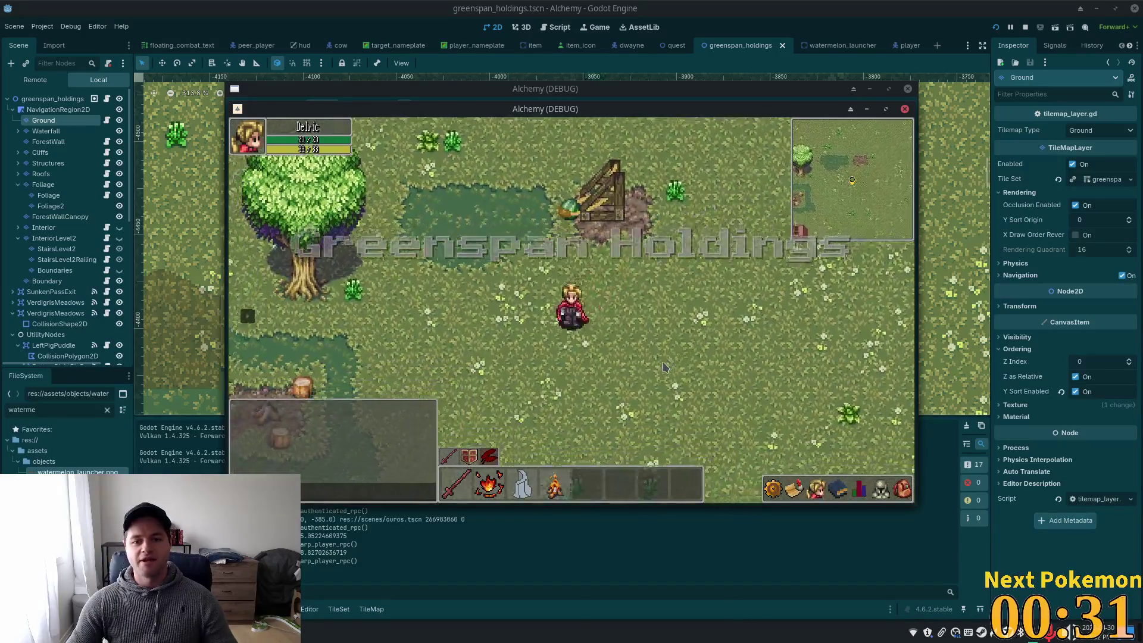
key(w)
key(d)
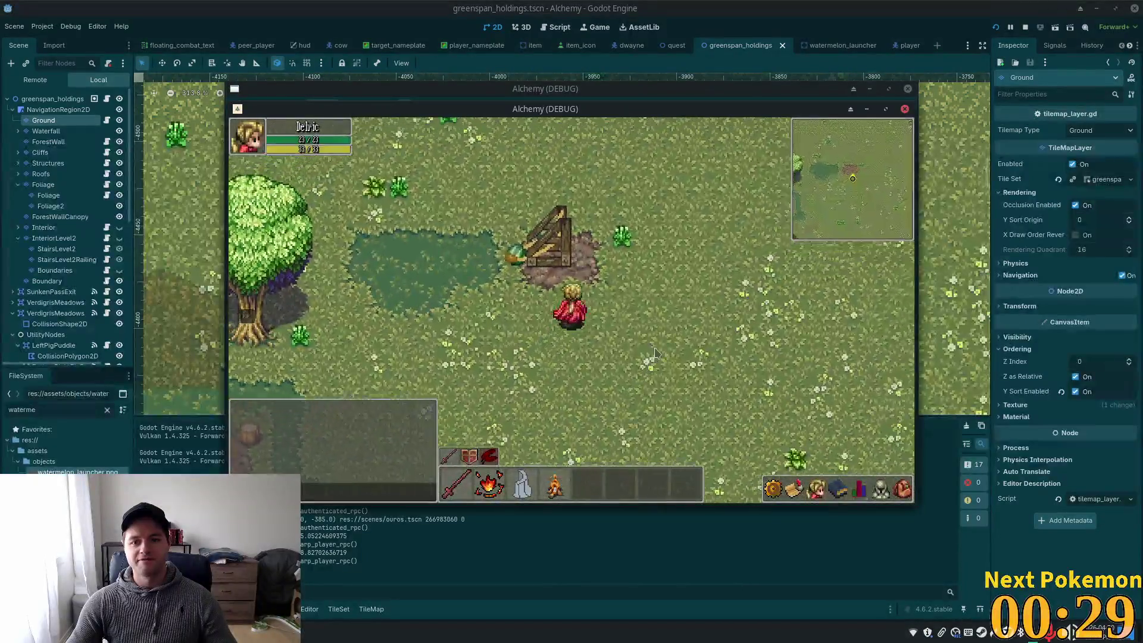
key(a)
key(s)
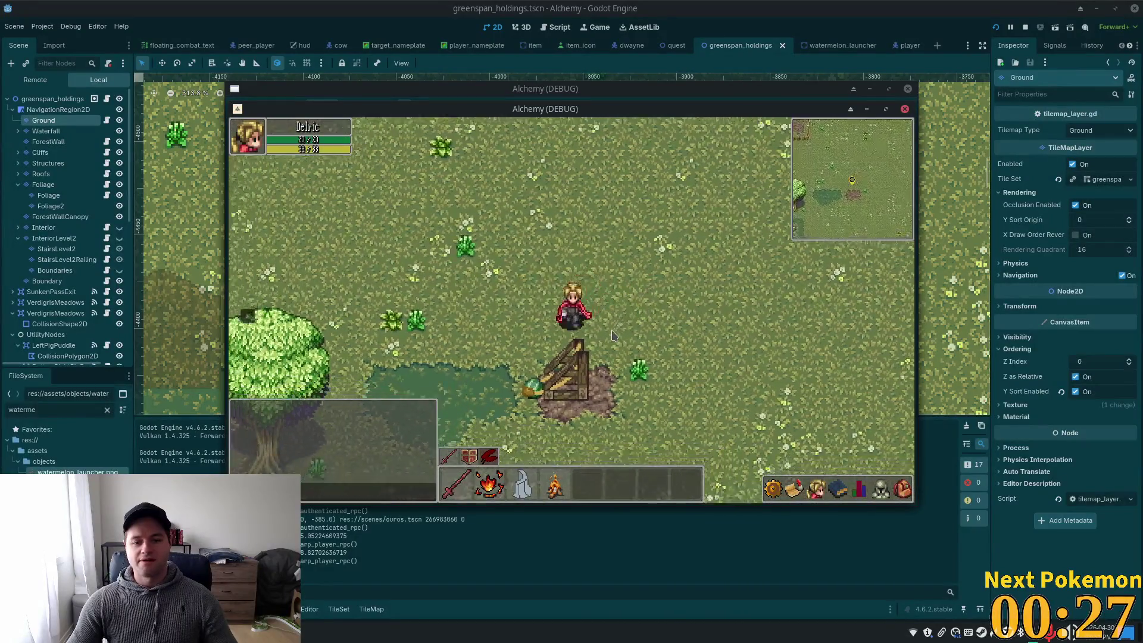
key(s)
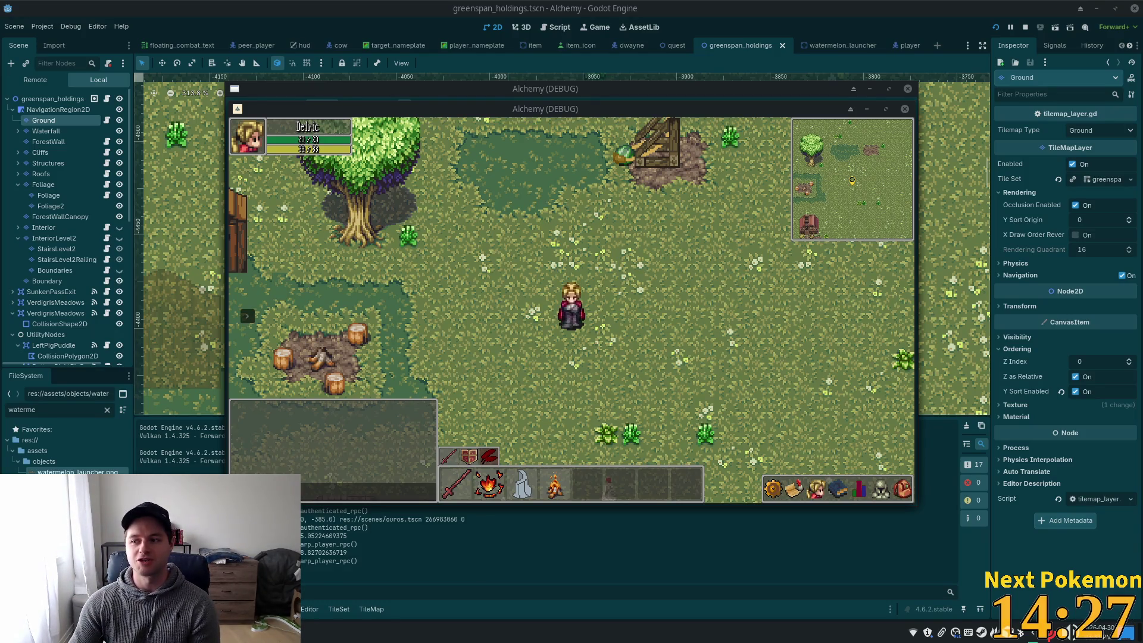
Focus the game window and walk the character down, left, up, and back to the launcher
click(711, 257)
key(s)
key(a)
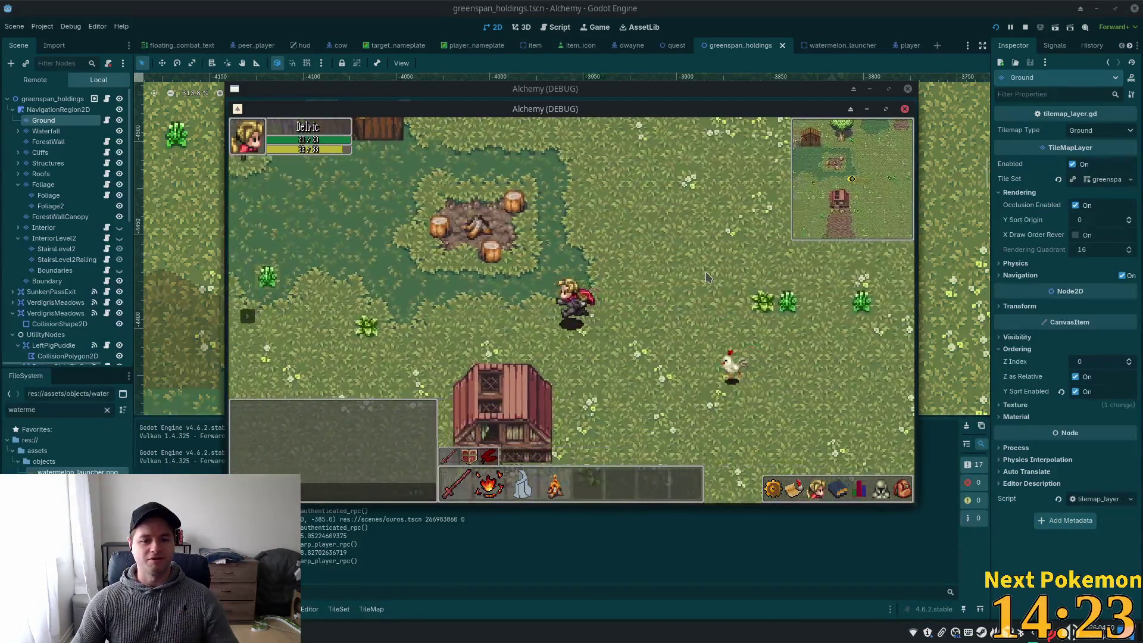
key(w)
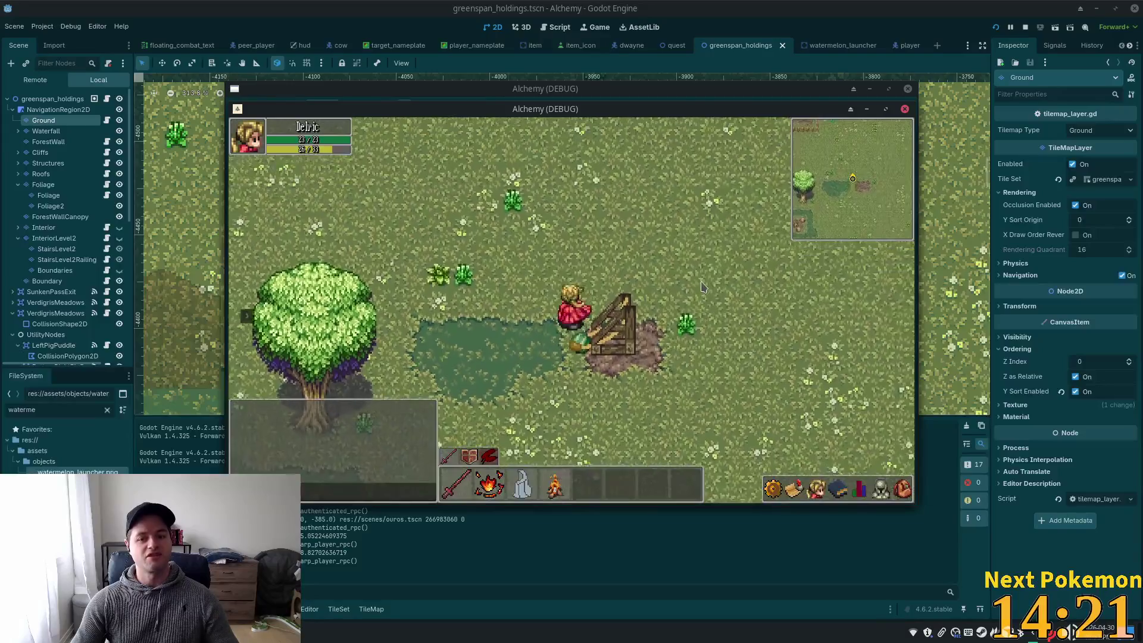
key(d)
key(s)
Walk down past the launcher to its left side, then close the running game with F8
key(a)
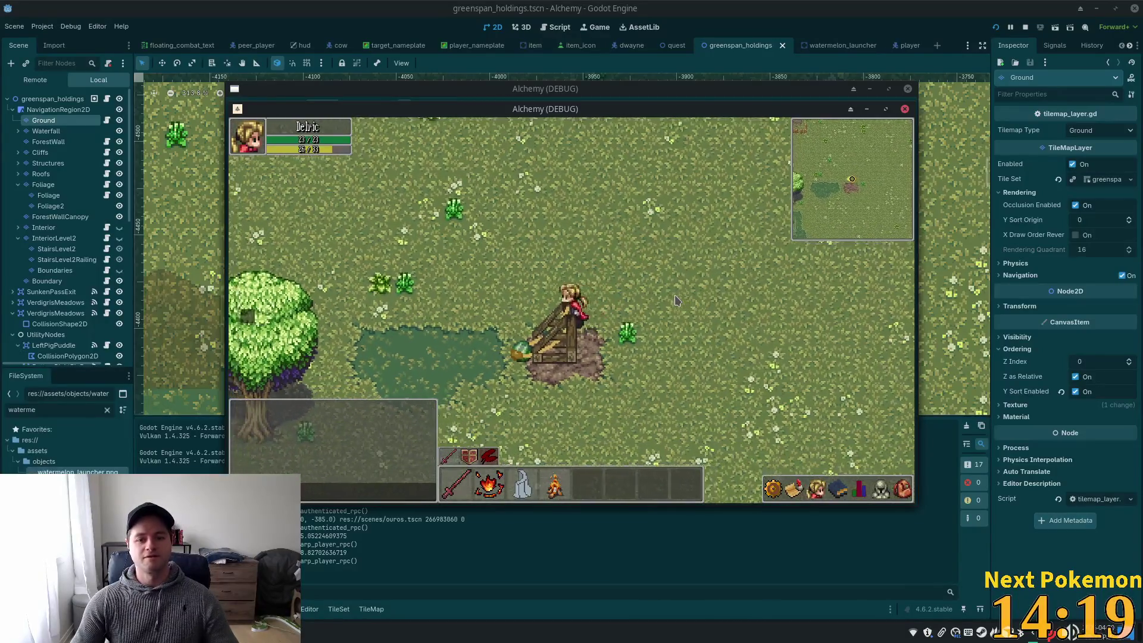
key(d)
key(s)
key(a)
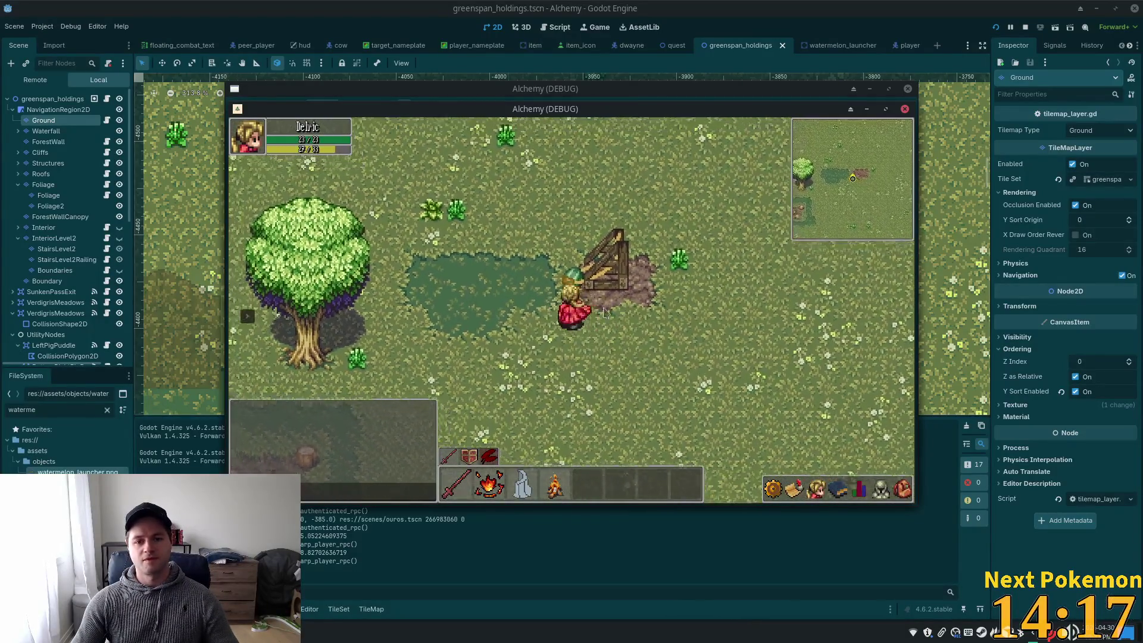
key(w)
key(F8)
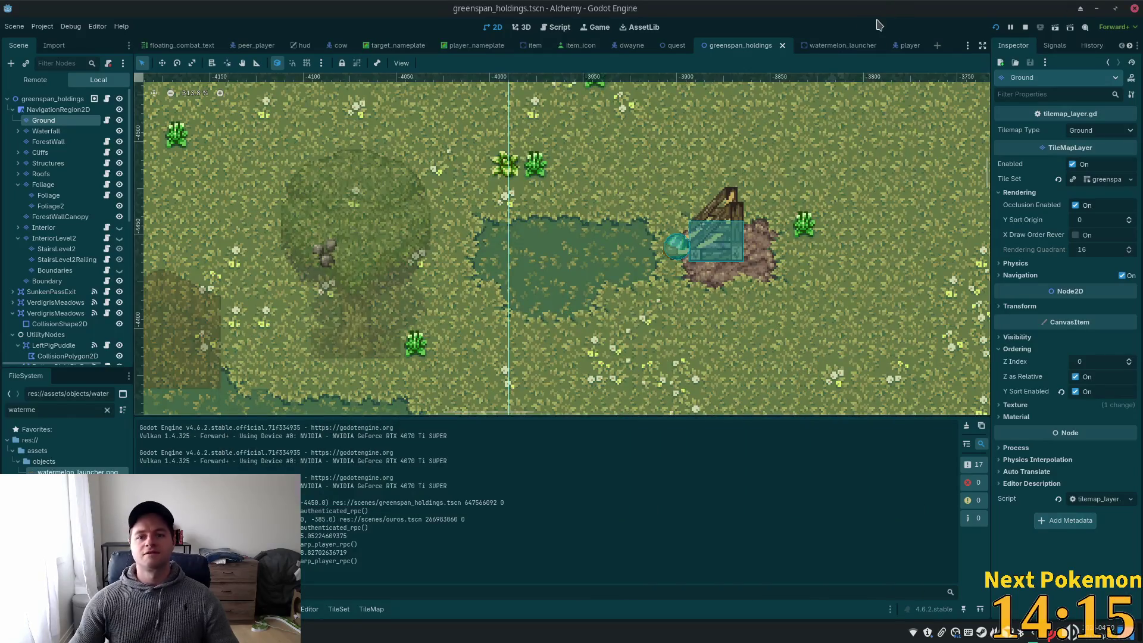